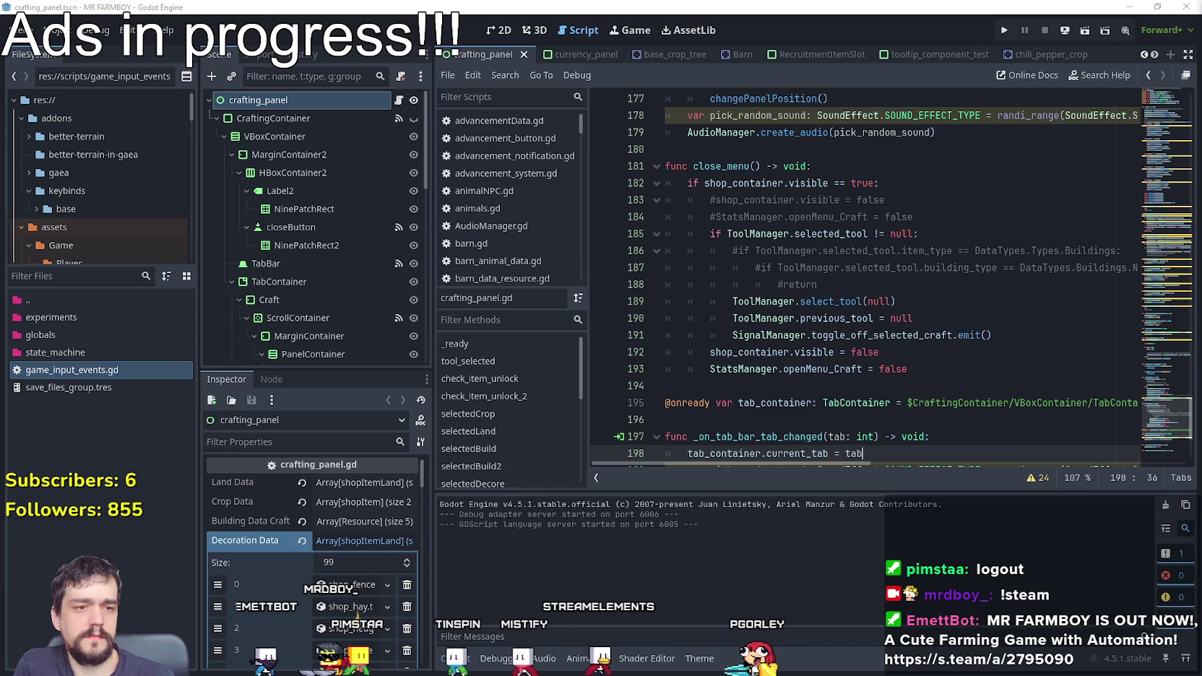
# Step: Switch from the Godot editor to the Steam library to launch MR FARMBOY
pyautogui.hotkey('alt', 'Tab')
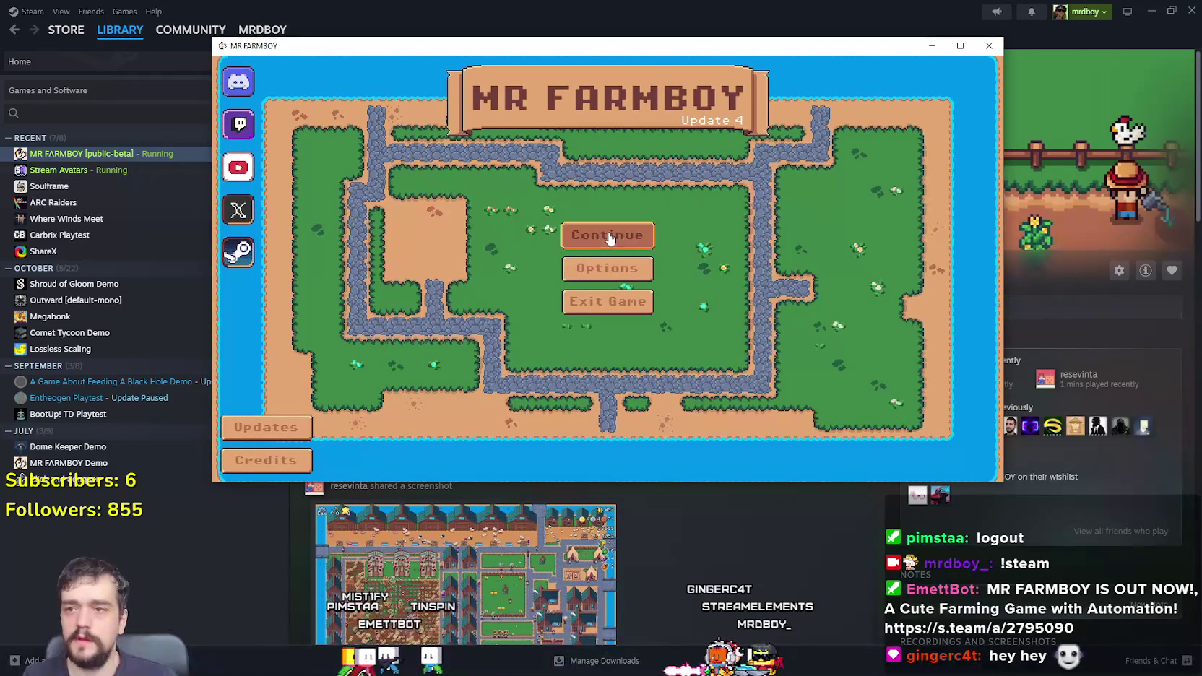
# Step: Open the save list and delete Save 3 and Save 4
pyautogui.click(610, 231)
pyautogui.scroll(-3)
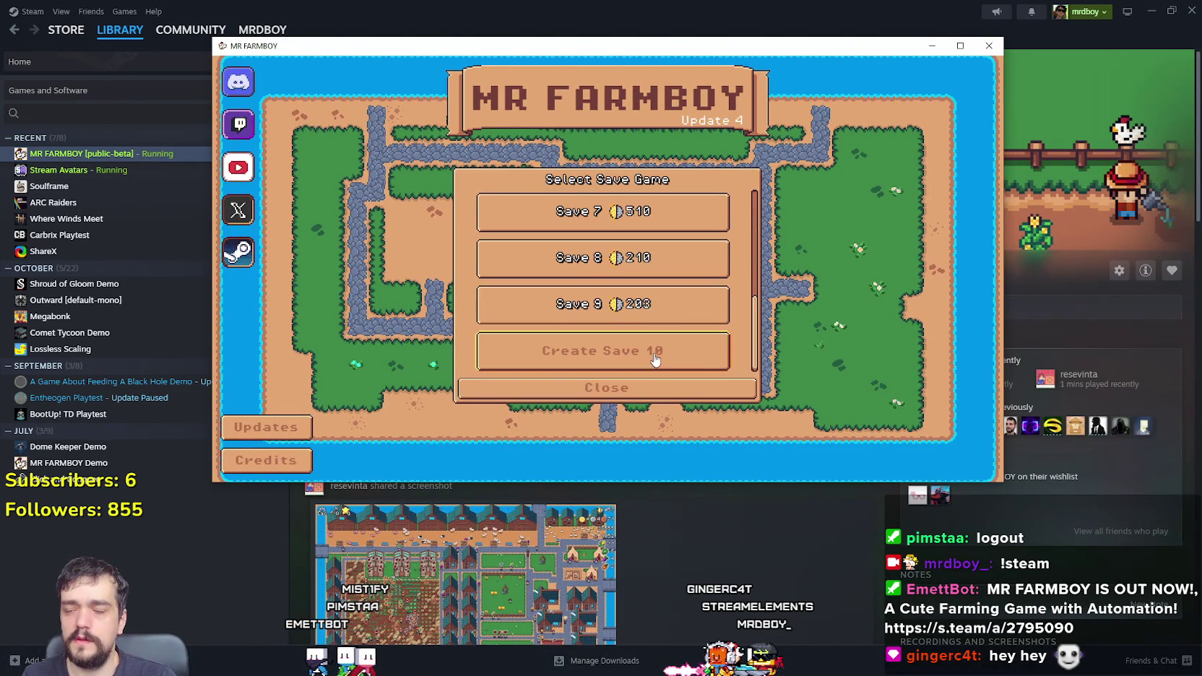
pyautogui.scroll(3)
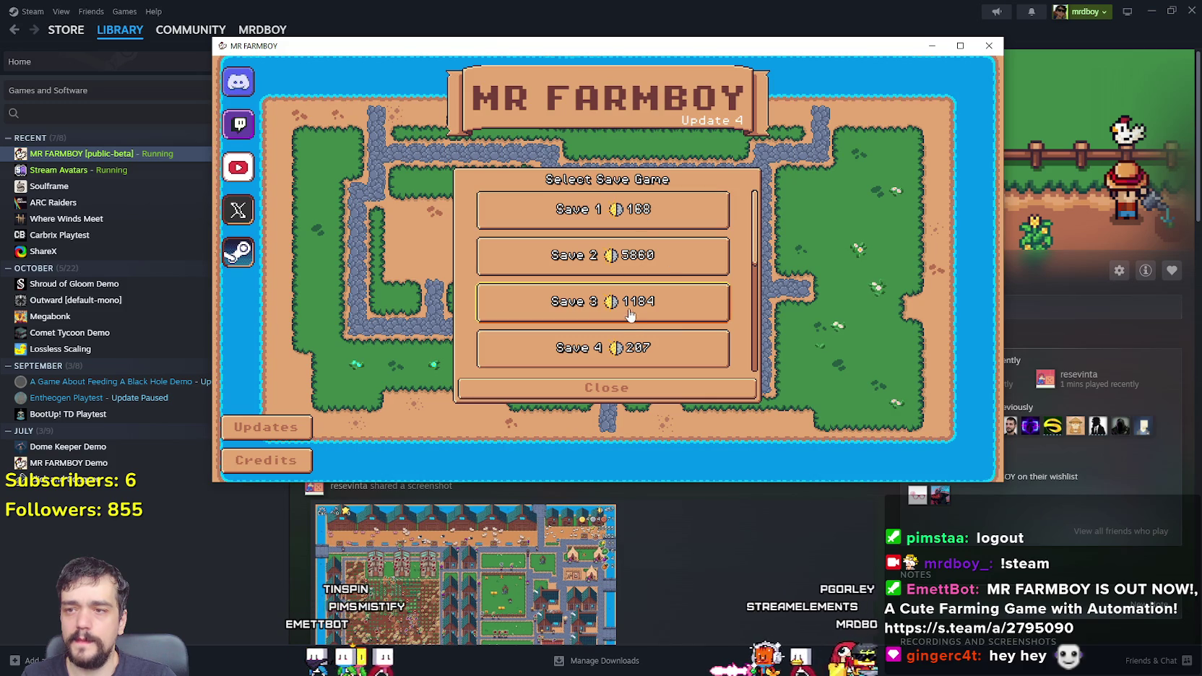
pyautogui.scroll(-3)
pyautogui.click(642, 295)
pyautogui.click(641, 287)
pyautogui.click(557, 371)
pyautogui.click(650, 337)
pyautogui.click(643, 331)
pyautogui.click(557, 370)
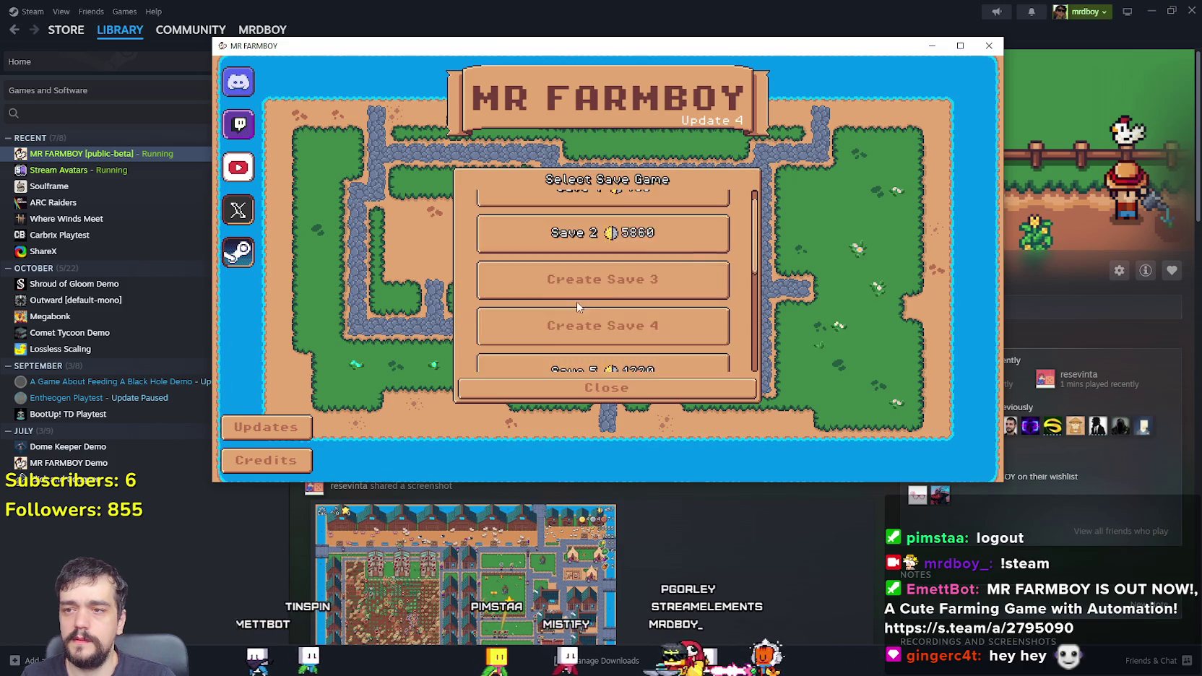
# Step: Delete Saves 8, 7 and 9 further down the save list
pyautogui.scroll(-3)
pyautogui.scroll(-3)
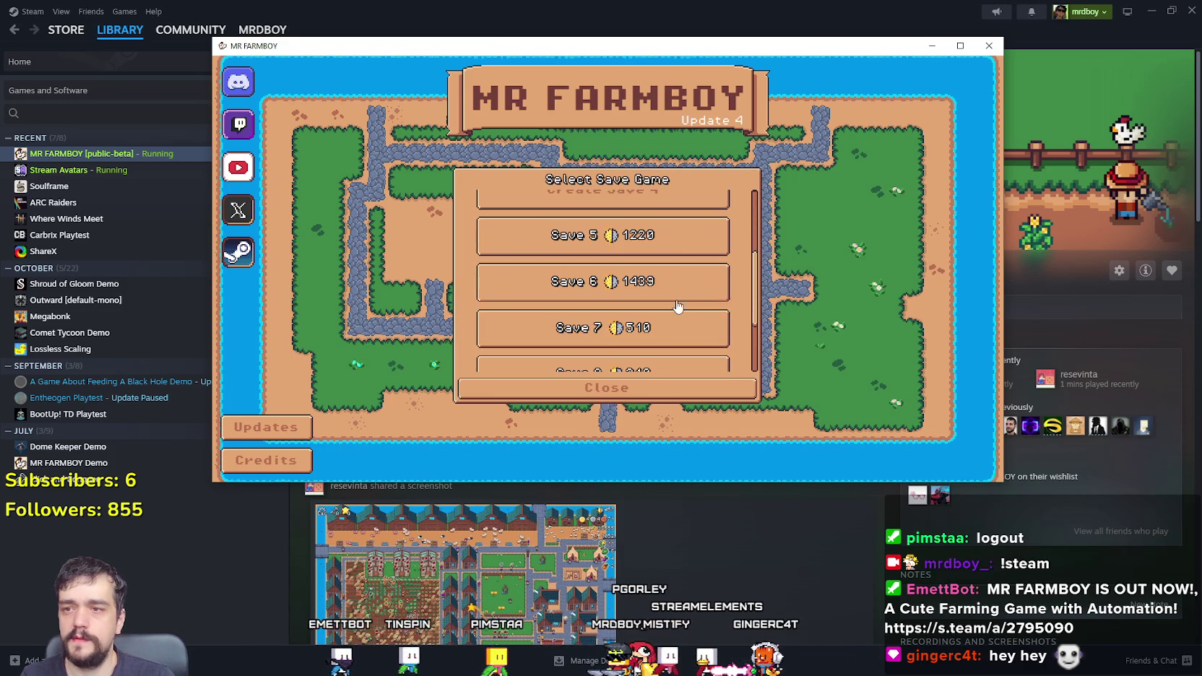
pyautogui.scroll(-3)
pyautogui.click(682, 327)
pyautogui.click(650, 315)
pyautogui.click(579, 303)
pyautogui.click(628, 279)
pyautogui.click(578, 299)
pyautogui.scroll(-3)
pyautogui.click(642, 303)
pyautogui.click(642, 316)
pyautogui.click(578, 301)
# Step: Delete Save 1 and start a new game in an empty slot
pyautogui.scroll(3)
pyautogui.scroll(-3)
pyautogui.scroll(3)
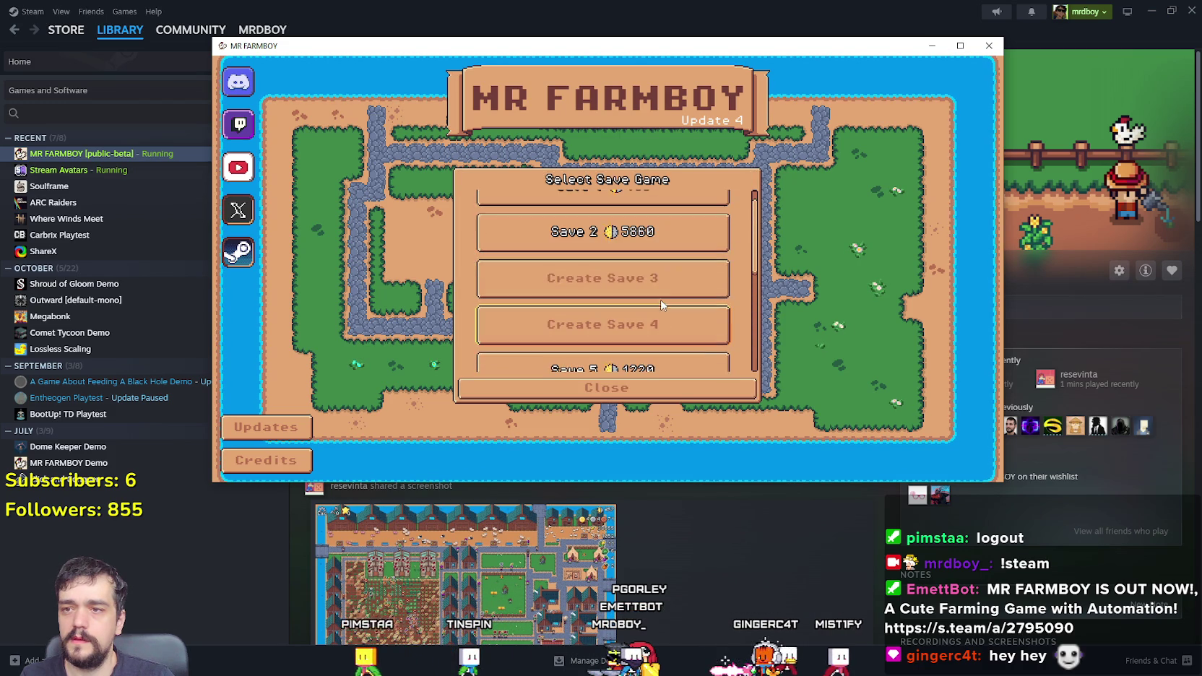
pyautogui.scroll(3)
pyautogui.click(666, 226)
pyautogui.click(637, 225)
pyautogui.click(561, 304)
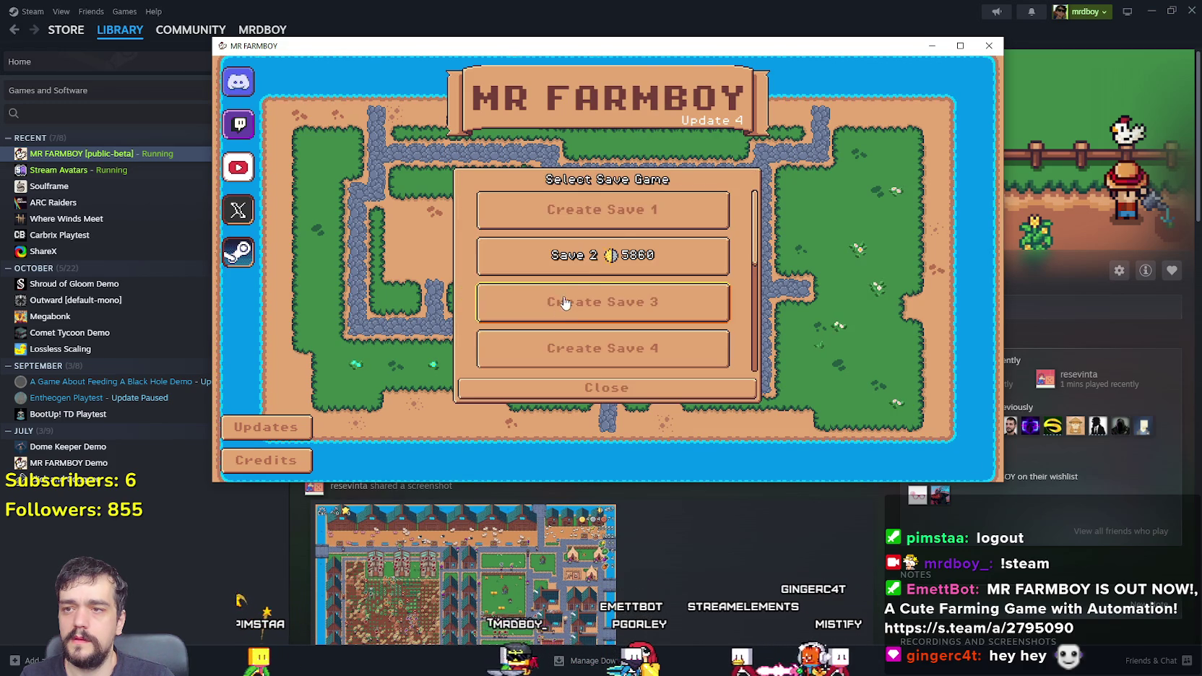
pyautogui.click(578, 209)
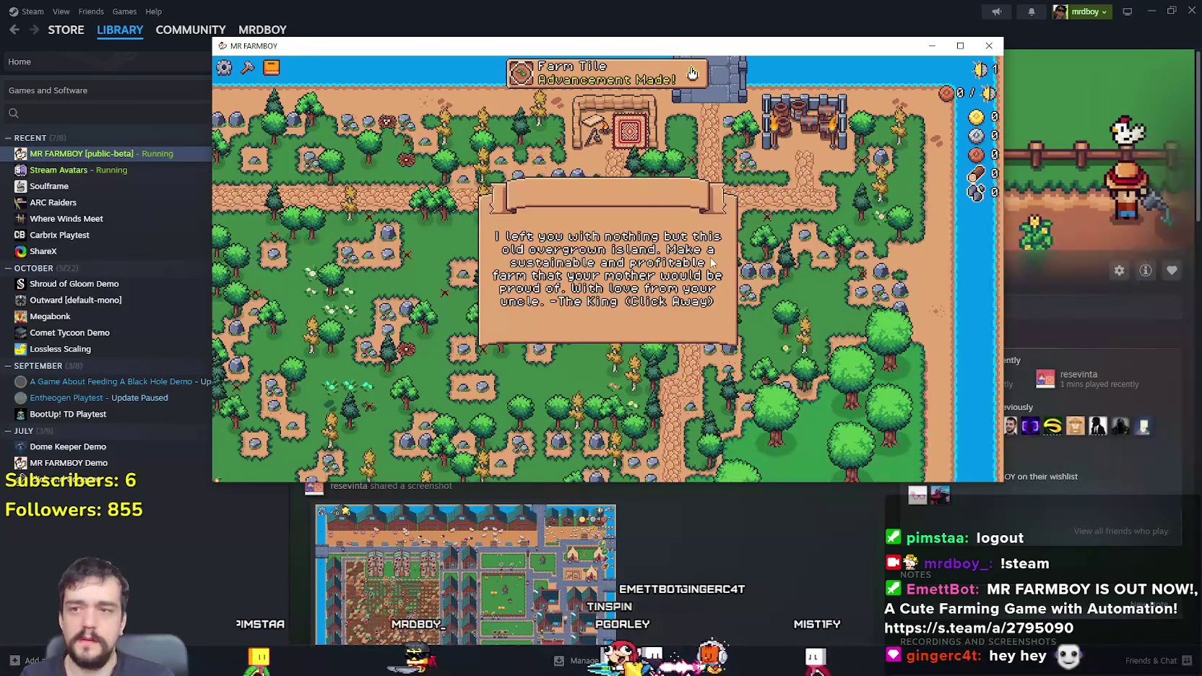
# Step: Dismiss the intro message, browse the advancements categories including crops, then close advancements
pyautogui.click(713, 265)
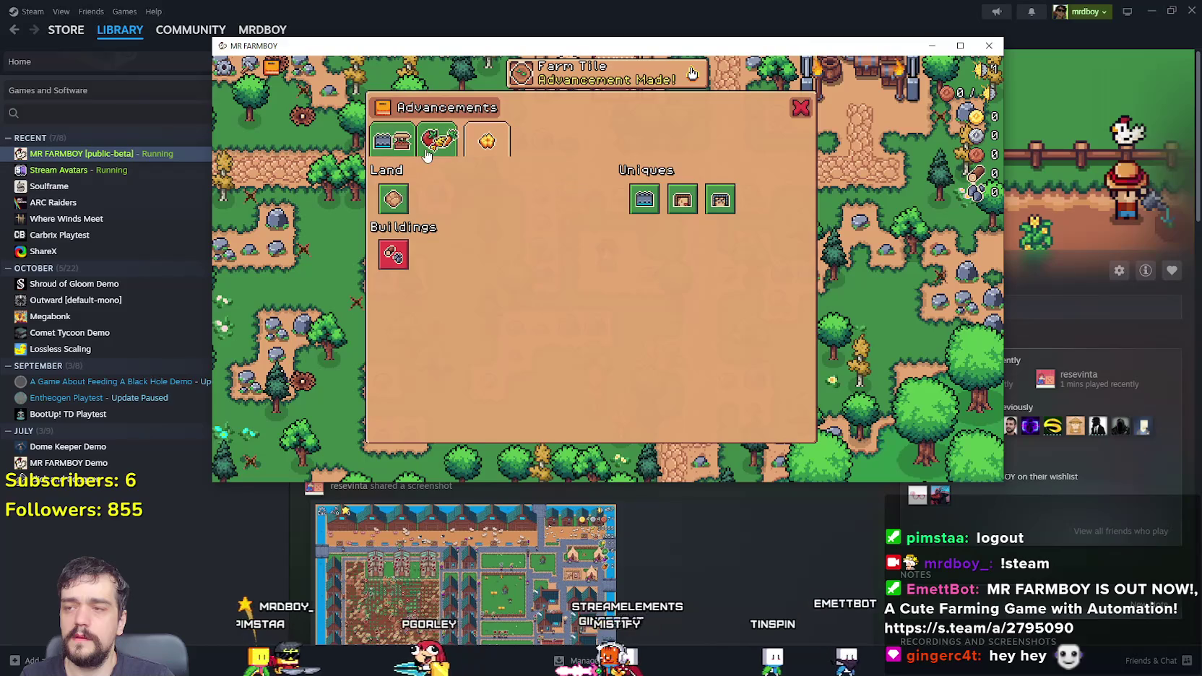
pyautogui.click(427, 155)
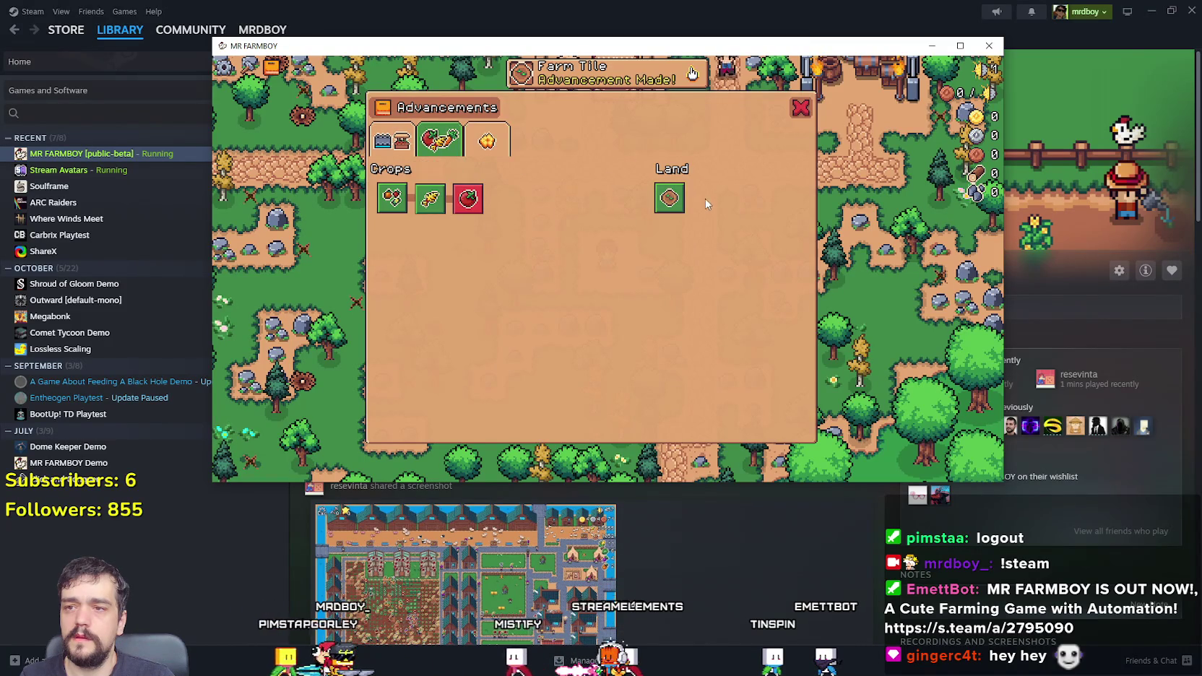
pyautogui.click(392, 139)
pyautogui.press('Escape')
# Step: Open the crafting panel, view Decorations, Land and Signs, and maximize the game window
pyautogui.press('c')
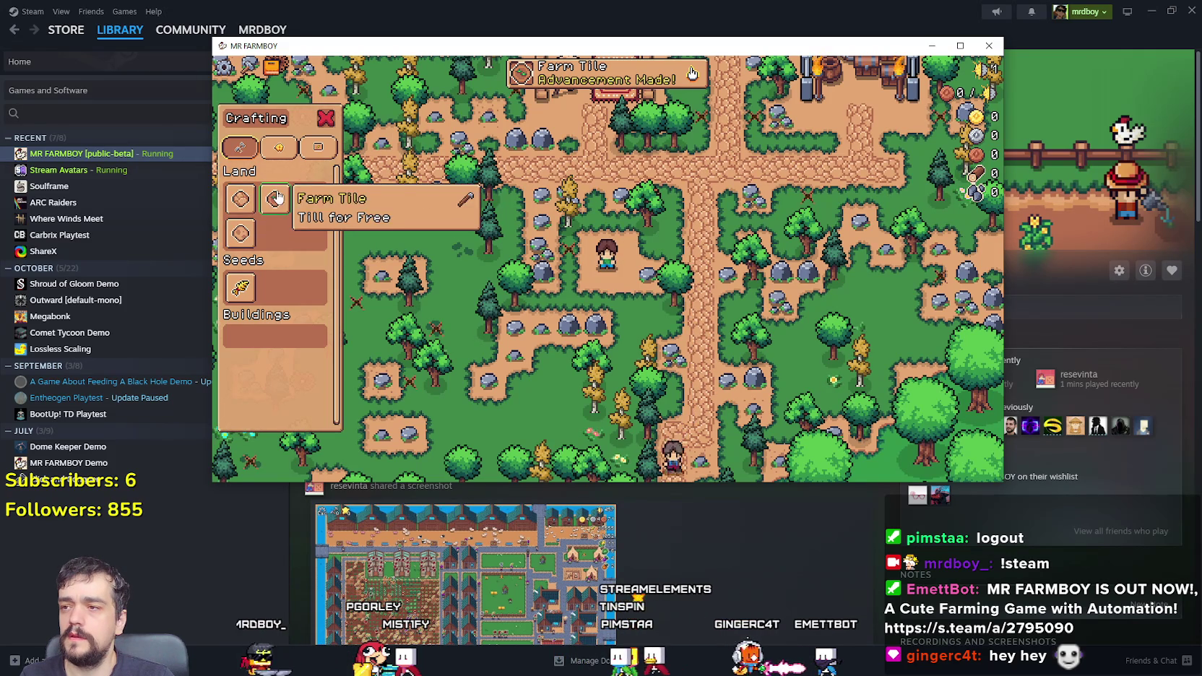
pyautogui.click(278, 147)
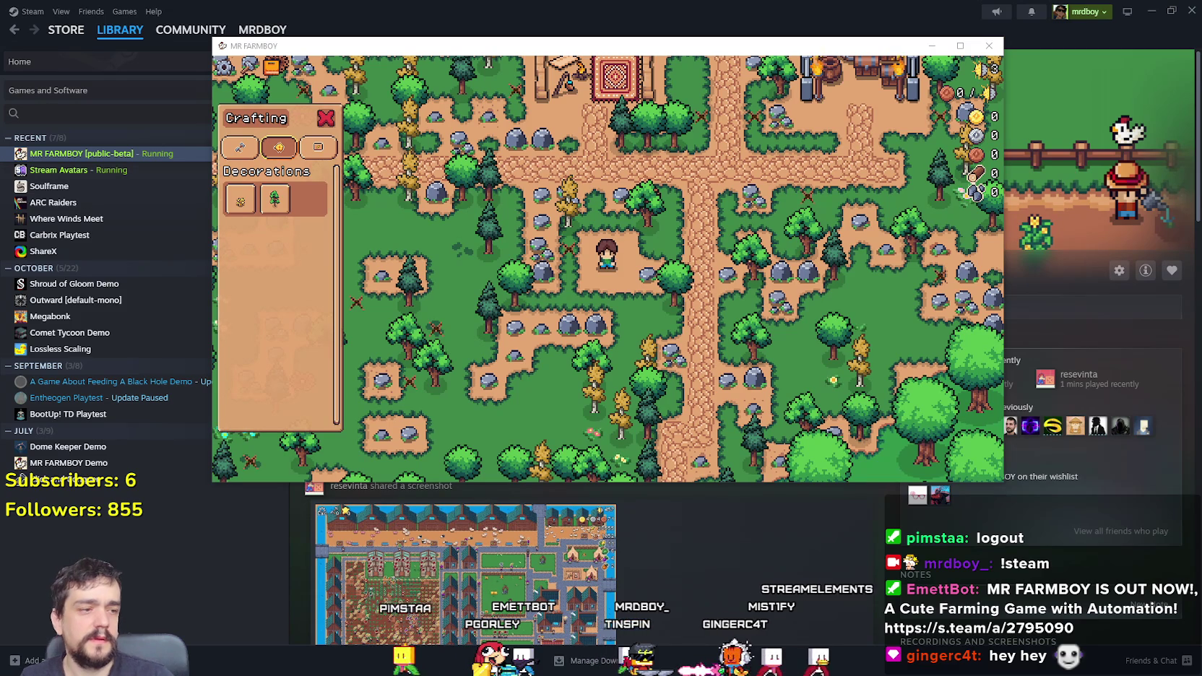
pyautogui.click(240, 147)
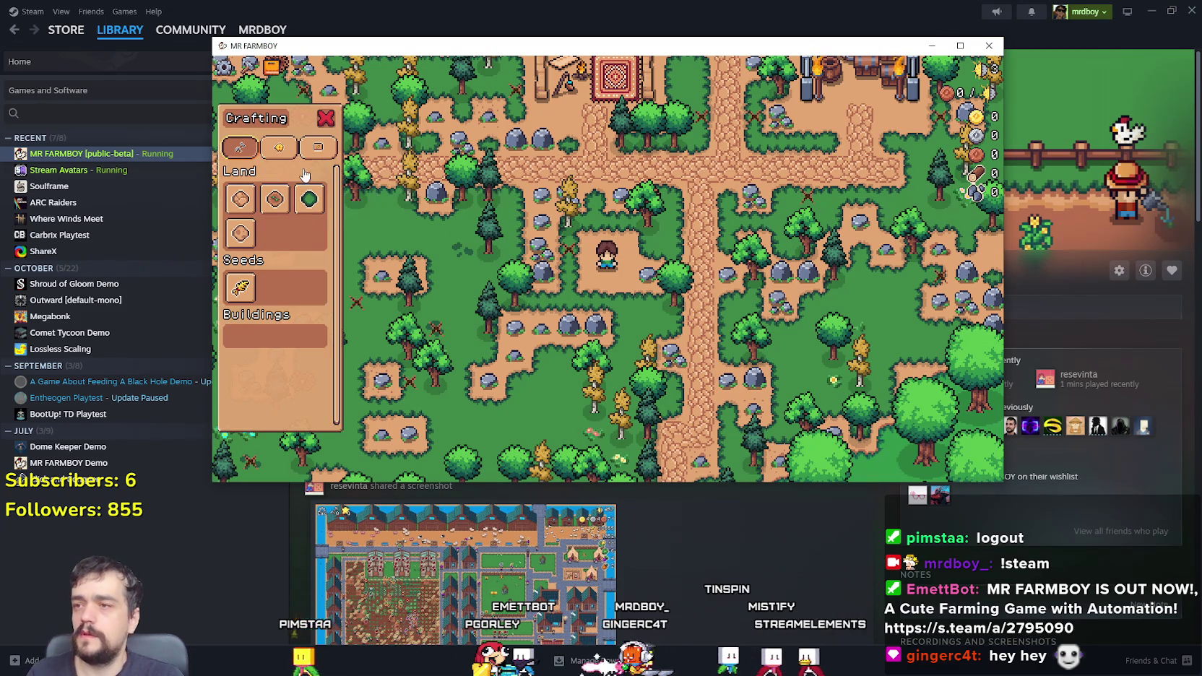
pyautogui.click(317, 148)
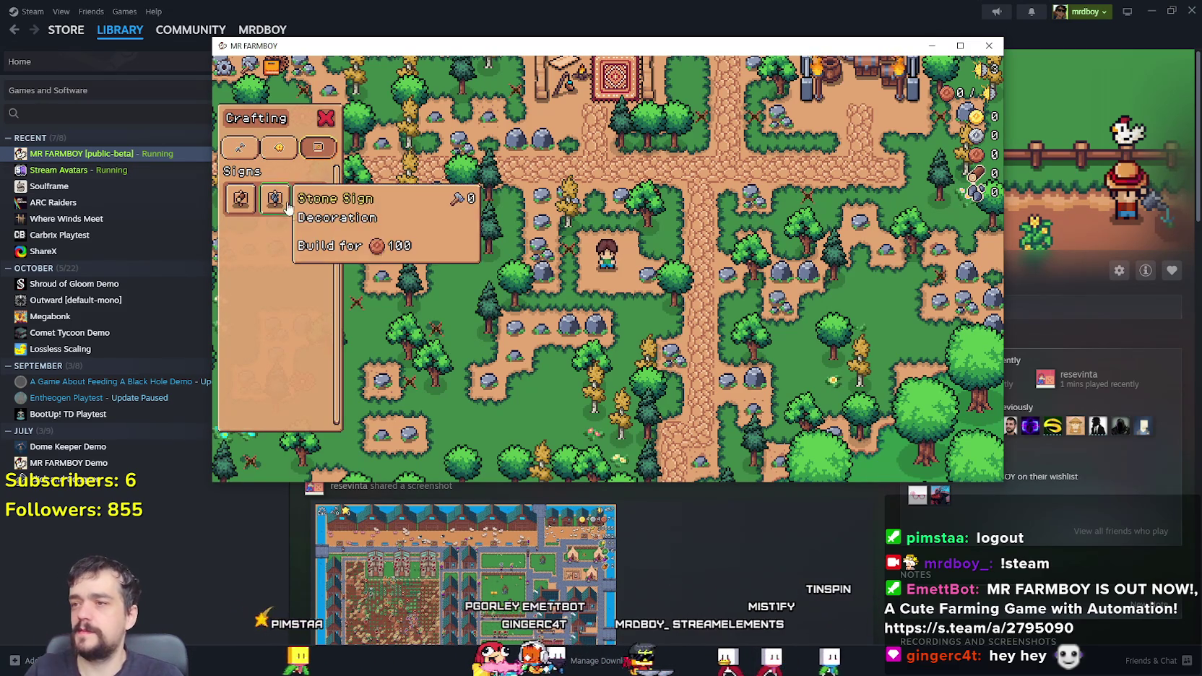
pyautogui.click(960, 45)
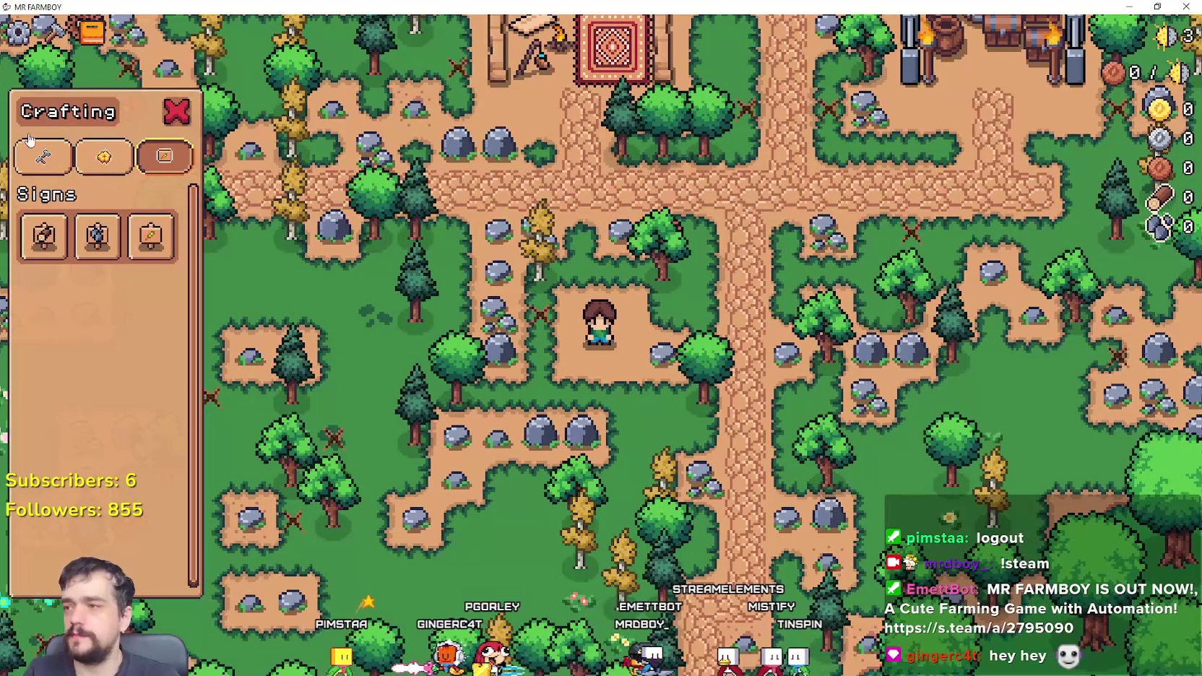
# Step: Show the Land, Seeds and Buildings crafting list and toggle the advancements window
pyautogui.click(32, 148)
pyautogui.press('a')
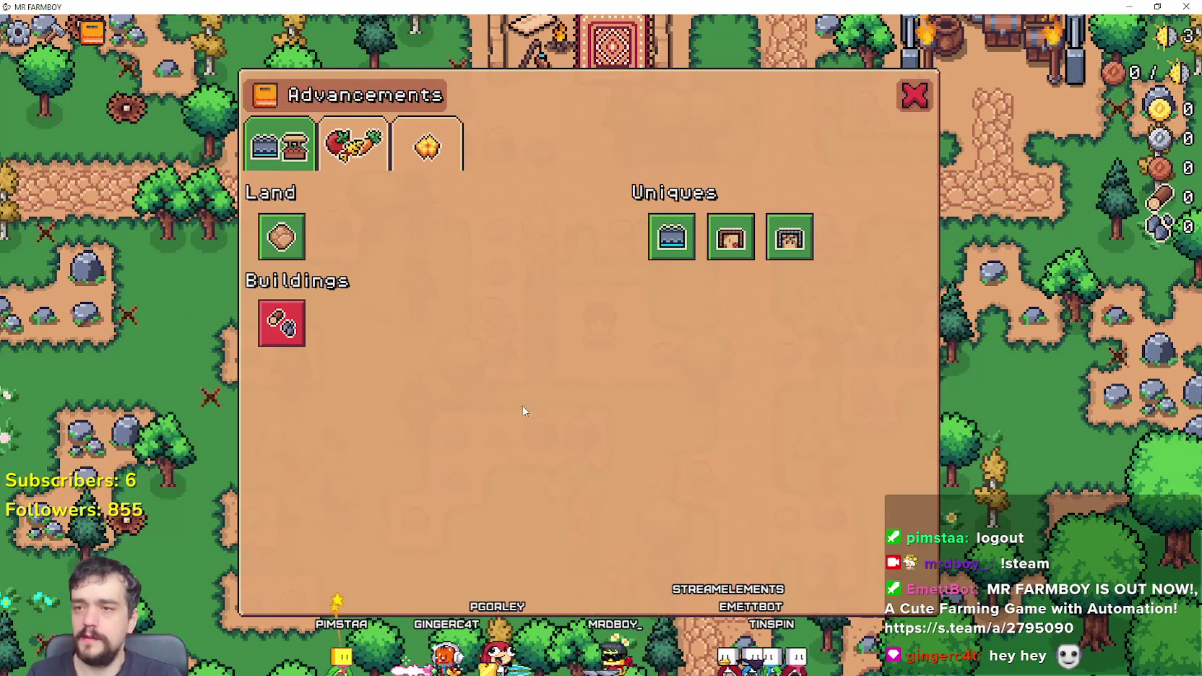
pyautogui.press('Escape')
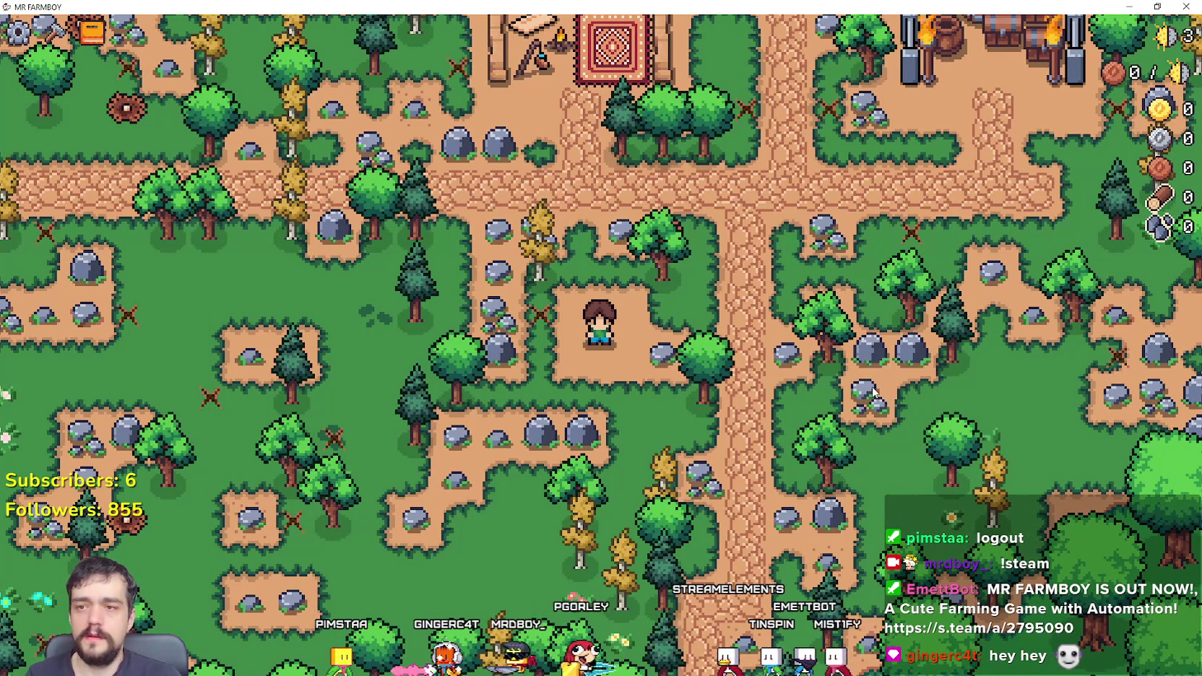
# Step: Walk the farmer right and up to gather a stone and wood from the stump
pyautogui.press('d')
pyautogui.press('w')
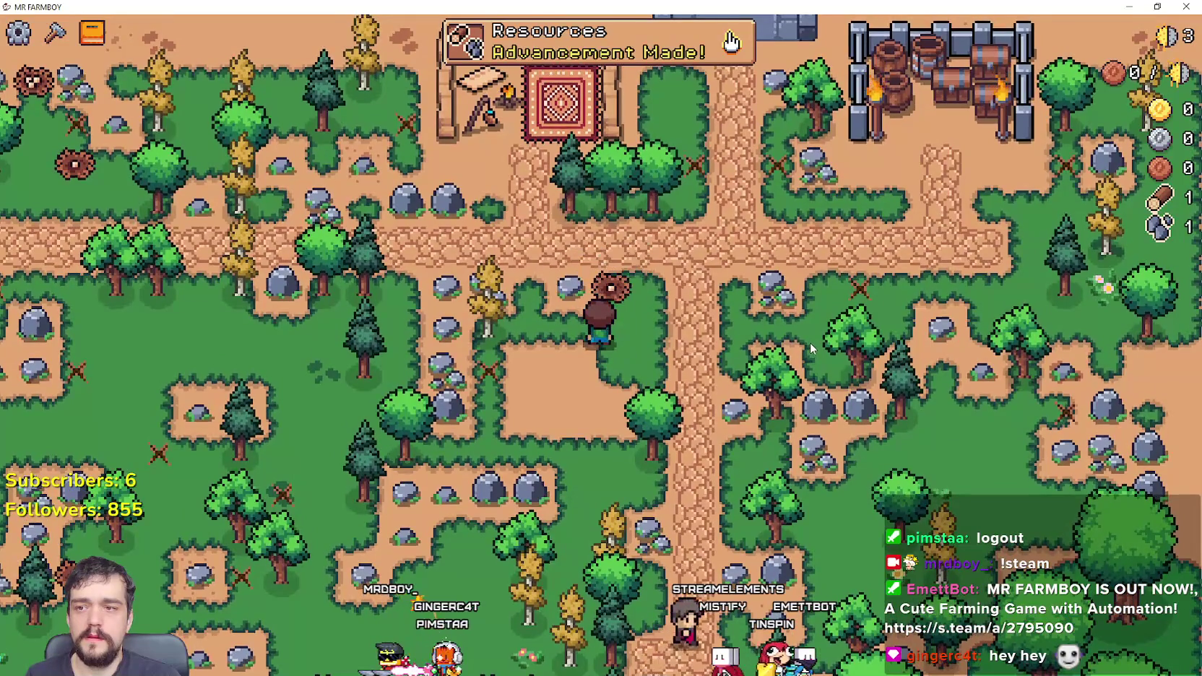
pyautogui.press('d')
pyautogui.press('Tab')
pyautogui.press('Escape')
# Step: Reopen advancements, switch to the crafting panel, then bring the Discord feedback forum forward
pyautogui.press('Tab')
pyautogui.press('c')
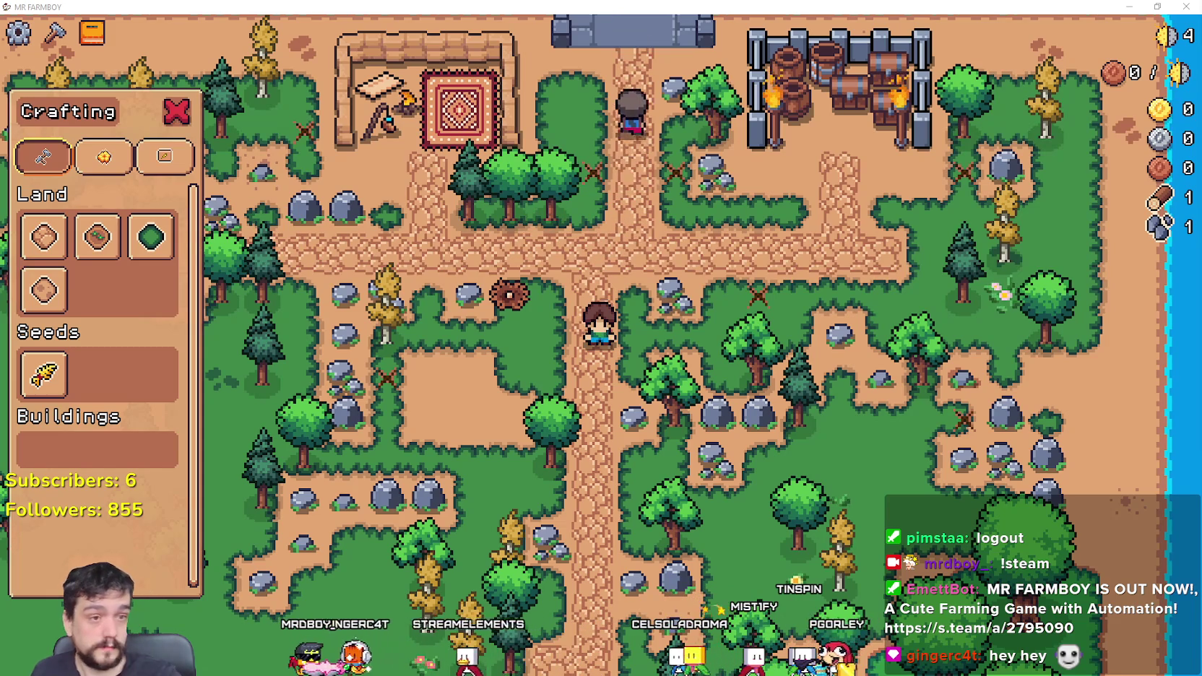
pyautogui.hotkey('alt', 'Tab')
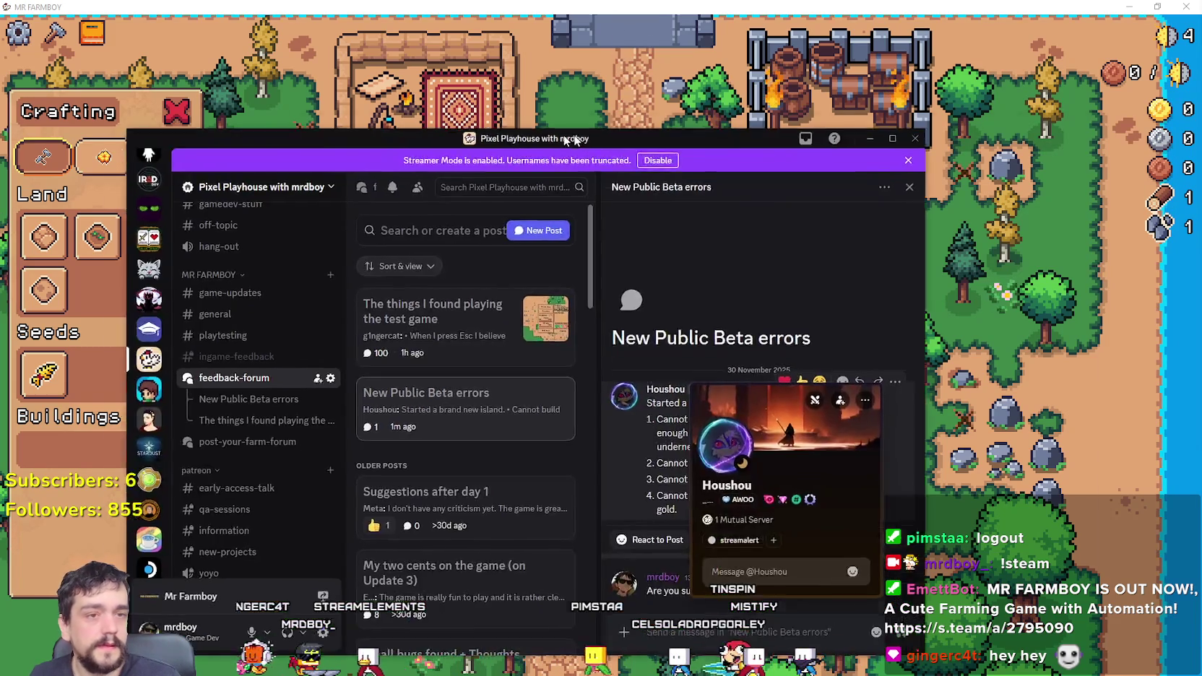
# Step: Close the profile card to read the 'New Public Beta errors' post, then show the game's Decorations tab
pyautogui.click(735, 572)
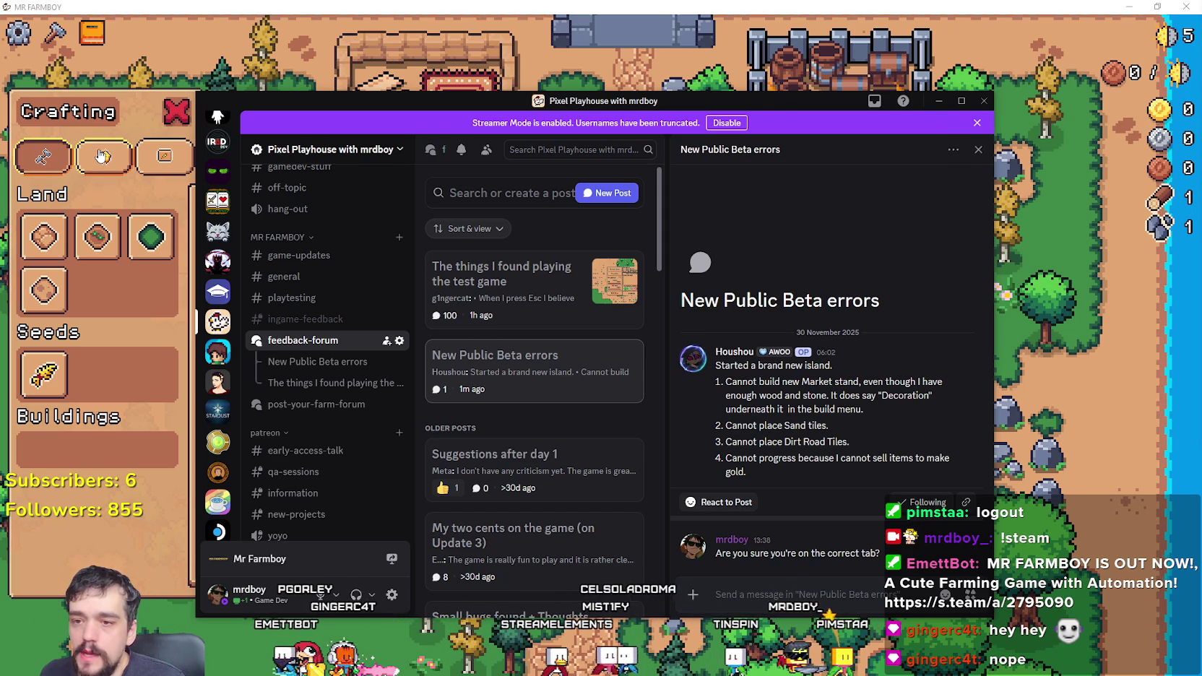
pyautogui.click(102, 156)
pyautogui.click(103, 156)
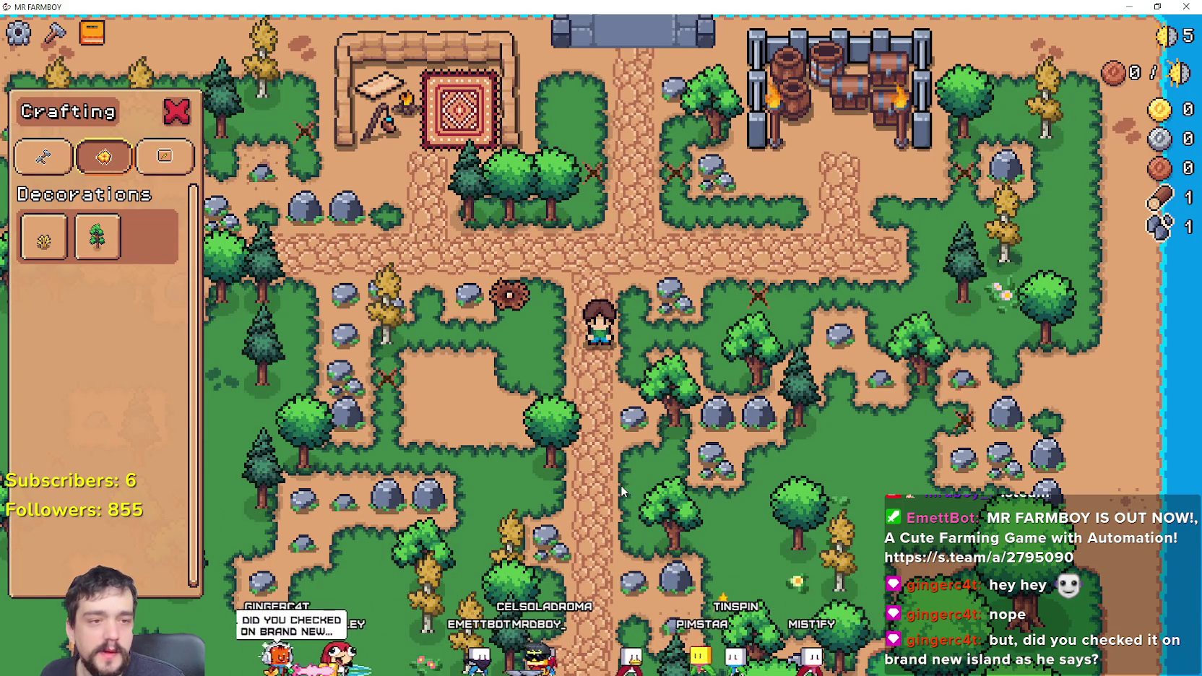
# Step: Cycle the crafting panel through its Land, Decorations and Signs categories
pyautogui.moveTo(47, 246)
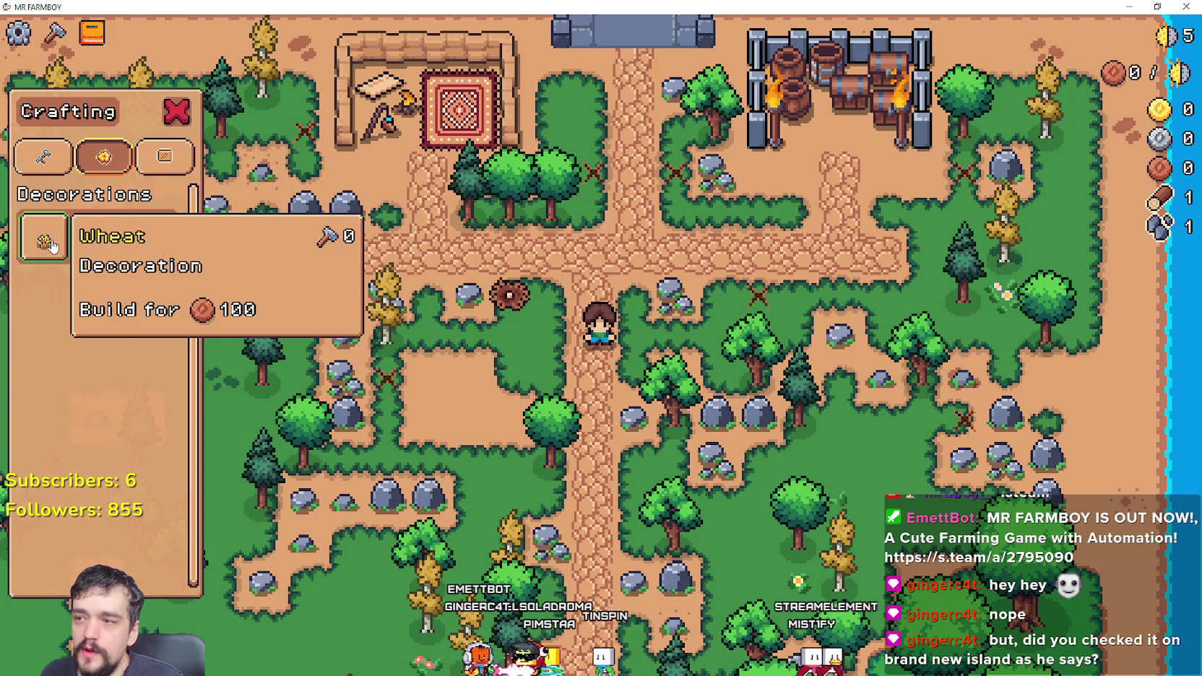
pyautogui.moveTo(115, 258)
pyautogui.press('e')
pyautogui.click(104, 159)
pyautogui.click(44, 157)
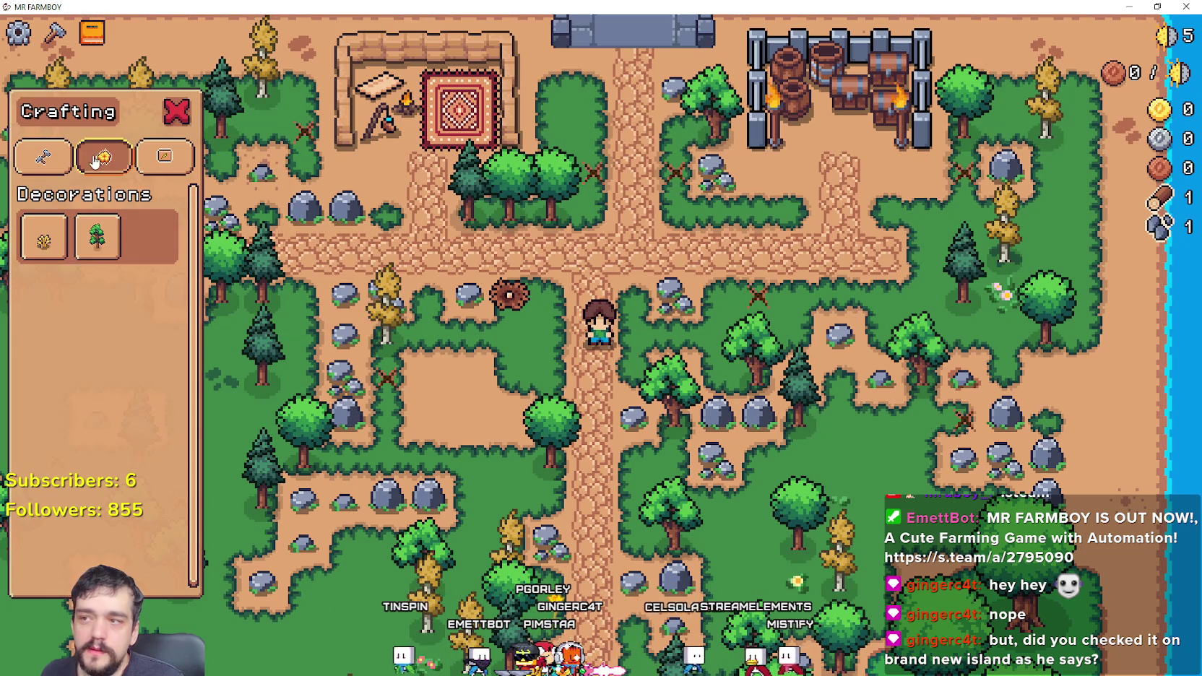
pyautogui.click(159, 164)
pyautogui.click(130, 163)
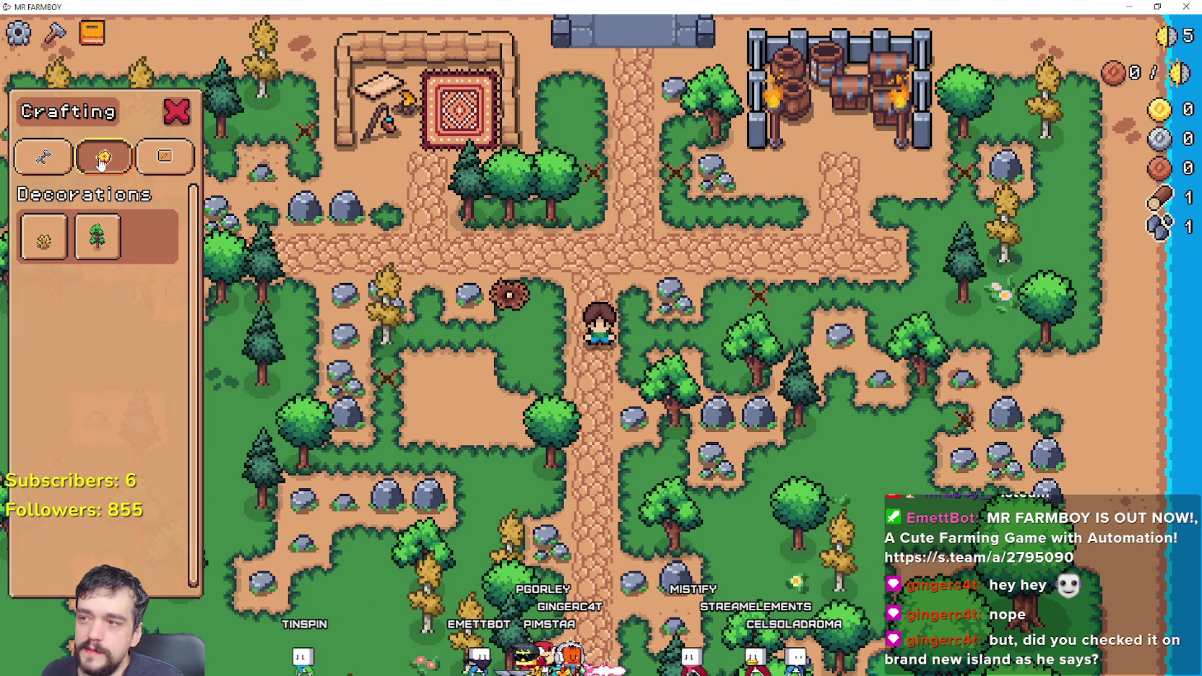
pyautogui.click(43, 157)
pyautogui.click(103, 157)
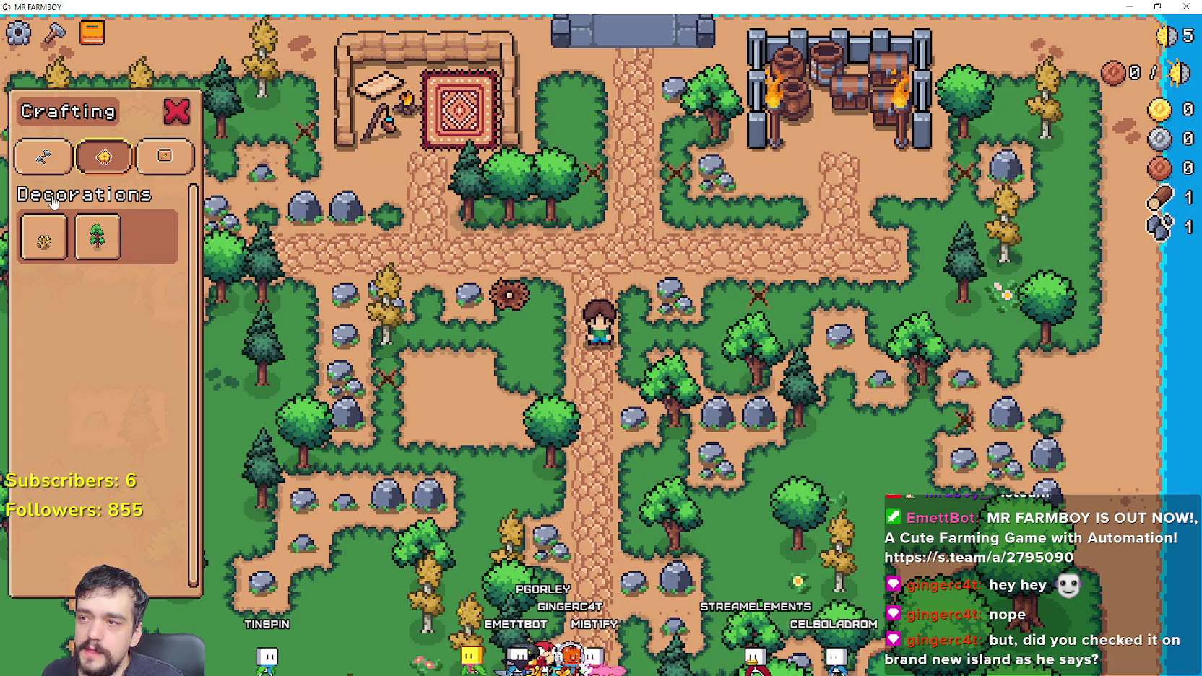
pyautogui.click(73, 164)
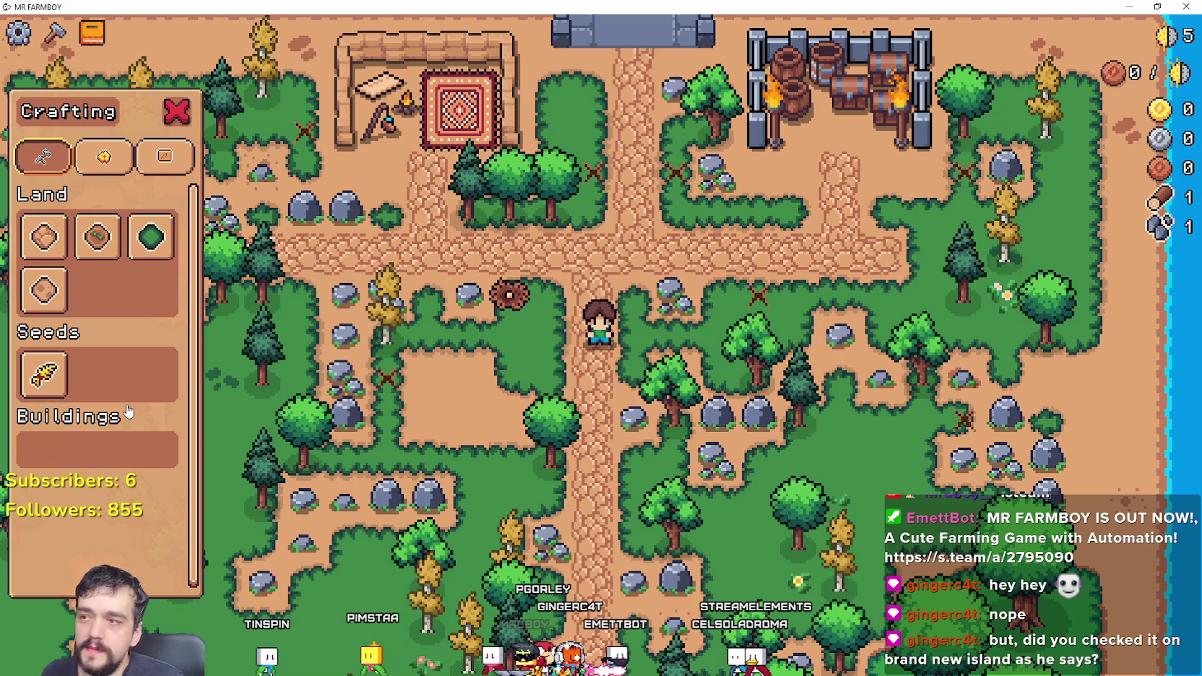
pyautogui.click(165, 156)
pyautogui.click(48, 167)
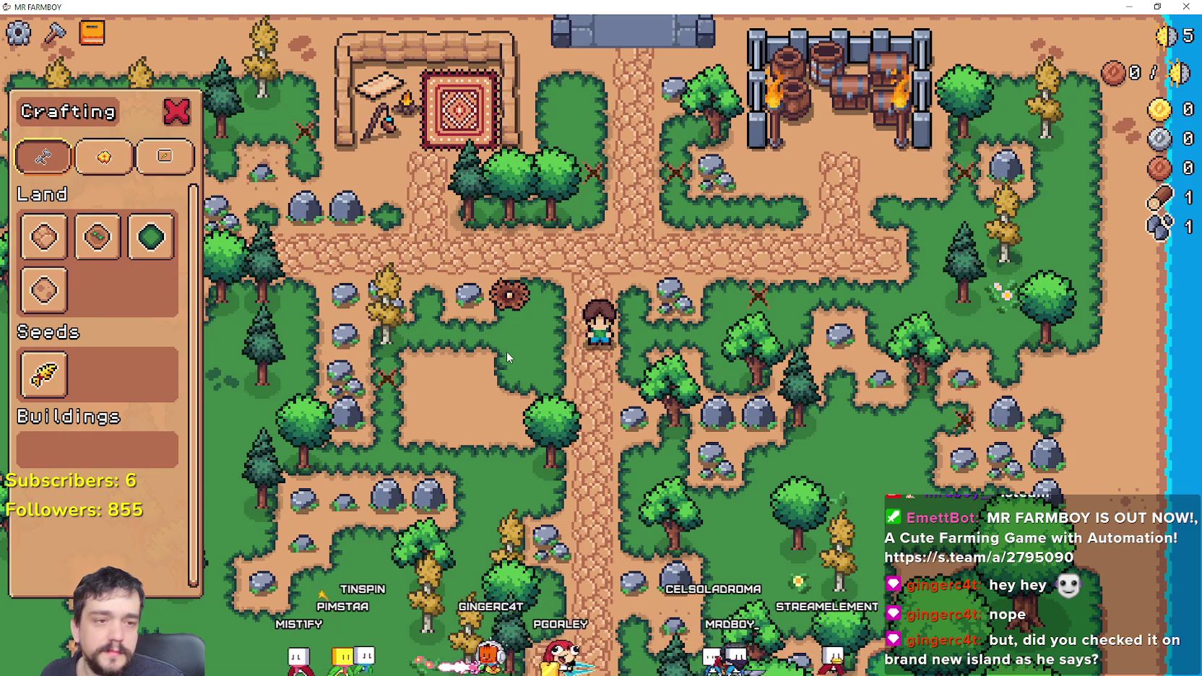
# Step: Check the Discord post, return to the Decorations tab, and snip the Crafting panel
pyautogui.hotkey('alt', 'Tab')
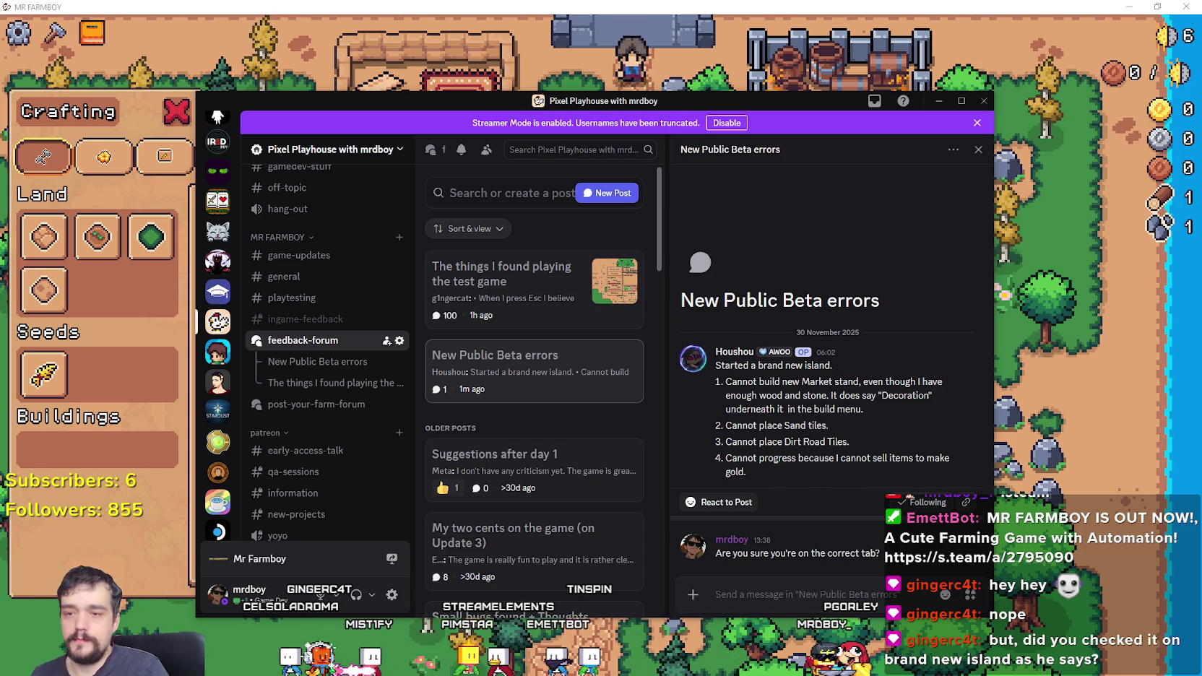
pyautogui.click(132, 166)
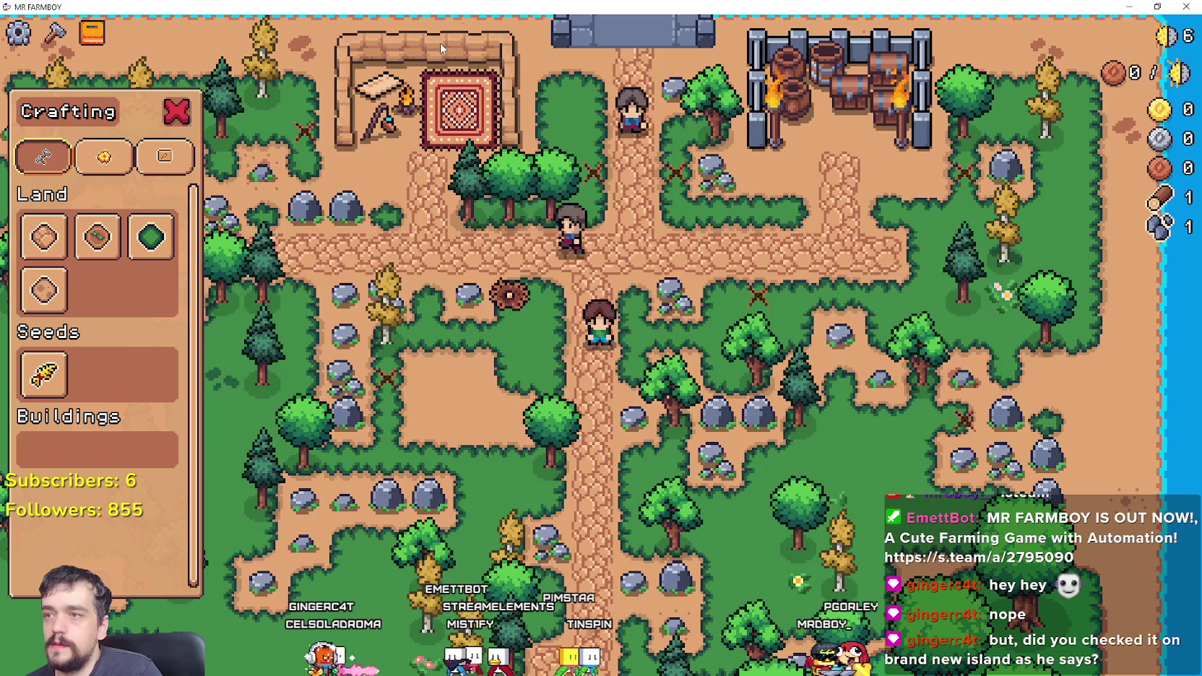
pyautogui.click(128, 159)
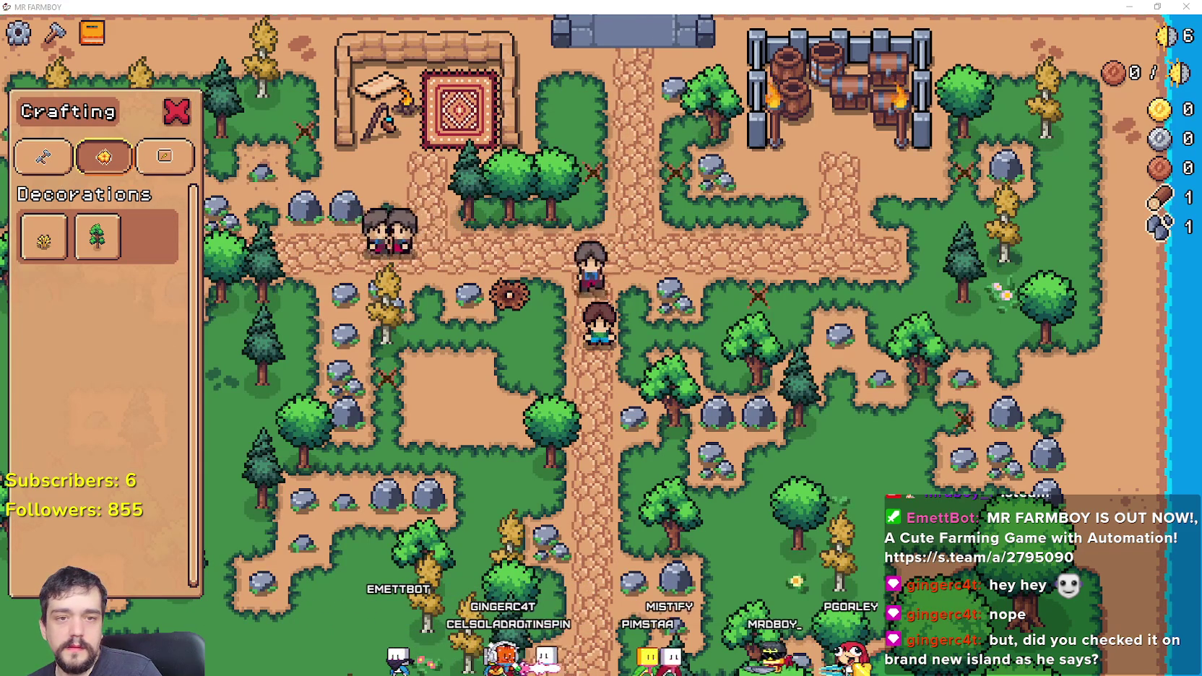
pyautogui.click(932, 252)
pyautogui.moveTo(1, 51); pyautogui.dragTo(406, 508)
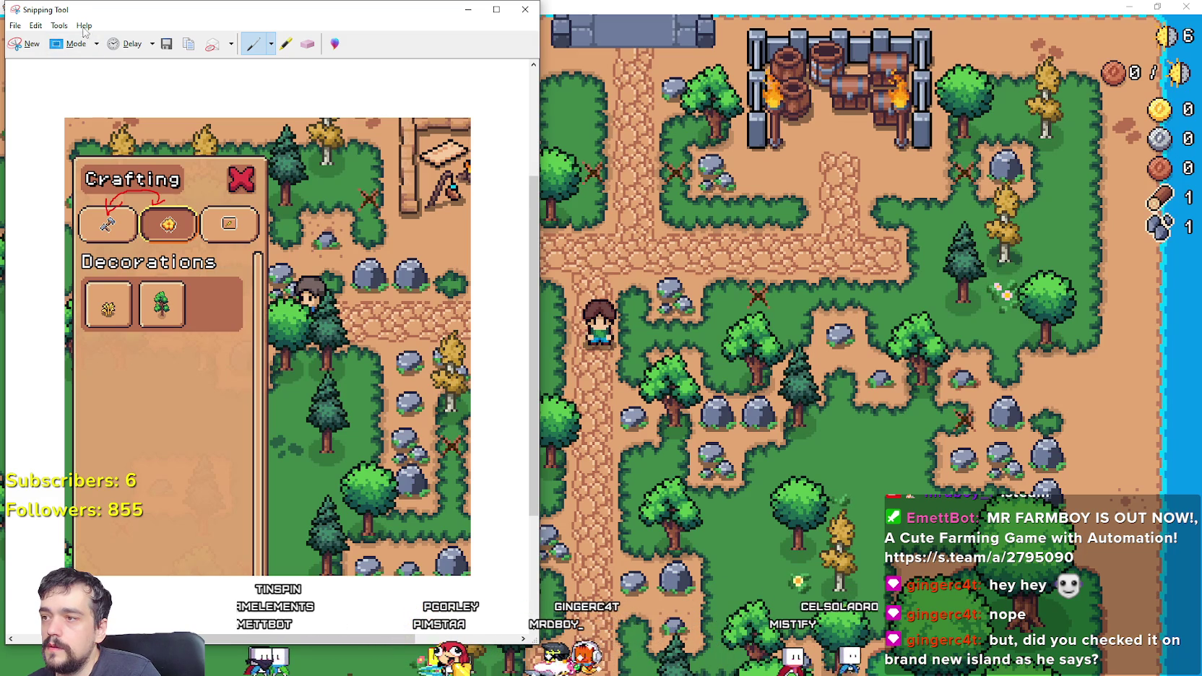
# Step: Post the snip to the Discord thread with 'you press on the decorations tab by mistake?'
pyautogui.click(96, 44)
pyautogui.press('Escape')
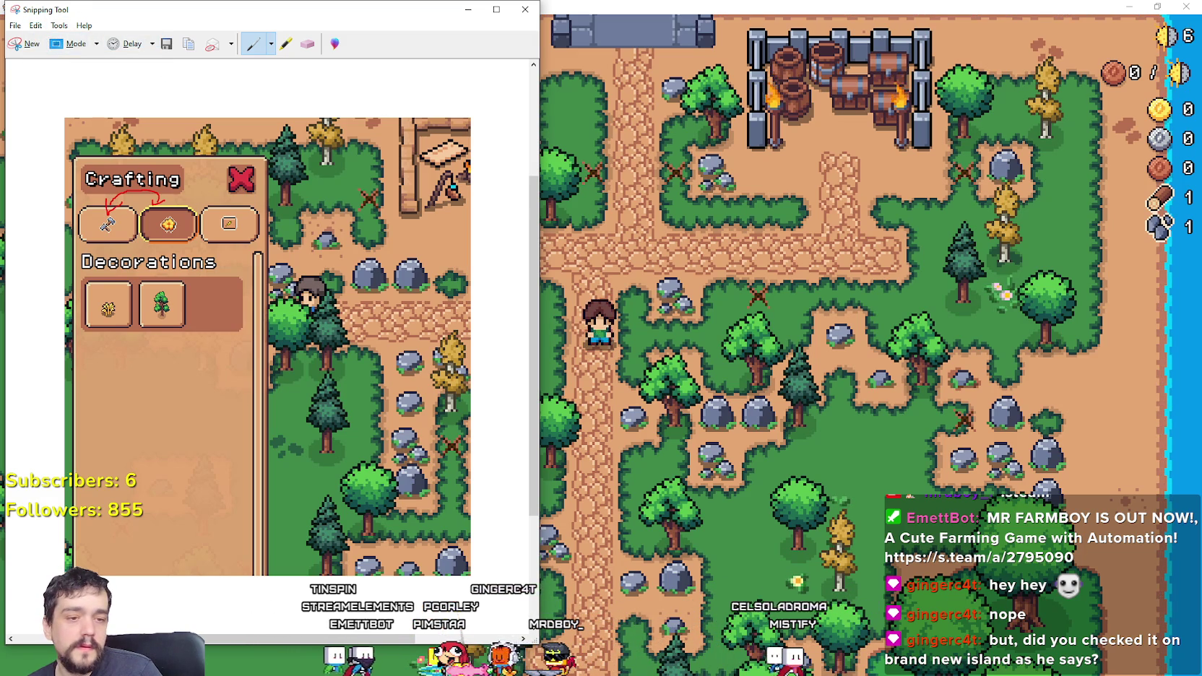
pyautogui.hotkey('alt', 'Tab')
pyautogui.hotkey('ctrl', 'v')
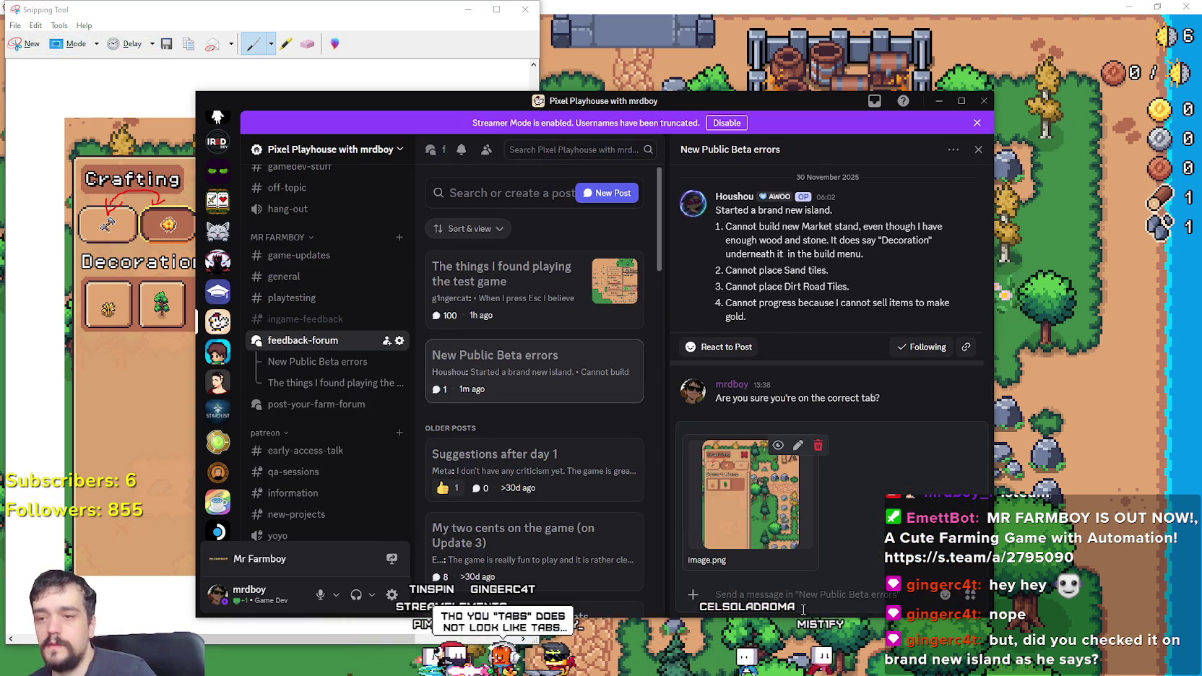
pyautogui.write('did you pres')
pyautogui.write('s on t')
pyautogui.write('he decora')
pyautogui.write('tions')
pyautogui.write(' tab by')
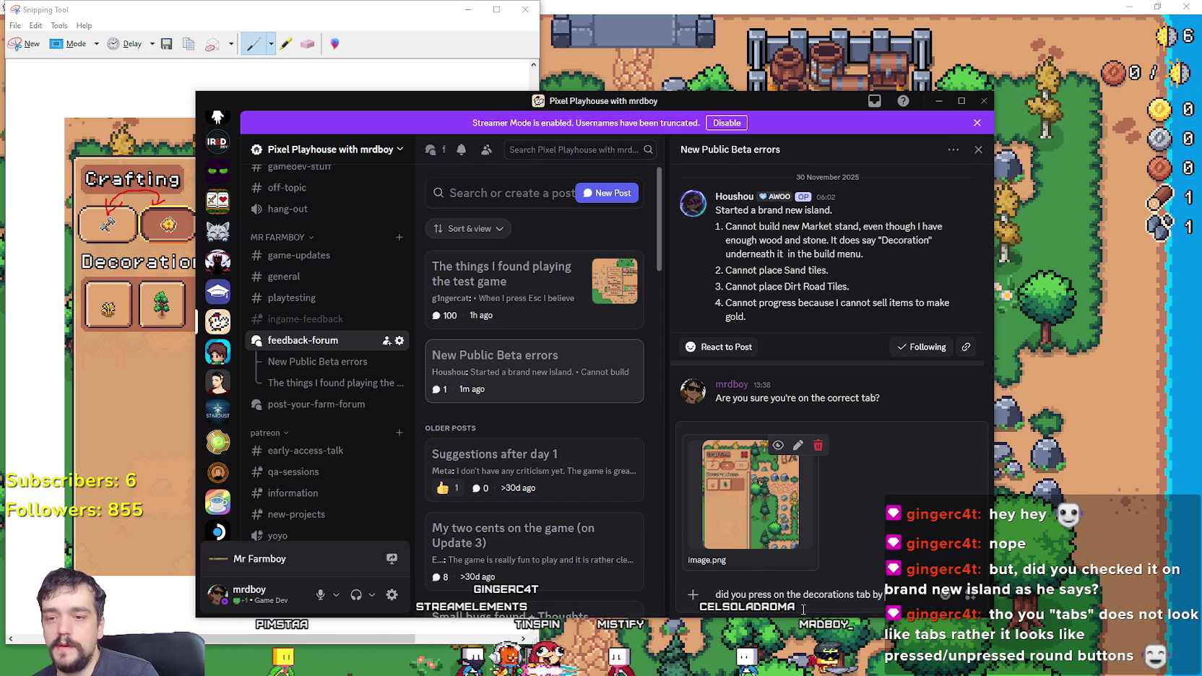
pyautogui.write(' mistake?')
pyautogui.press('Return')
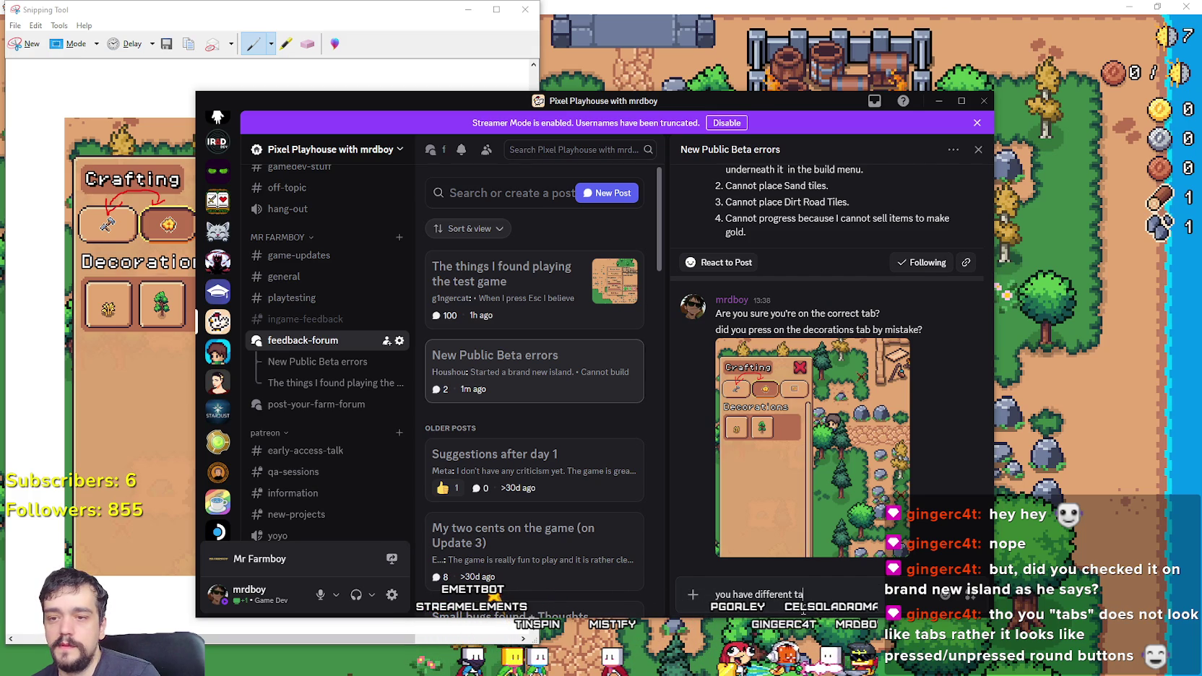
# Step: Send 'you have different tabs now', move Discord aside, and switch the game's crafting to Land
pyautogui.press('Return')
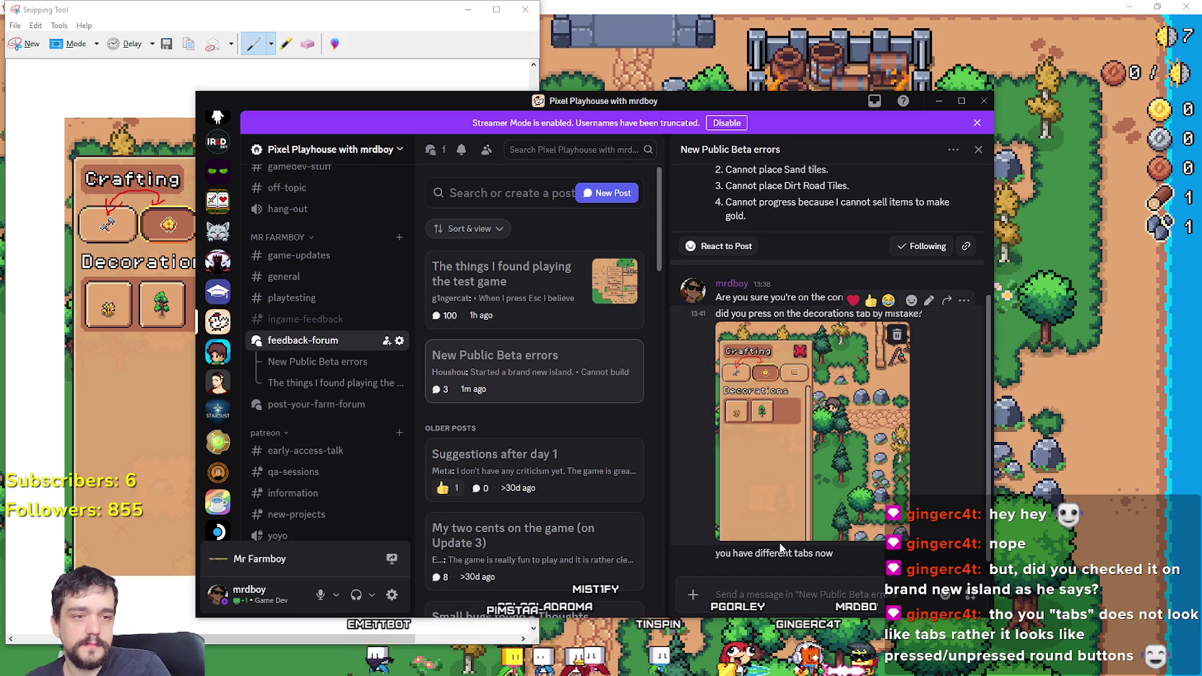
pyautogui.moveTo(827, 511)
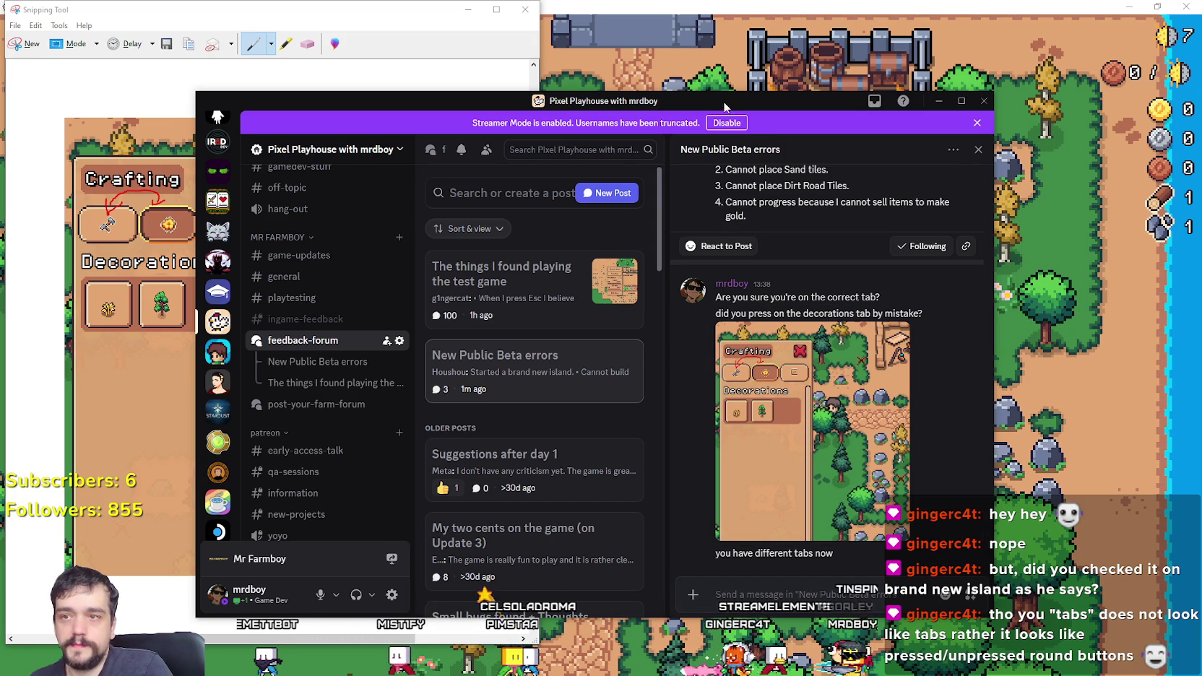
pyautogui.moveTo(718, 102); pyautogui.dragTo(777, 79)
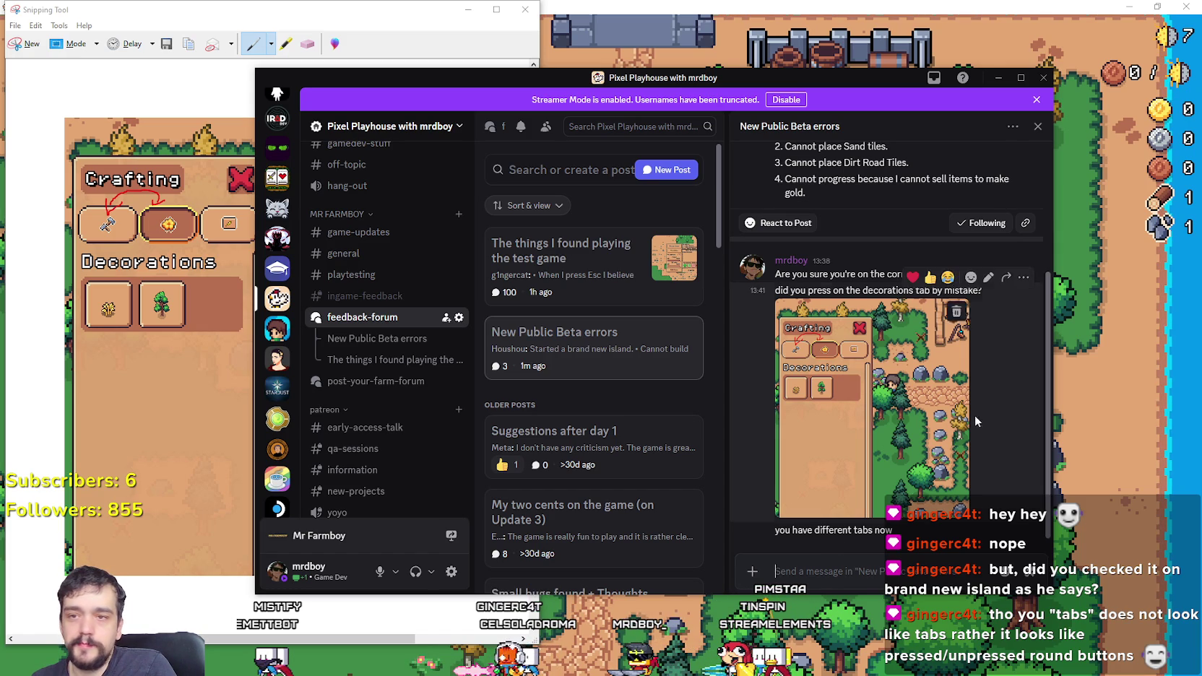
pyautogui.scroll(3)
pyautogui.scroll(-3)
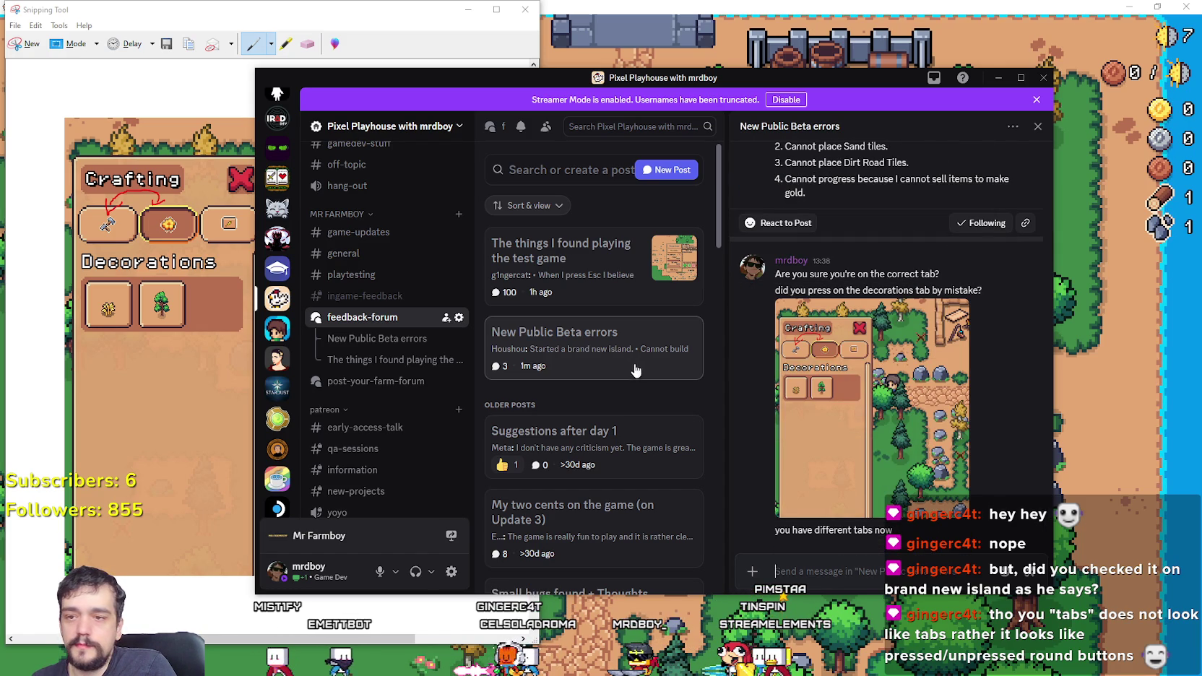
pyautogui.click(523, 7)
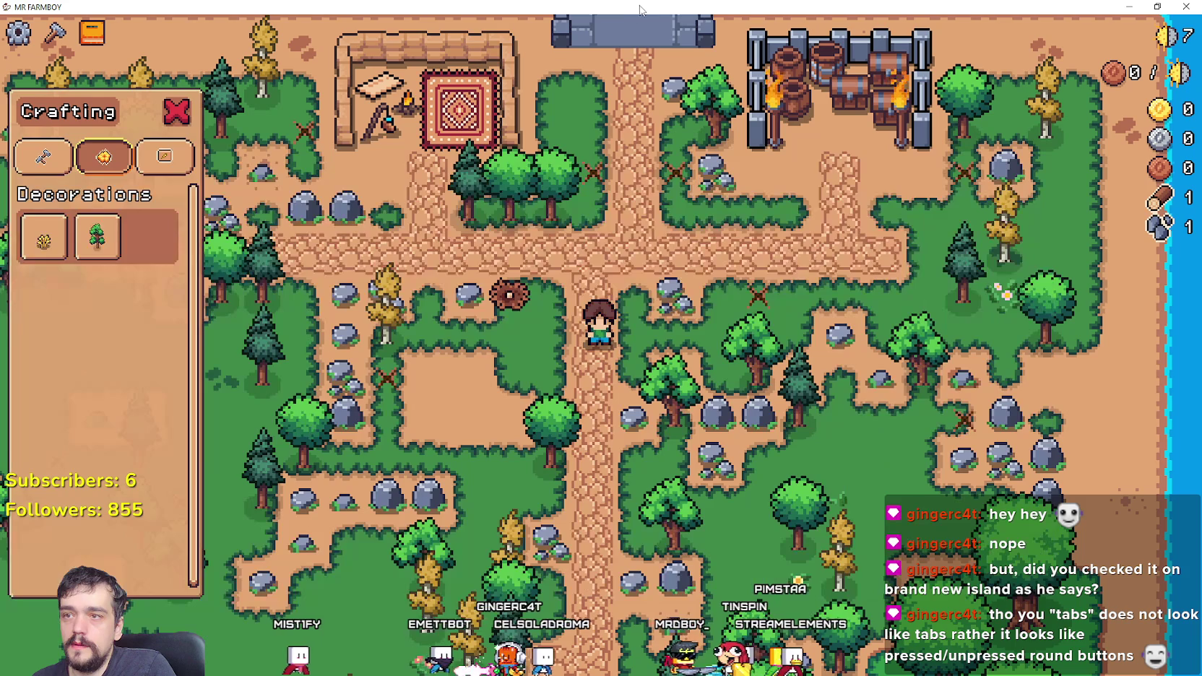
pyautogui.click(42, 156)
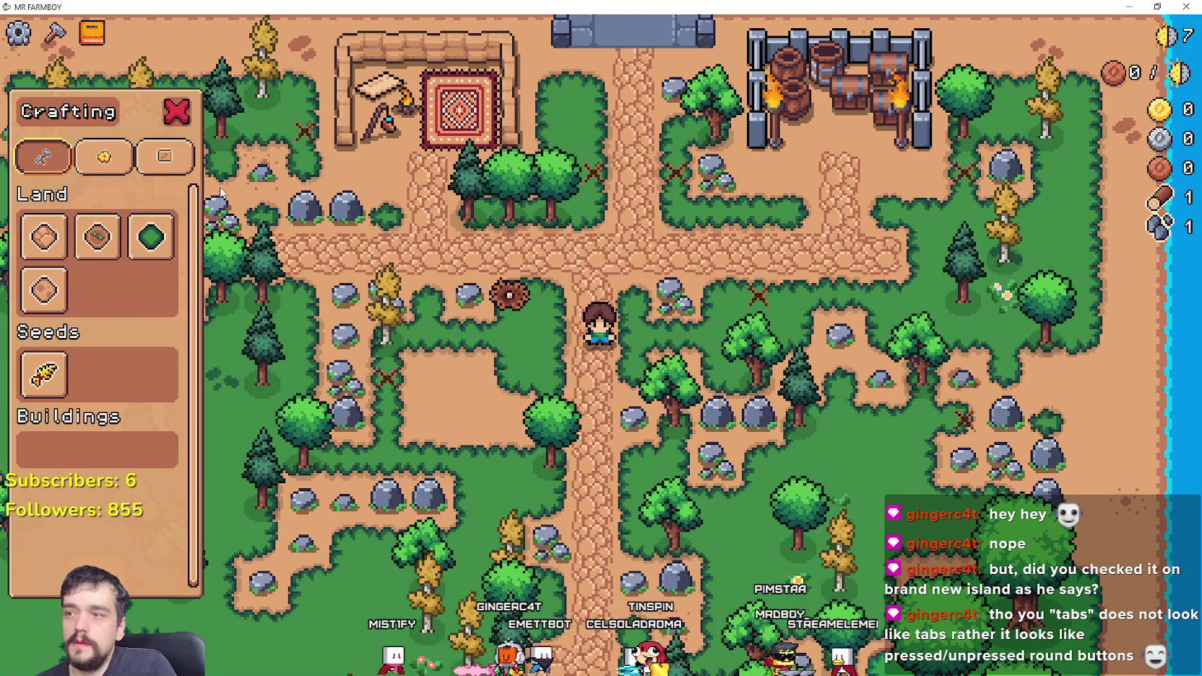
# Step: Take a new snip of the crafting panel showing the Land tab
pyautogui.hotkey('alt', 'Tab')
pyautogui.hotkey('alt', 'Tab')
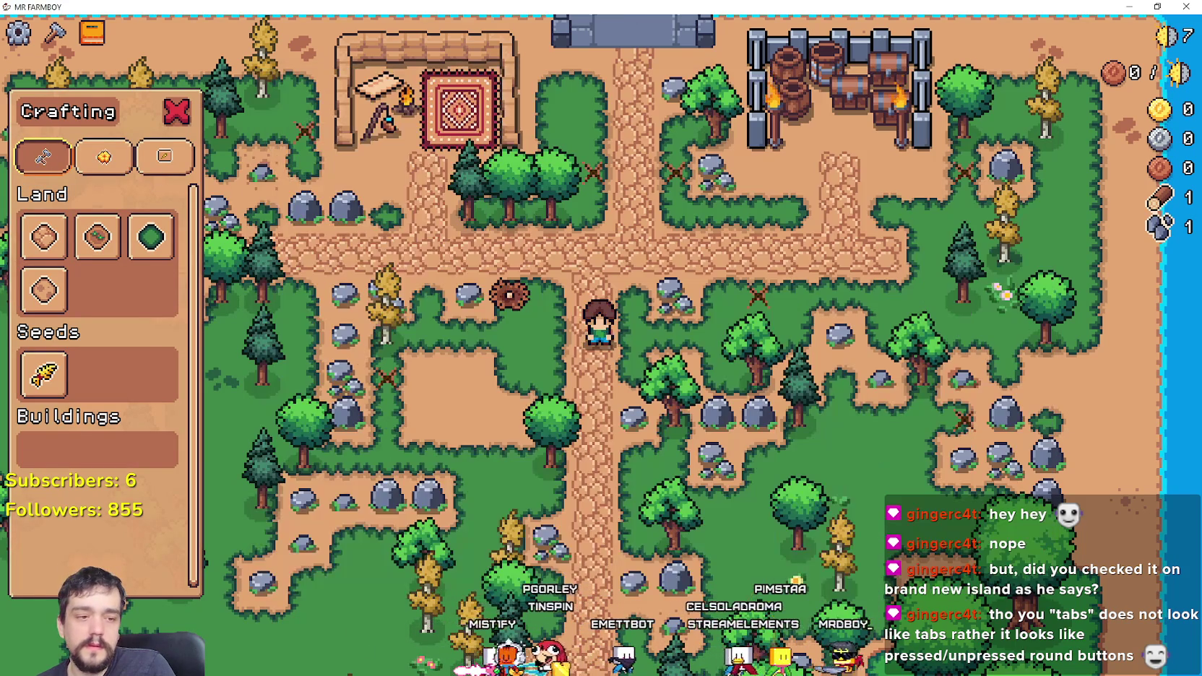
pyautogui.hotkey('alt', 'Tab')
pyautogui.hotkey('ctrl', 'n')
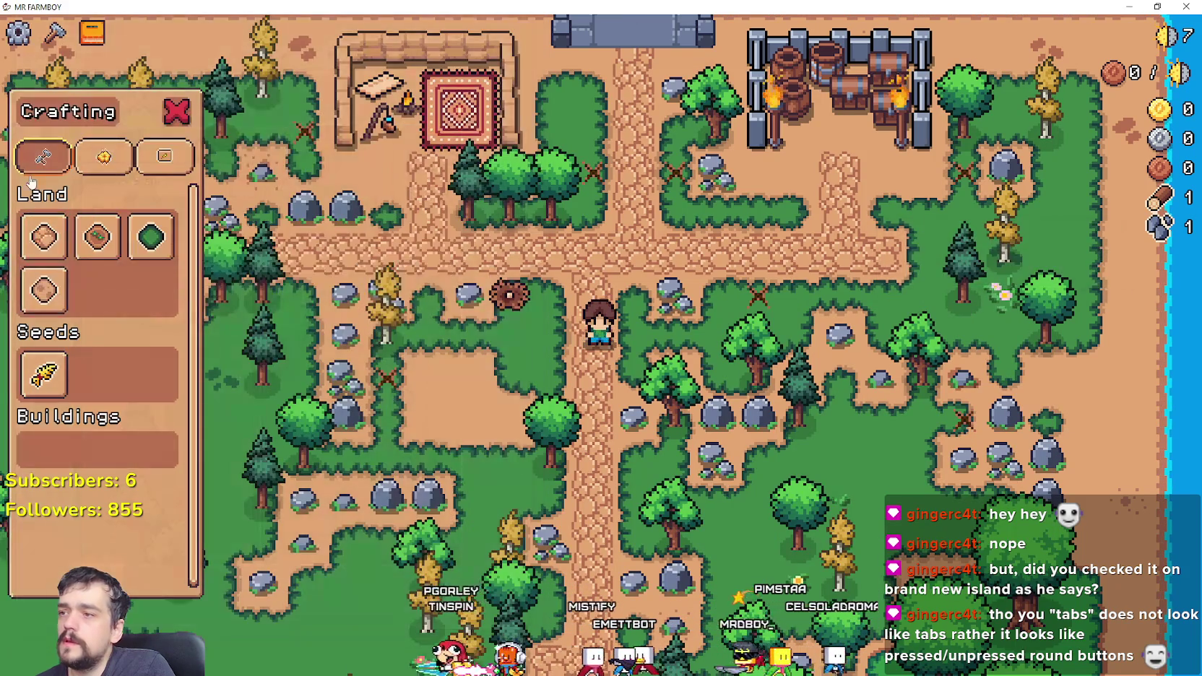
pyautogui.moveTo(205, 500); pyautogui.dragTo(209, 507)
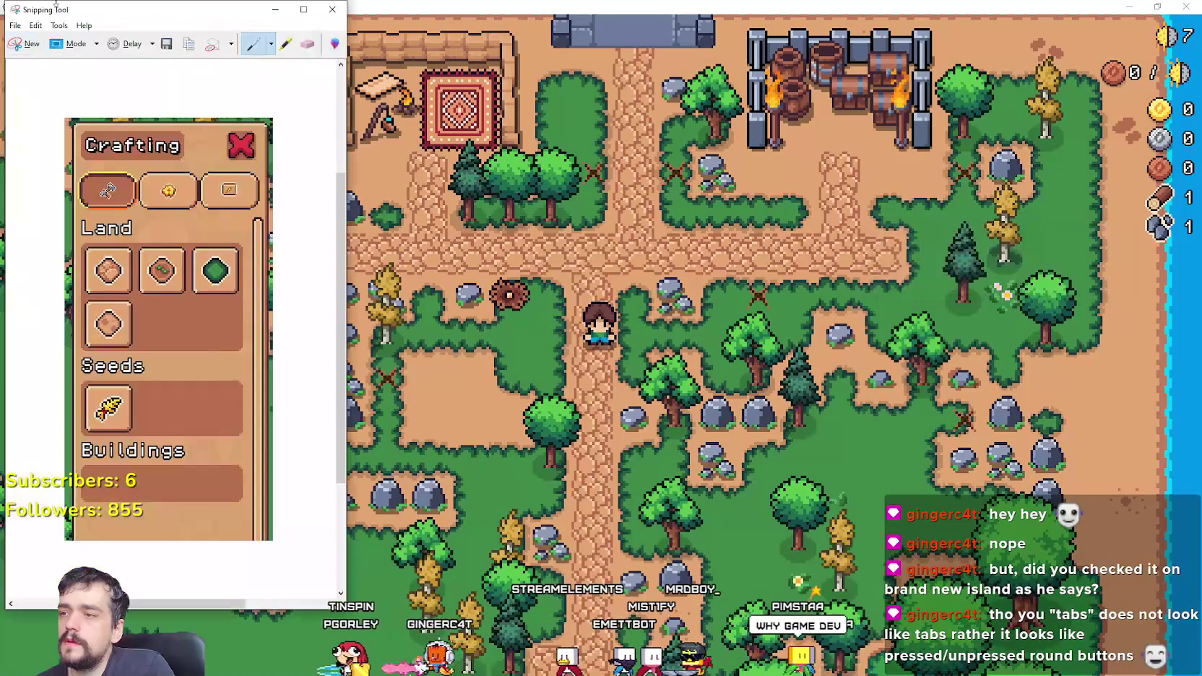
pyautogui.click(24, 28)
pyautogui.press('Escape')
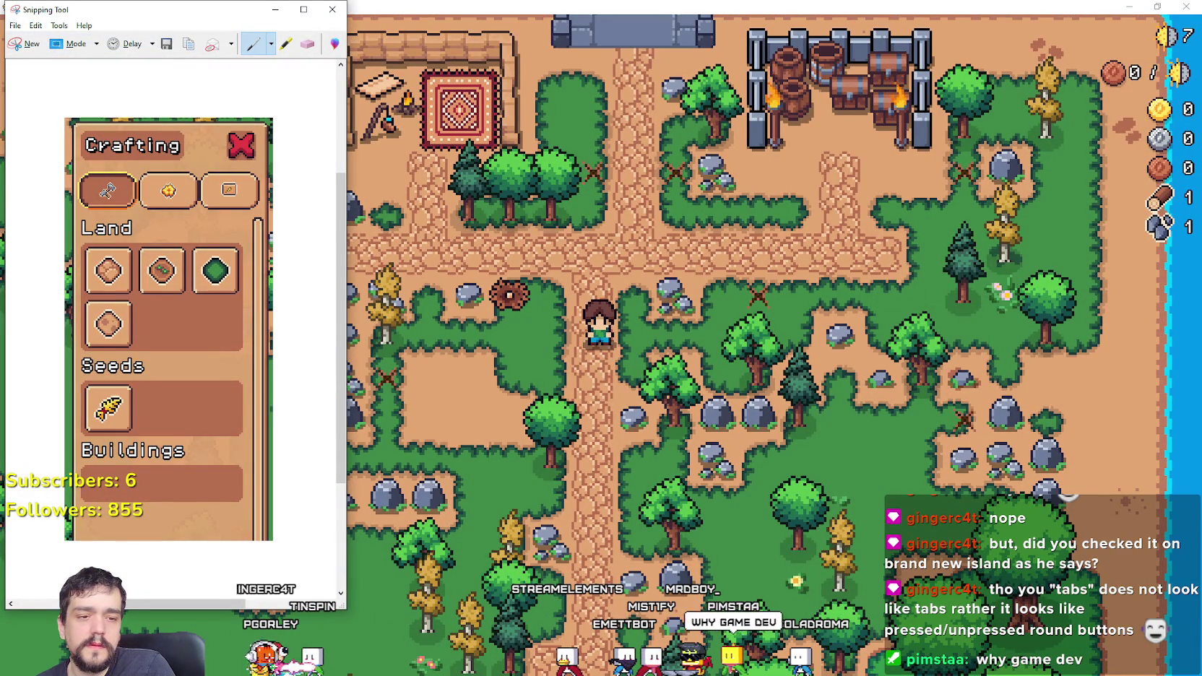
# Step: Paste the Land-tab screenshot into the Discord thread, send it, and minimize Discord
pyautogui.hotkey('alt', 'Tab')
pyautogui.hotkey('ctrl', 'v')
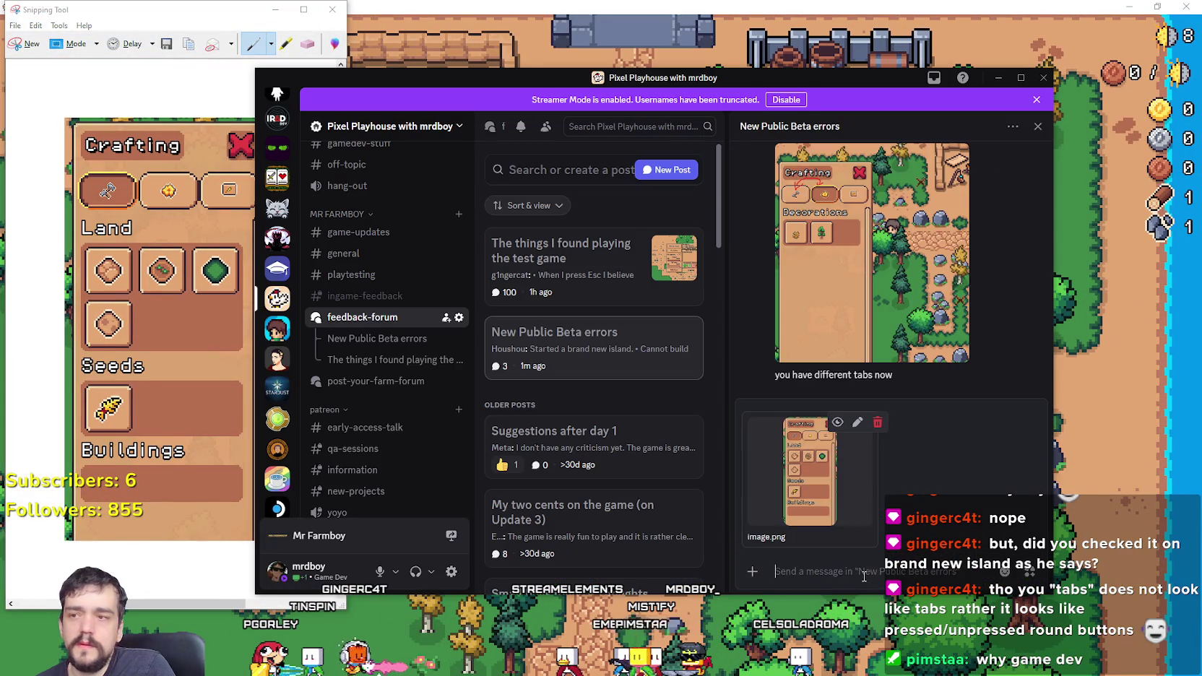
pyautogui.press('Return')
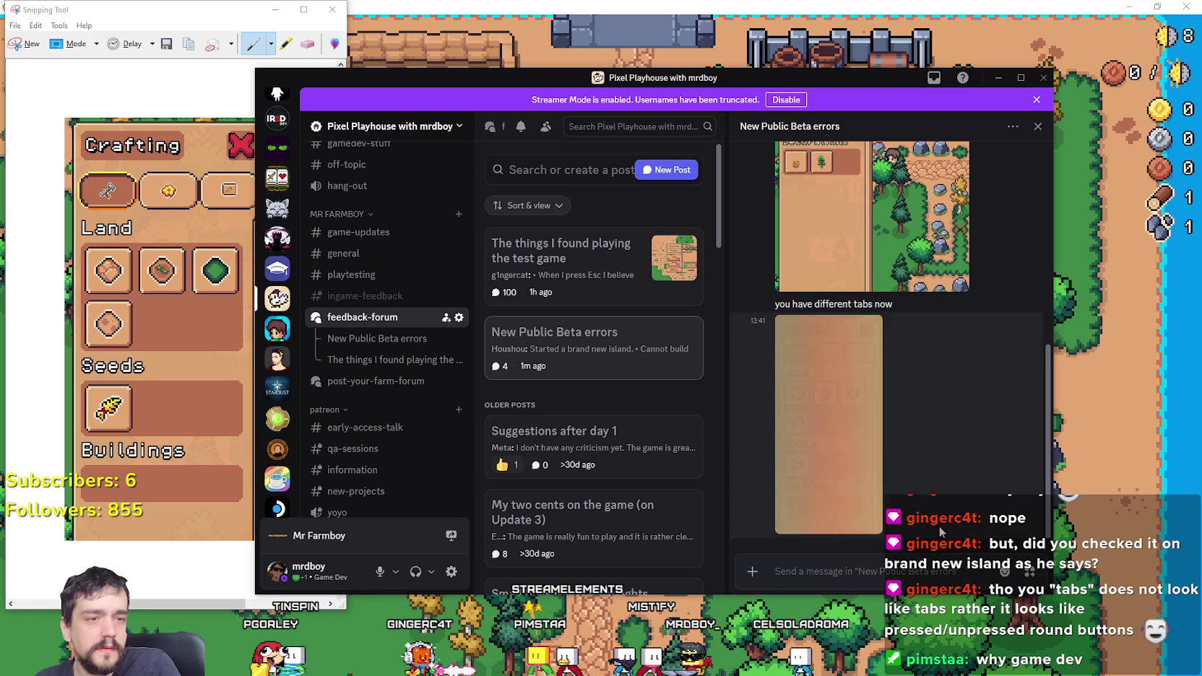
pyautogui.click(996, 78)
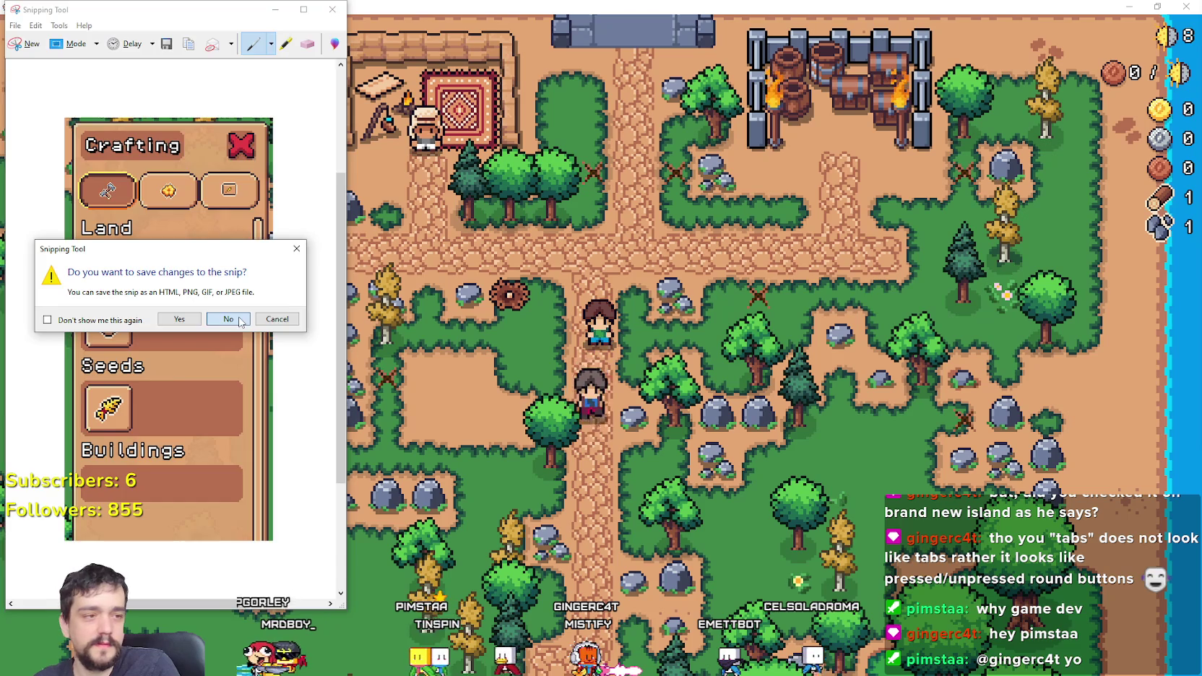
# Step: Discard the unsaved snip and walk the farmer around to the horizontal path
pyautogui.click(228, 319)
pyautogui.press('a')
pyautogui.press('w')
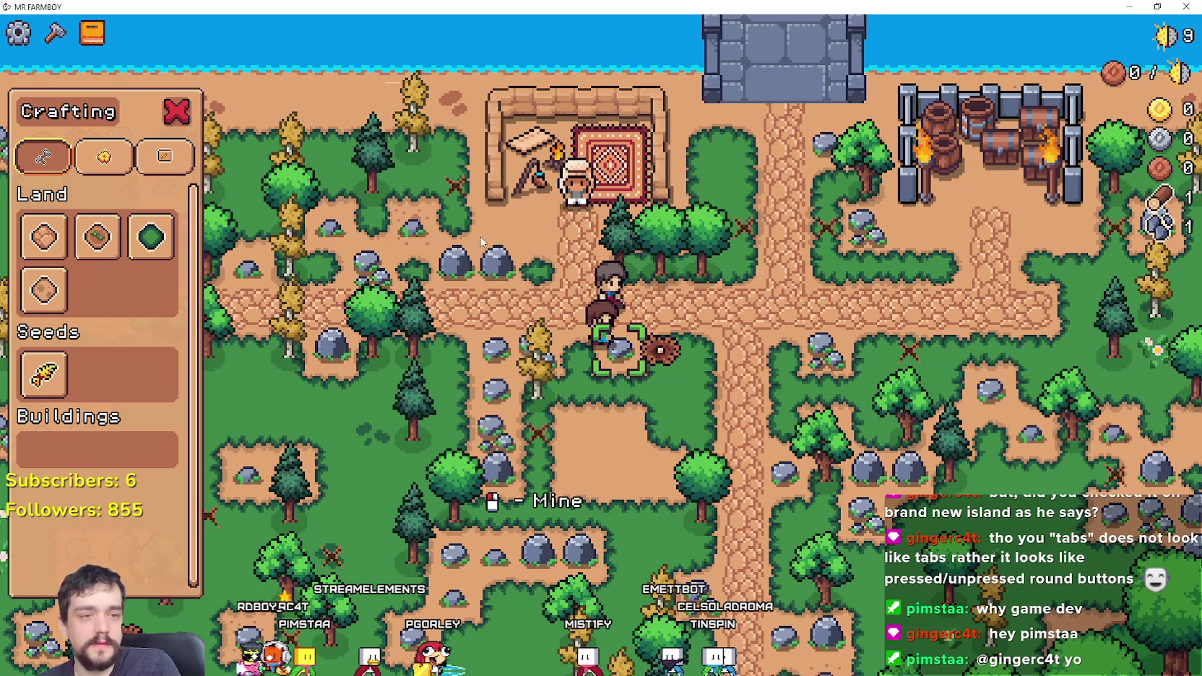
pyautogui.press('d')
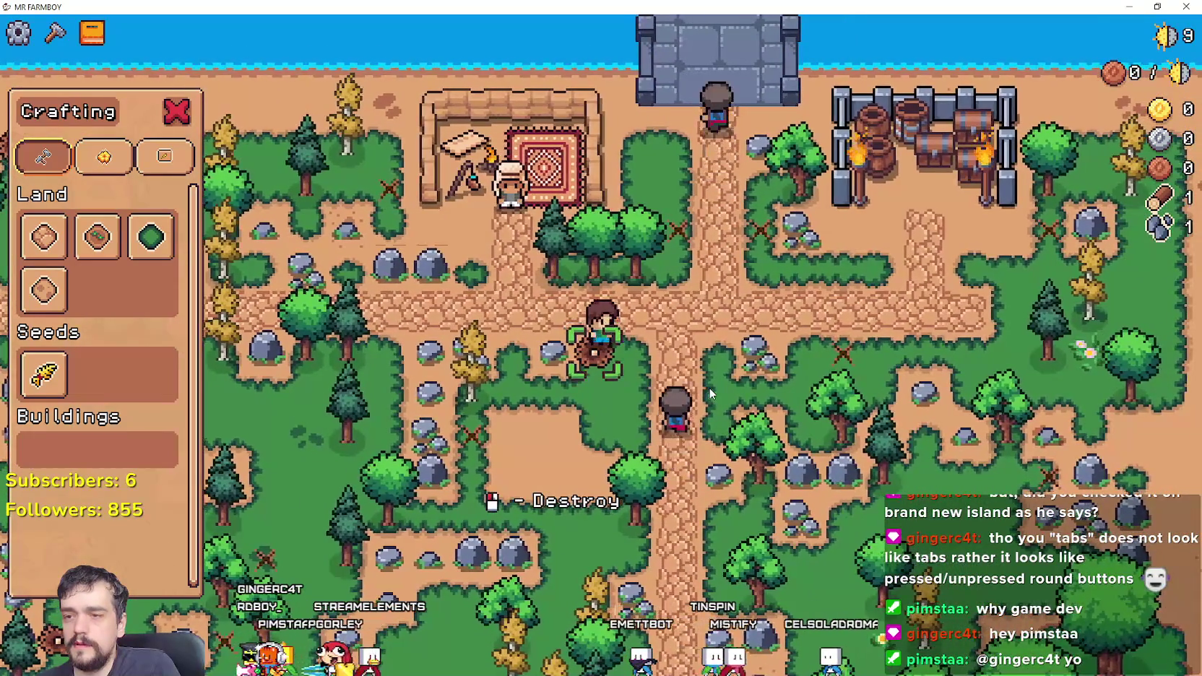
pyautogui.press('d')
pyautogui.press('d')
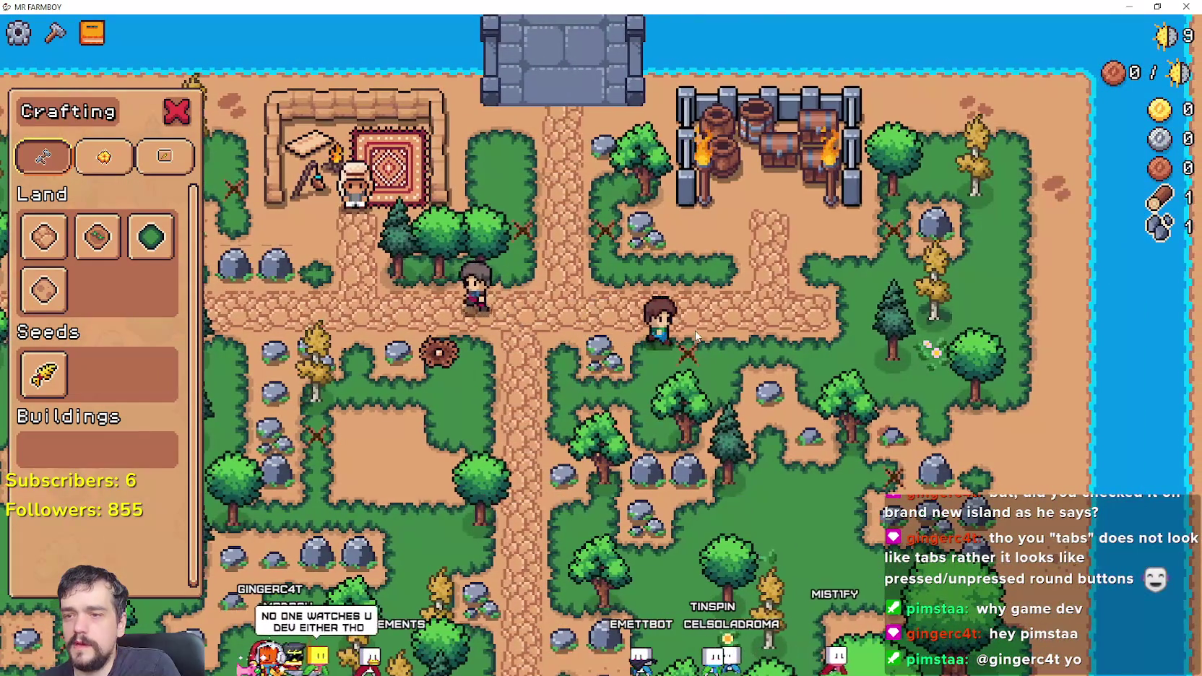
pyautogui.press('a')
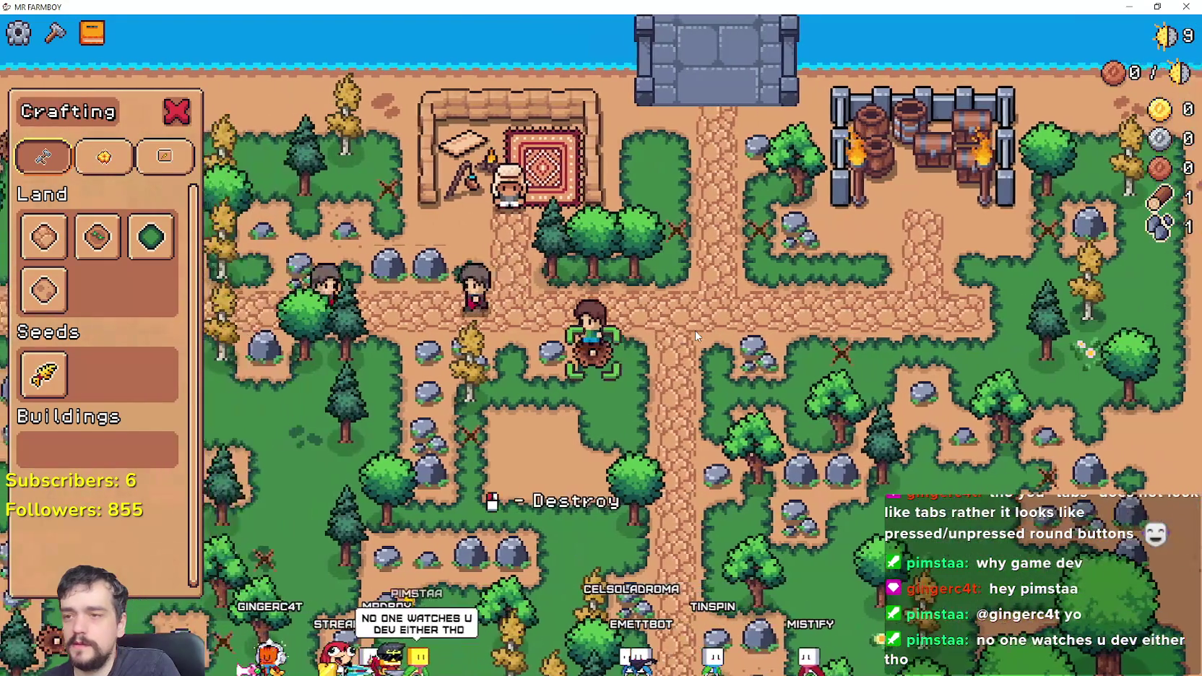
pyautogui.press('w')
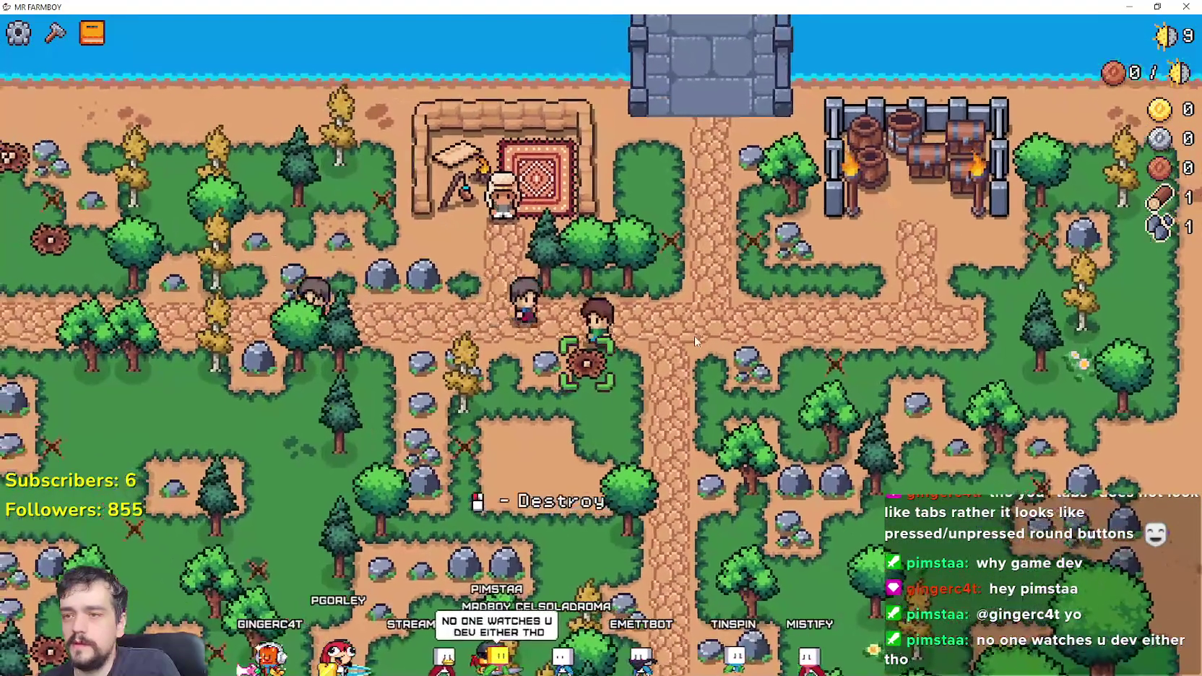
pyautogui.press('d')
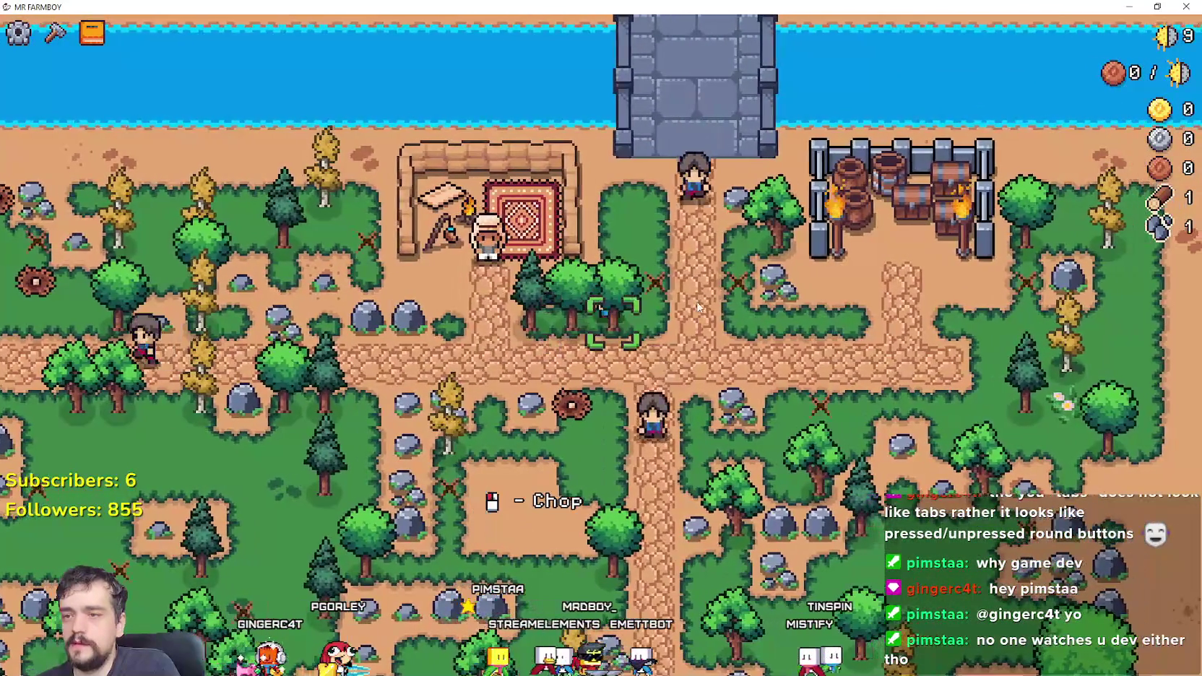
# Step: Toggle the crafting panel while walking, picking then cancelling the Sand tile
pyautogui.press('c')
pyautogui.press('s')
pyautogui.press('a')
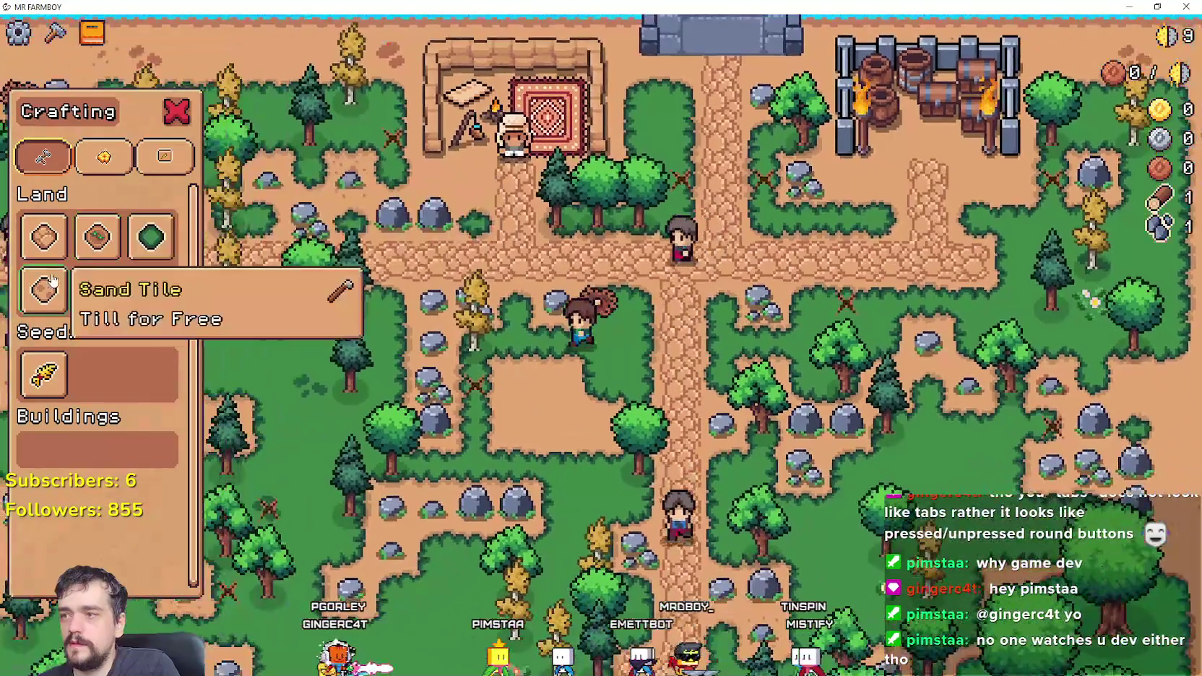
pyautogui.press('c')
pyautogui.press('c')
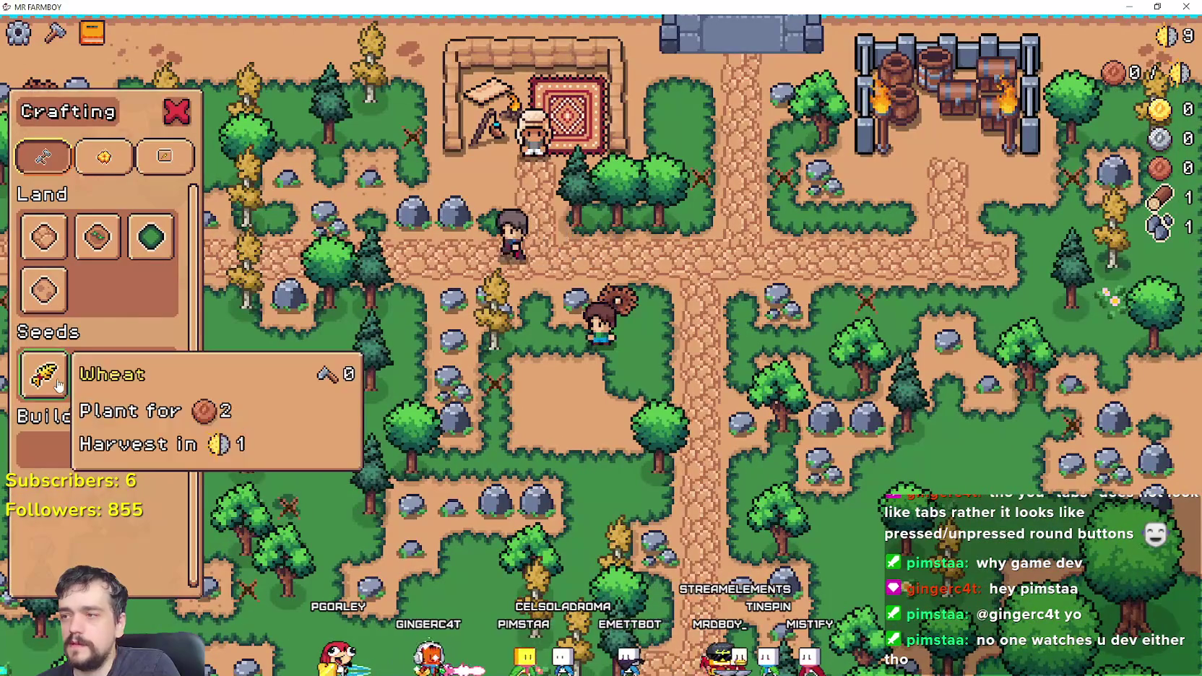
pyautogui.press('Up')
pyautogui.press('Return')
pyautogui.press('d')
pyautogui.press('w')
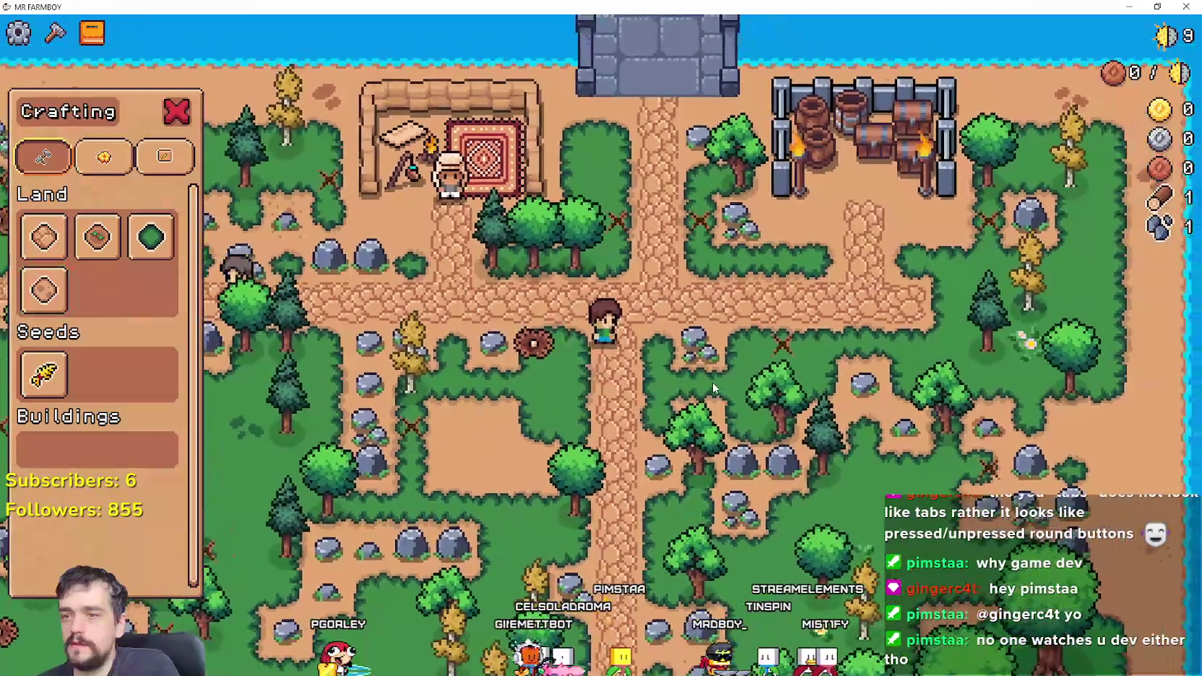
pyautogui.press('c')
pyautogui.press('c')
pyautogui.press('c')
pyautogui.press('c')
# Step: Mine the nearby rock for stone and chop the tree for 1 wood
pyautogui.press('space')
pyautogui.press('d')
pyautogui.press('space')
pyautogui.press('a')
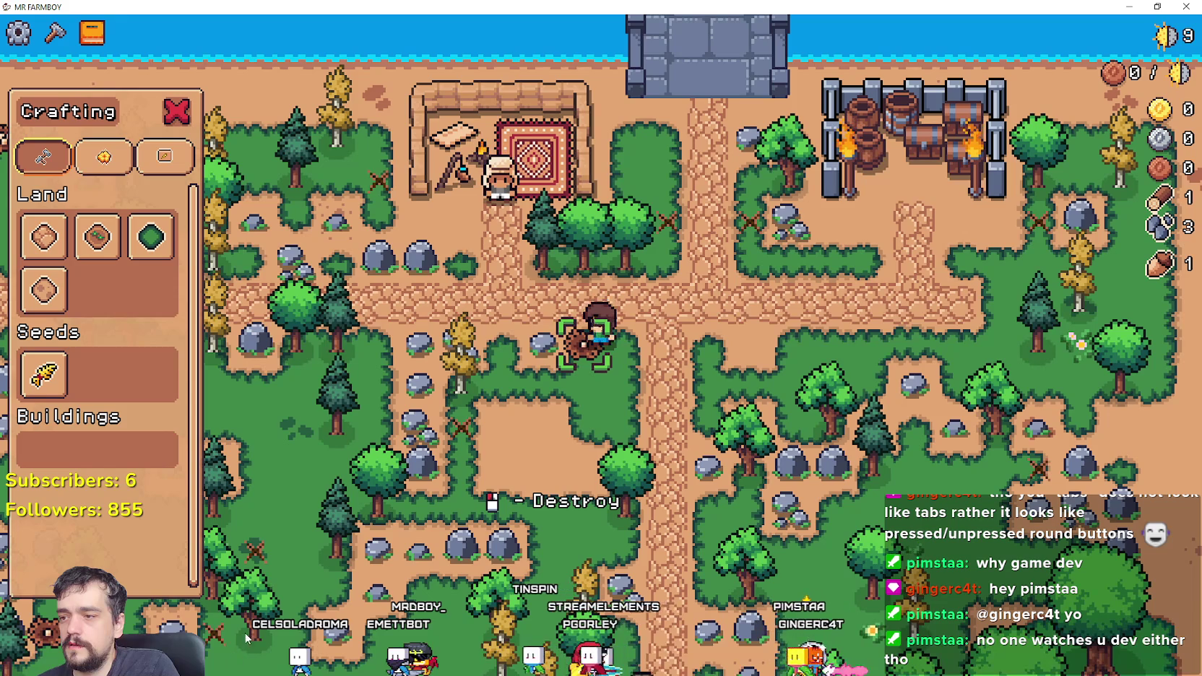
# Step: Extend the dirt path rightward several tiles and pick up a small rock on the way
pyautogui.press('a')
pyautogui.click(43, 374)
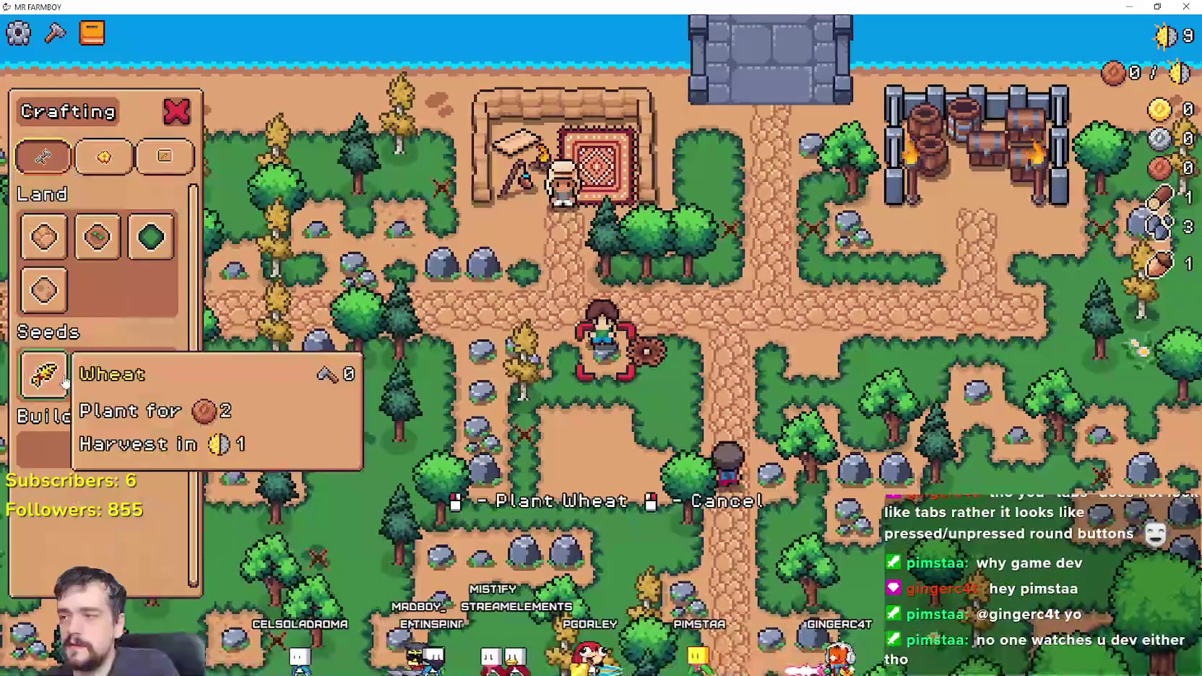
pyautogui.click(98, 237)
pyautogui.press('d')
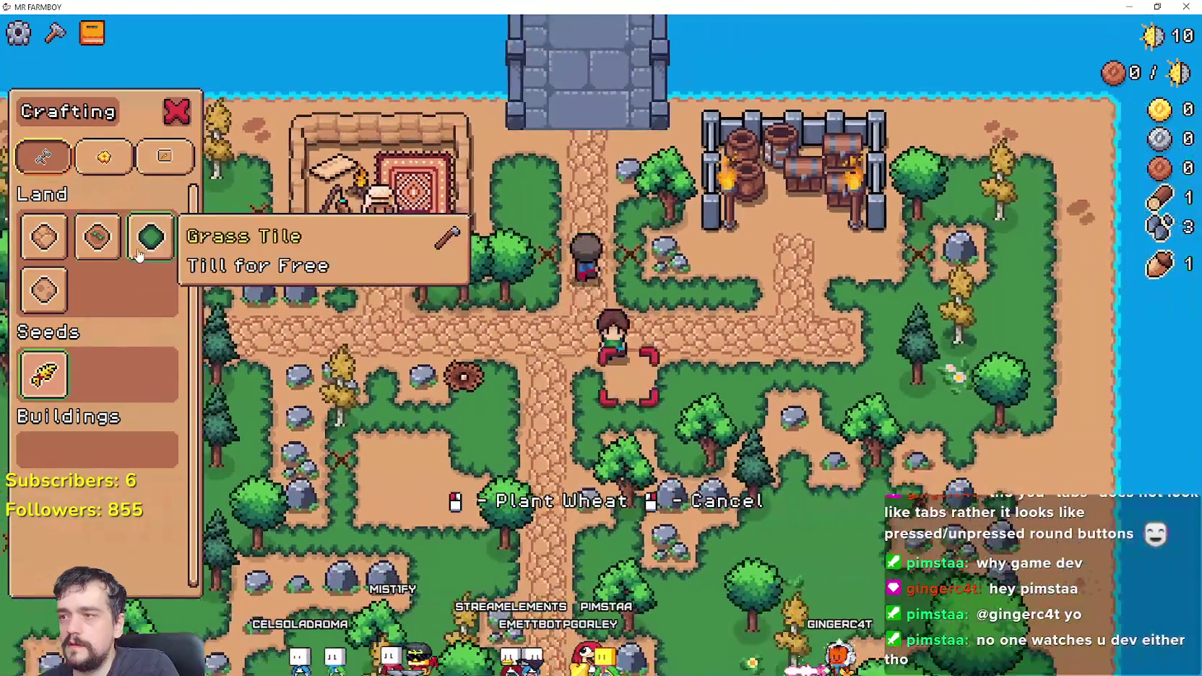
pyautogui.click(511, 336)
pyautogui.press('d')
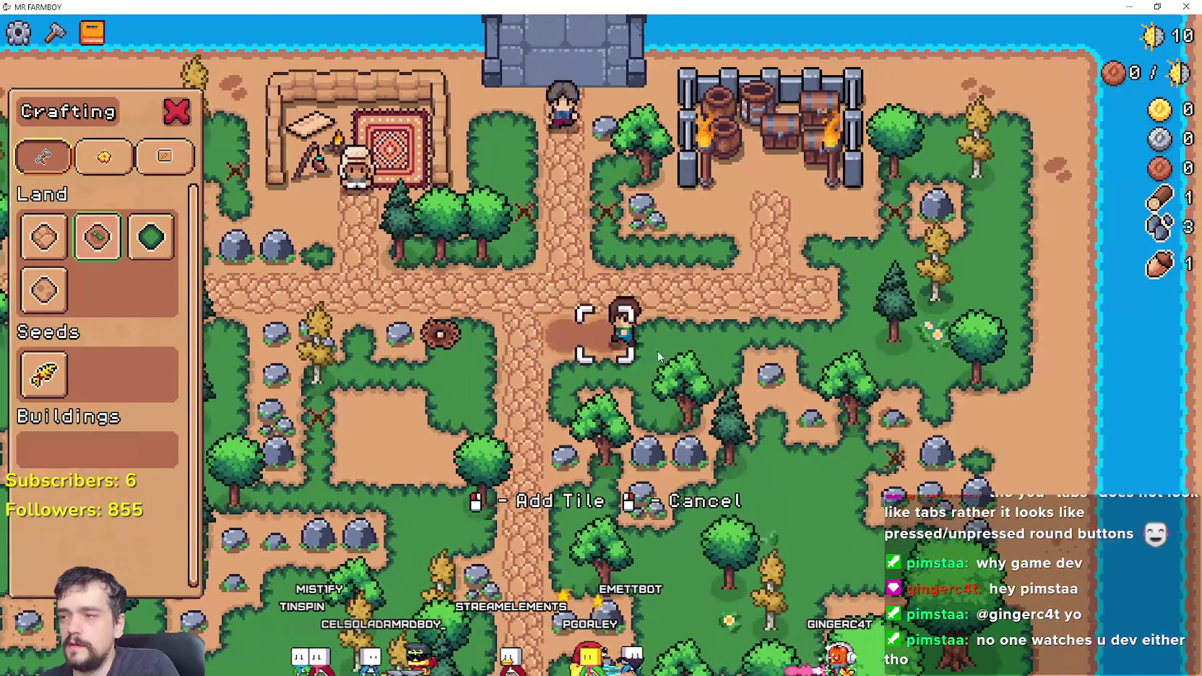
pyautogui.click(662, 354)
pyautogui.press('d')
pyautogui.press('s')
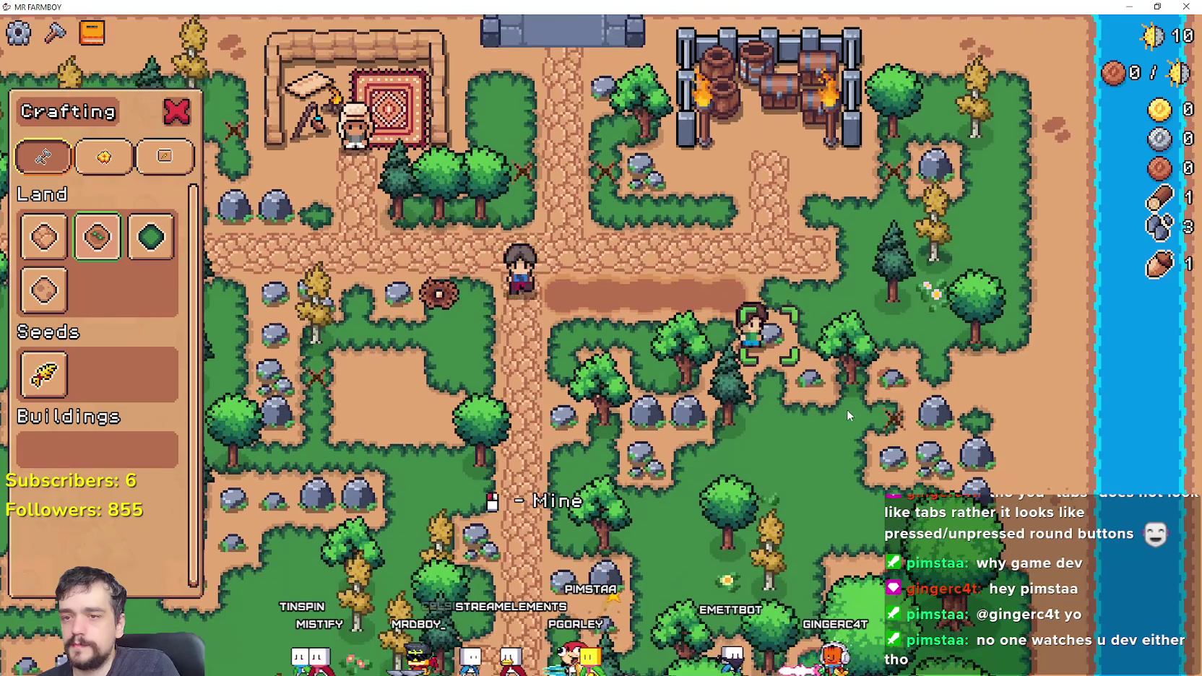
pyautogui.press('w')
pyautogui.click(843, 408)
# Step: Walk the farmer into two nearby trees to gather wood
pyautogui.press('a')
pyautogui.press('s')
pyautogui.press('a')
pyautogui.press('s')
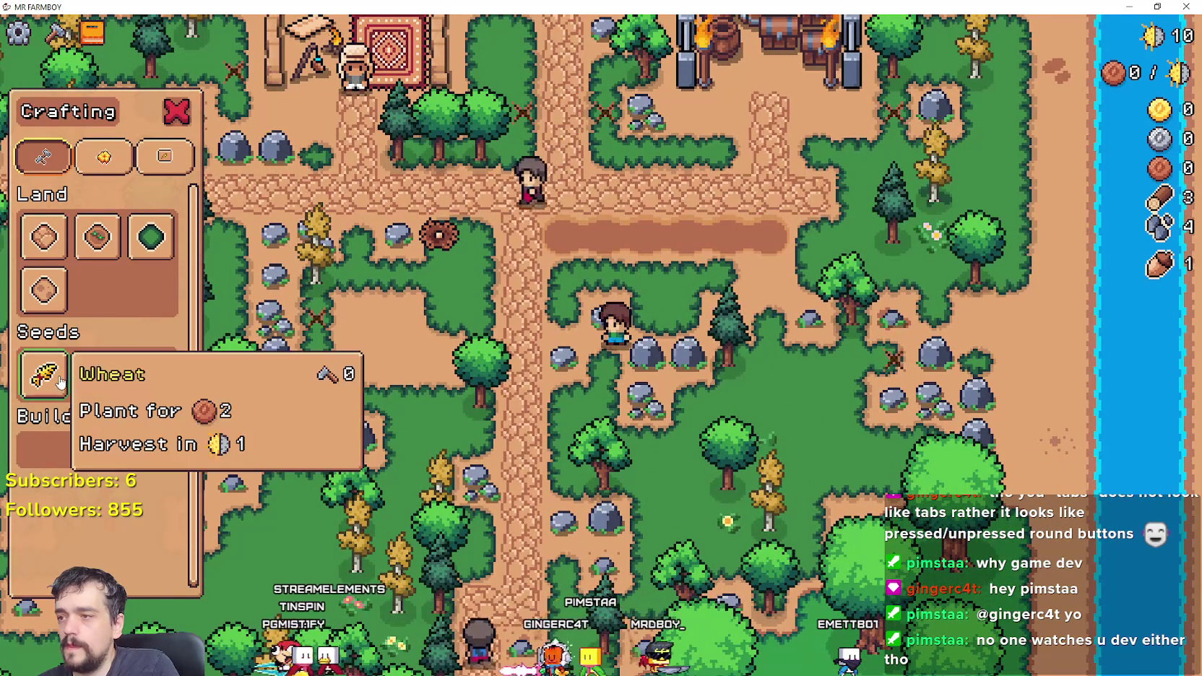
pyautogui.press('w')
# Step: Browse the crafting panel's Decorations and Signs categories, then return to Land
pyautogui.click(104, 156)
pyautogui.click(631, 375)
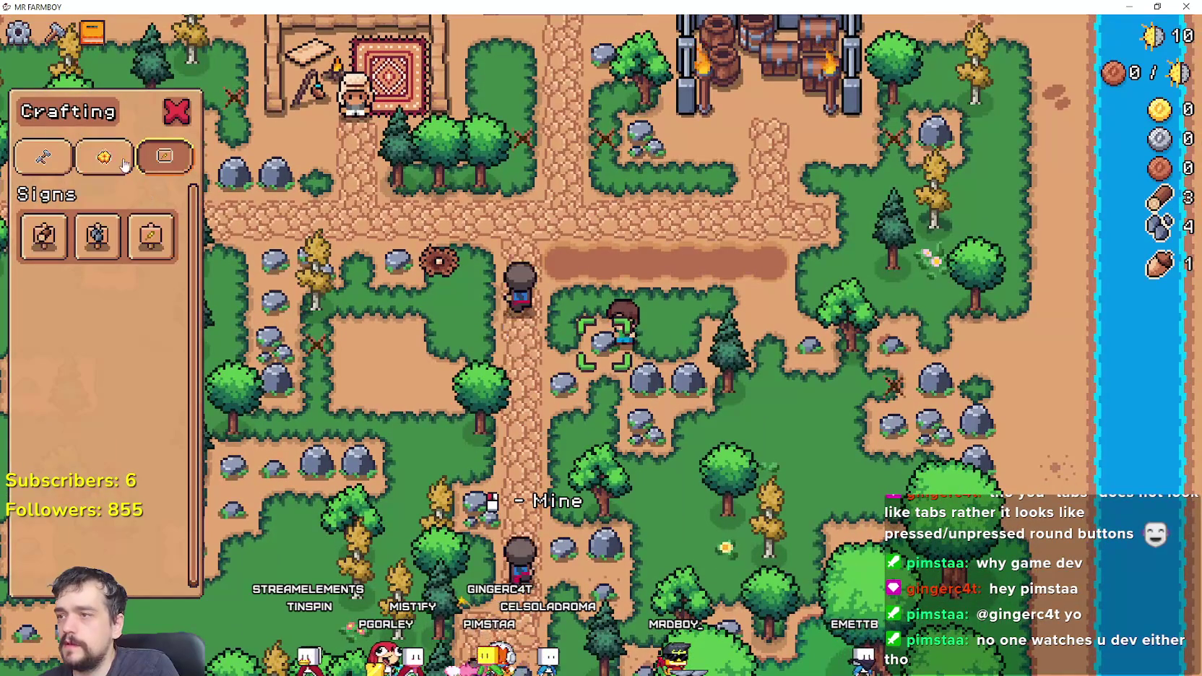
pyautogui.click(103, 156)
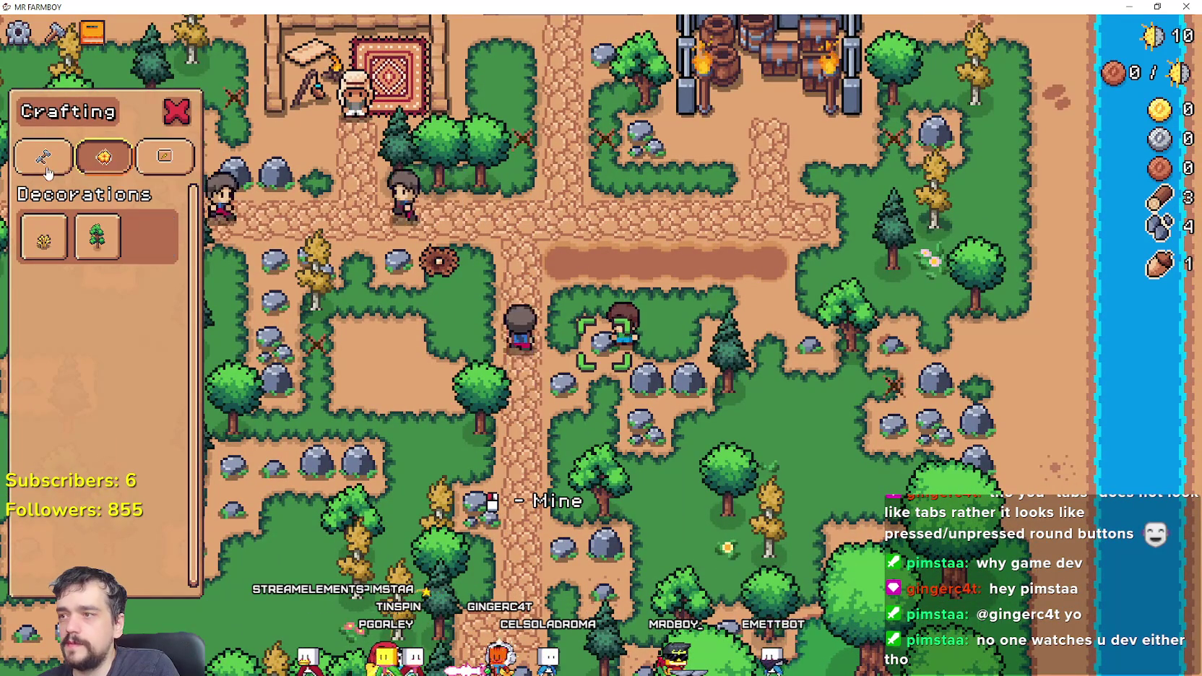
pyautogui.click(44, 156)
# Step: Mine the rocks beside the farmer, bringing the stone count to 8
pyautogui.press('w')
pyautogui.click(655, 470)
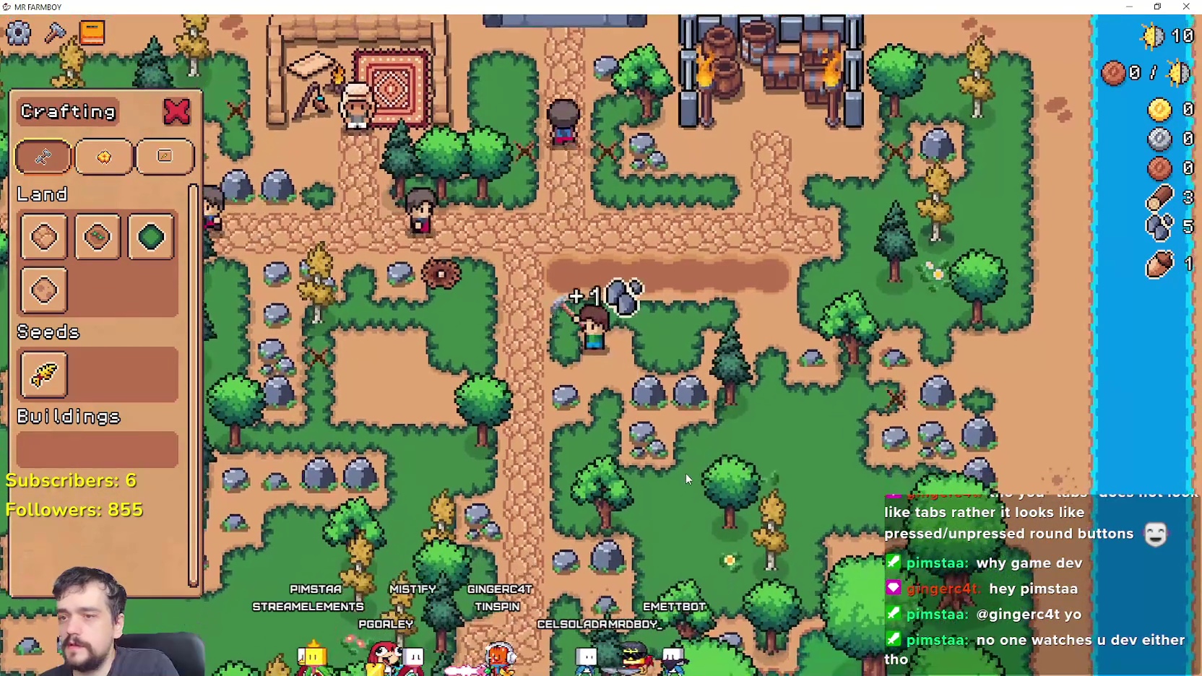
pyautogui.press('w')
pyautogui.press('a')
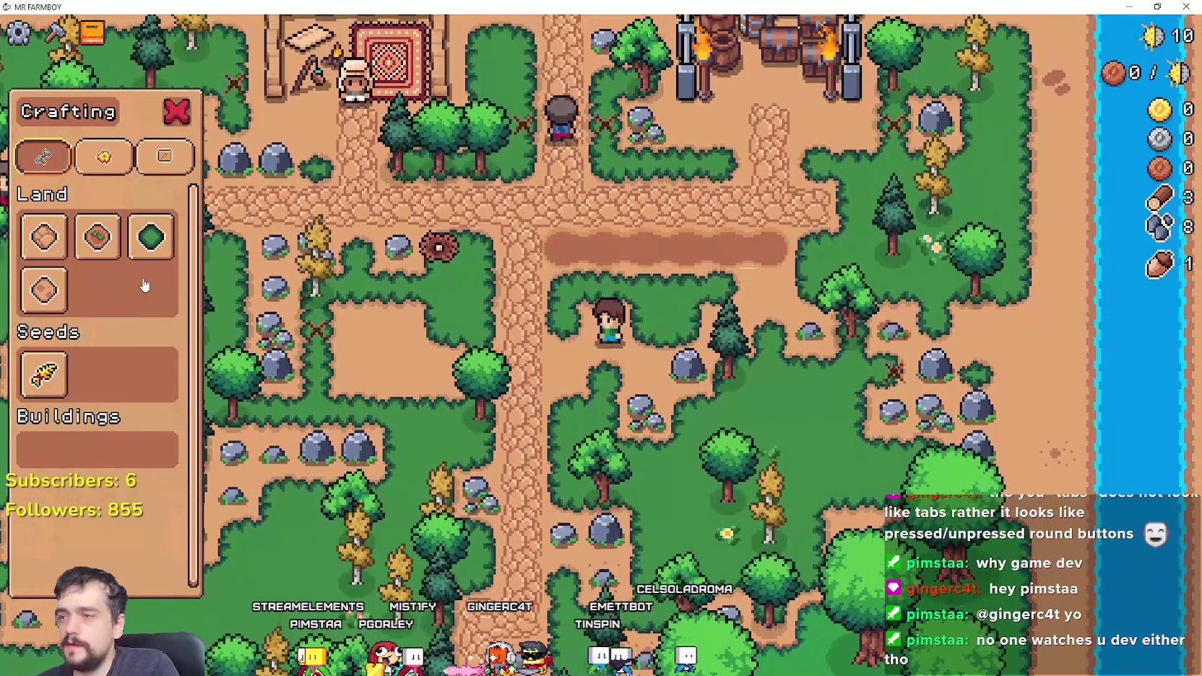
# Step: Pick the sand tile, cancel its placement, then select a land tile again
pyautogui.click(42, 301)
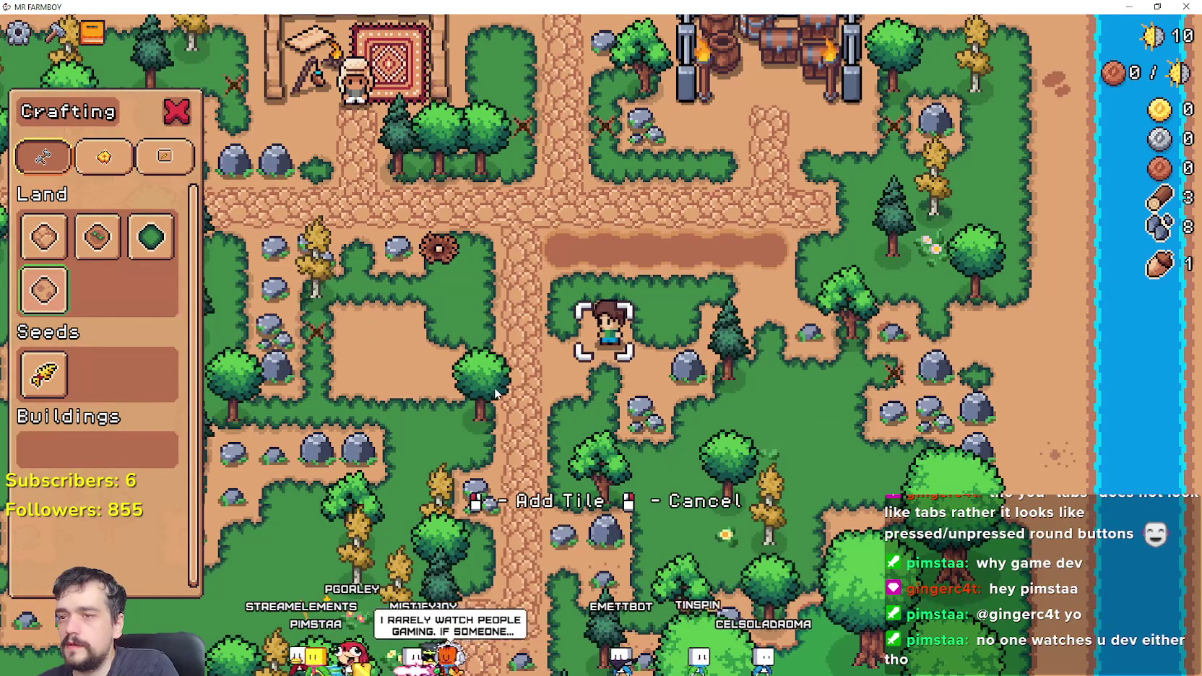
pyautogui.press('d')
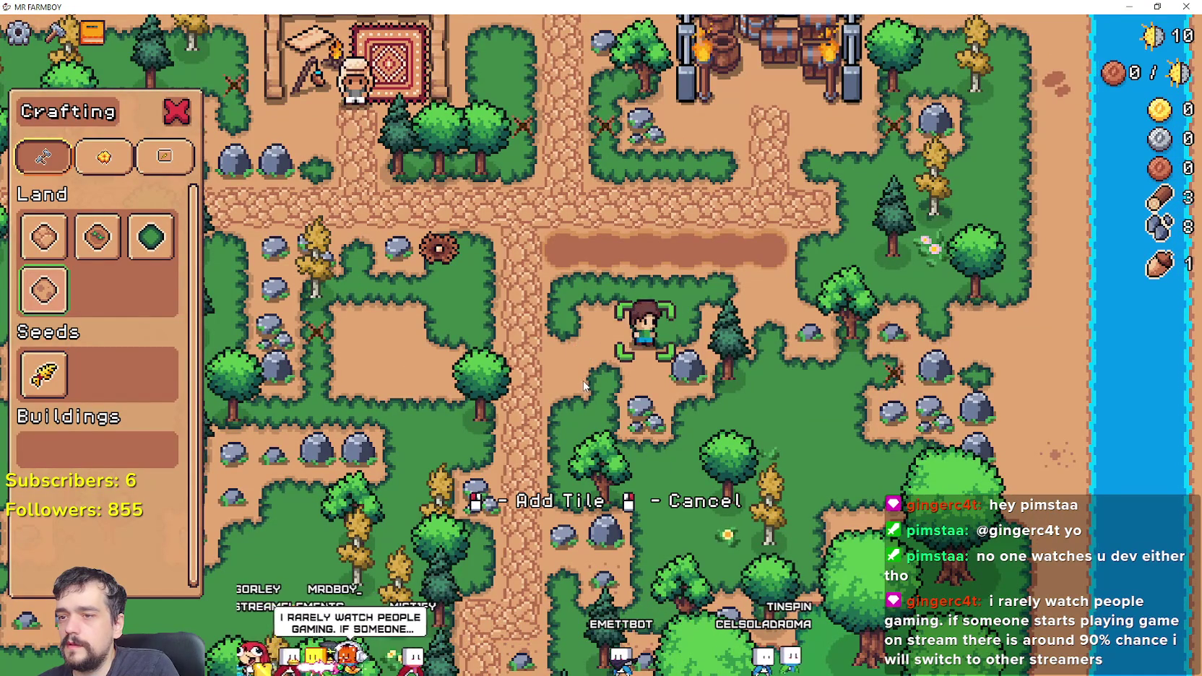
pyautogui.rightClick(582, 388)
pyautogui.press('a')
pyautogui.press('d')
pyautogui.click(29, 278)
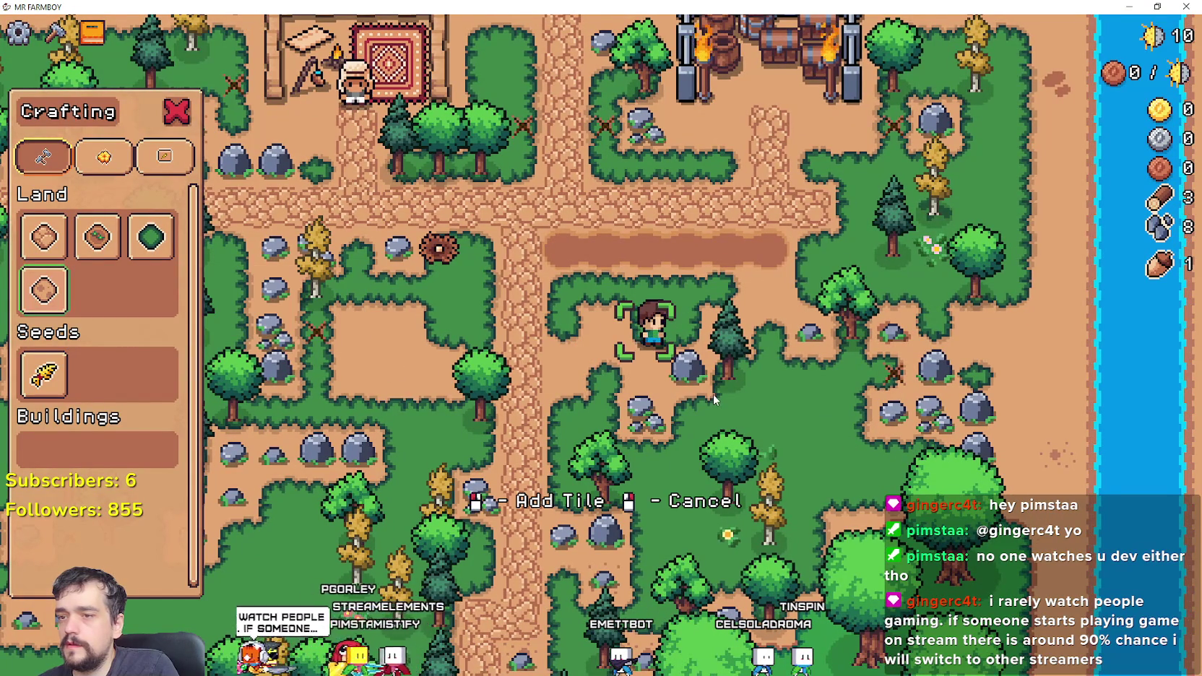
# Step: Close the game window and return to crafting_panel.gd in the Godot editor
pyautogui.moveTo(1037, 6); pyautogui.dragTo(1036, 109)
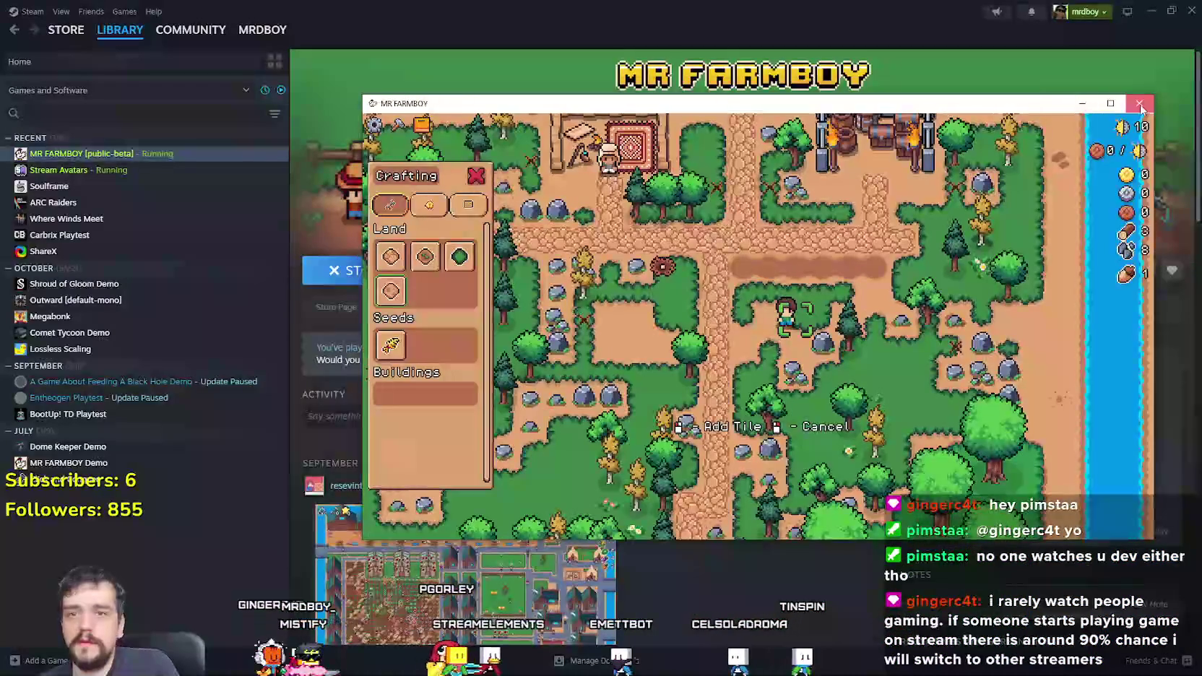
pyautogui.click(1082, 103)
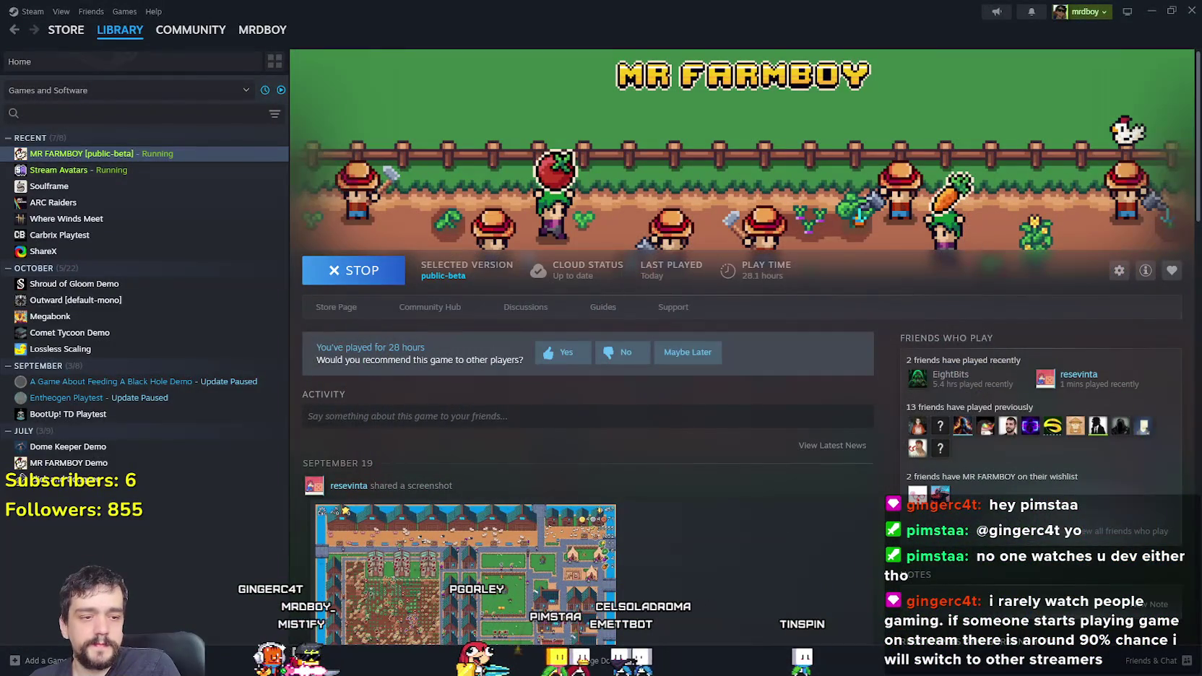
pyautogui.hotkey('alt', 'Tab')
pyautogui.click(674, 145)
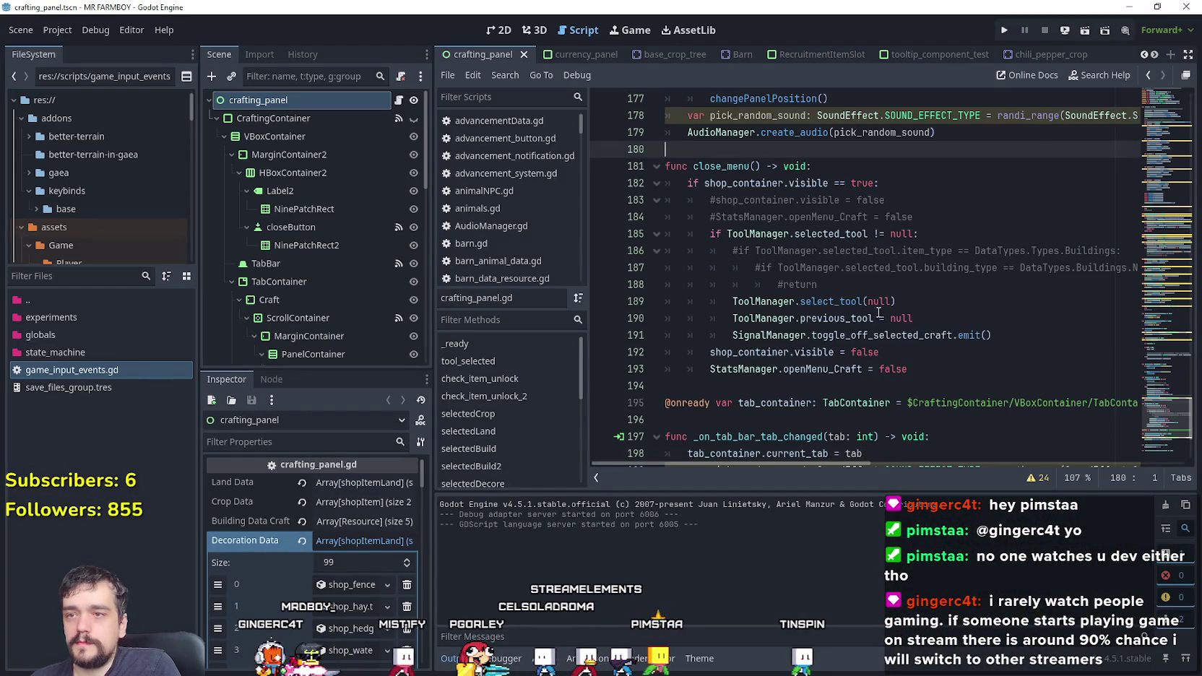
# Step: Collapse the Decoration Data array in the Inspector
pyautogui.scroll(3)
pyautogui.scroll(-3)
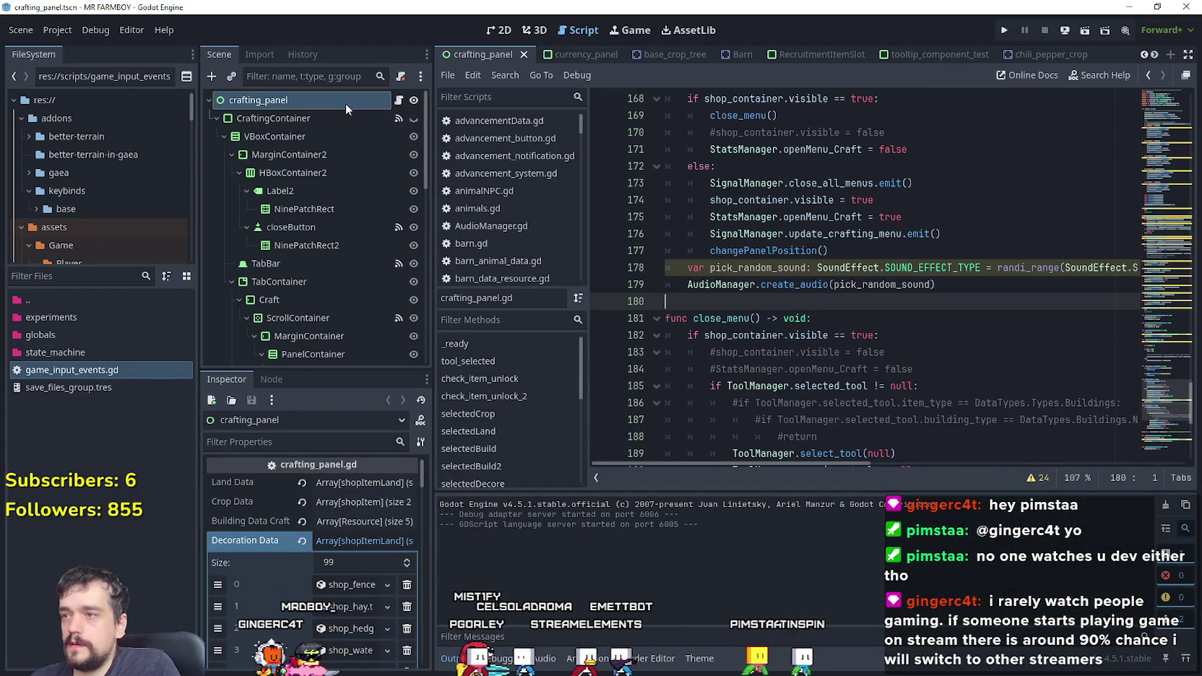
pyautogui.click(369, 540)
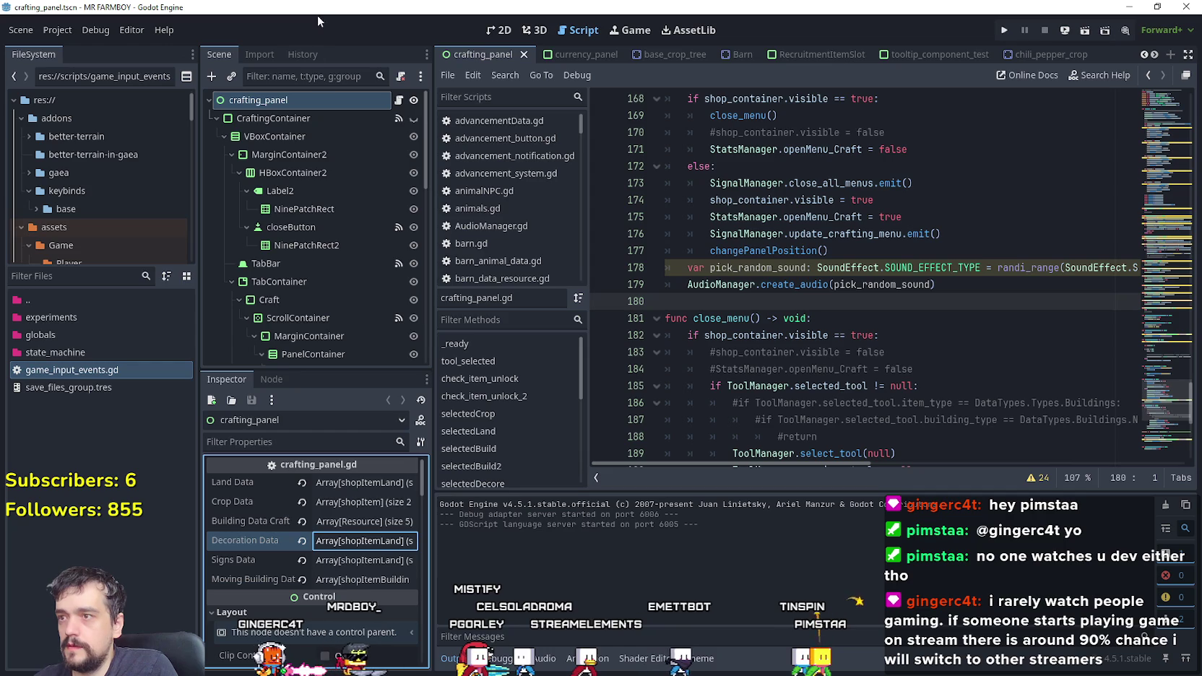
# Step: Review the tab-bar and scroll-container mouse_entered handlers at the end of crafting_panel.gd
pyautogui.scroll(-3)
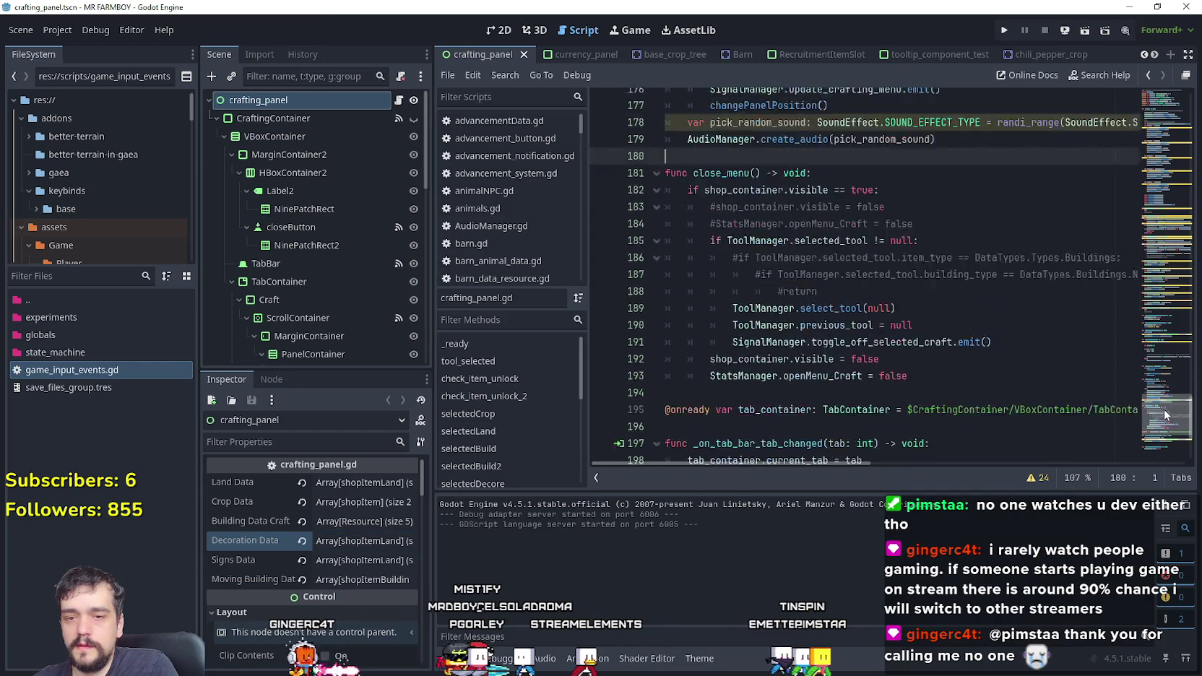
pyautogui.click(892, 422)
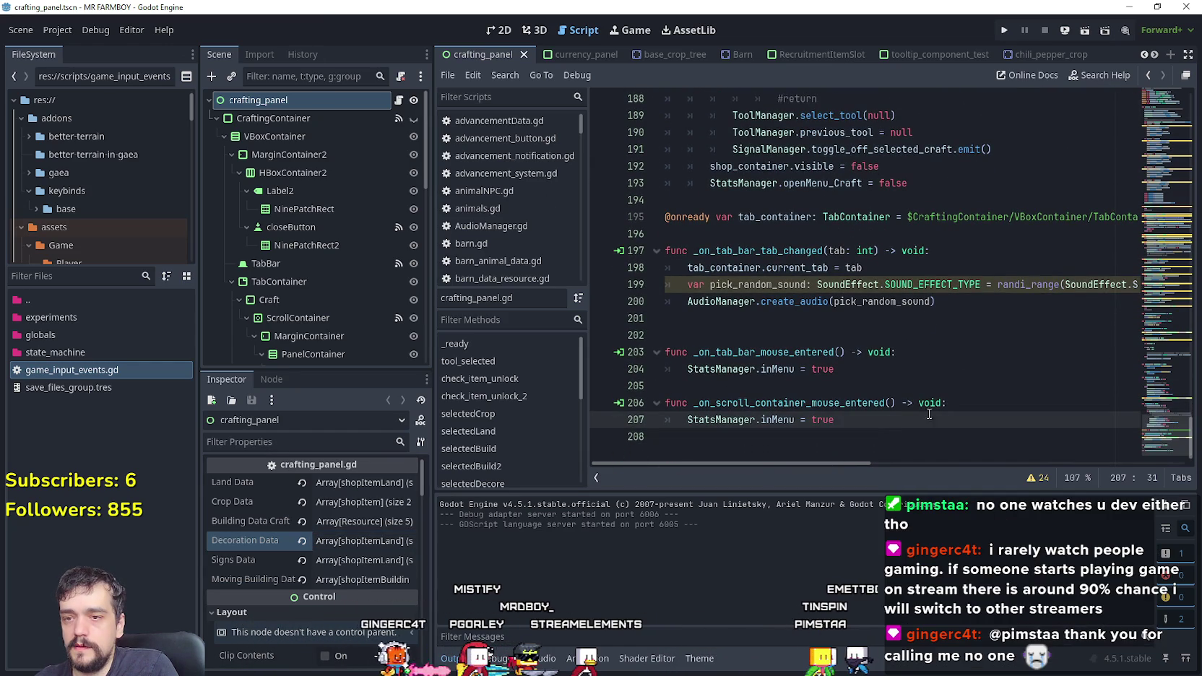
pyautogui.moveTo(838, 419); pyautogui.dragTo(657, 353)
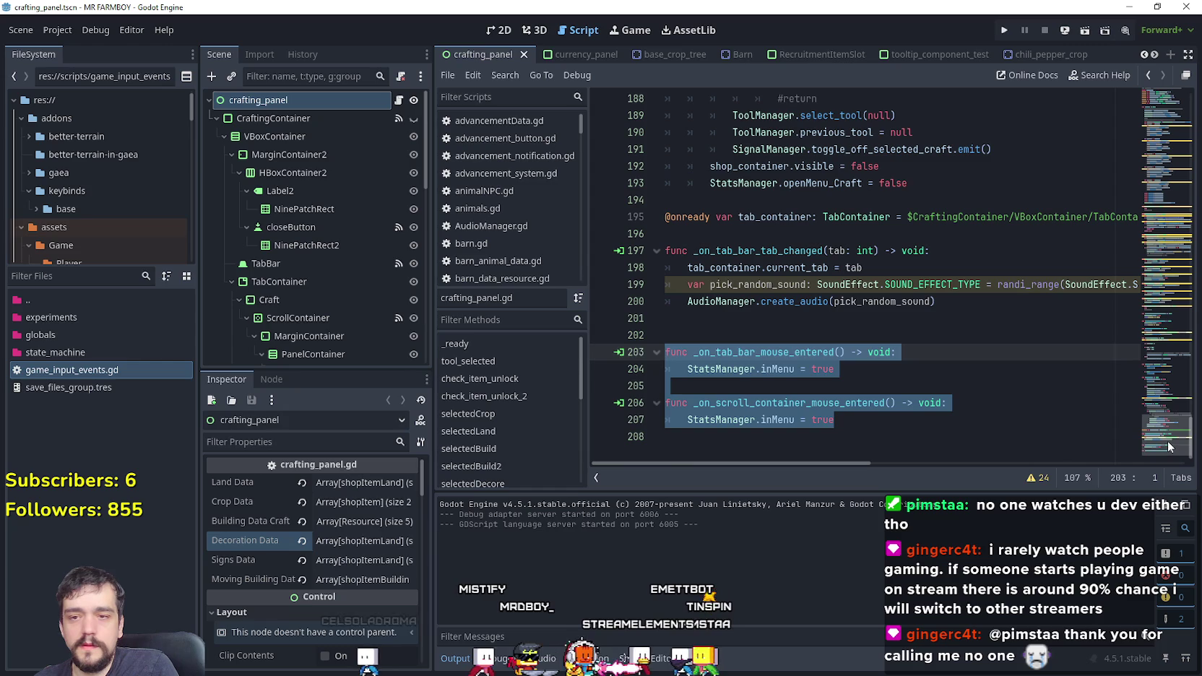
pyautogui.scroll(3)
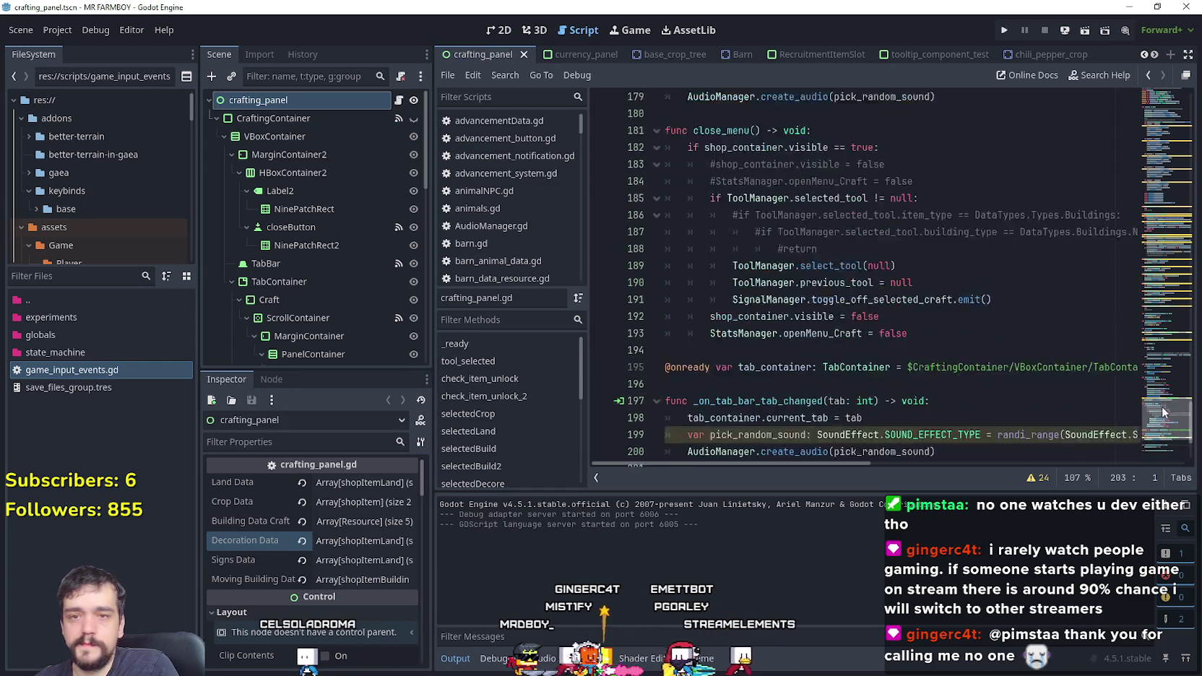
pyautogui.scroll(-3)
pyautogui.click(937, 417)
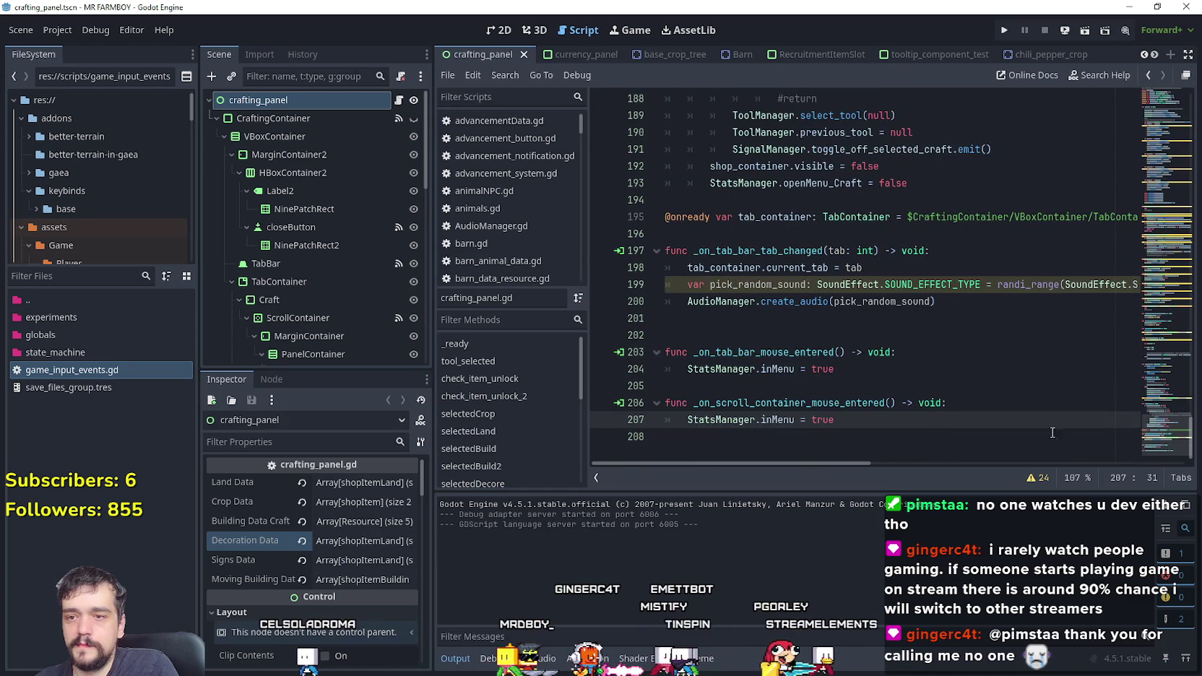
pyautogui.moveTo(882, 416); pyautogui.dragTo(637, 388)
pyautogui.moveTo(1175, 434); pyautogui.dragTo(1140, 129)
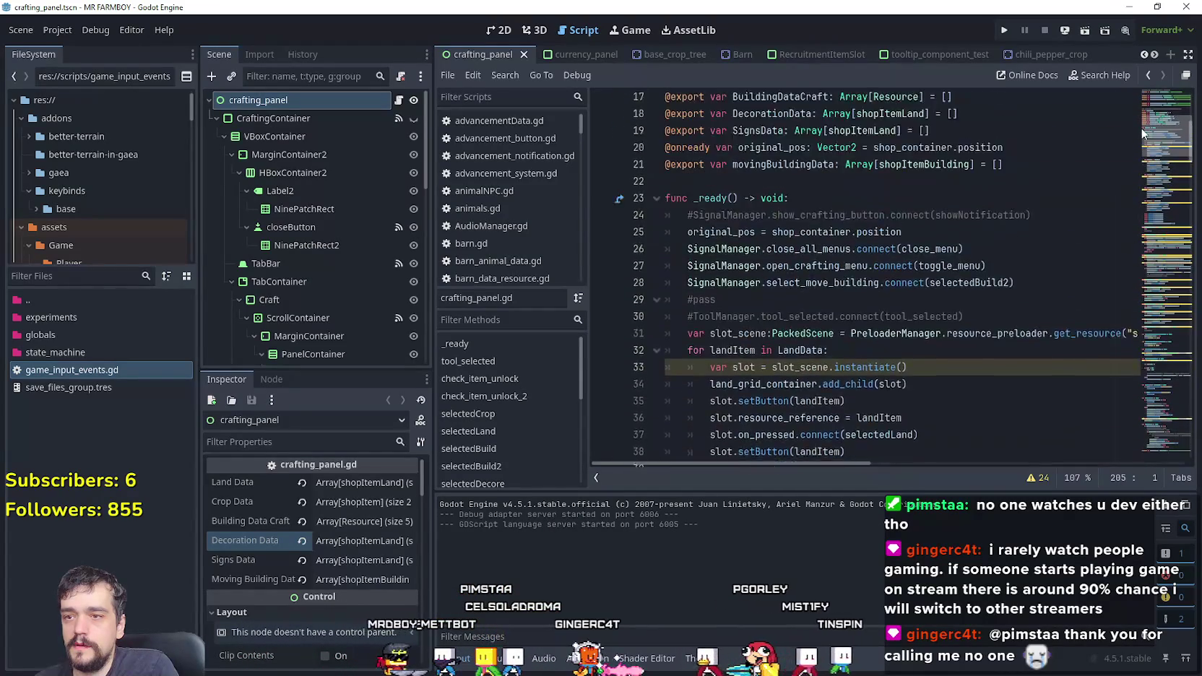
# Step: Add a _physics_process function above _ready that prints StatsManager.inMenu, then save
pyautogui.click(939, 231)
pyautogui.scroll(-3)
pyautogui.scroll(-3)
pyautogui.scroll(3)
pyautogui.press('Return')
pyautogui.press('Return')
pyautogui.write('func pho')
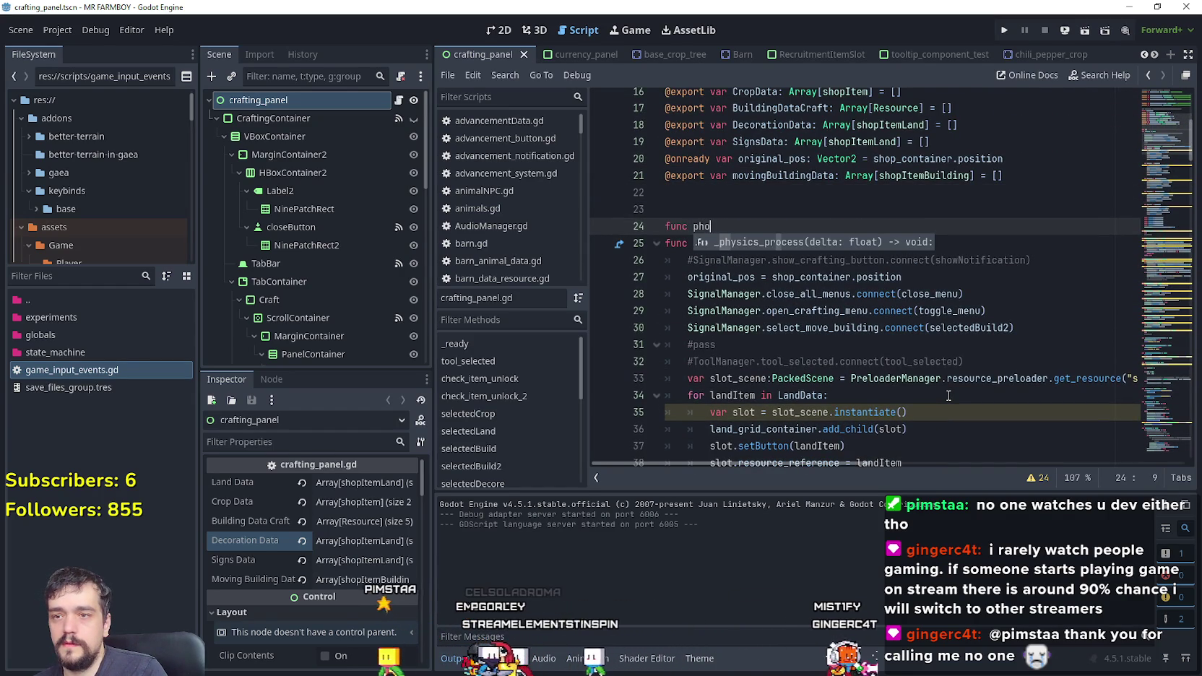
pyautogui.press('Return')
pyautogui.press('Return')
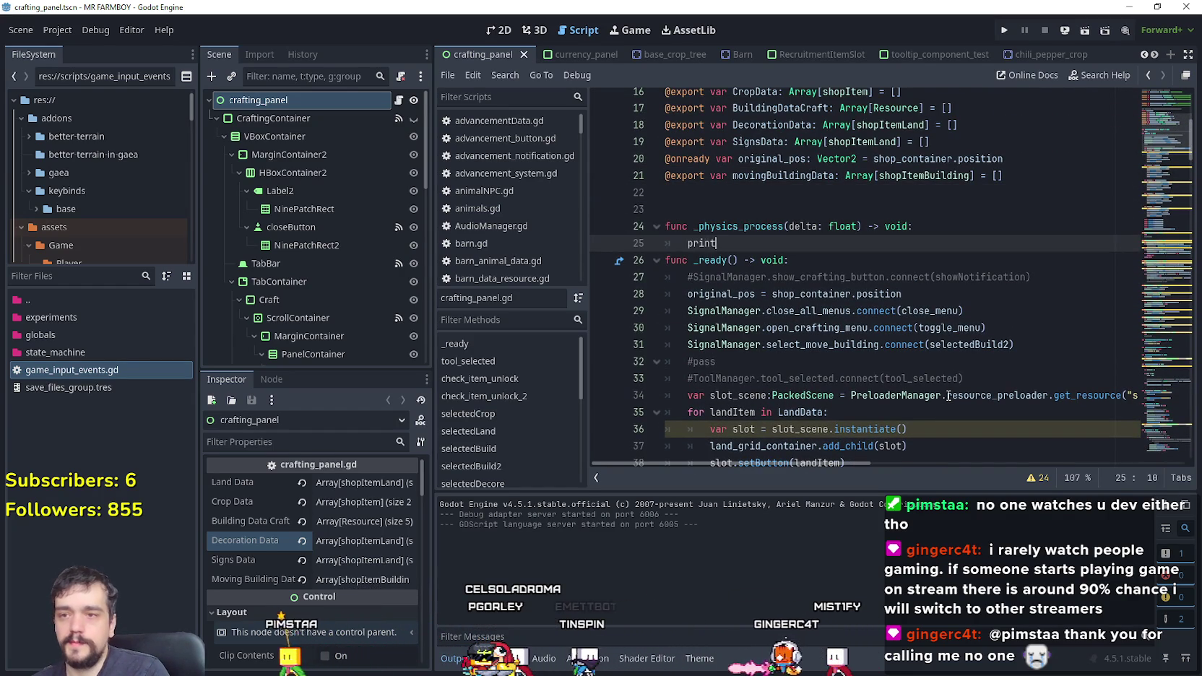
pyautogui.write('(Stats')
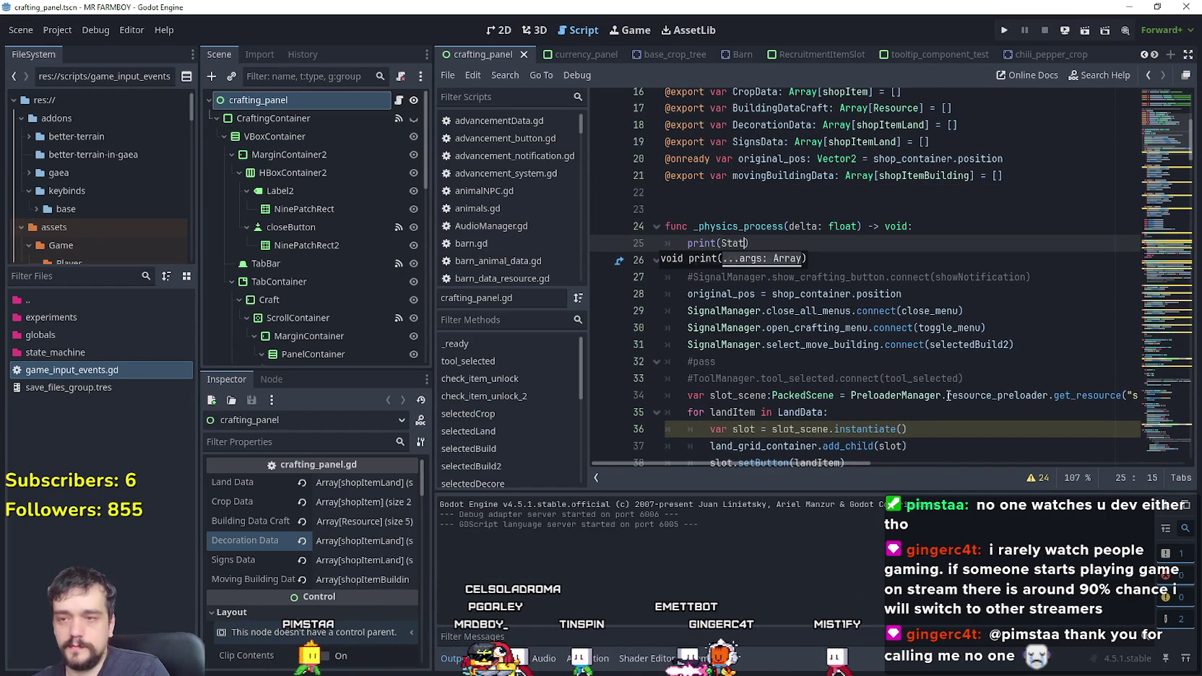
pyautogui.press('Return')
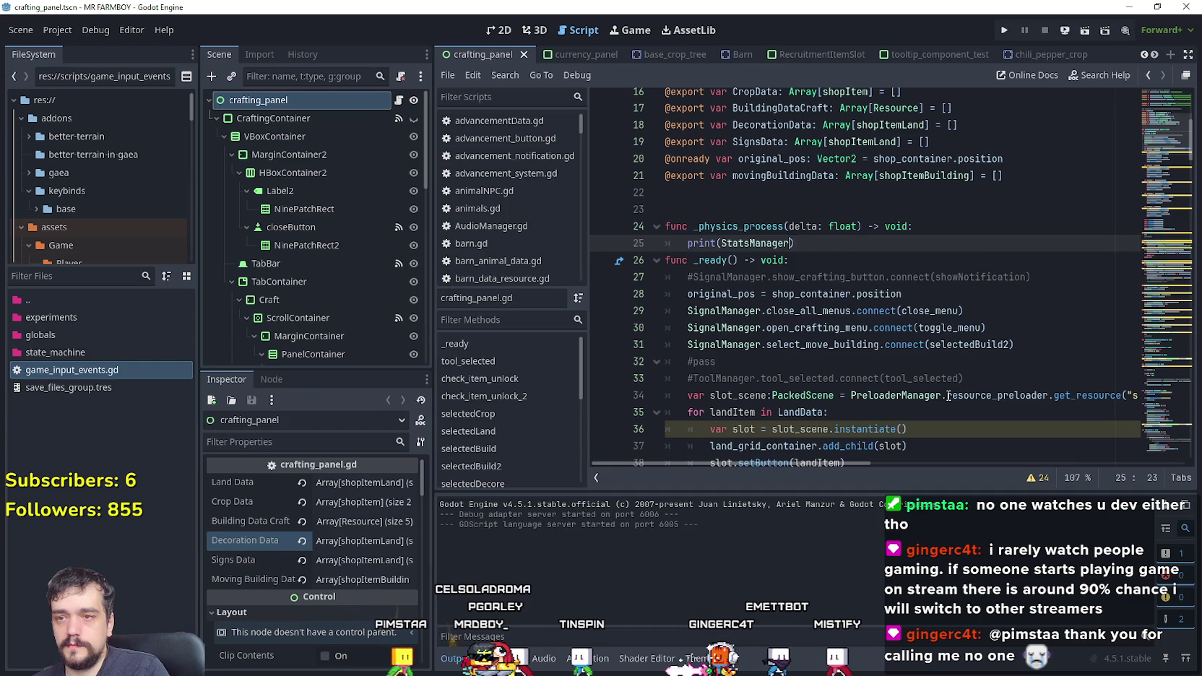
pyautogui.write('.in')
pyautogui.press('Return')
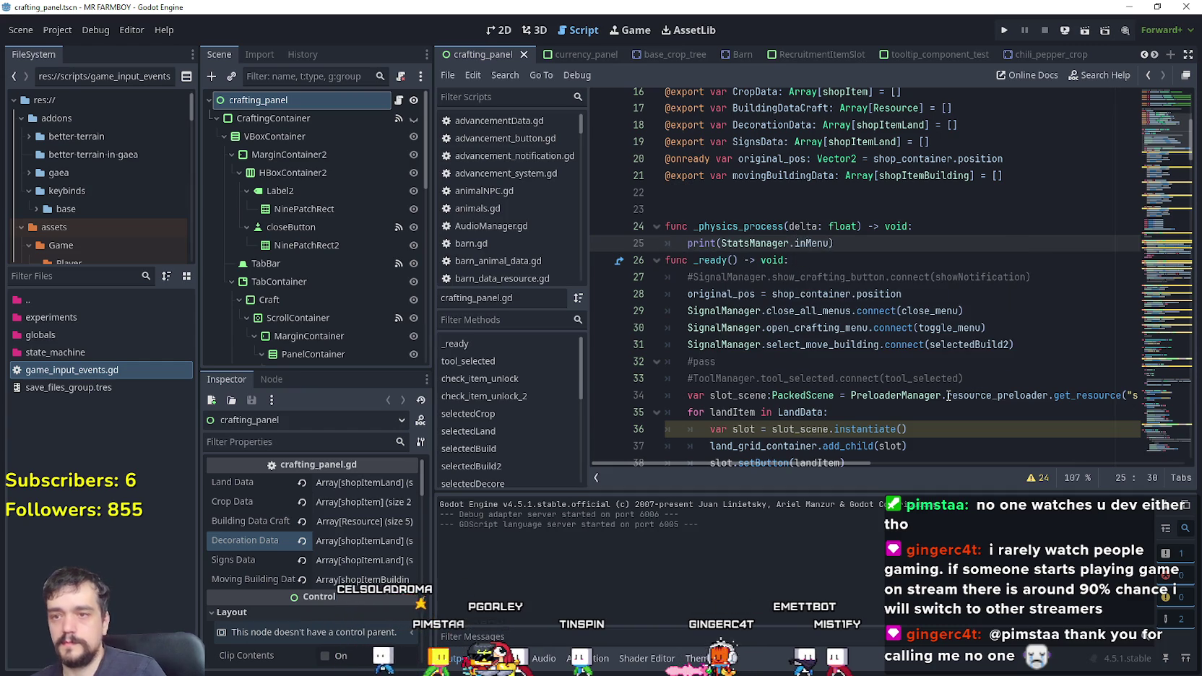
pyautogui.hotkey('ctrl', 's')
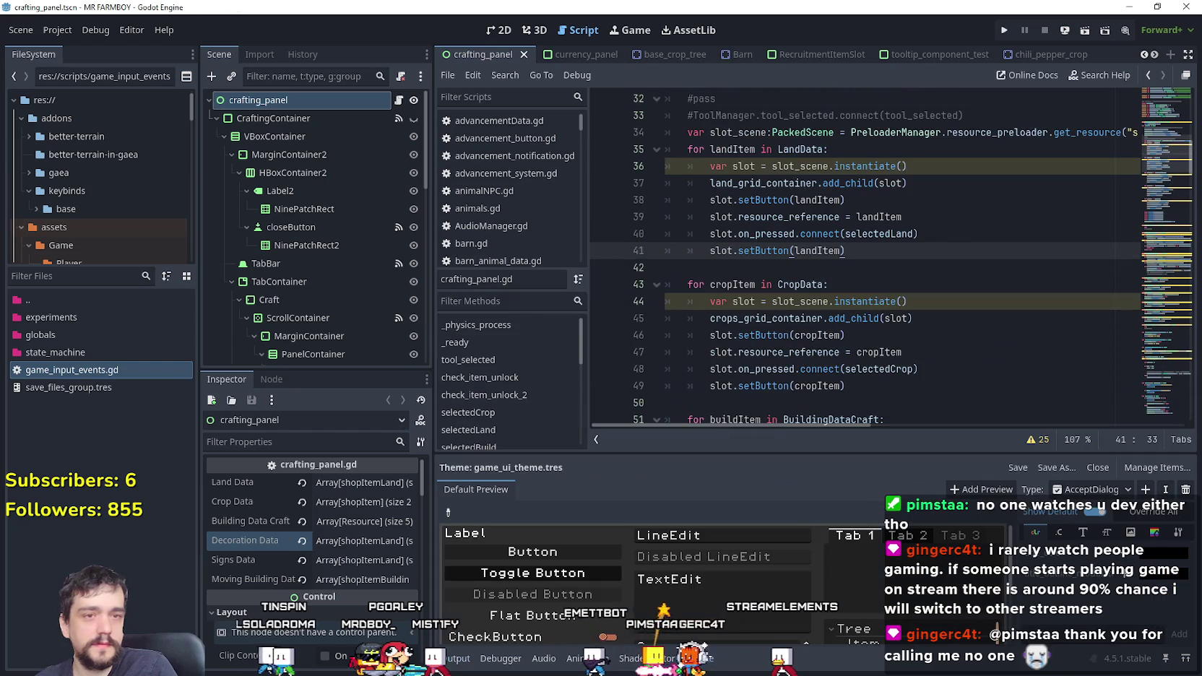
# Step: Run the game and load the first save slot
pyautogui.click(1007, 30)
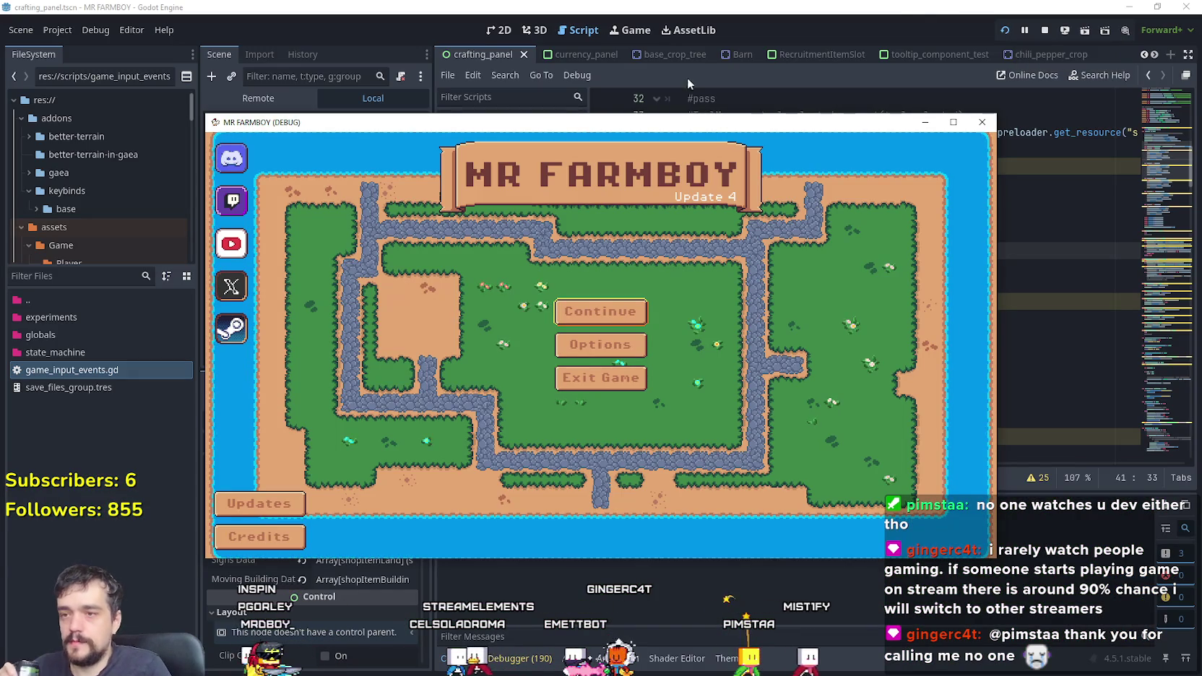
pyautogui.click(600, 311)
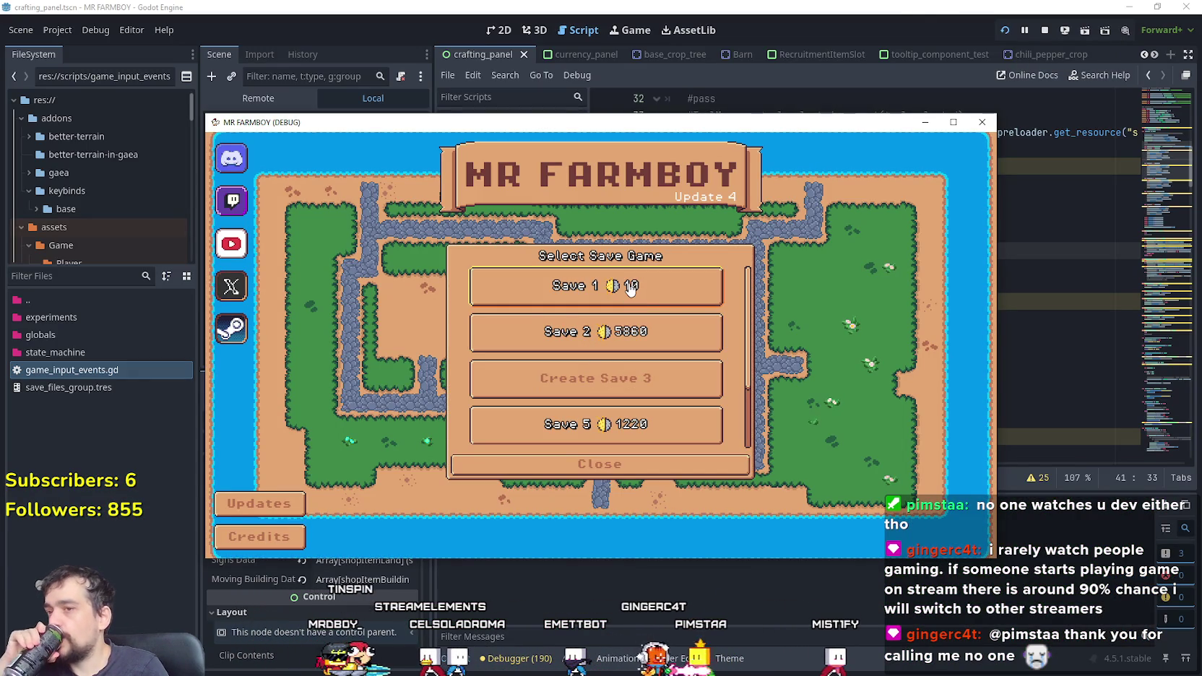
pyautogui.click(628, 289)
pyautogui.click(566, 293)
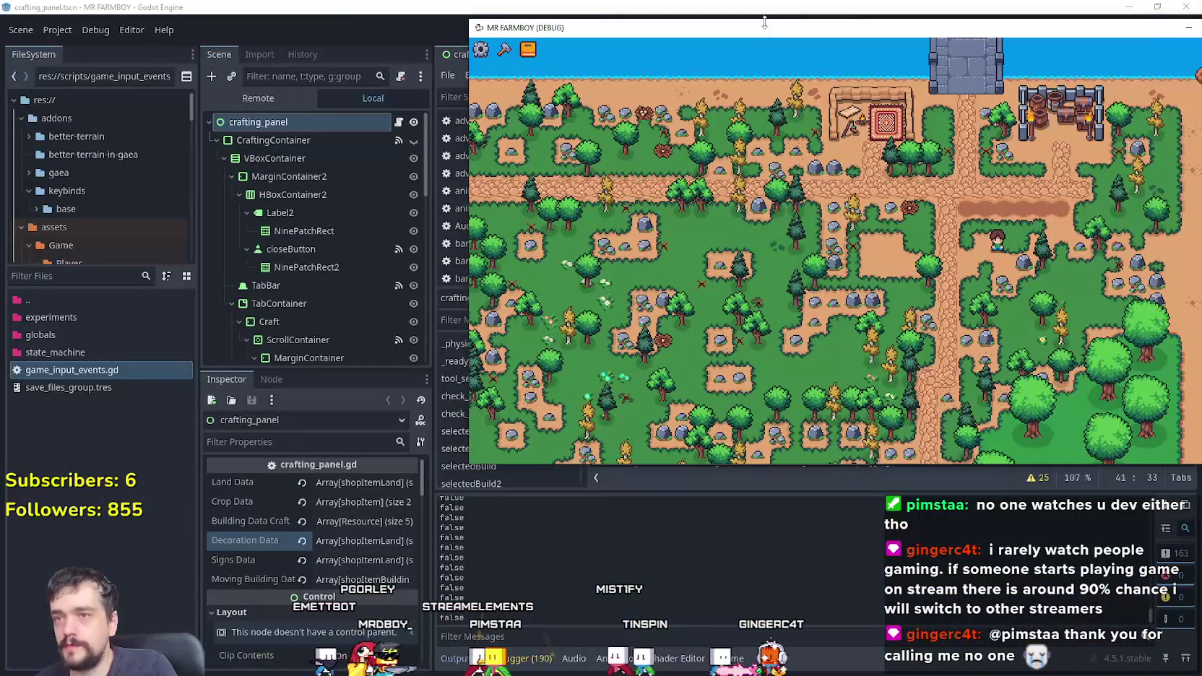
# Step: Open the crafting panel, switch between Decorations and Land while walking, then return to the editor
pyautogui.press('c')
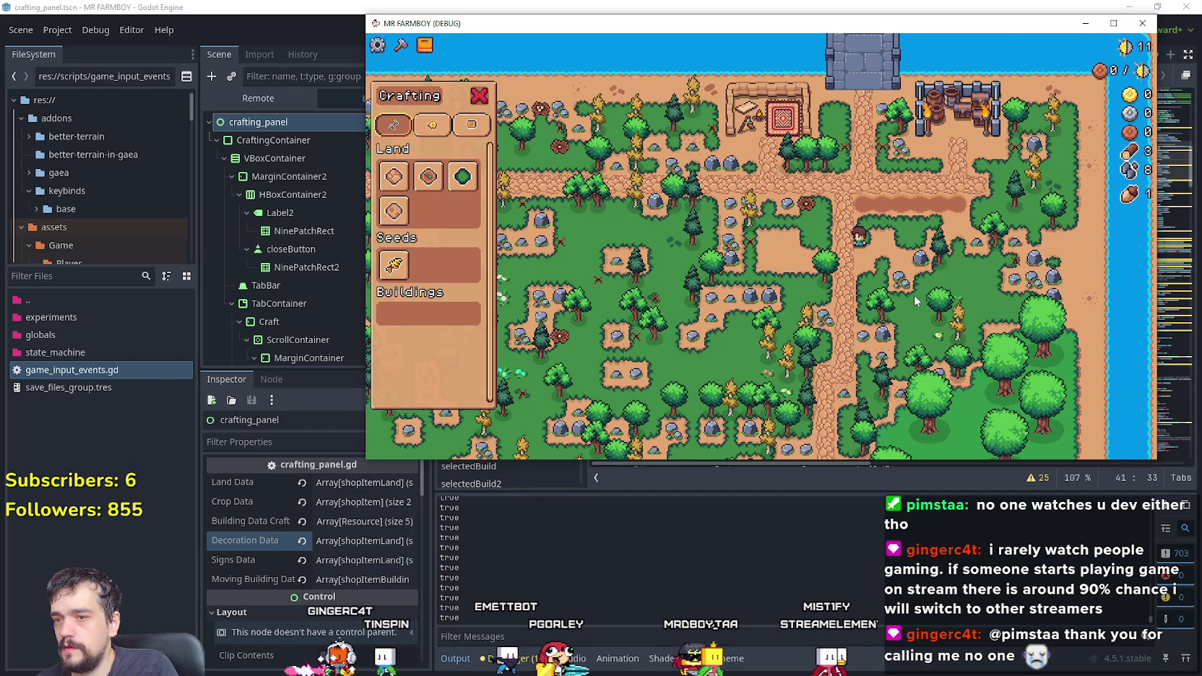
pyautogui.press('w')
pyautogui.press('a')
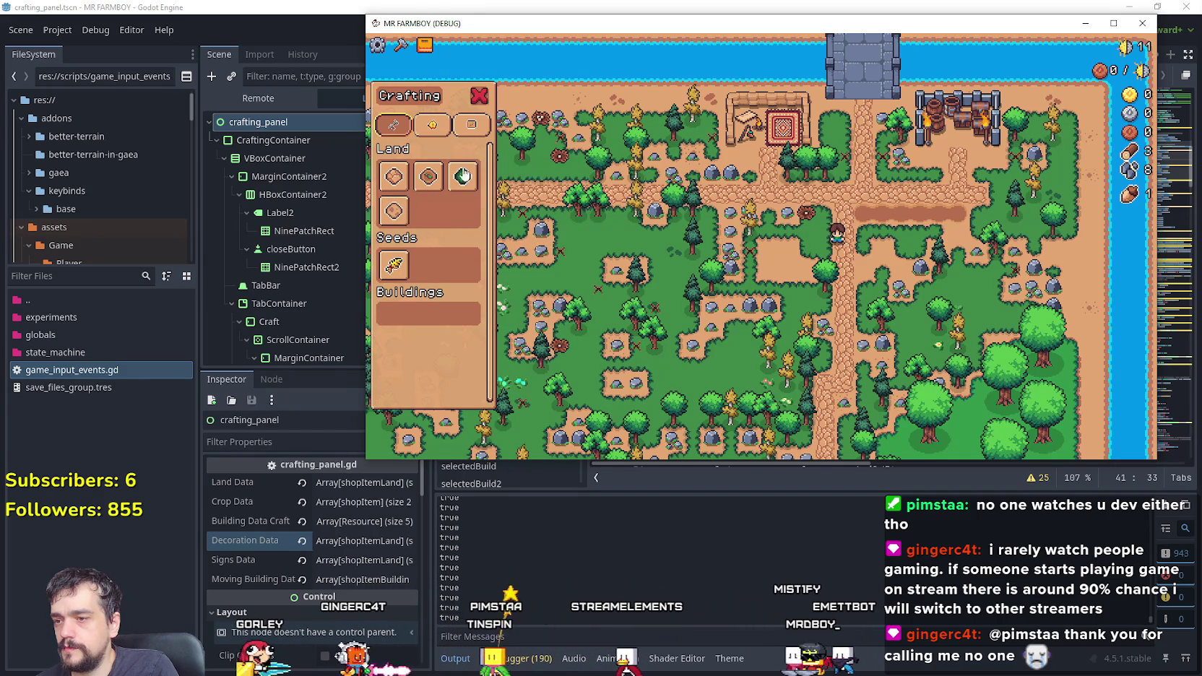
pyautogui.moveTo(465, 177)
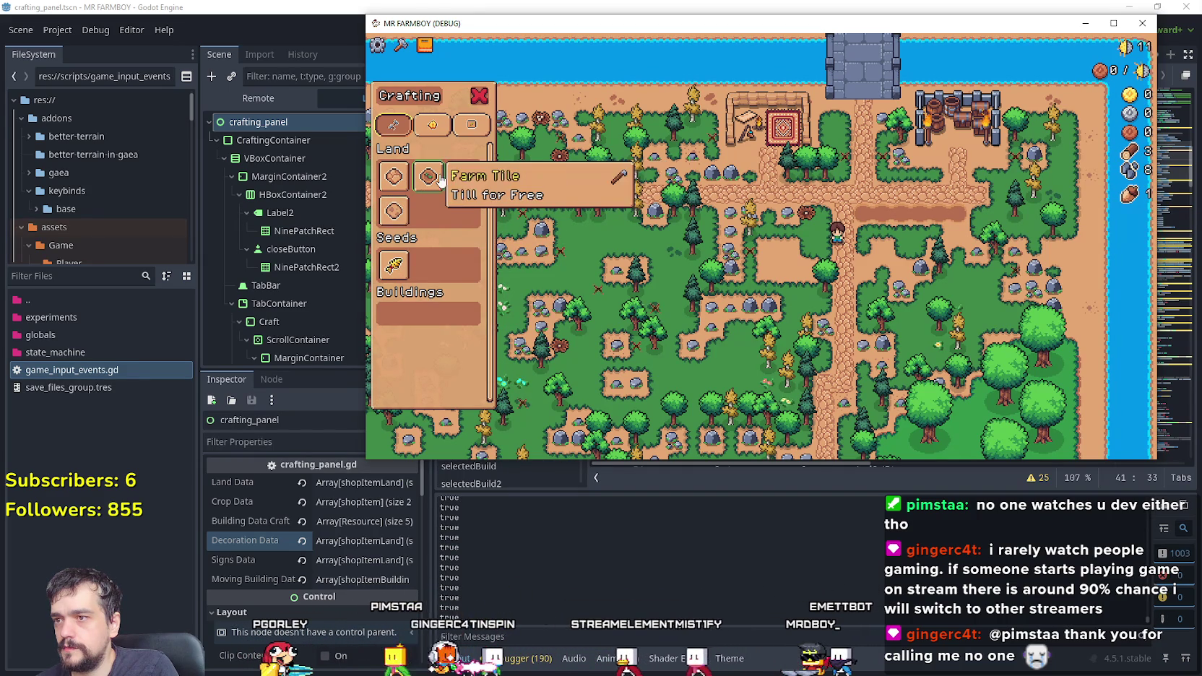
pyautogui.click(430, 126)
pyautogui.click(393, 124)
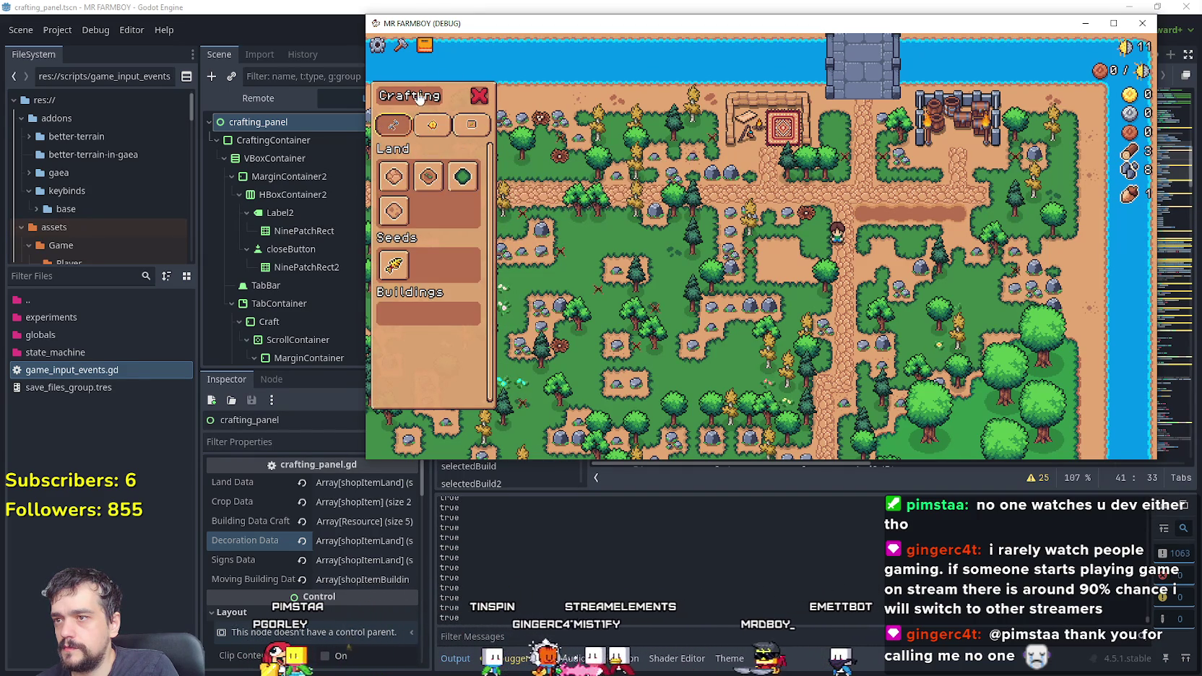
pyautogui.press('s')
pyautogui.press('d')
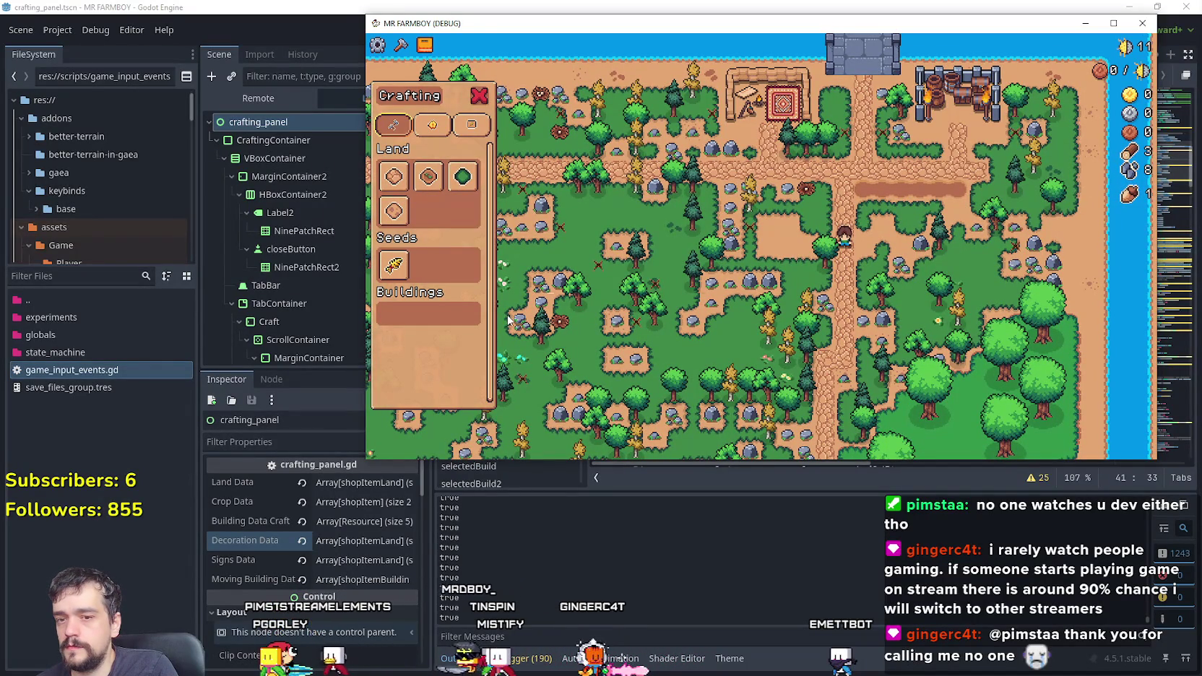
pyautogui.click(926, 670)
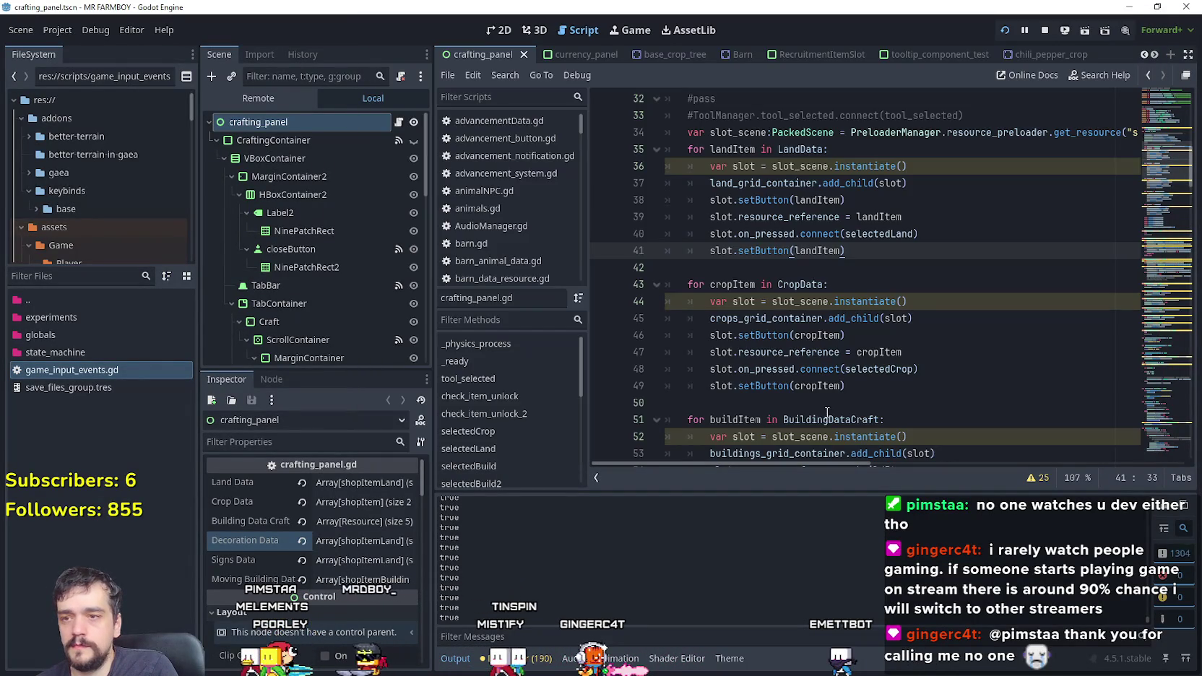
# Step: Connect the ScrollContainer's mouse_exited signal to a new handler in crafting_panel.gd
pyautogui.moveTo(1144, 215); pyautogui.dragTo(1138, 440)
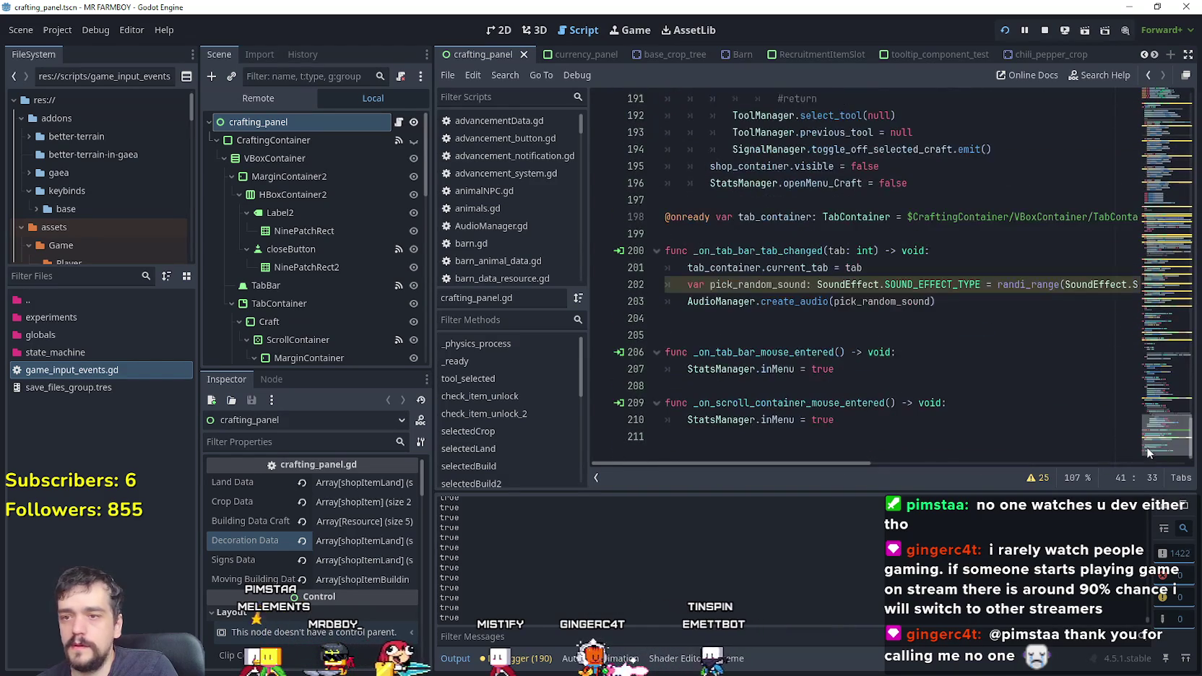
pyautogui.click(722, 437)
pyautogui.scroll(-3)
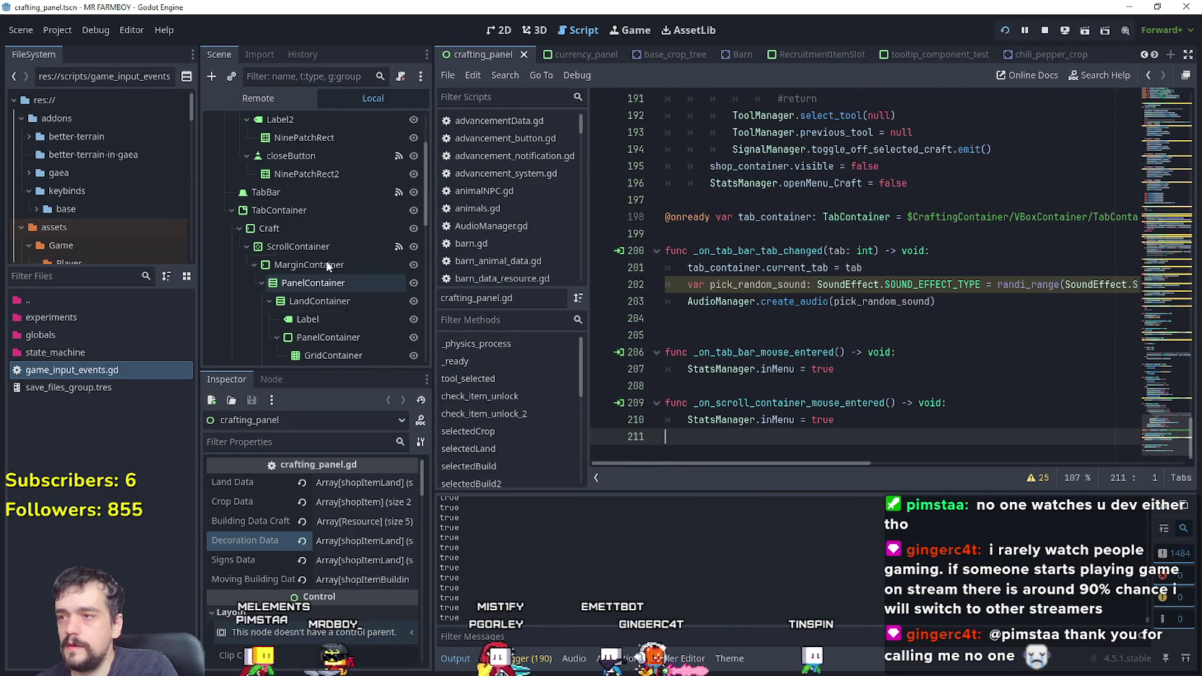
pyautogui.click(320, 248)
pyautogui.click(271, 379)
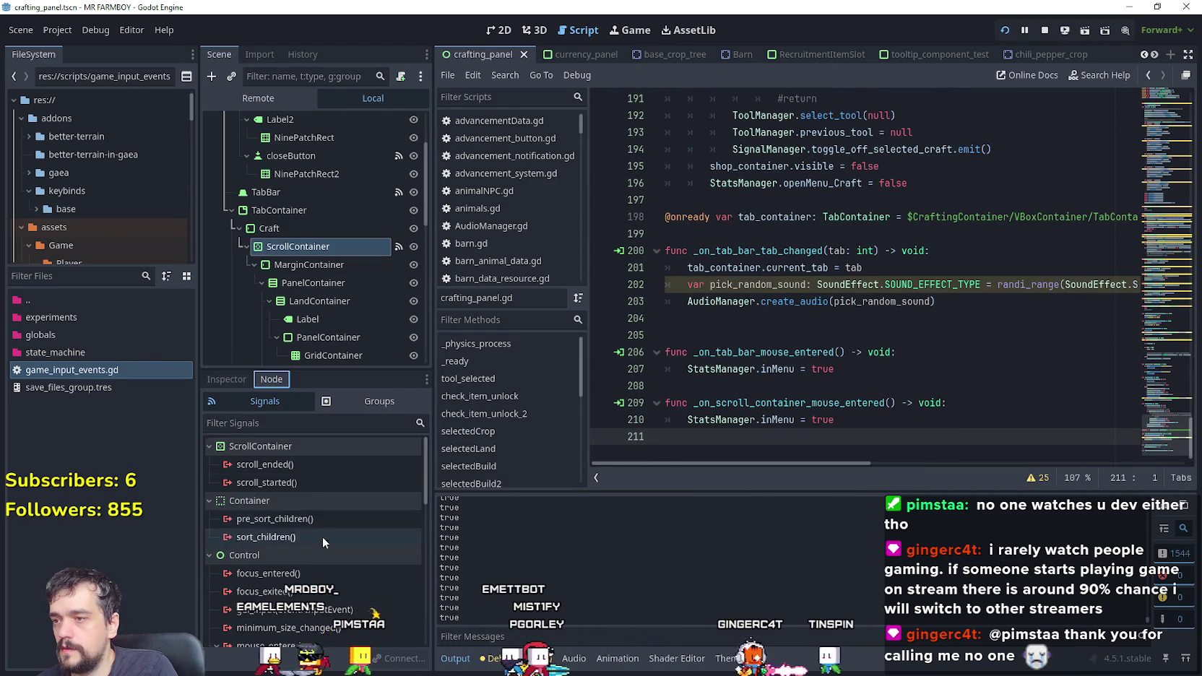
pyautogui.scroll(-3)
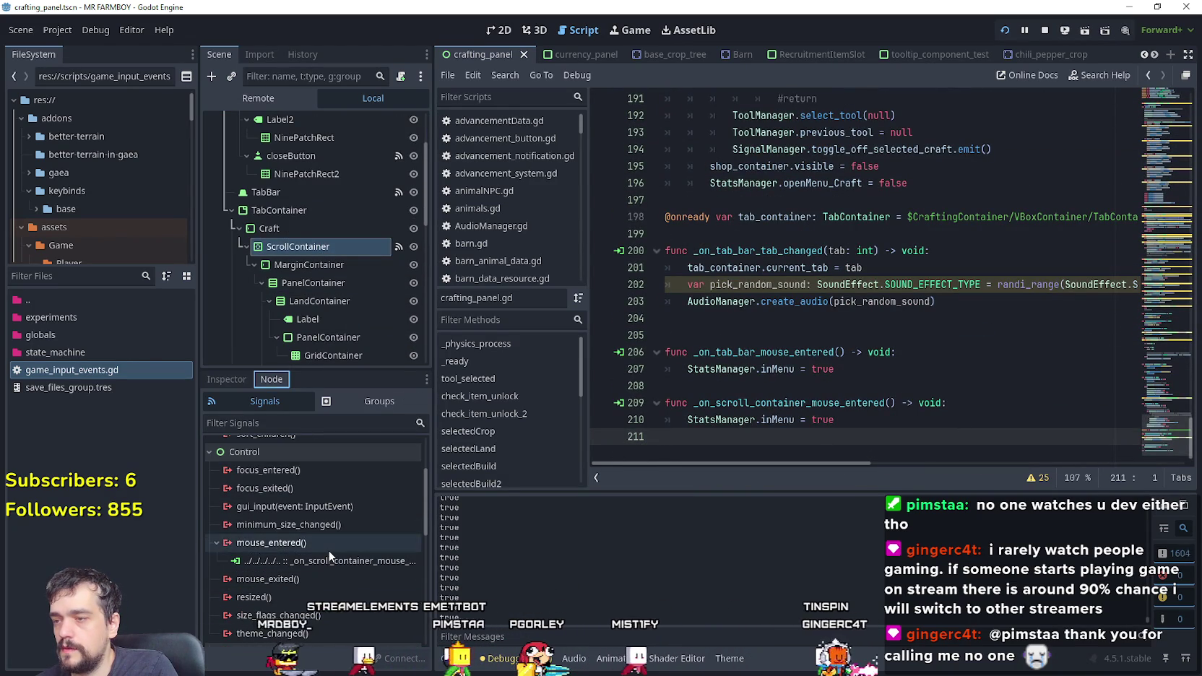
pyautogui.click(328, 549)
pyautogui.doubleClick(317, 574)
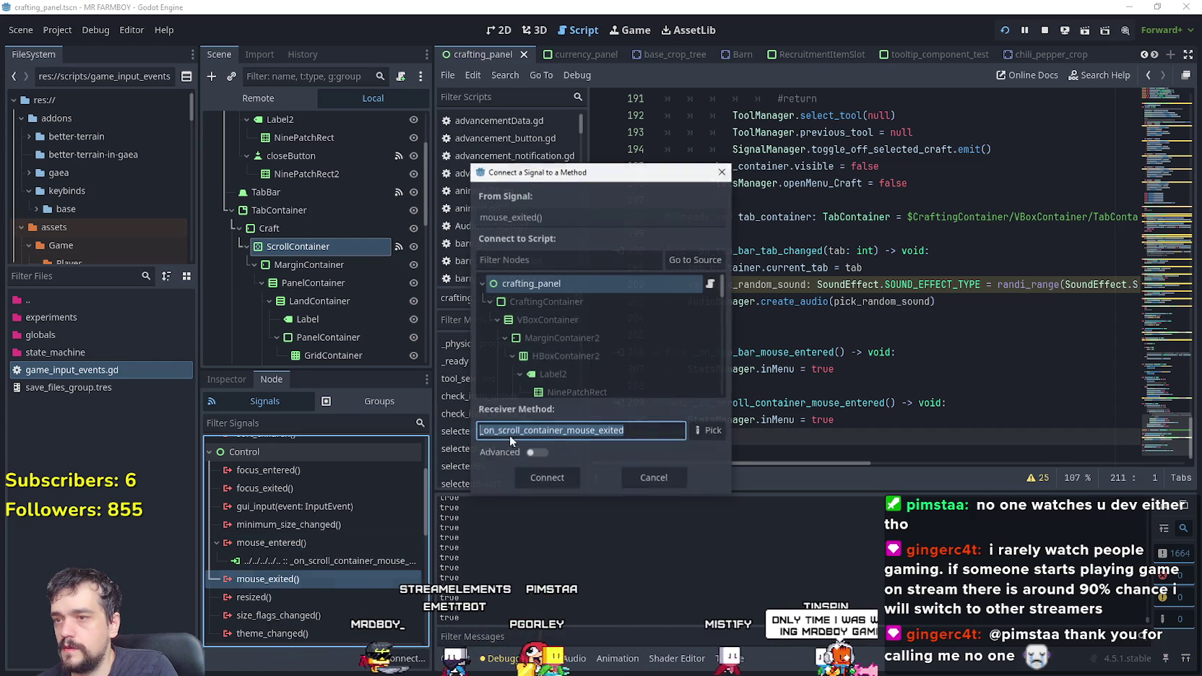
pyautogui.click(532, 478)
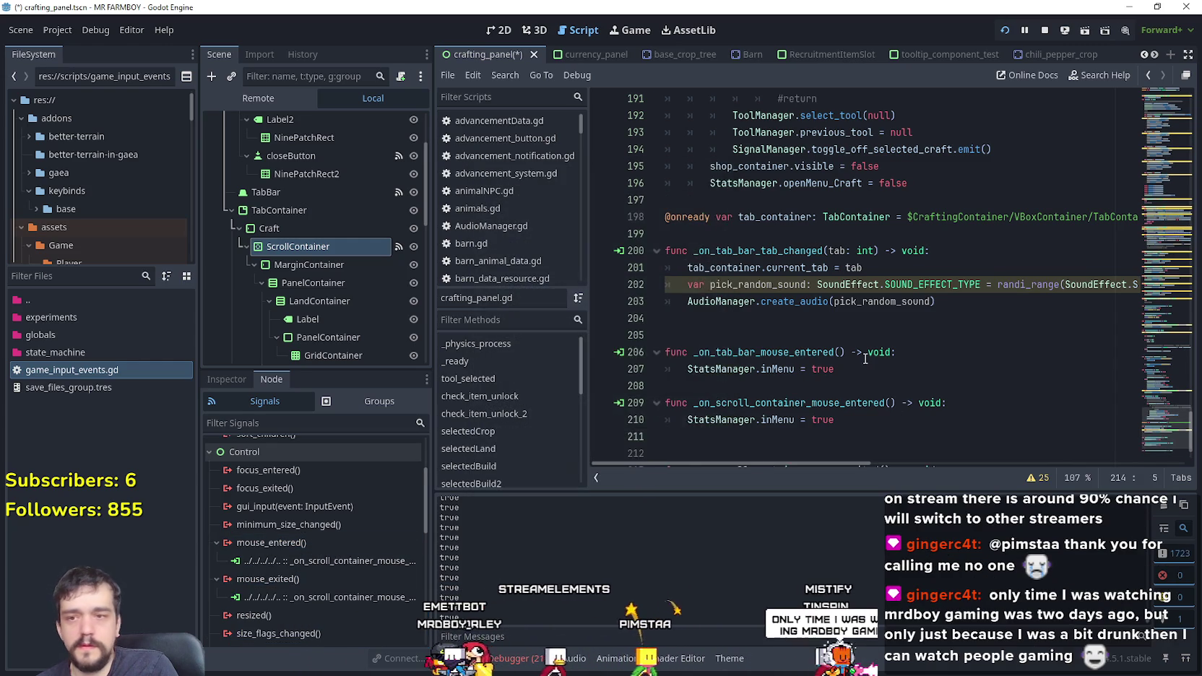
# Step: Replace the new handler's pass with StatsManager.inMenu = false
pyautogui.moveTo(925, 423); pyautogui.dragTo(688, 419)
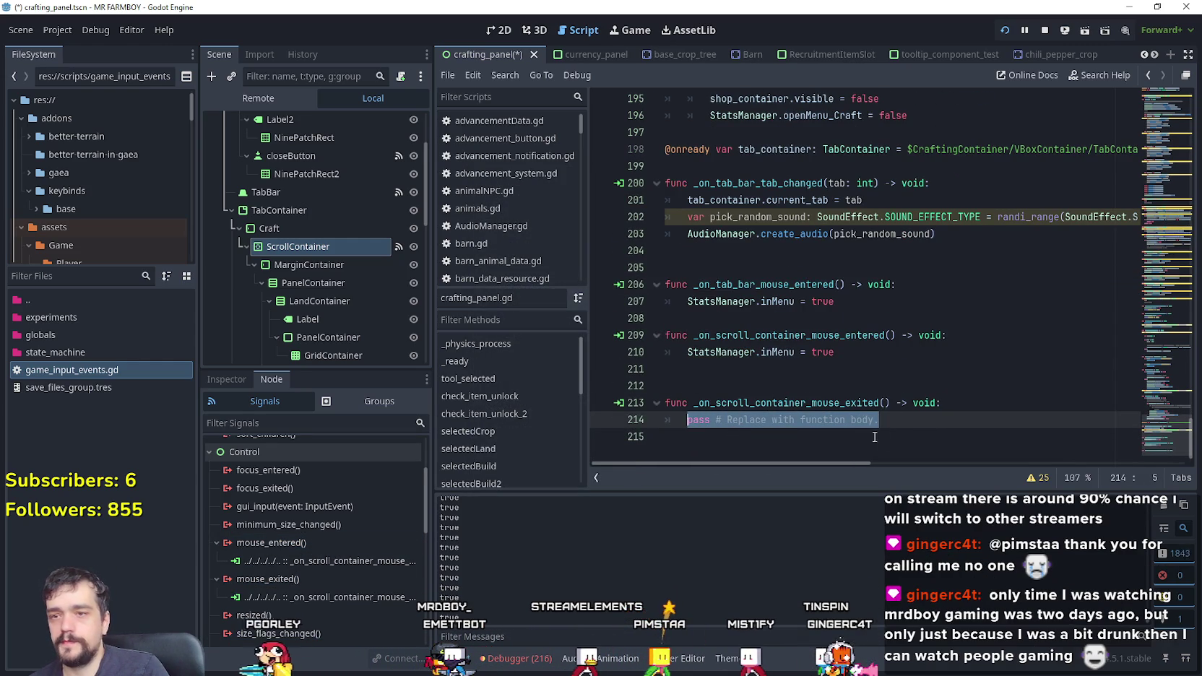
pyautogui.doubleClick(792, 337)
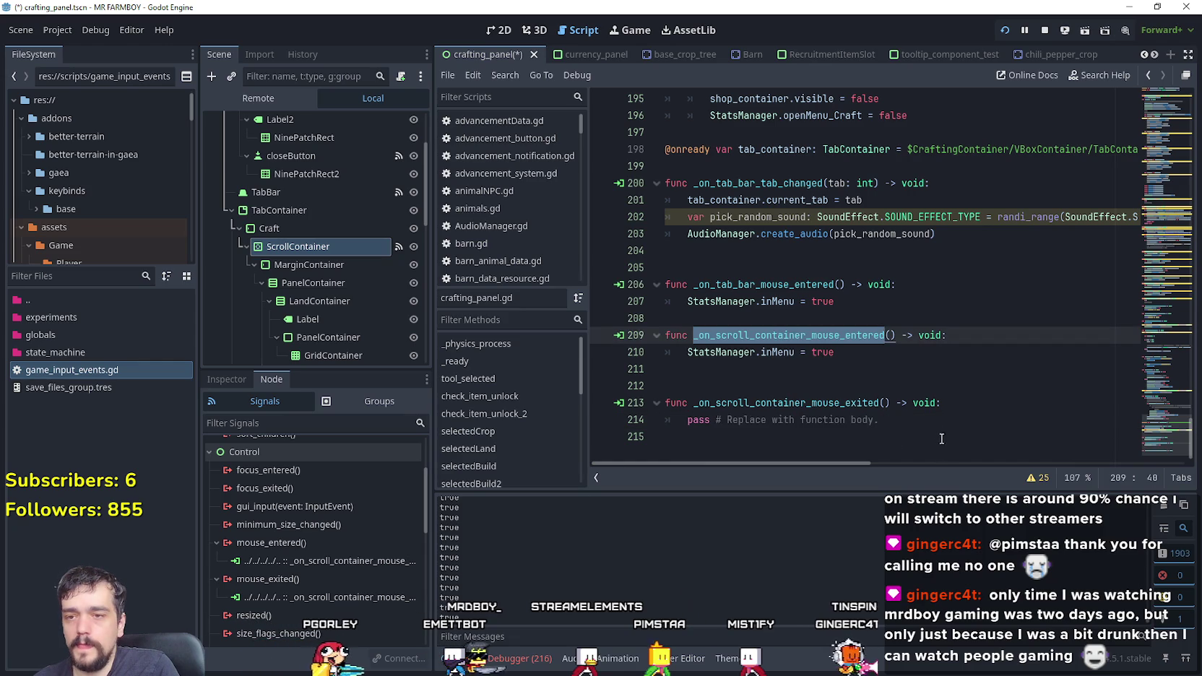
pyautogui.moveTo(896, 419); pyautogui.dragTo(686, 419)
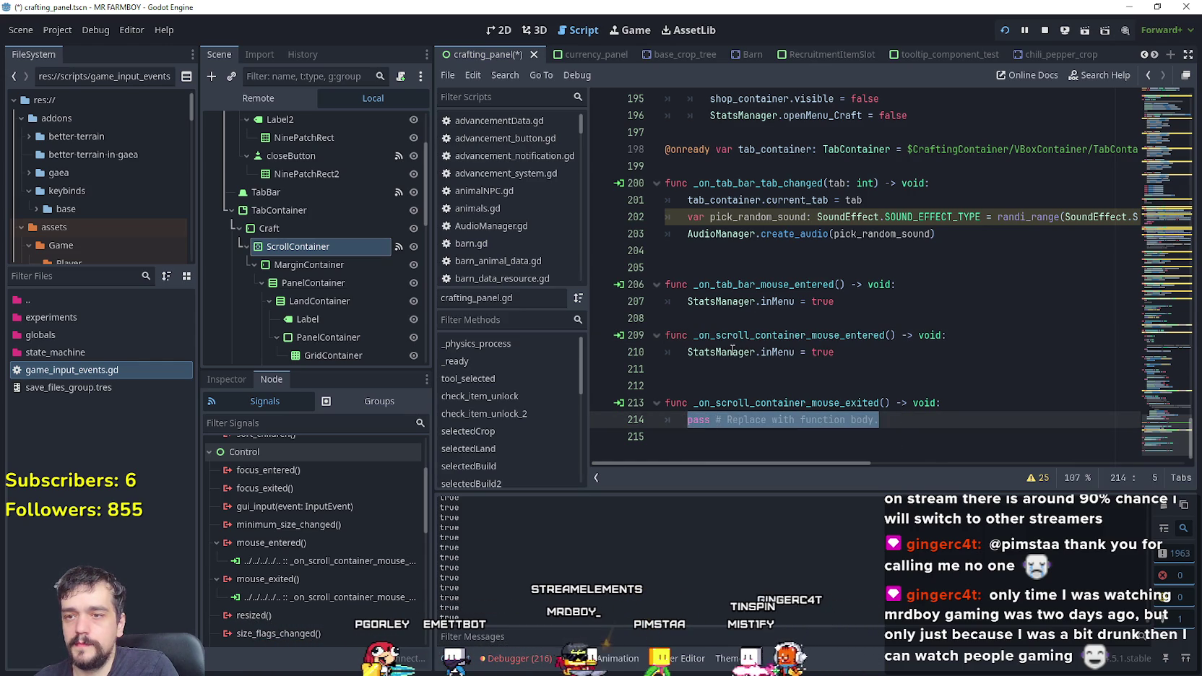
pyautogui.moveTo(687, 352); pyautogui.dragTo(807, 352)
pyautogui.moveTo(879, 420); pyautogui.dragTo(709, 419)
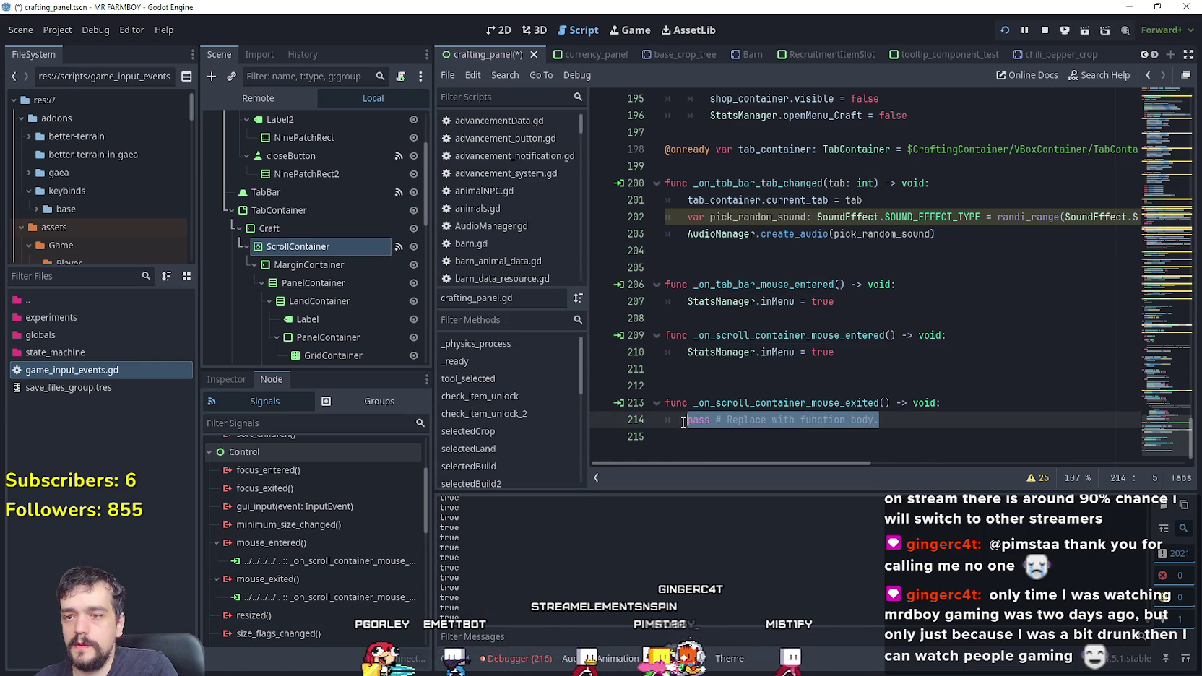
pyautogui.write('StatsManager.inMenu = false')
pyautogui.press('Return')
# Step: Remove the extra blank line and open space after the tab bar mouse_entered handler
pyautogui.click(737, 378)
pyautogui.press('BackSpace')
pyautogui.click(735, 318)
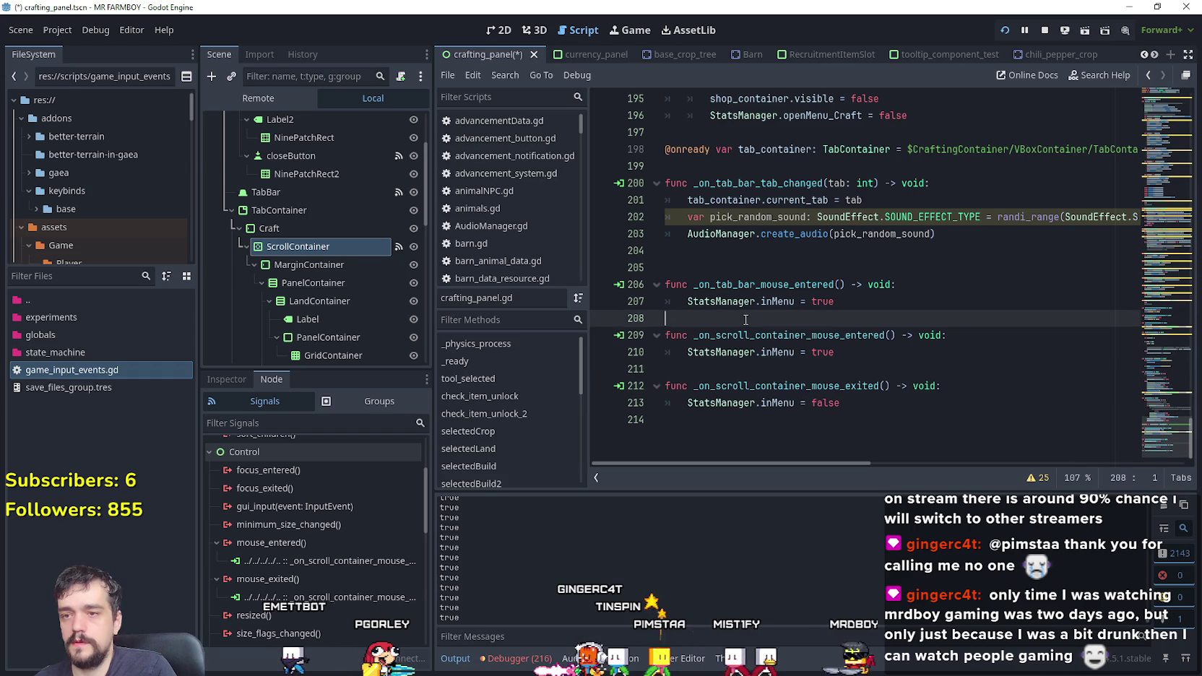
pyautogui.press('Return')
pyautogui.press('Return')
pyautogui.press('Up')
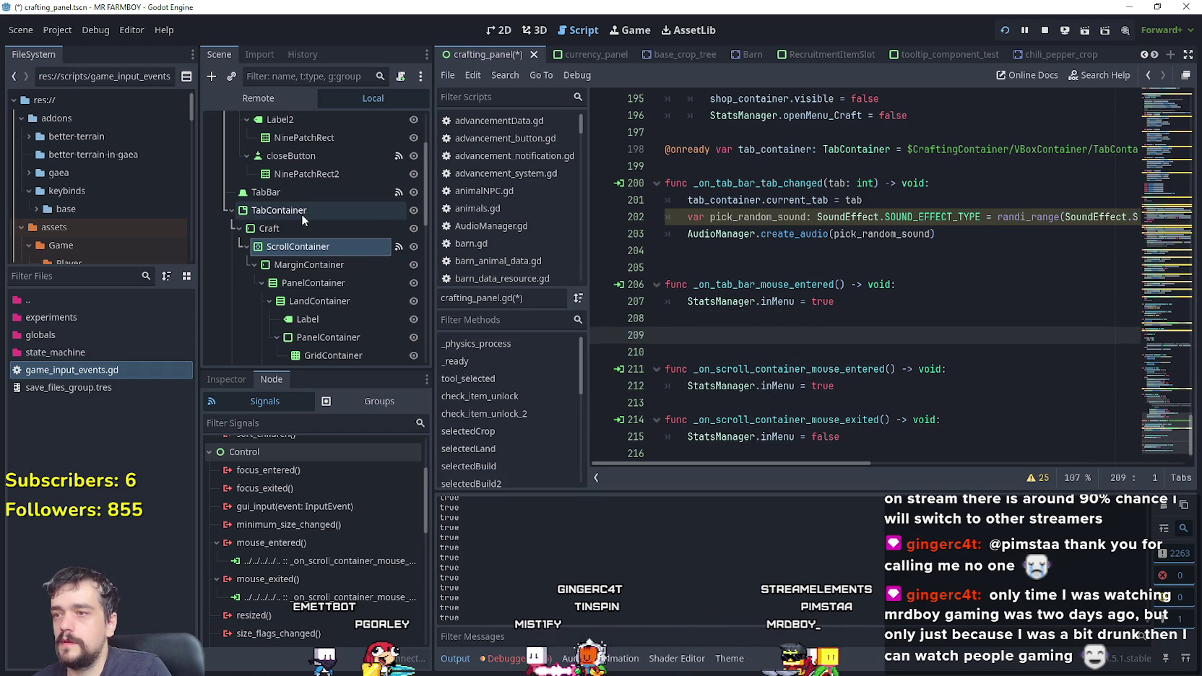
# Step: Connect the TabBar's mouse_exited signal to a new _on_tab_bar_mouse_exited handler
pyautogui.click(312, 193)
pyautogui.scroll(-3)
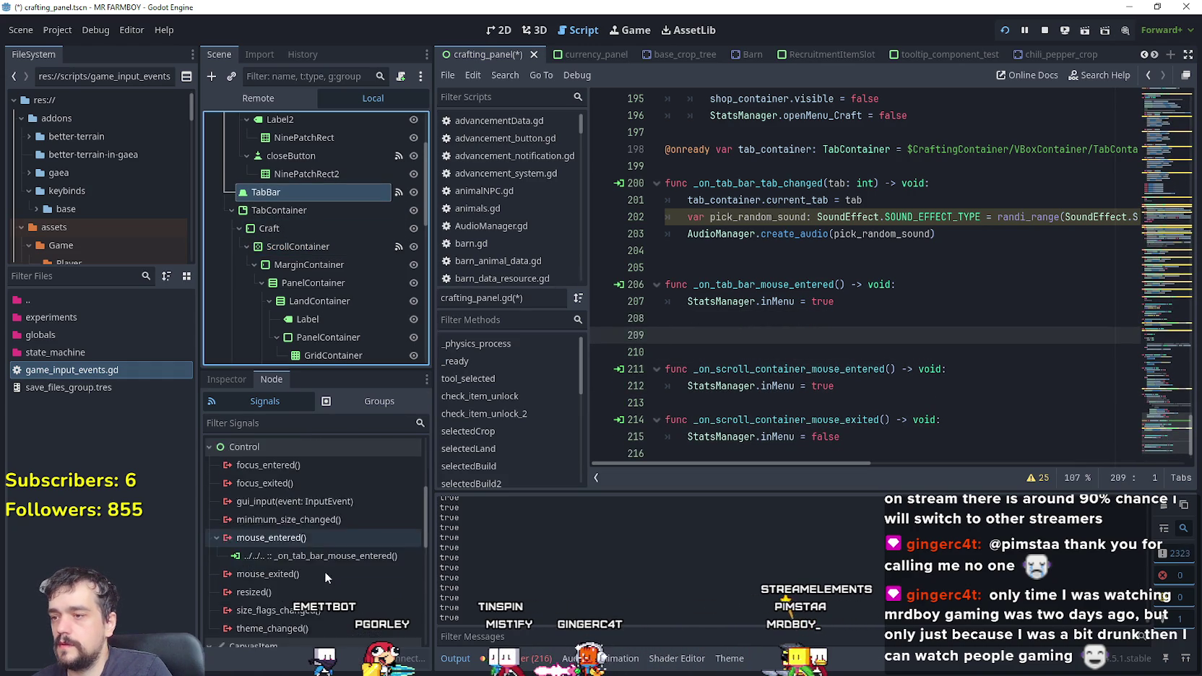
pyautogui.doubleClick(322, 549)
pyautogui.press('Tab')
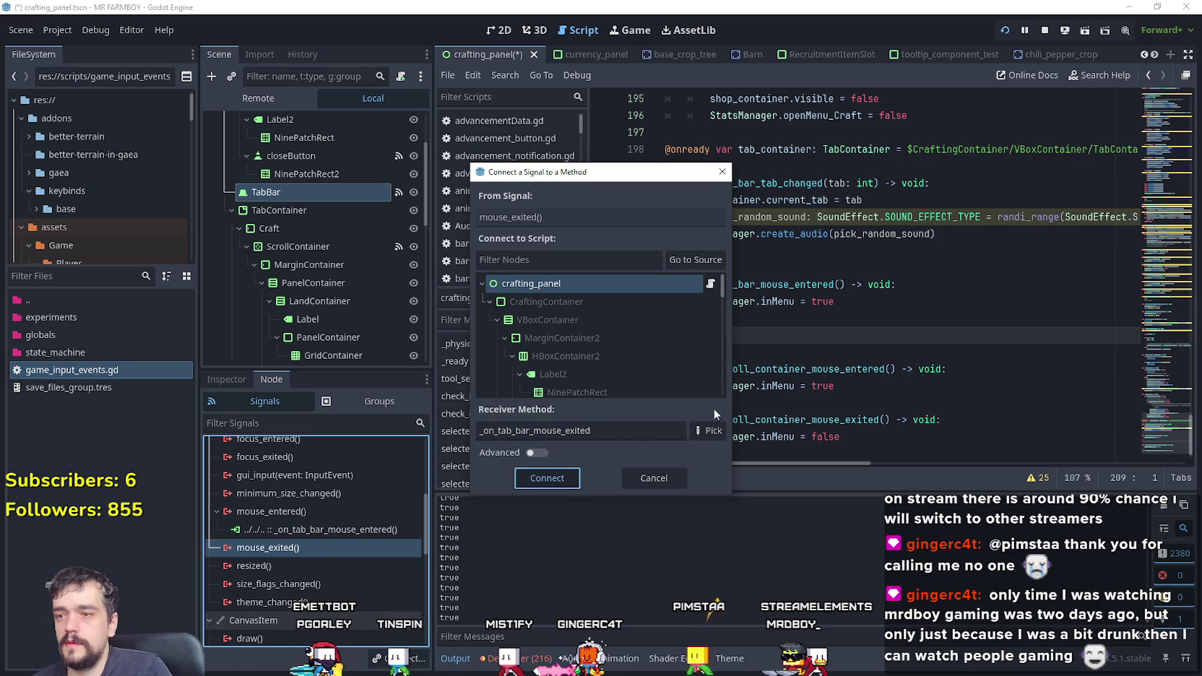
pyautogui.press('Return')
# Step: Move the _on_tab_bar_mouse_exited block directly under the tab bar mouse_entered handler
pyautogui.click(666, 386)
pyautogui.hotkey('ctrl', 'x')
pyautogui.click(792, 250)
pyautogui.press('Up')
pyautogui.hotkey('ctrl', 'v')
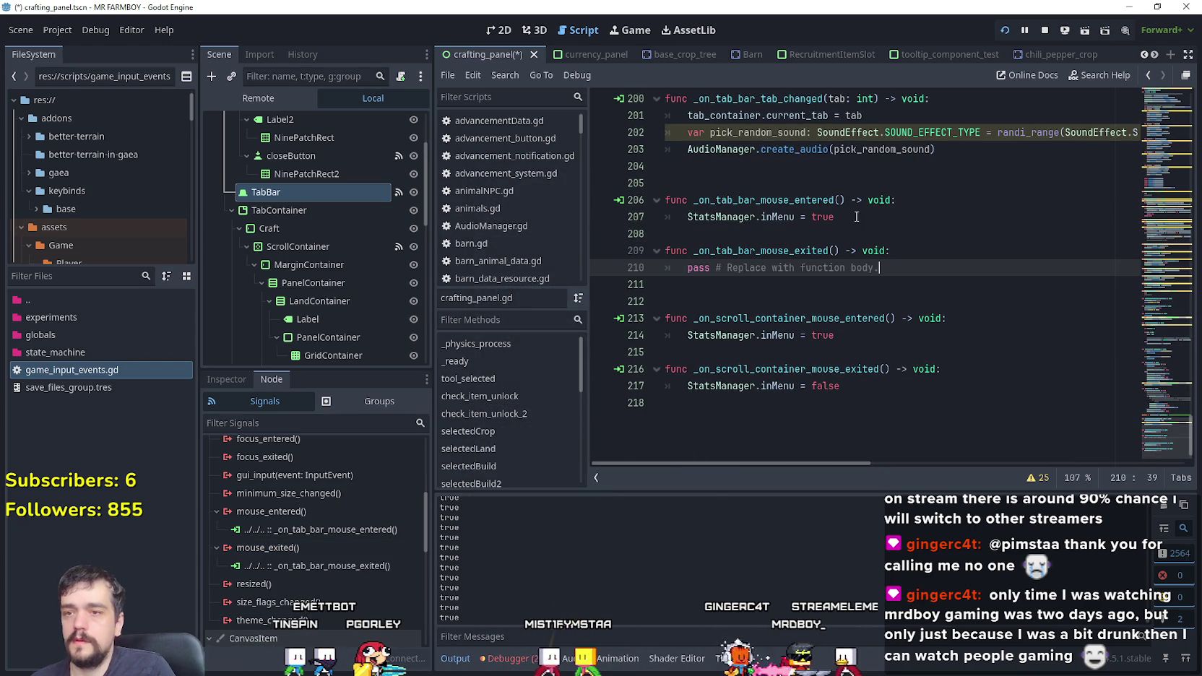
# Step: Make the handler set StatsManager.inMenu = false, save, and relaunch the game
pyautogui.click(856, 216)
pyautogui.doubleClick(709, 216)
pyautogui.moveTo(879, 268); pyautogui.dragTo(687, 268)
pyautogui.hotkey('ctrl', 'v')
pyautogui.press('BackSpace')
pyautogui.press('BackSpace')
pyautogui.press('Return')
pyautogui.hotkey('ctrl', 's')
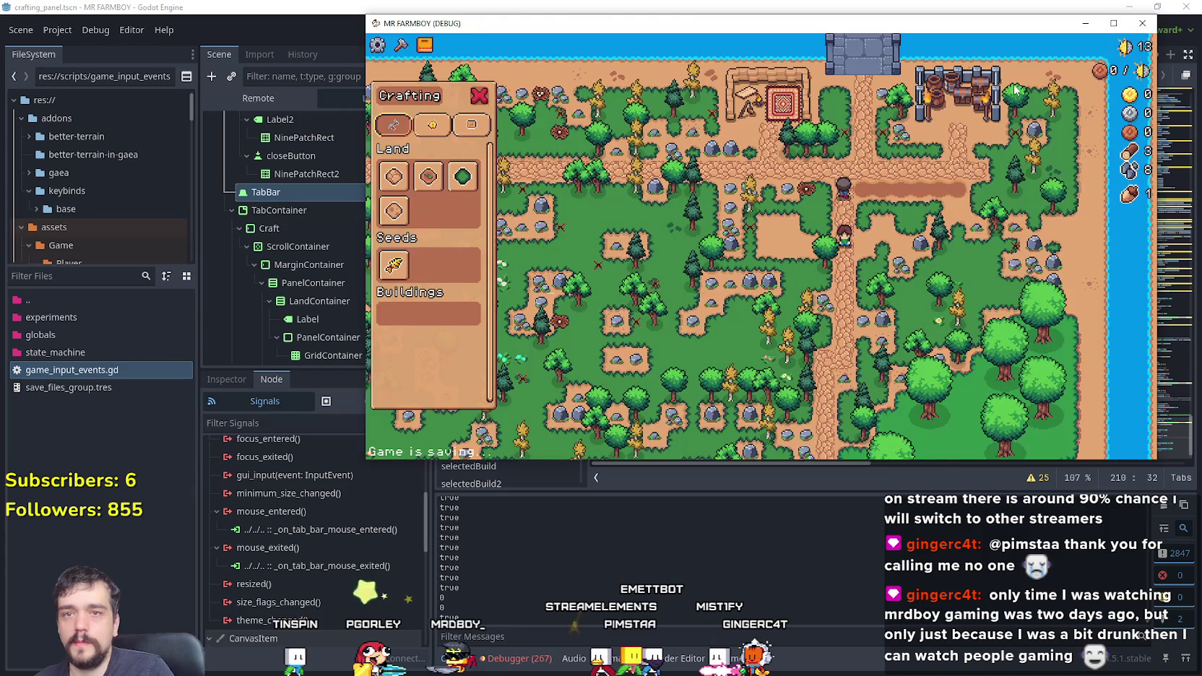
# Step: Load the first save game from the main menu
pyautogui.click(1085, 23)
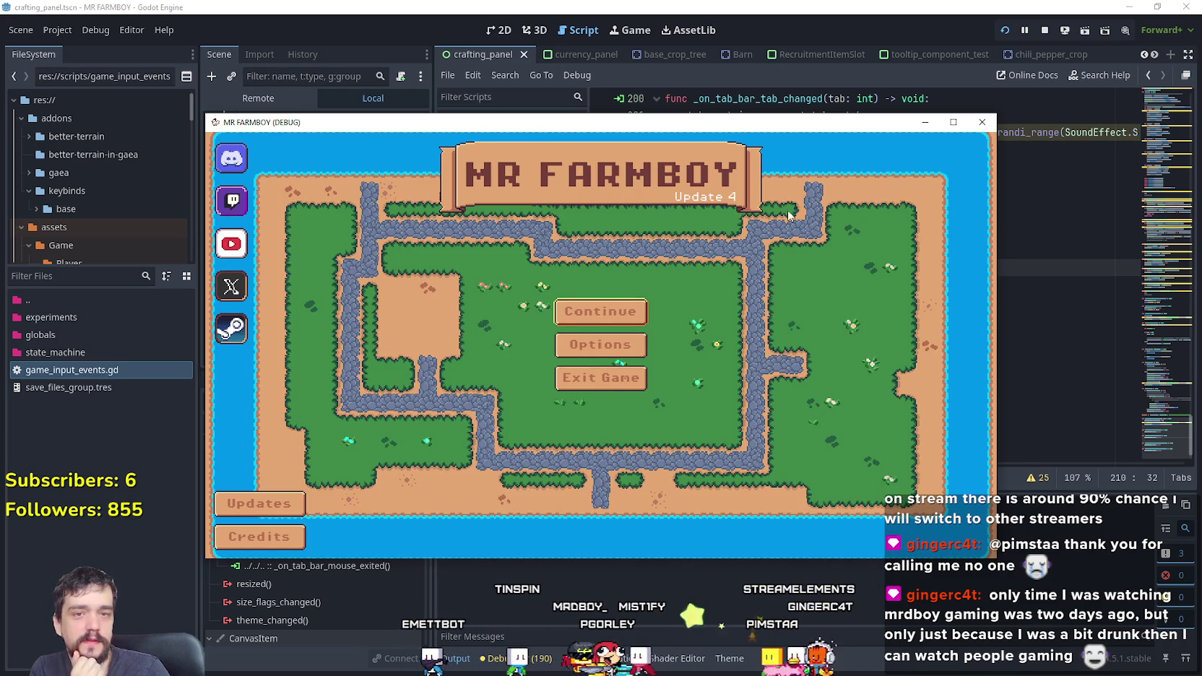
pyautogui.click(646, 302)
pyautogui.click(561, 296)
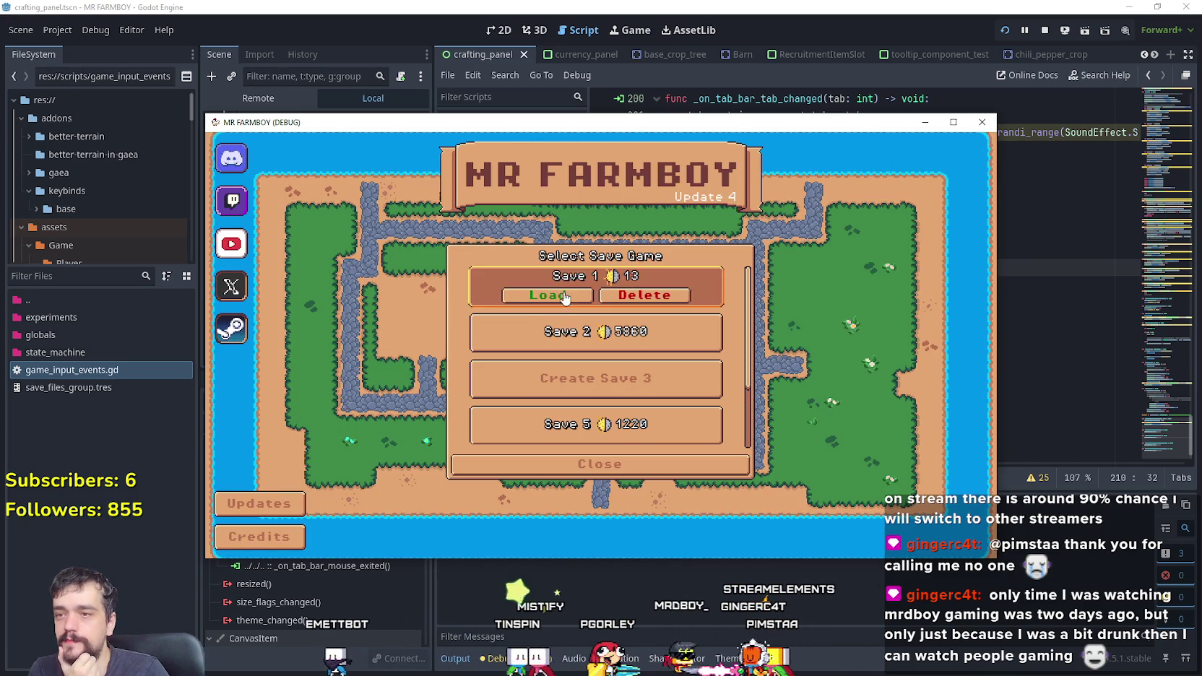
pyautogui.click(560, 296)
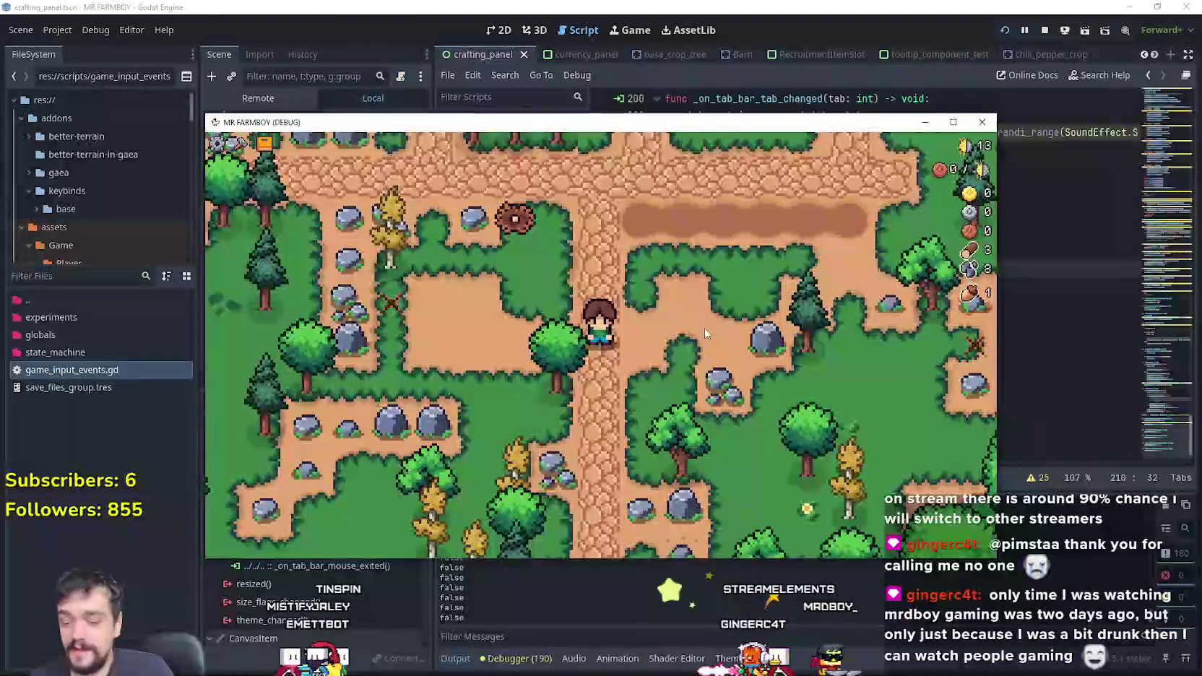
# Step: Open the crafting panel and till a Farm Tile under the character
pyautogui.press('c')
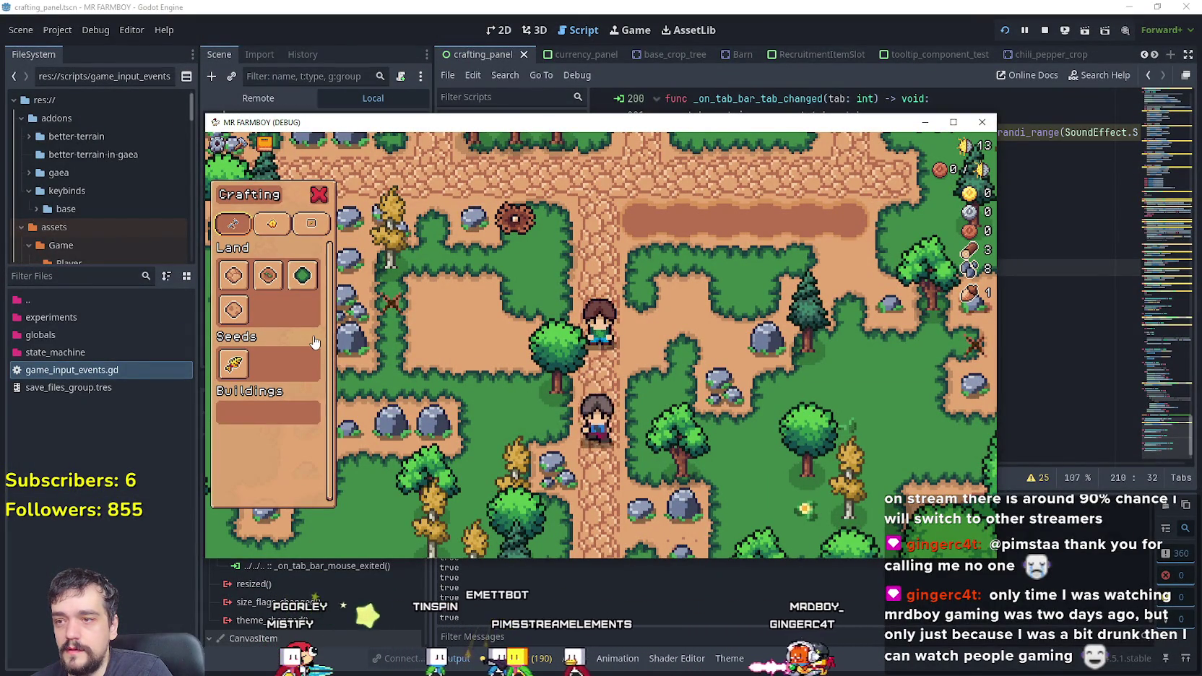
pyautogui.press('w')
pyautogui.press('d')
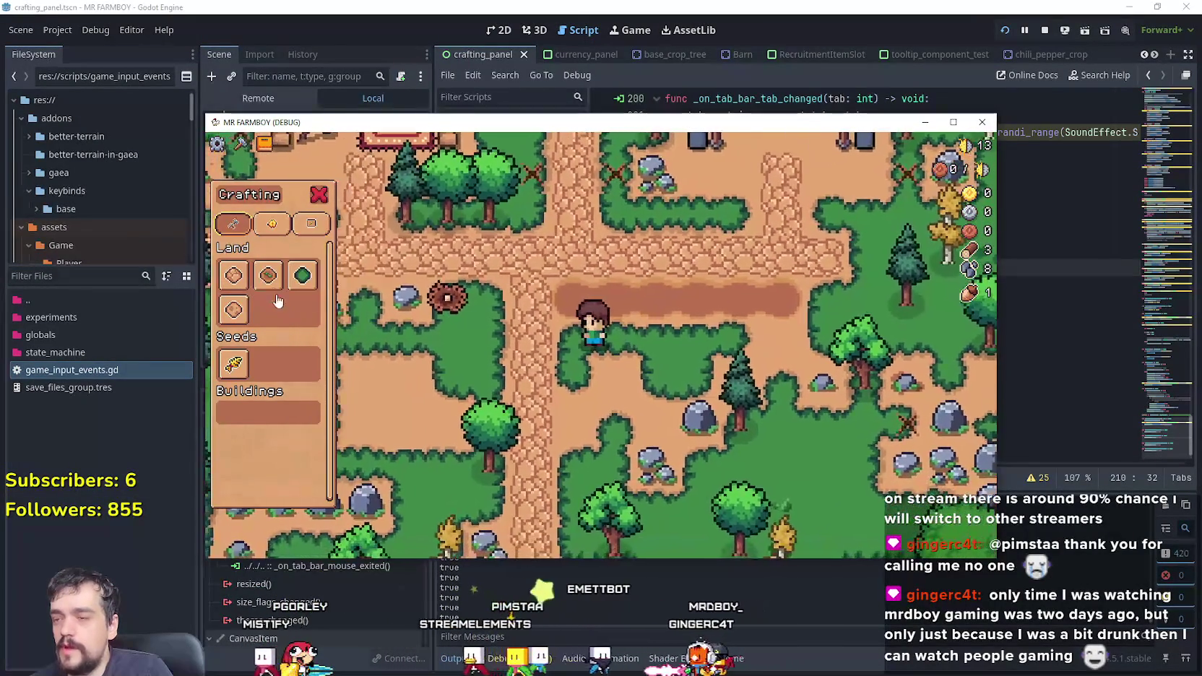
pyautogui.click(268, 276)
pyautogui.click(329, 363)
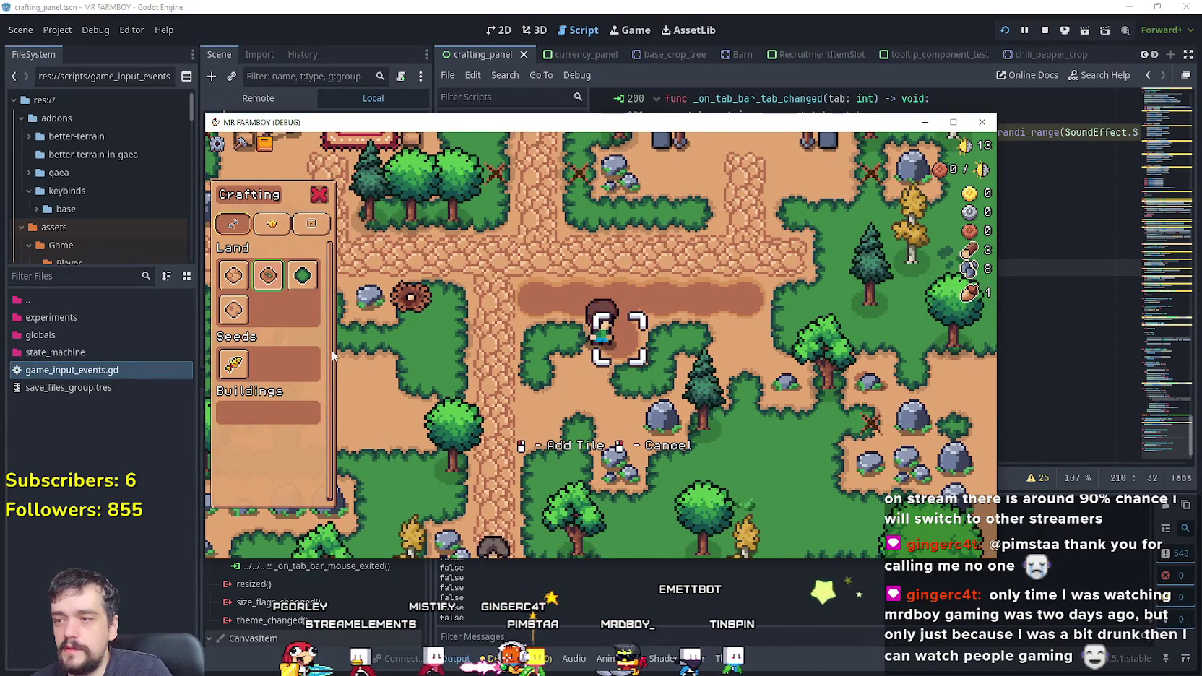
# Step: Walk the farmer back and forth to test inMenu output, then stop the game with F8
pyautogui.press('d')
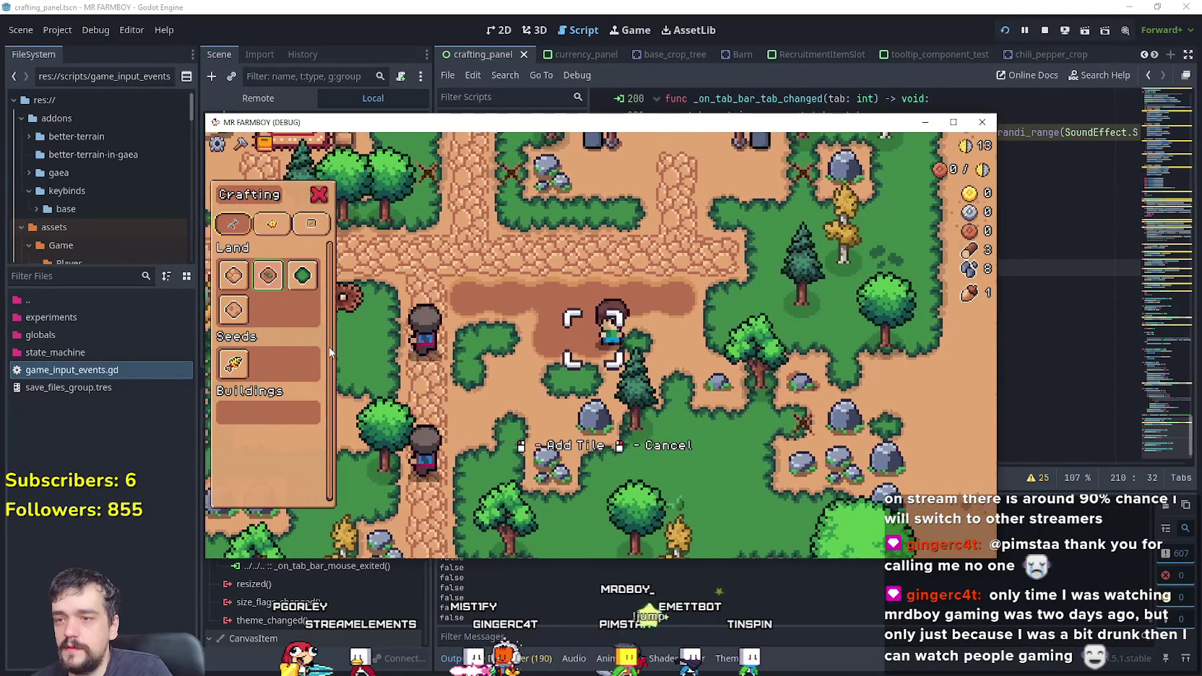
pyautogui.press('w')
pyautogui.press('a')
pyautogui.press('d')
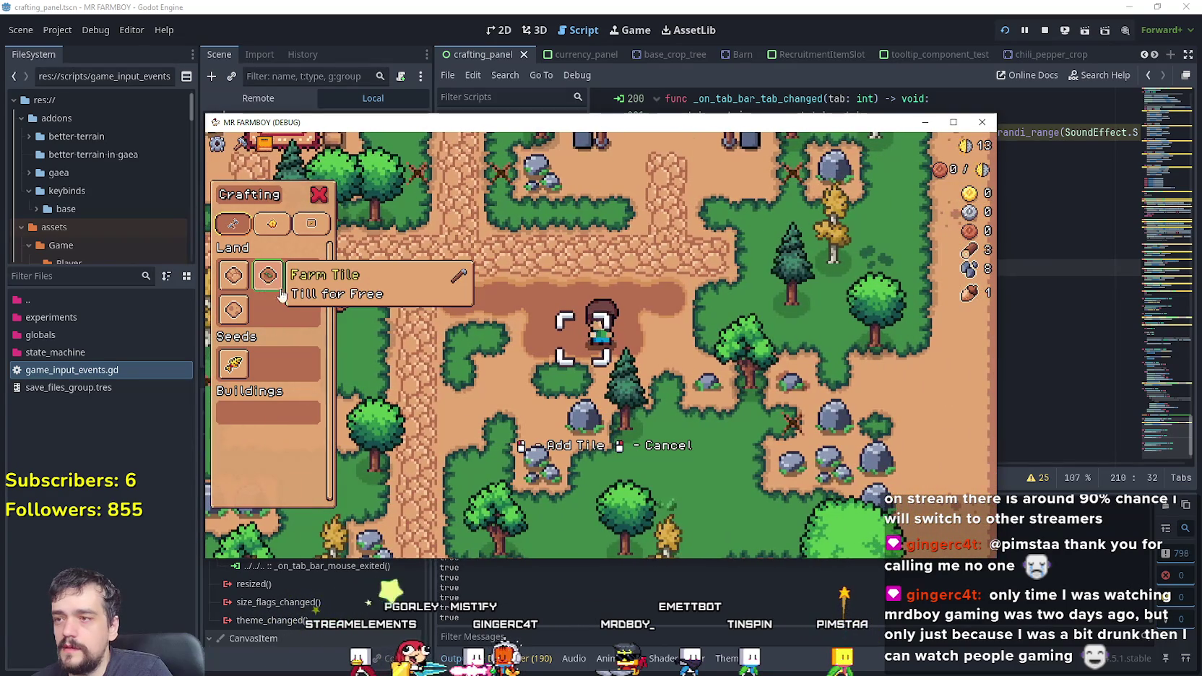
pyautogui.press('a')
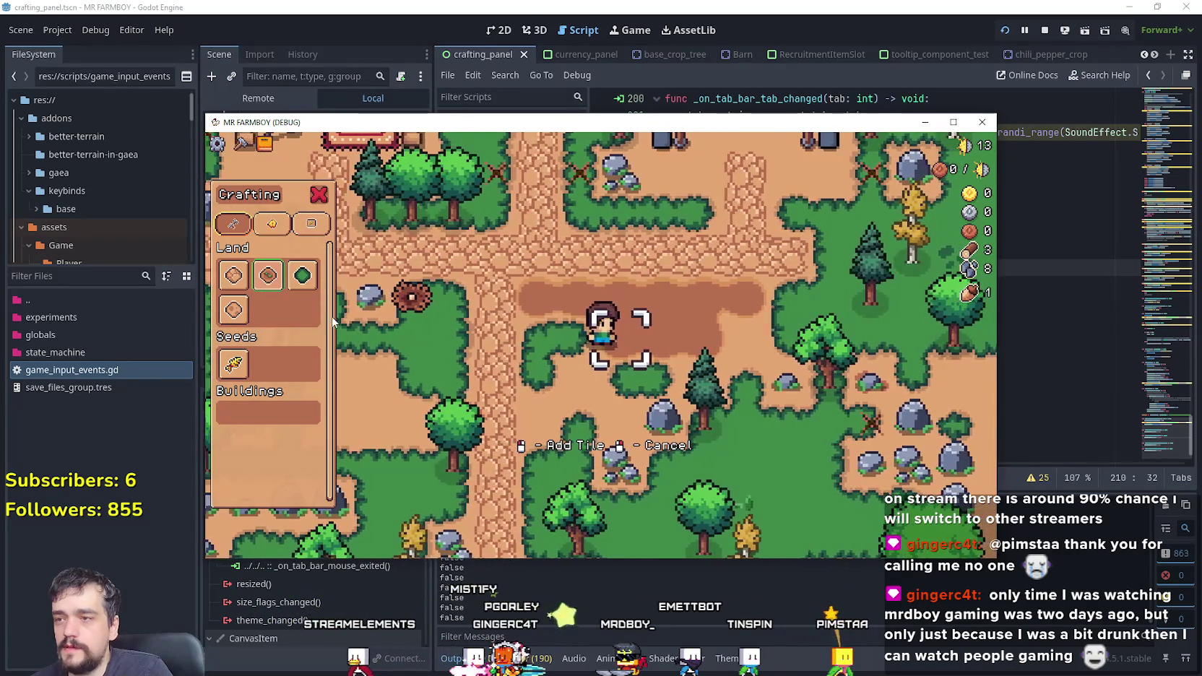
pyautogui.press('a')
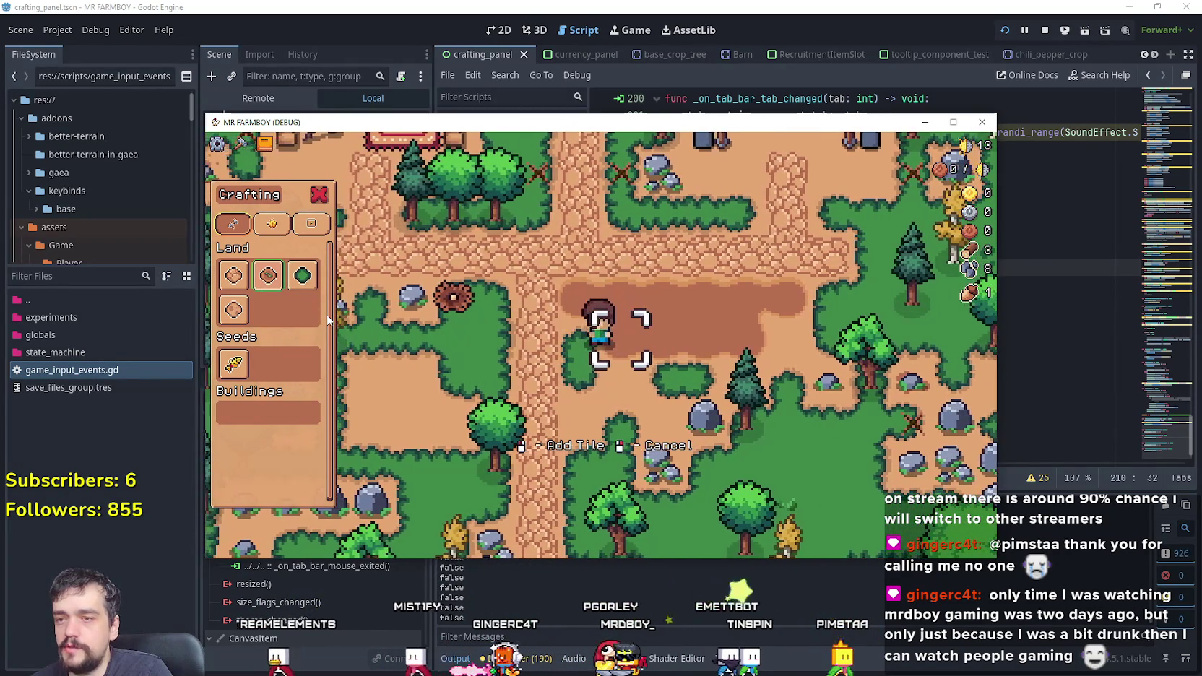
pyautogui.press('d')
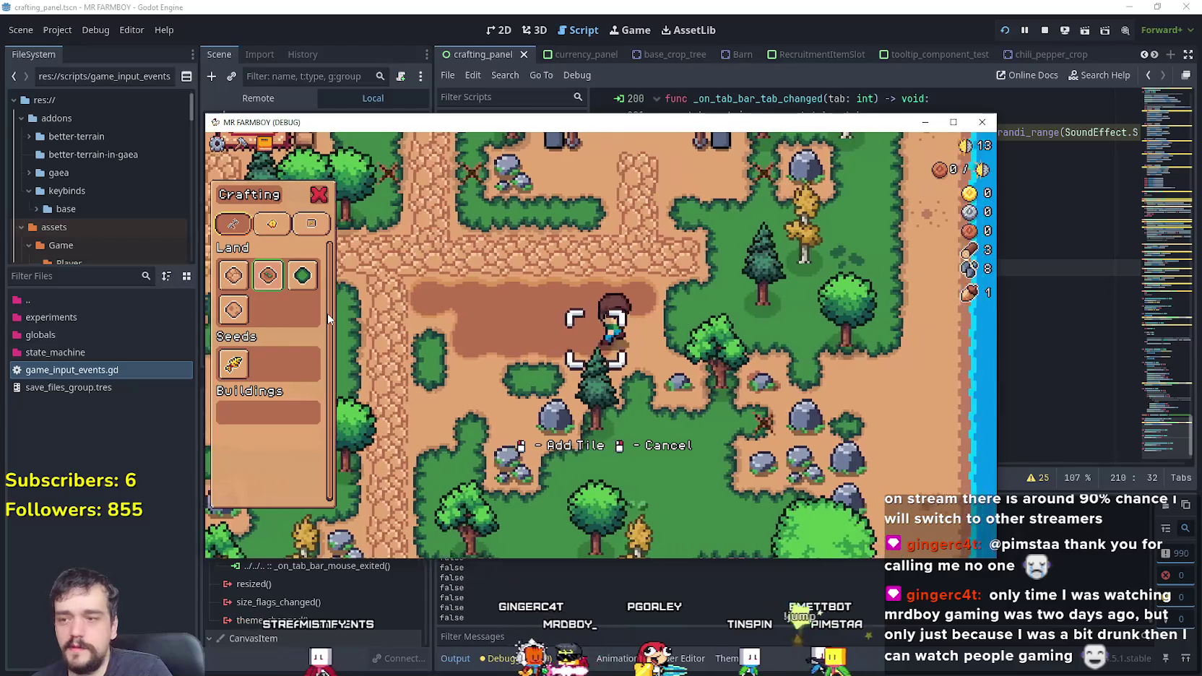
pyautogui.press('a')
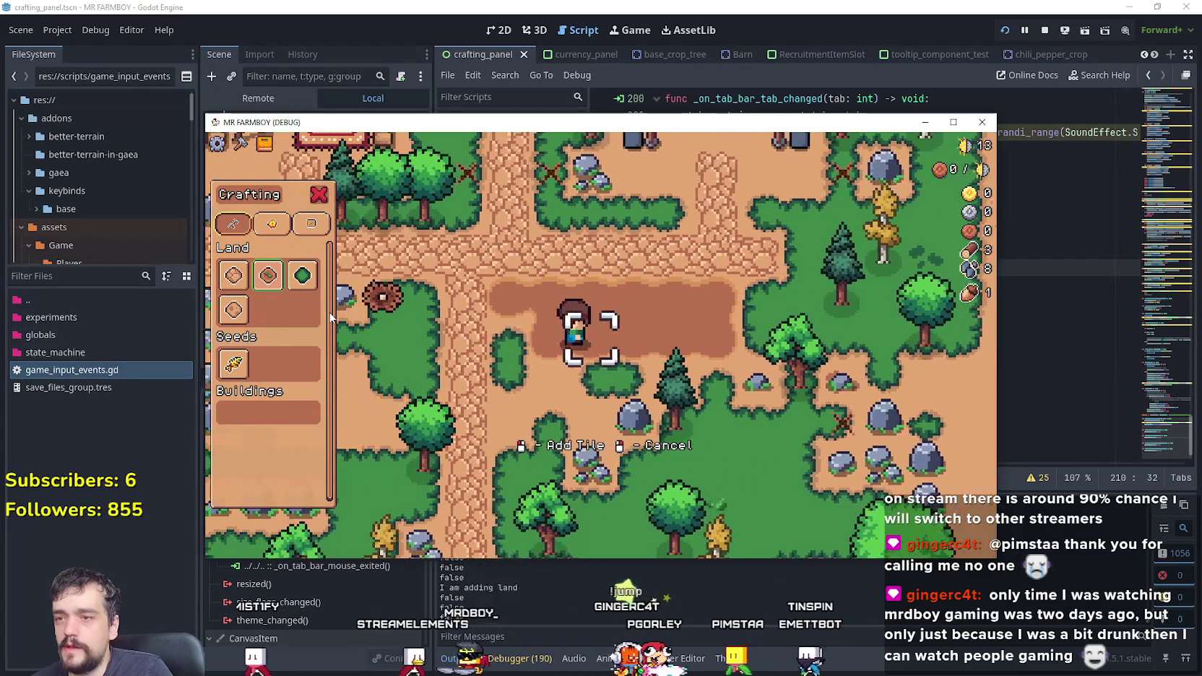
pyautogui.press('s')
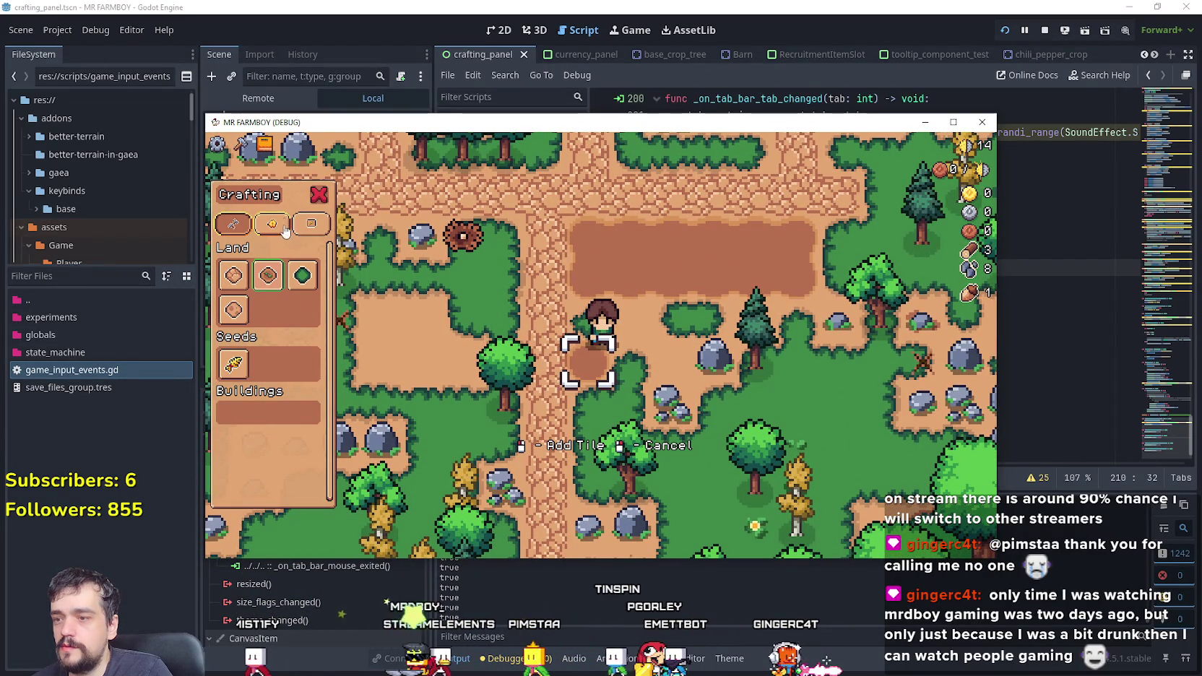
pyautogui.press('F8')
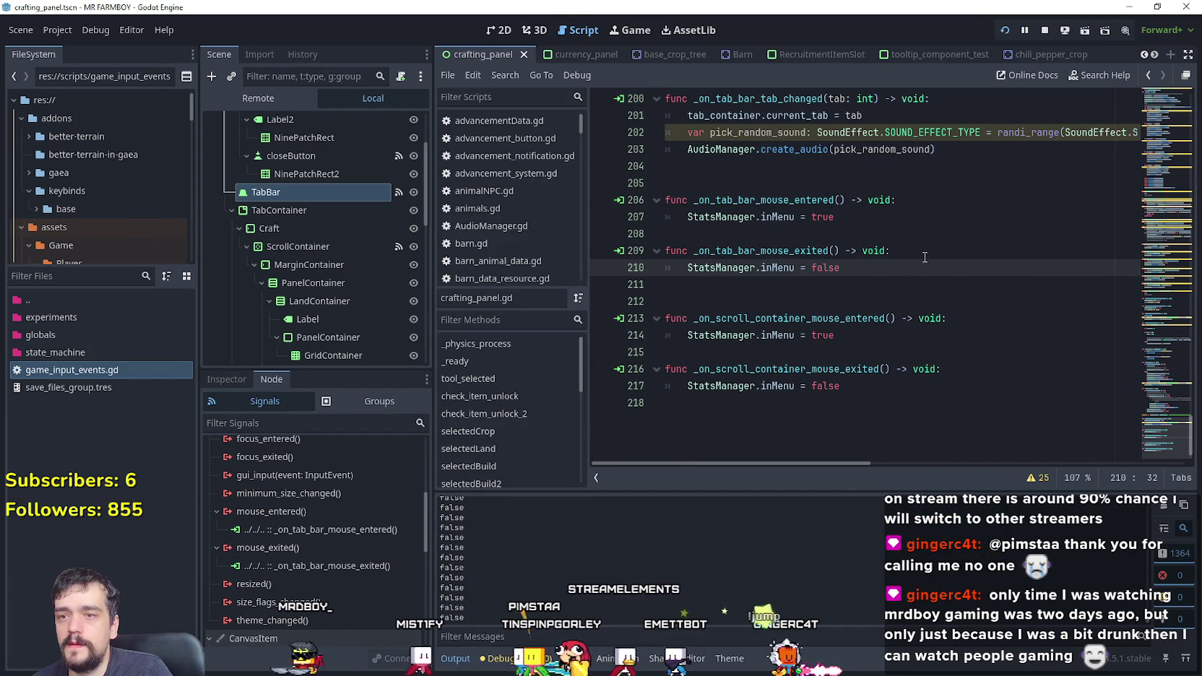
# Step: Add pass to _on_tab_bar_mouse_exited, comment out its inMenu = false line, and save
pyautogui.click(920, 259)
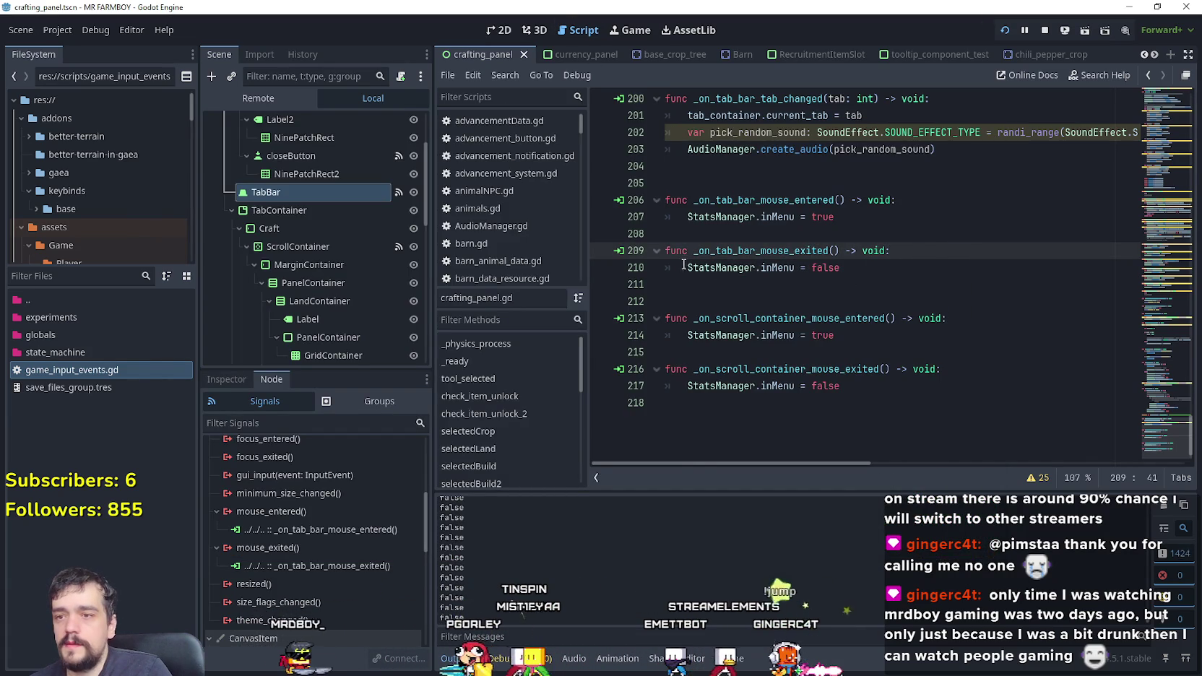
pyautogui.press('Return')
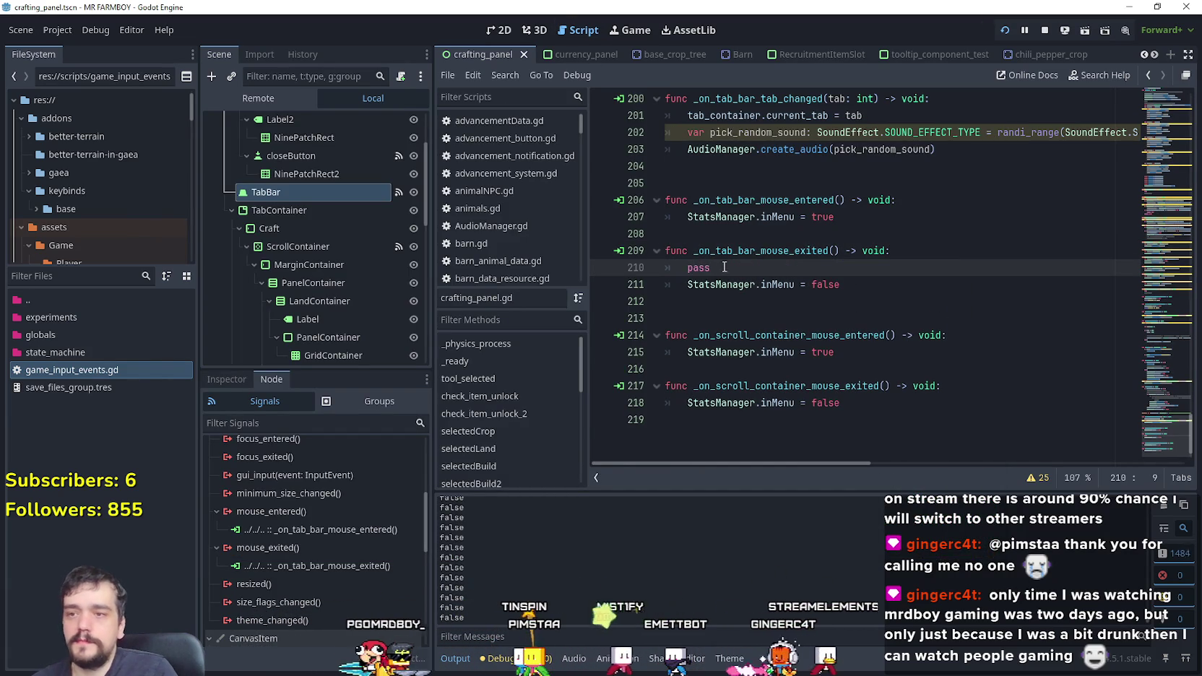
pyautogui.click(736, 284)
pyautogui.hotkey('ctrl', 'k')
pyautogui.click(743, 300)
pyautogui.hotkey('ctrl', 's')
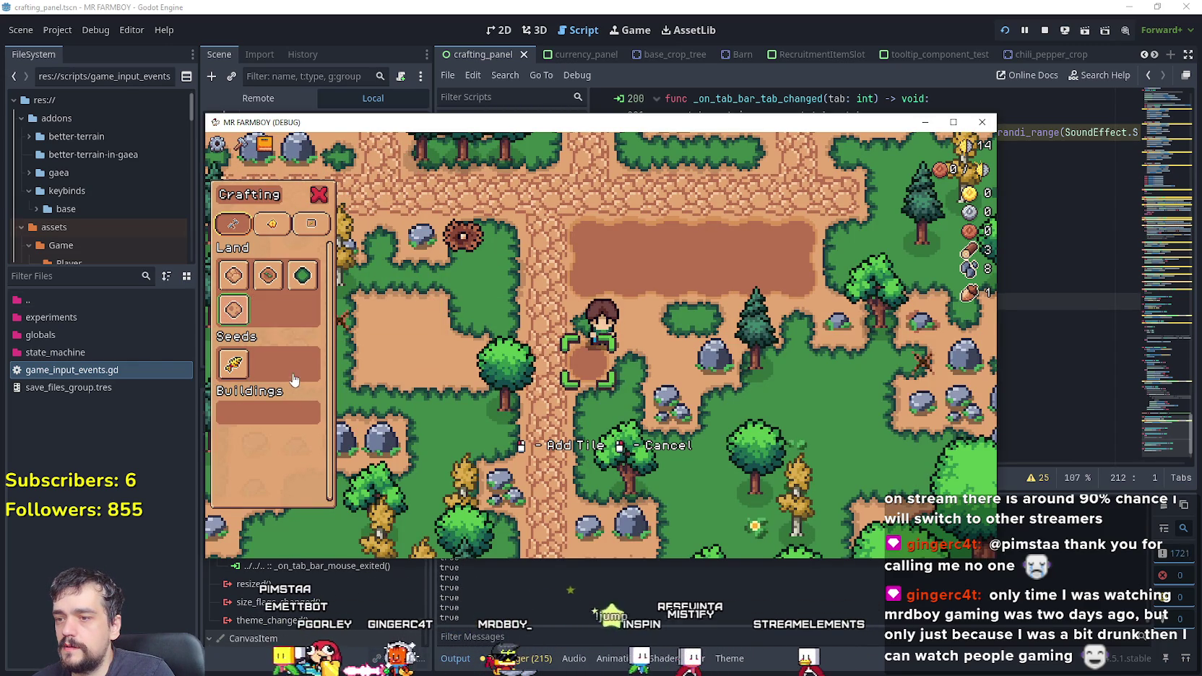
# Step: Switch the crafting panel to Decorations and back to Land, then drag the game window right
pyautogui.press('d')
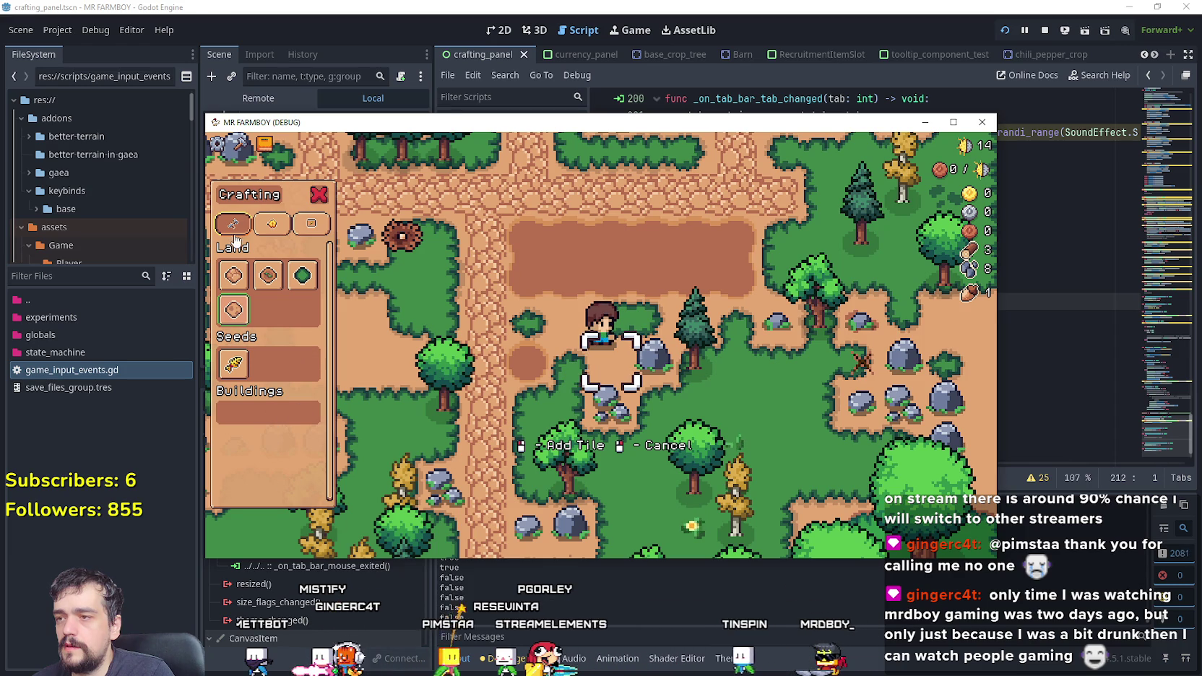
pyautogui.click(272, 223)
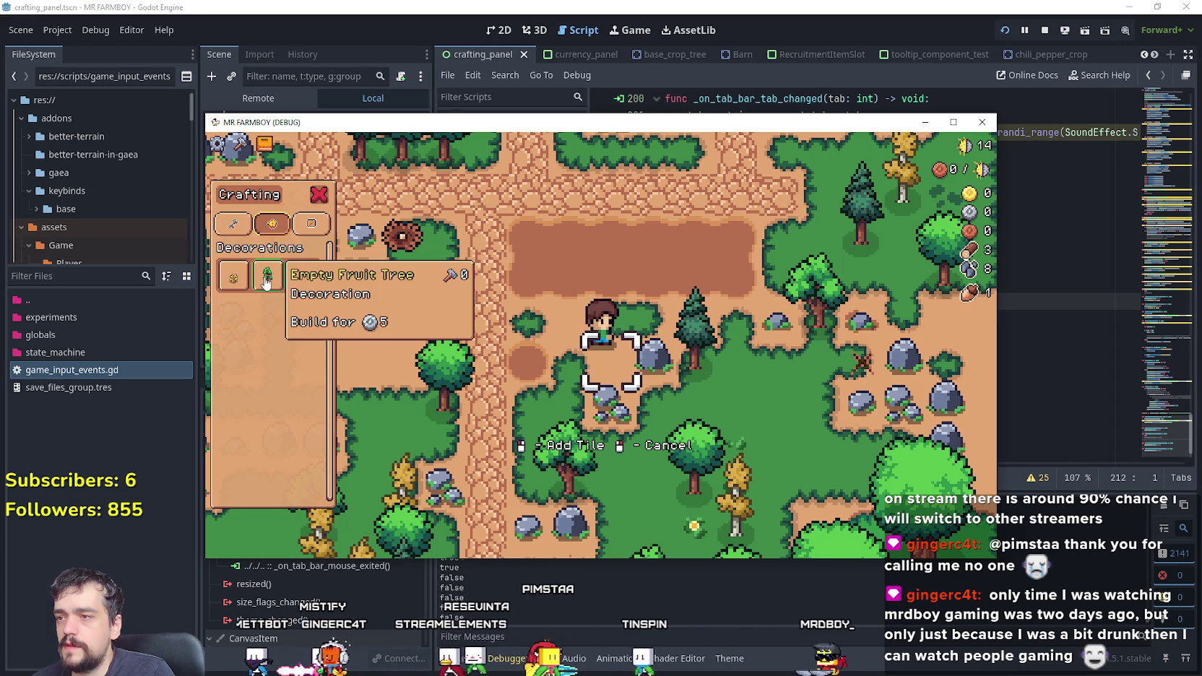
pyautogui.click(248, 224)
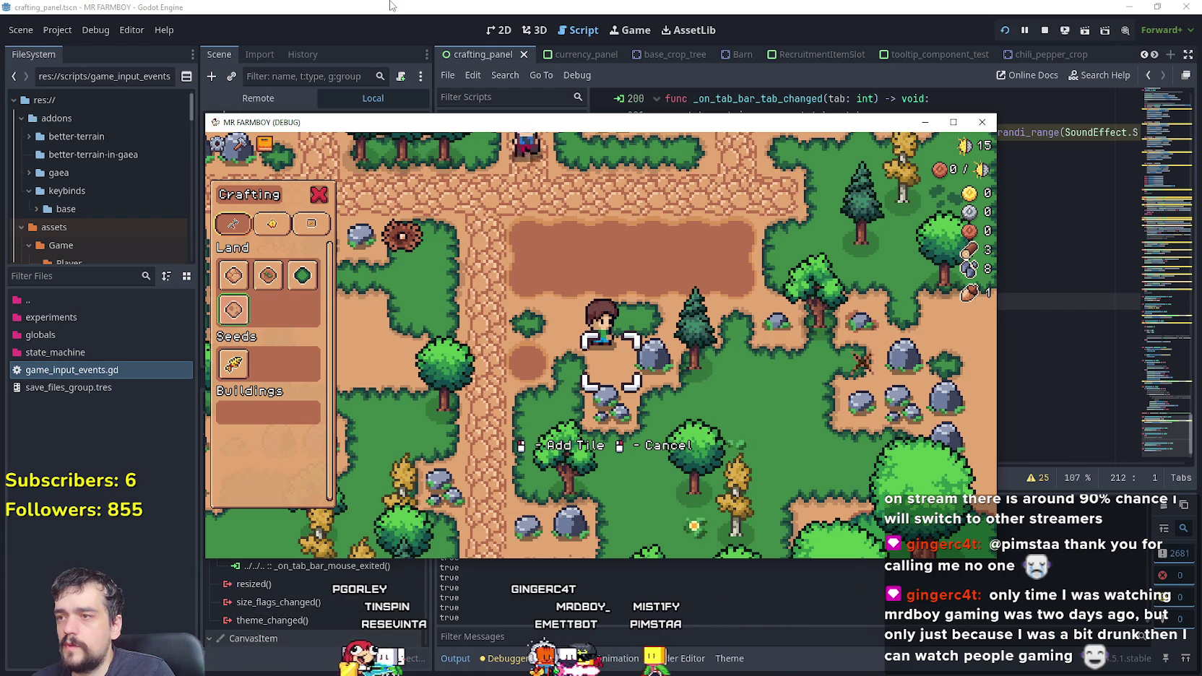
pyautogui.moveTo(404, 122); pyautogui.dragTo(753, 95)
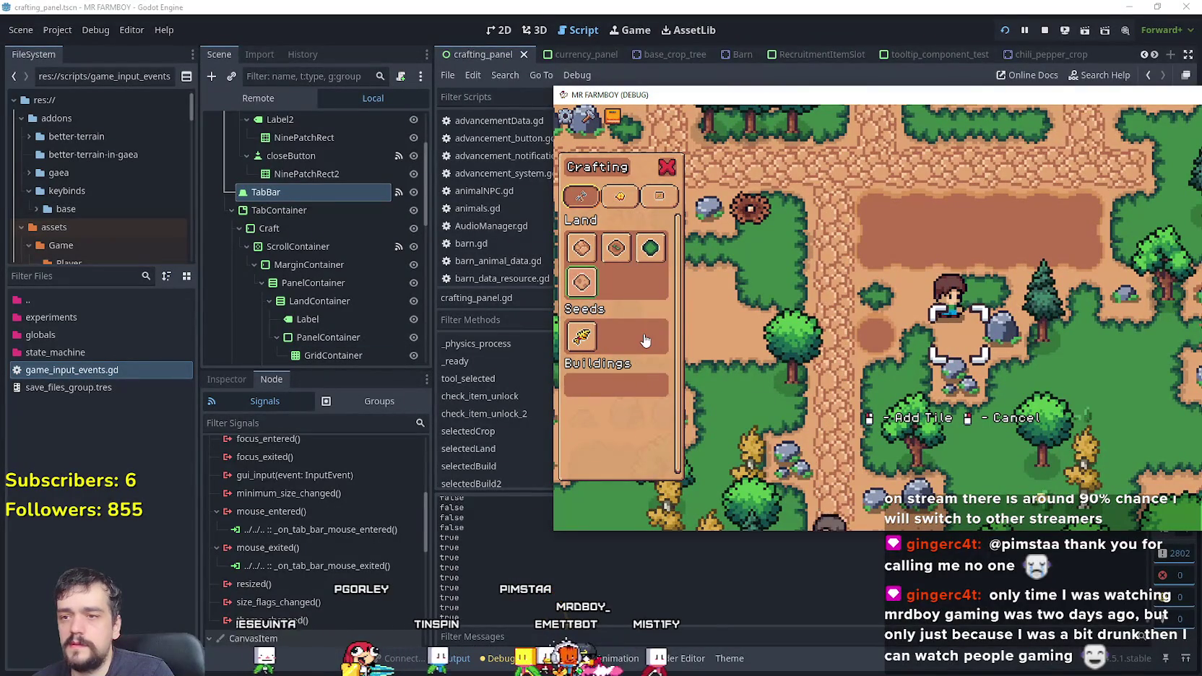
pyautogui.scroll(-3)
# Step: Show the ScrollContainer's properties in the Inspector and scroll to its Mouse settings
pyautogui.click(298, 184)
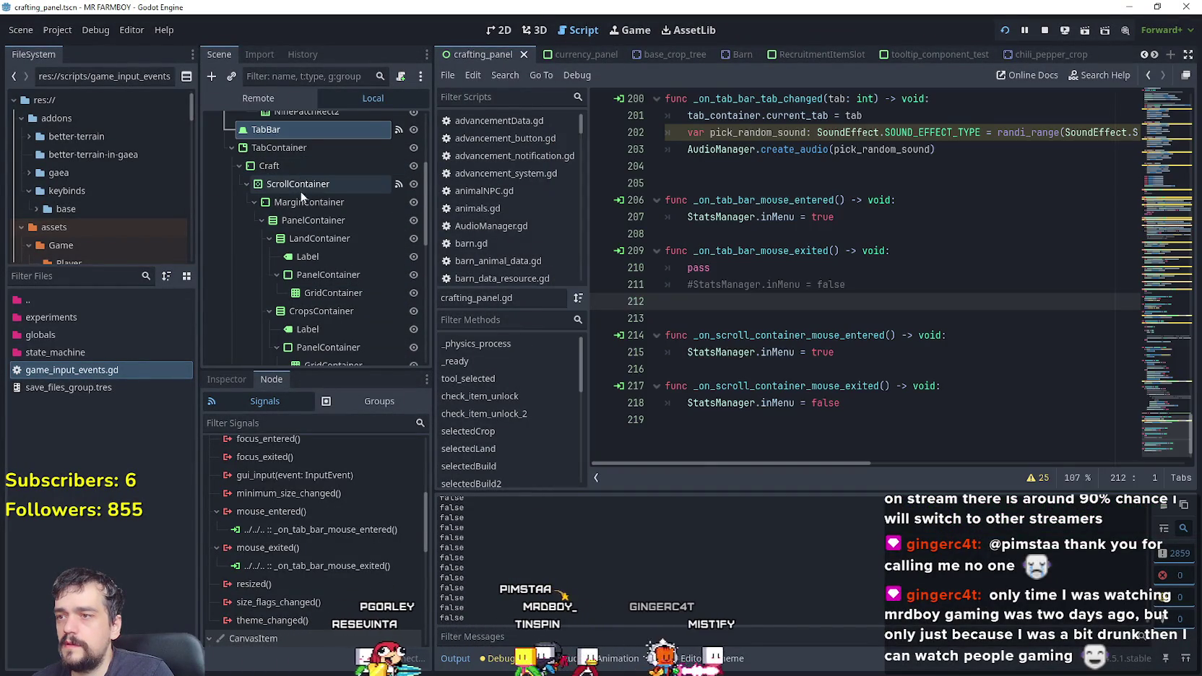
pyautogui.click(228, 380)
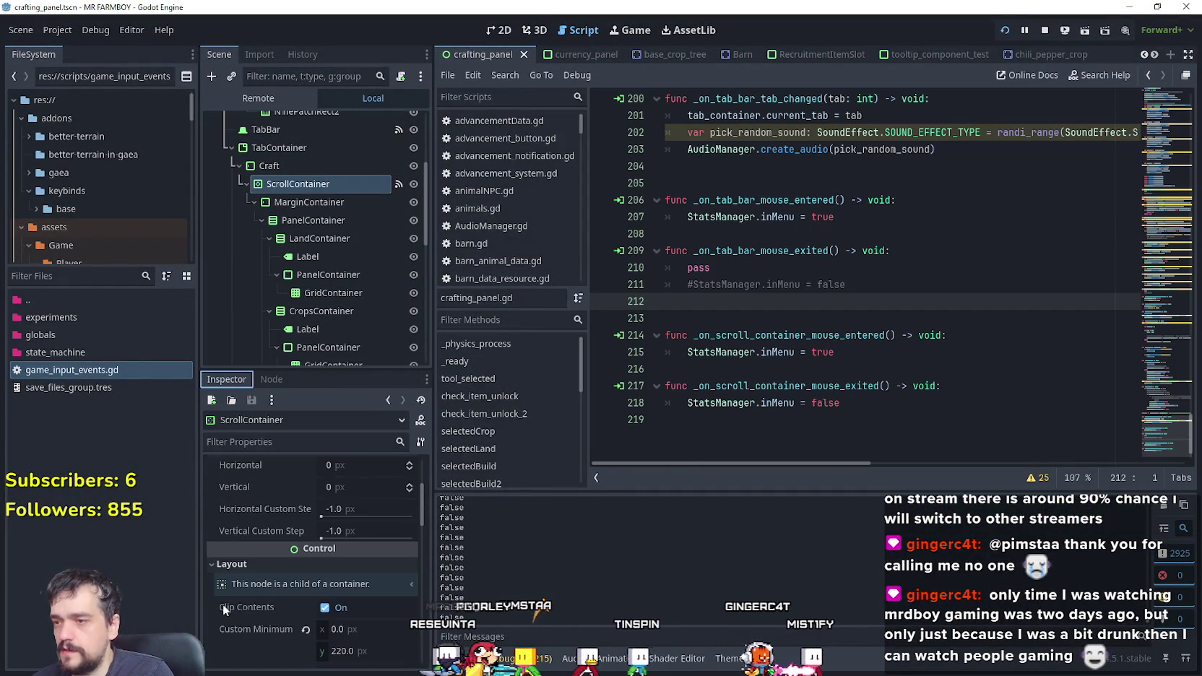
pyautogui.scroll(-3)
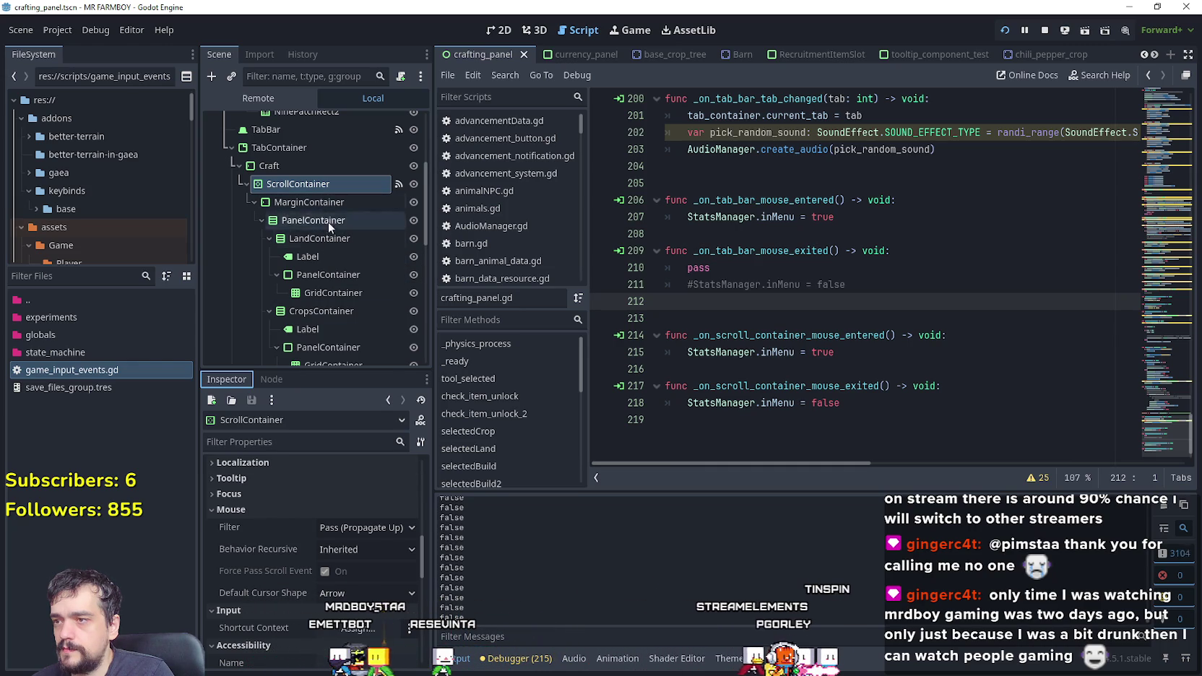
# Step: Review the Mouse settings of LandContainer's PanelContainer, then go back to the crafting_panel.gd script
pyautogui.click(322, 276)
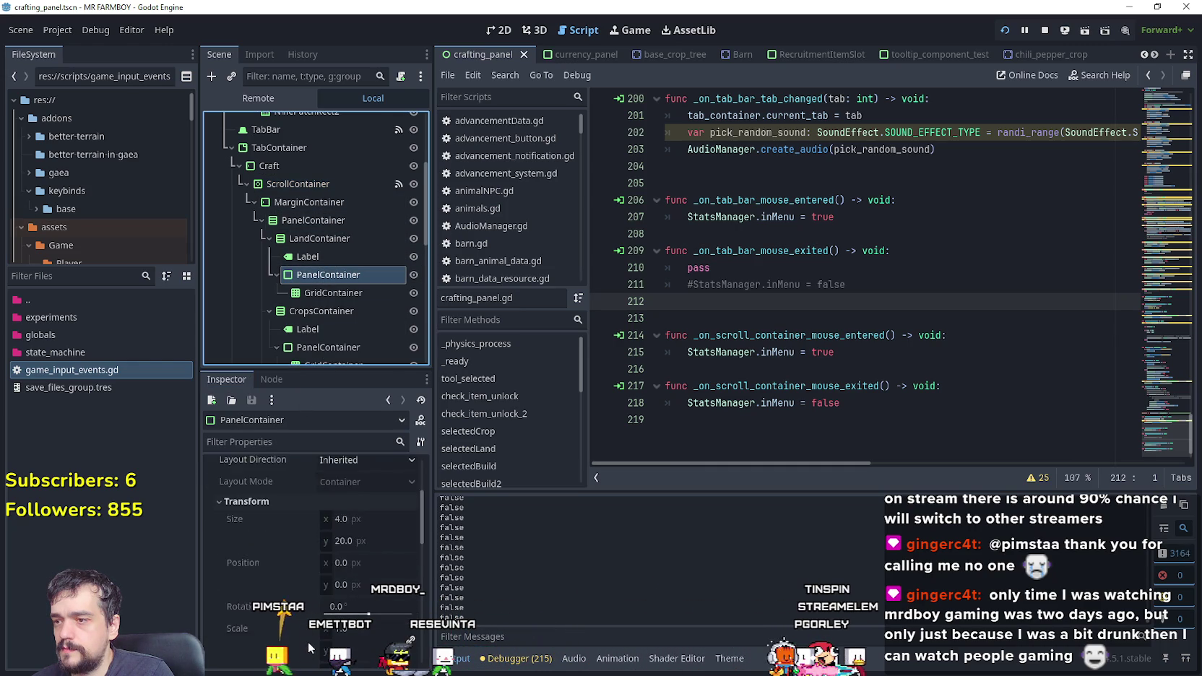
pyautogui.scroll(-3)
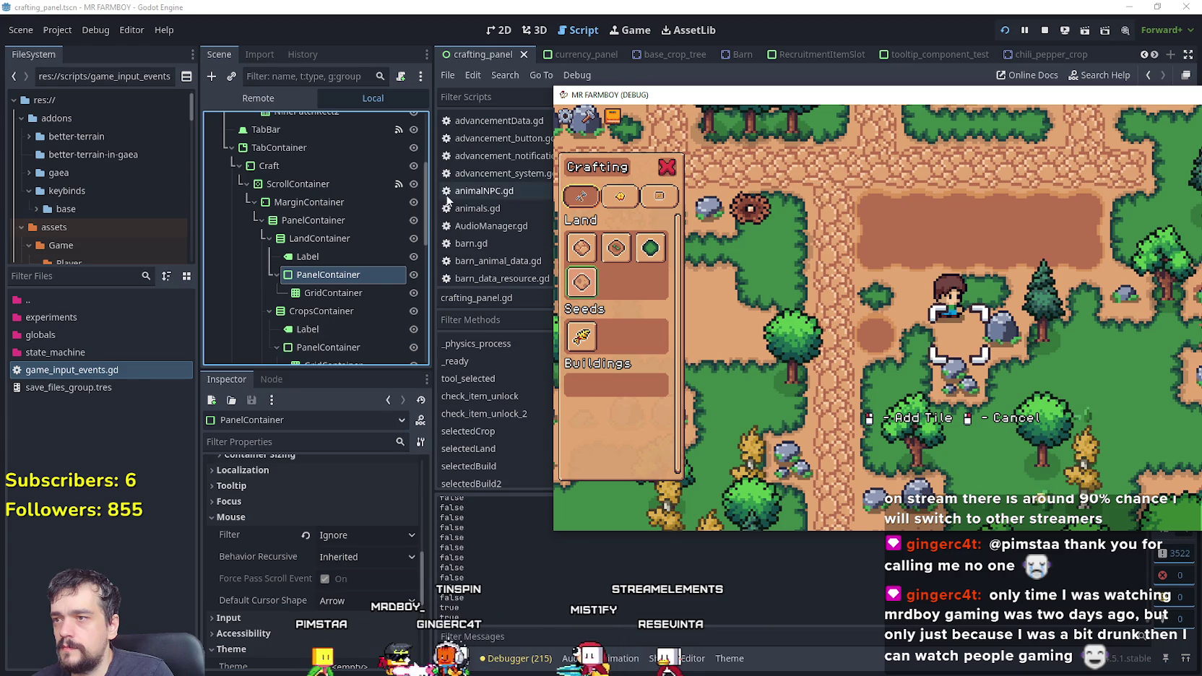
pyautogui.scroll(3)
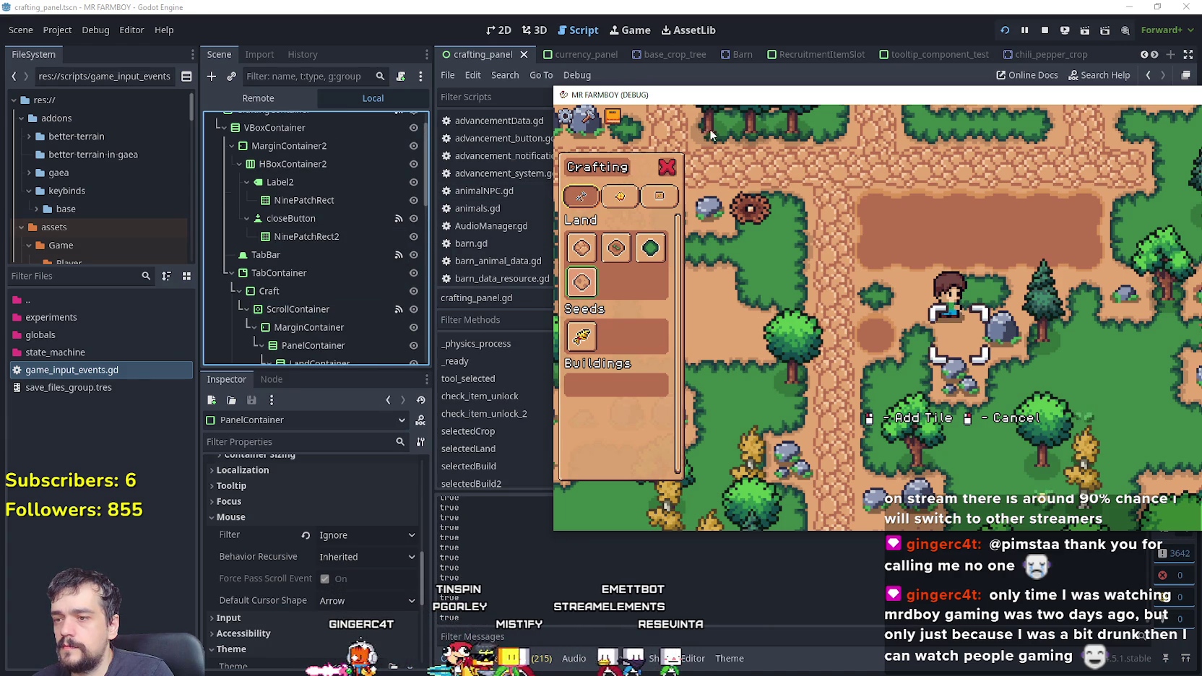
pyautogui.hotkey('alt', 'Tab')
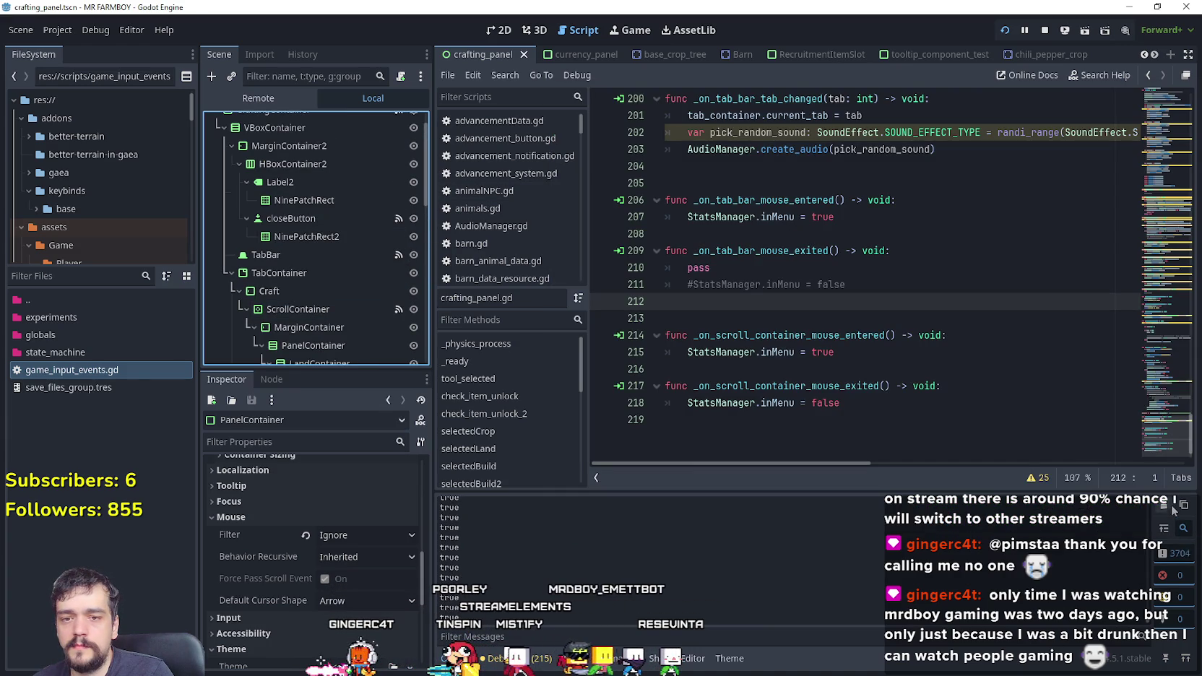
pyautogui.hotkey('alt', 'Tab')
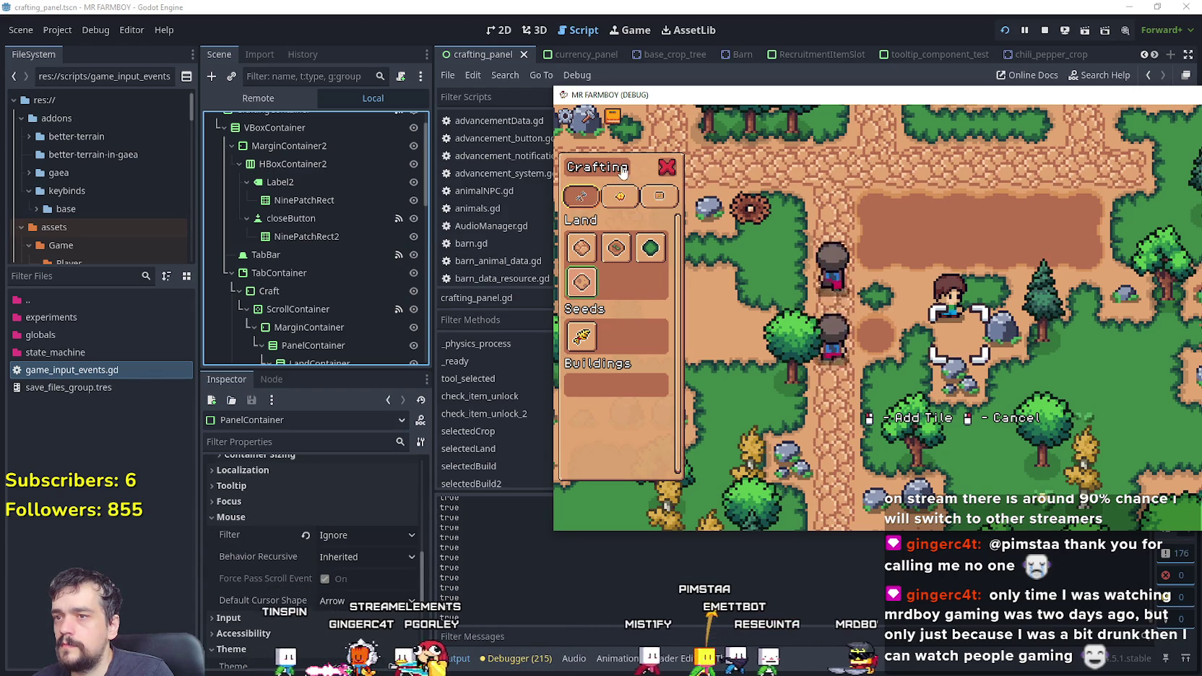
pyautogui.hotkey('alt', 'Tab')
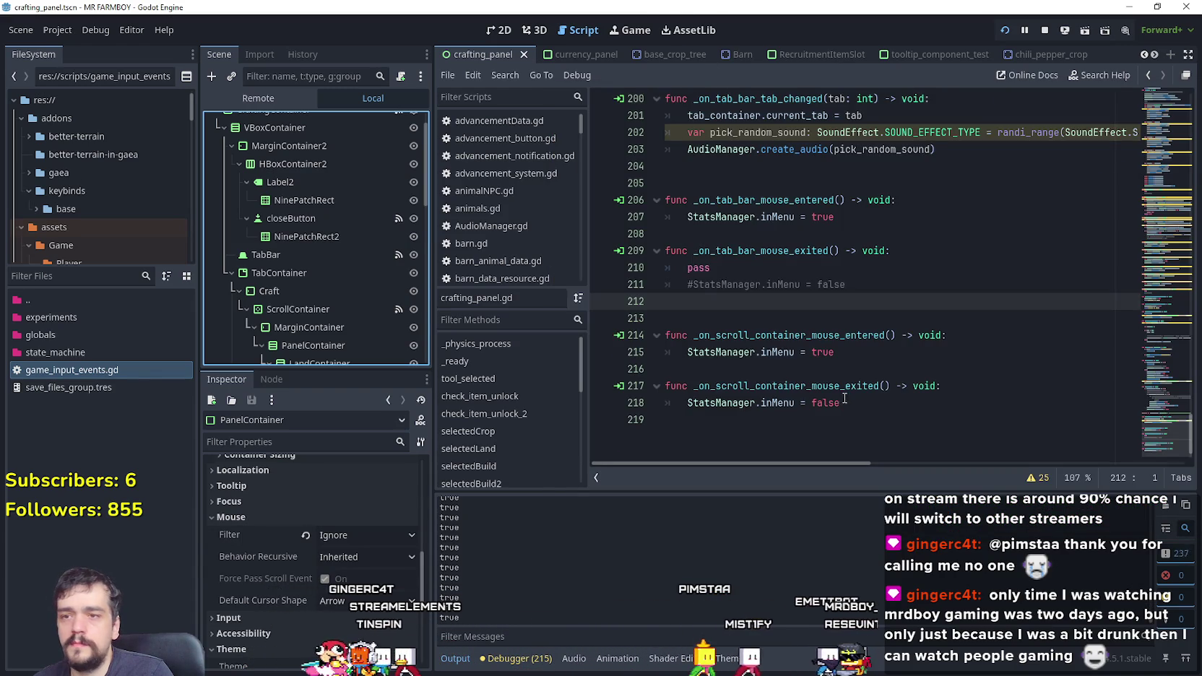
# Step: Set breakpoints on the ENTERING IN MENU and EXITING IN MENU print lines (138, 142) and run
pyautogui.scroll(3)
pyautogui.moveTo(1163, 396); pyautogui.dragTo(1164, 322)
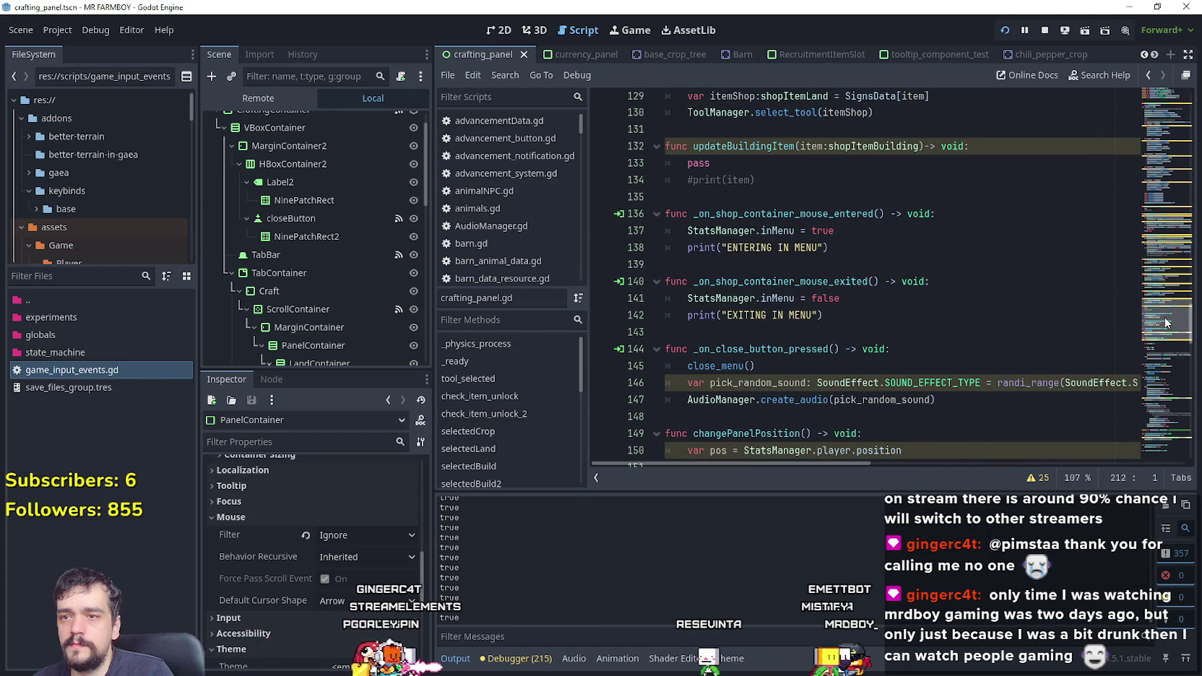
pyautogui.click(875, 249)
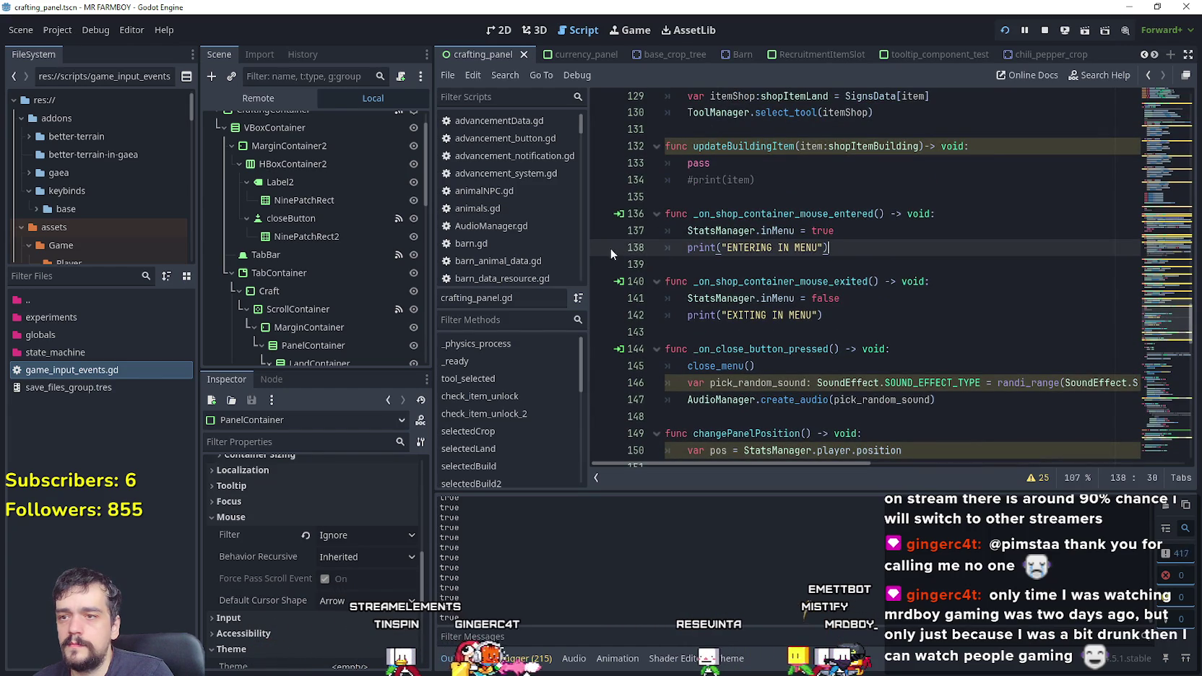
pyautogui.click(598, 330)
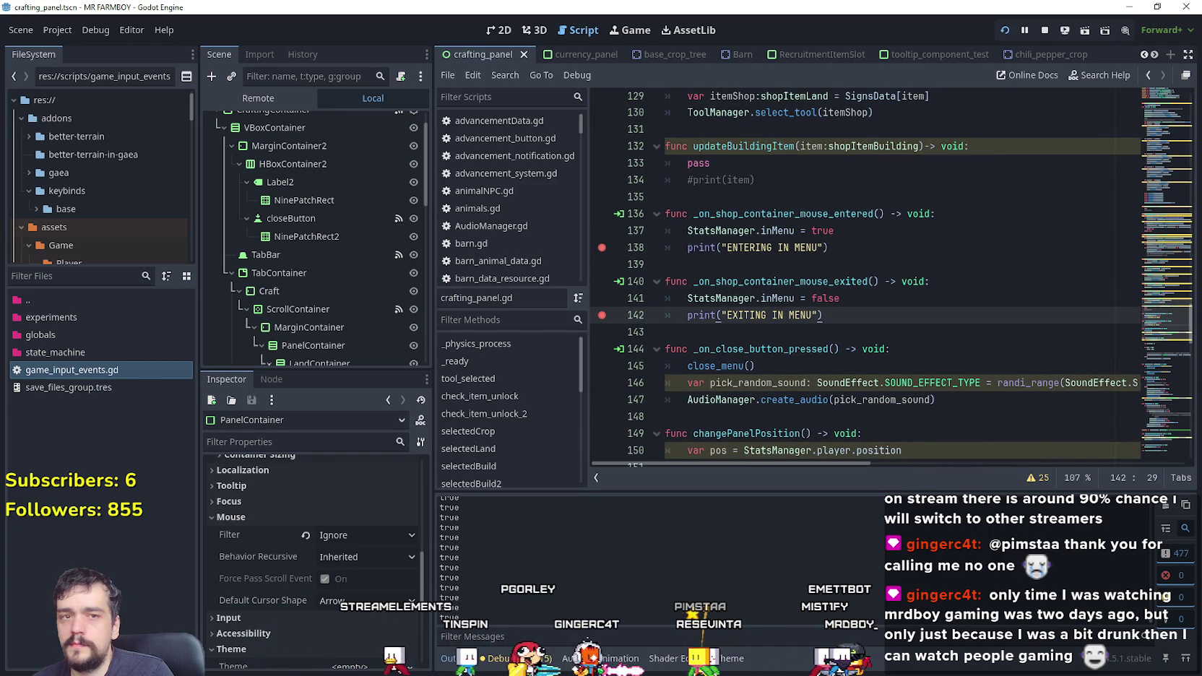
pyautogui.press('F5')
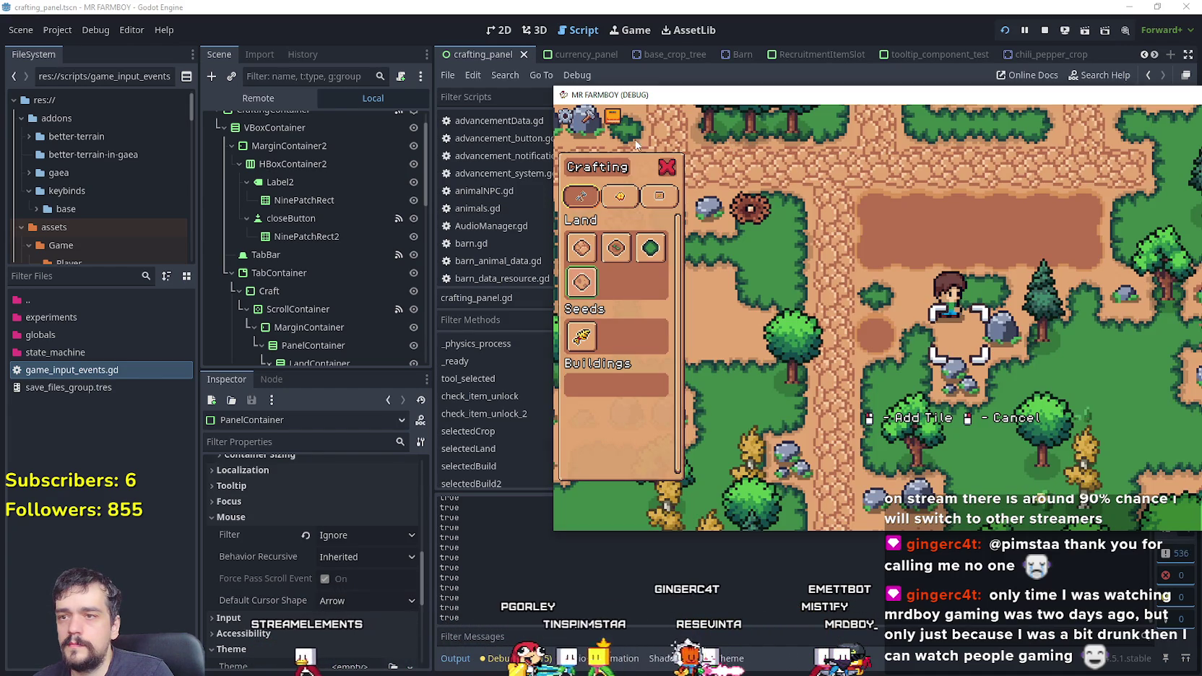
# Step: Give CraftingContainer an Arrow default cursor and Pass mouse filter, then save the scene
pyautogui.scroll(3)
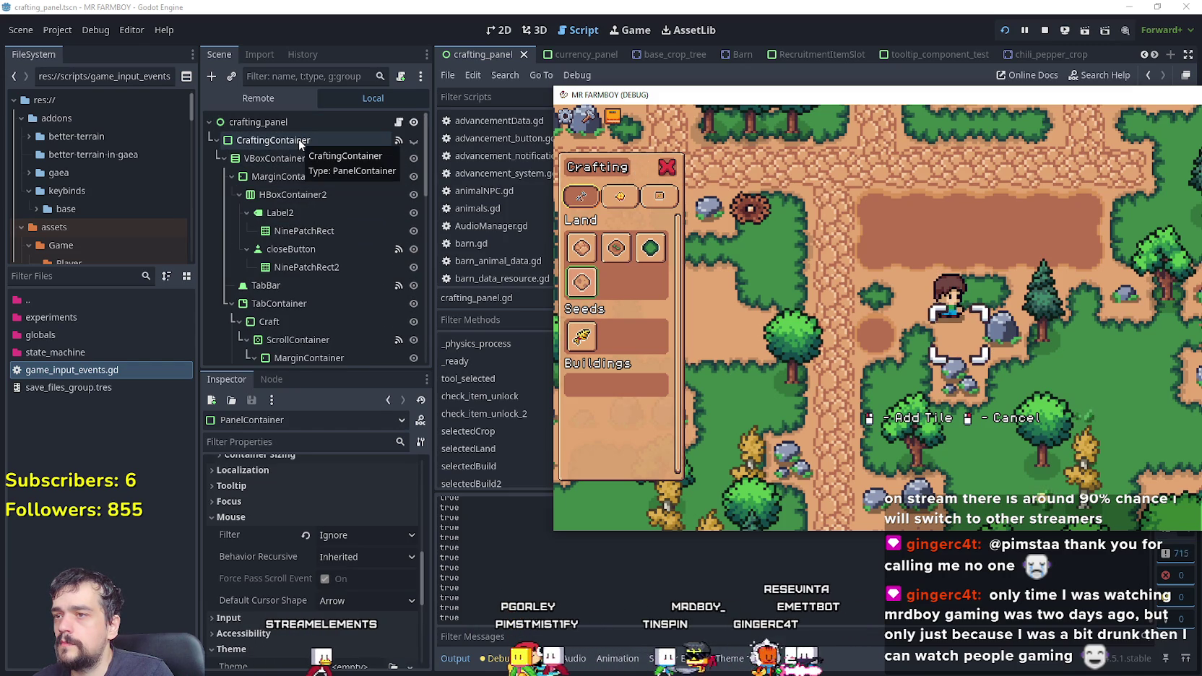
pyautogui.click(299, 138)
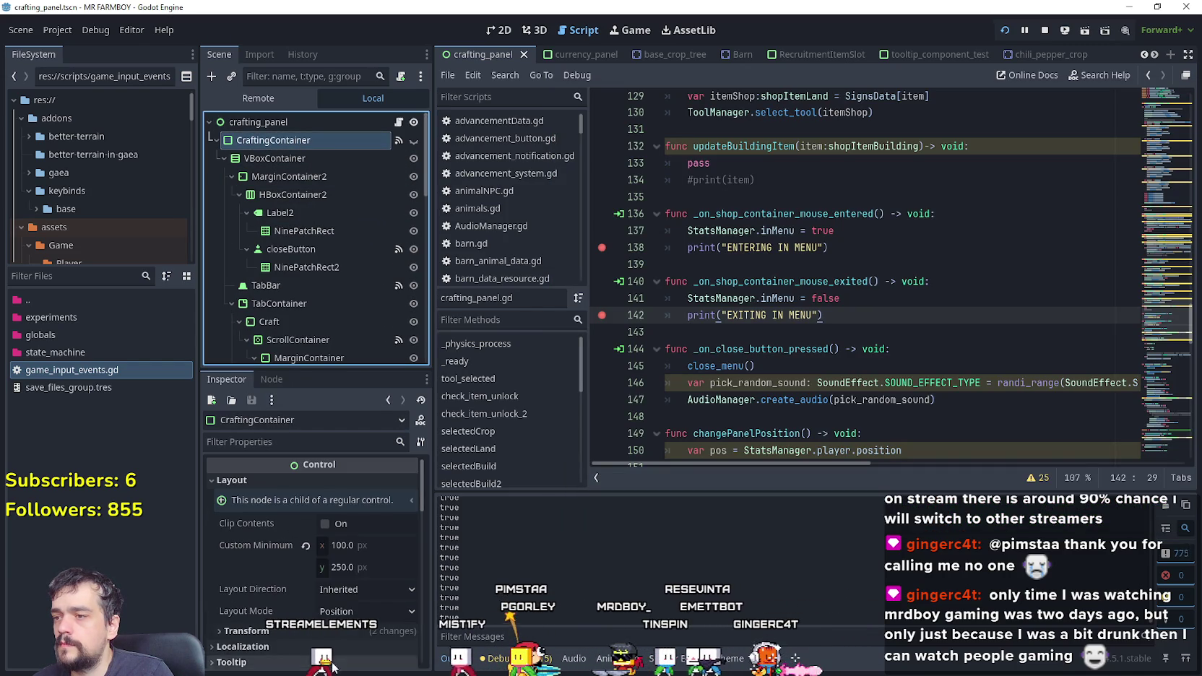
pyautogui.scroll(-3)
pyautogui.click(351, 568)
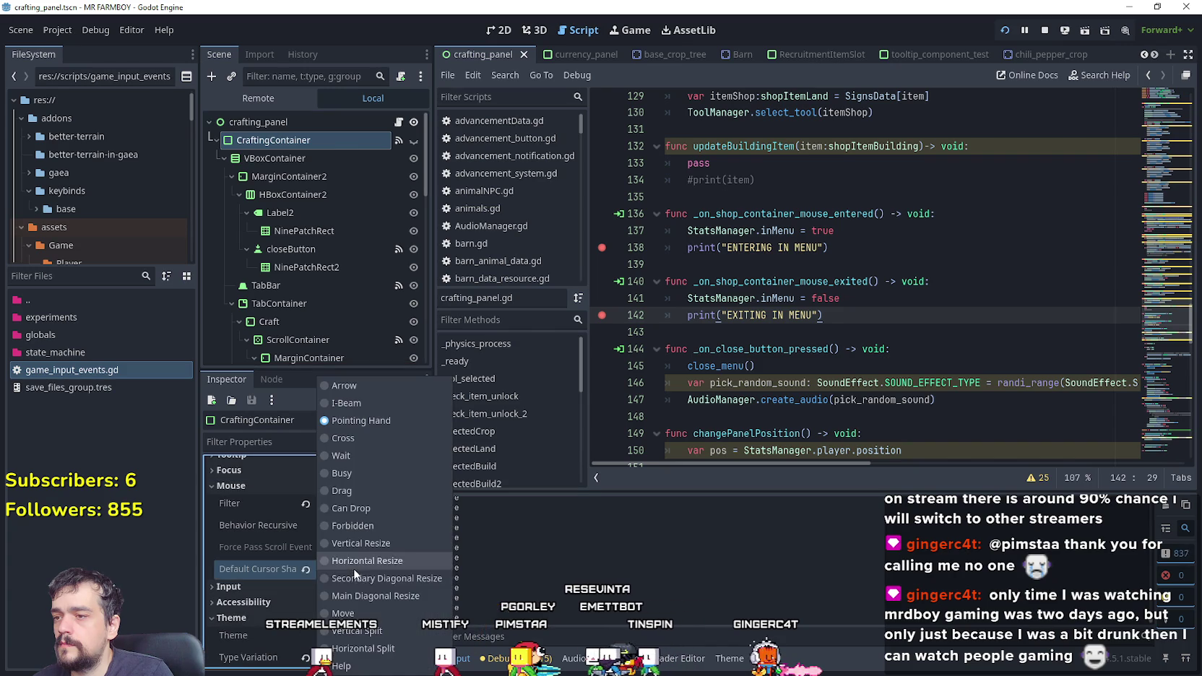
pyautogui.click(373, 390)
pyautogui.click(355, 505)
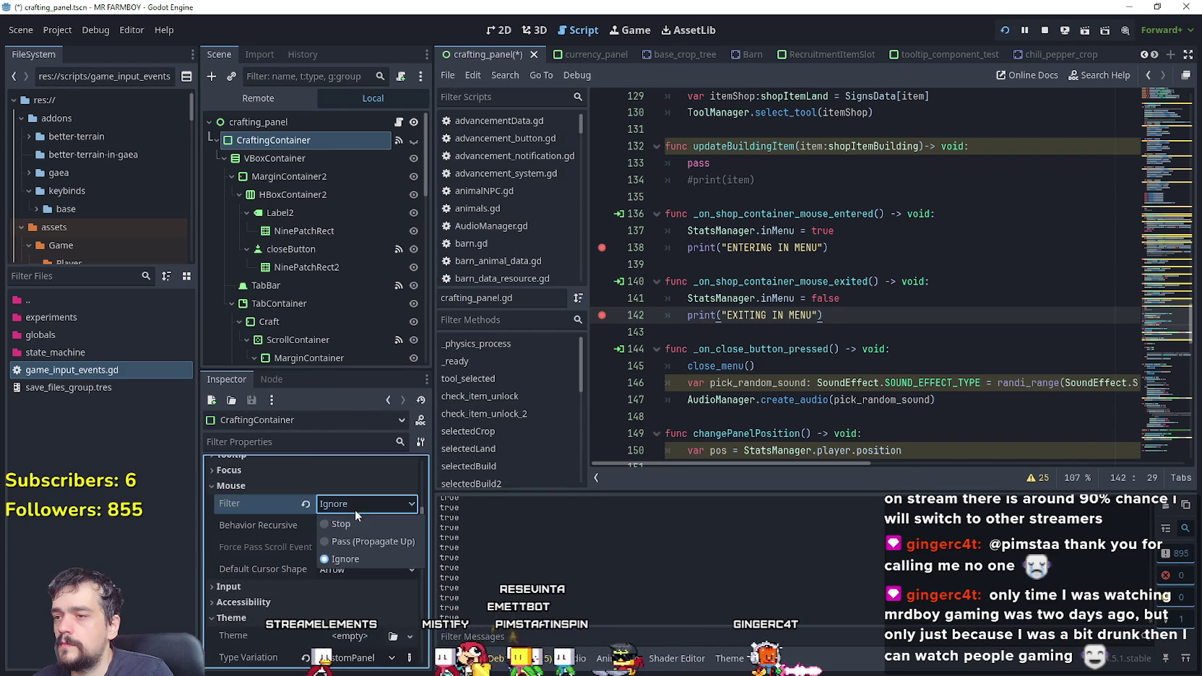
pyautogui.click(366, 504)
pyautogui.click(359, 539)
pyautogui.hotkey('ctrl', 's')
# Step: Run the game with F5 and resume past the enter and exit breakpoints
pyautogui.press('F5')
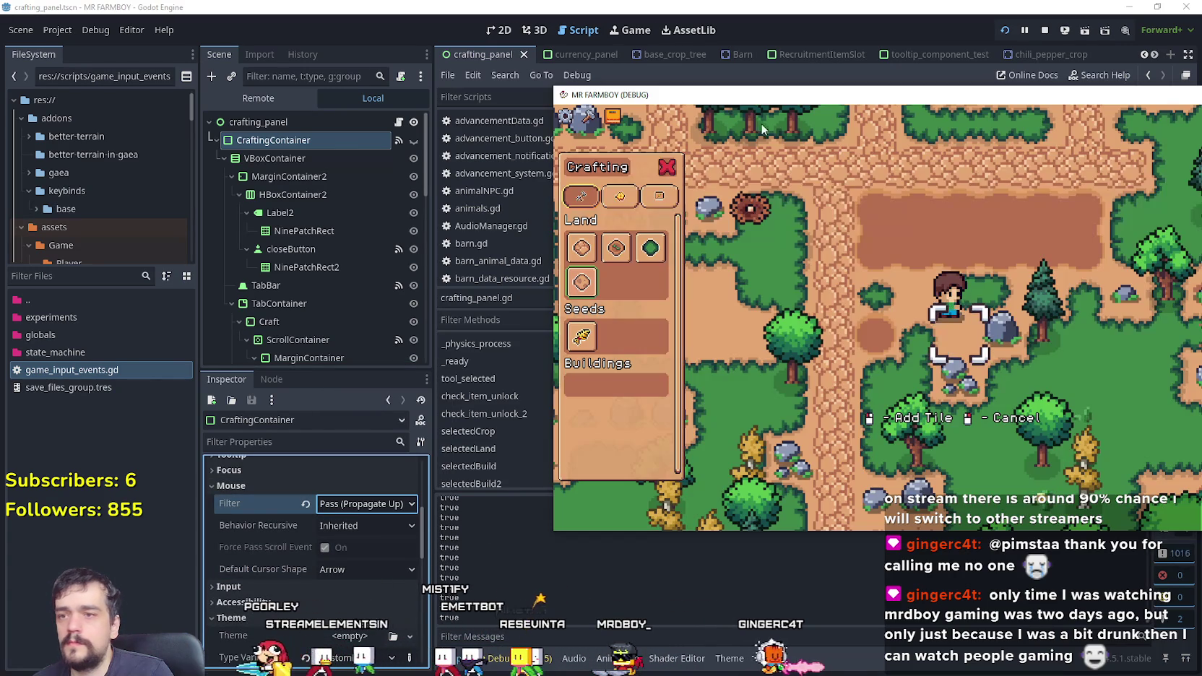
pyautogui.moveTo(632, 169)
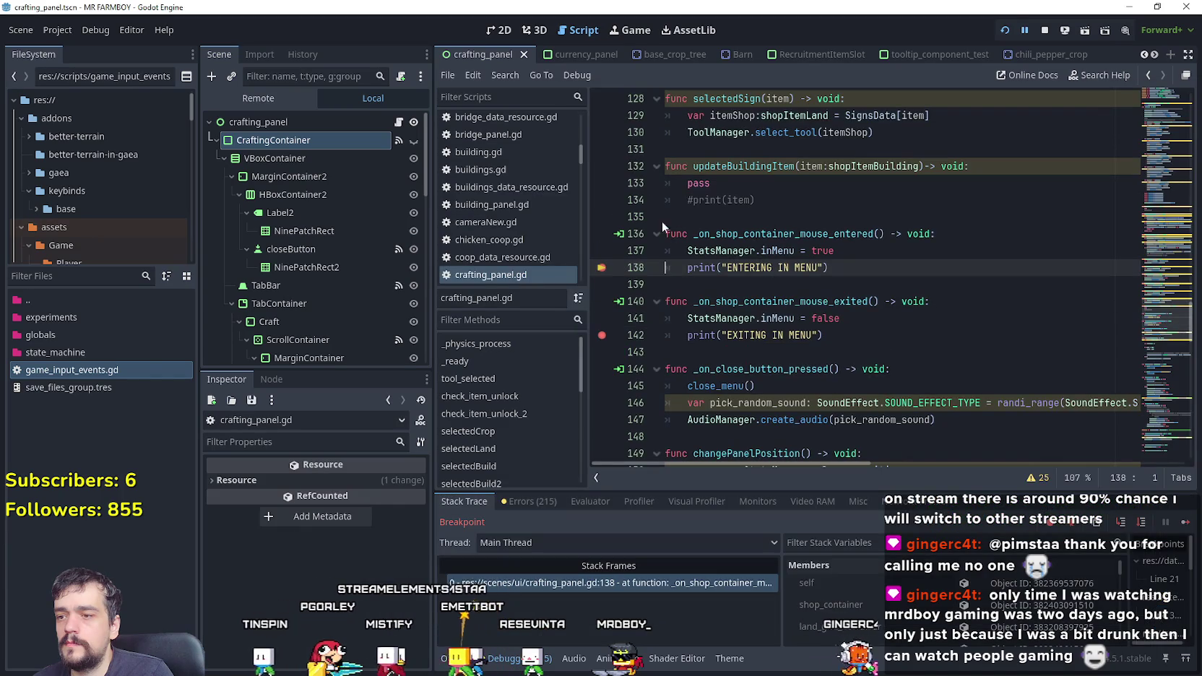
pyautogui.click(1185, 521)
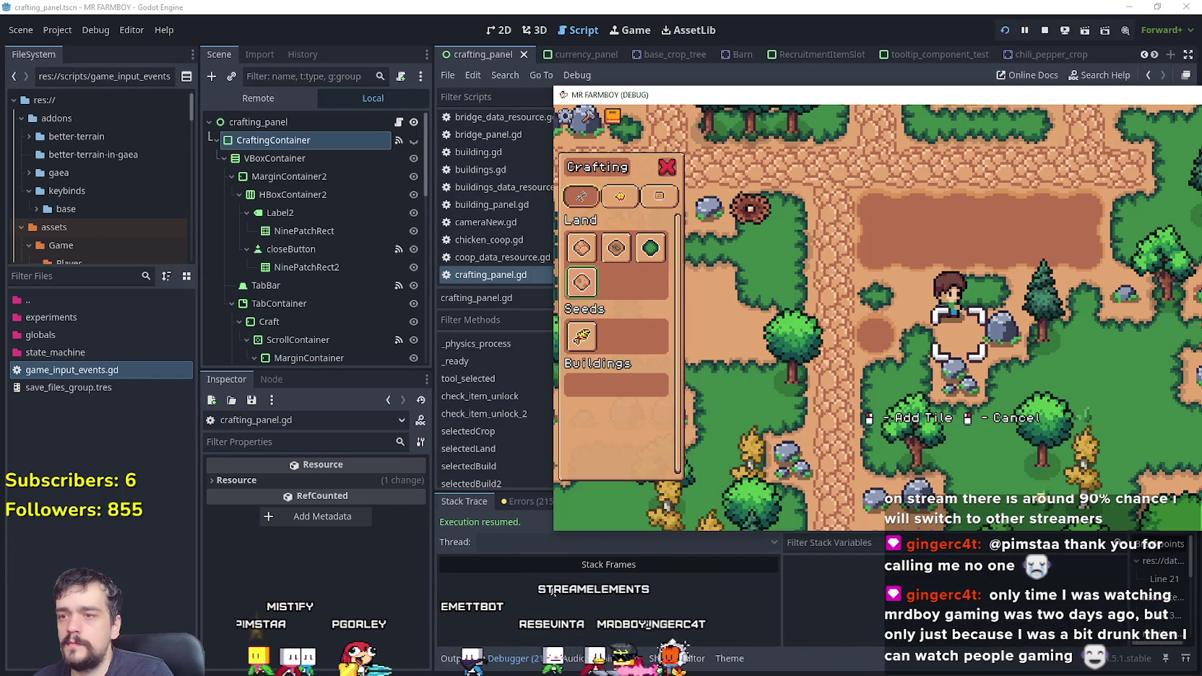
pyautogui.moveTo(586, 528)
pyautogui.press('F12')
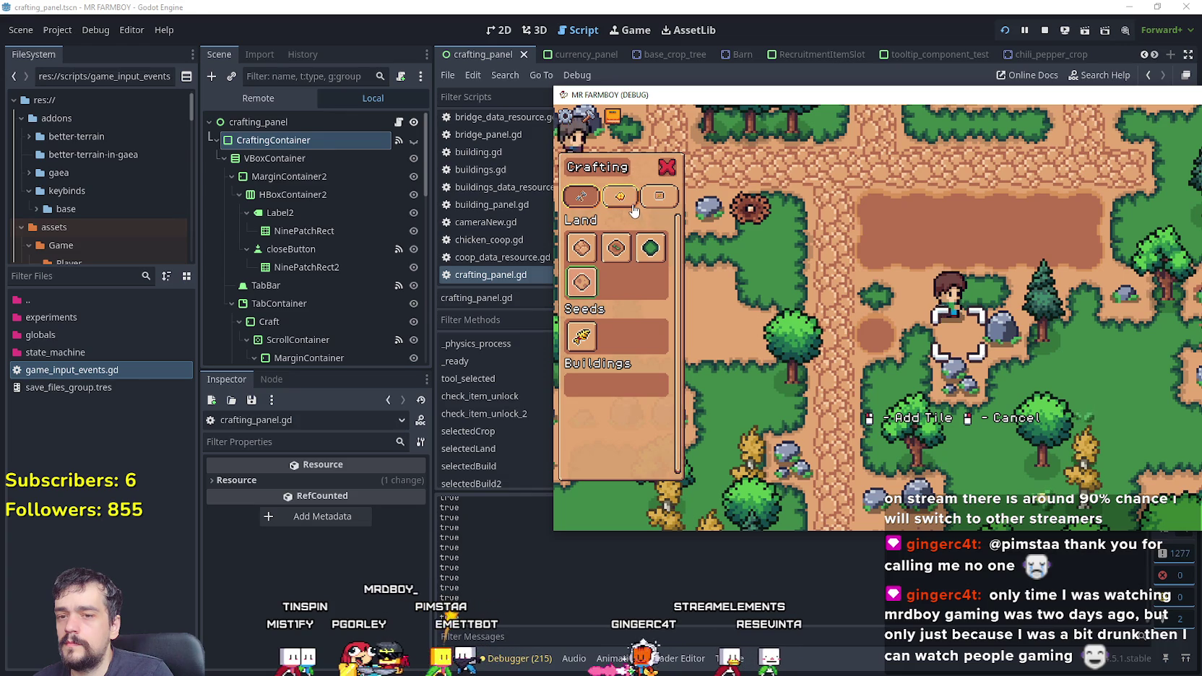
pyautogui.click(658, 203)
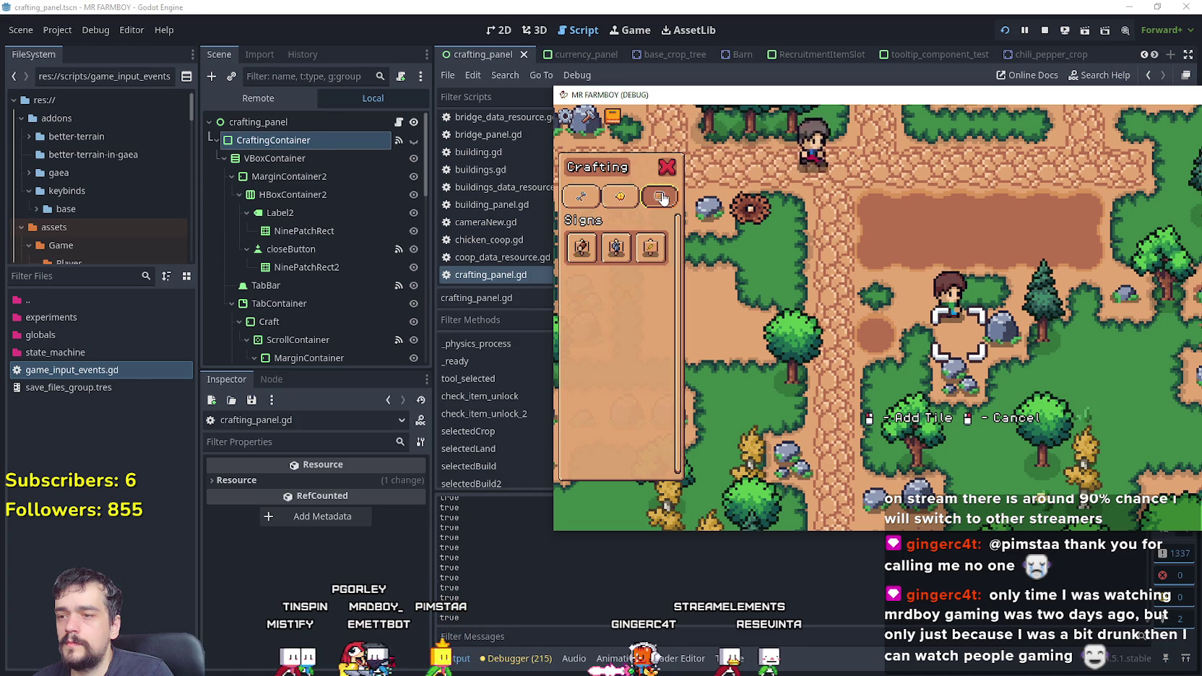
pyautogui.click(595, 202)
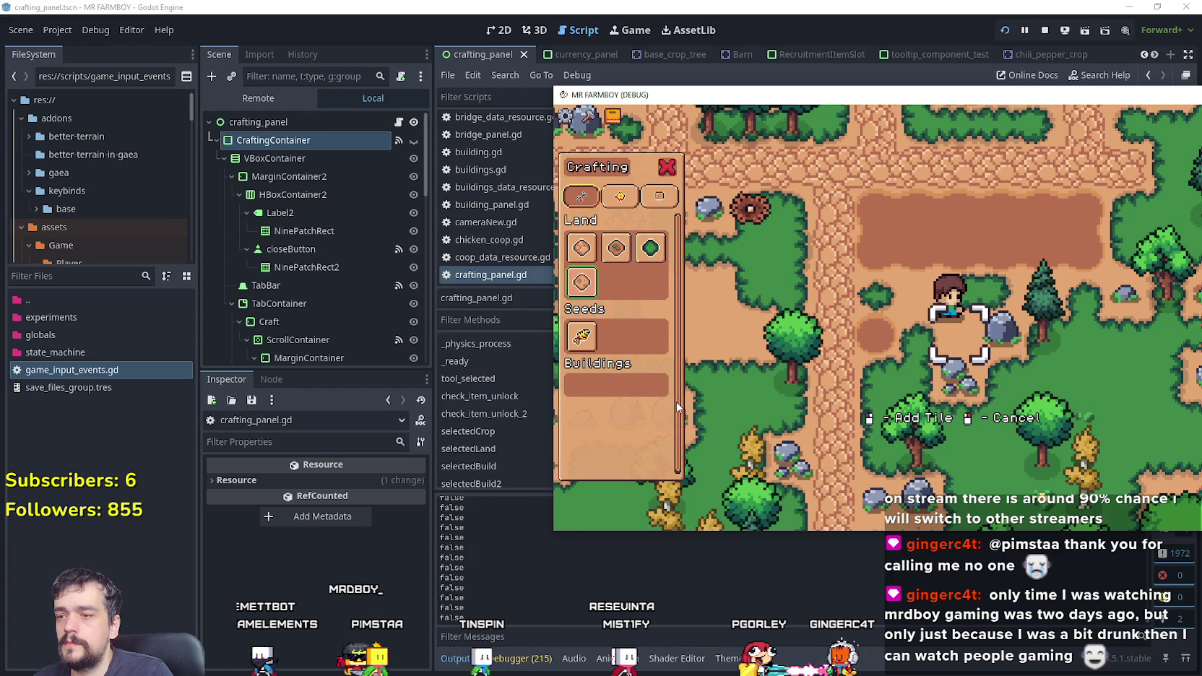
pyautogui.scroll(-3)
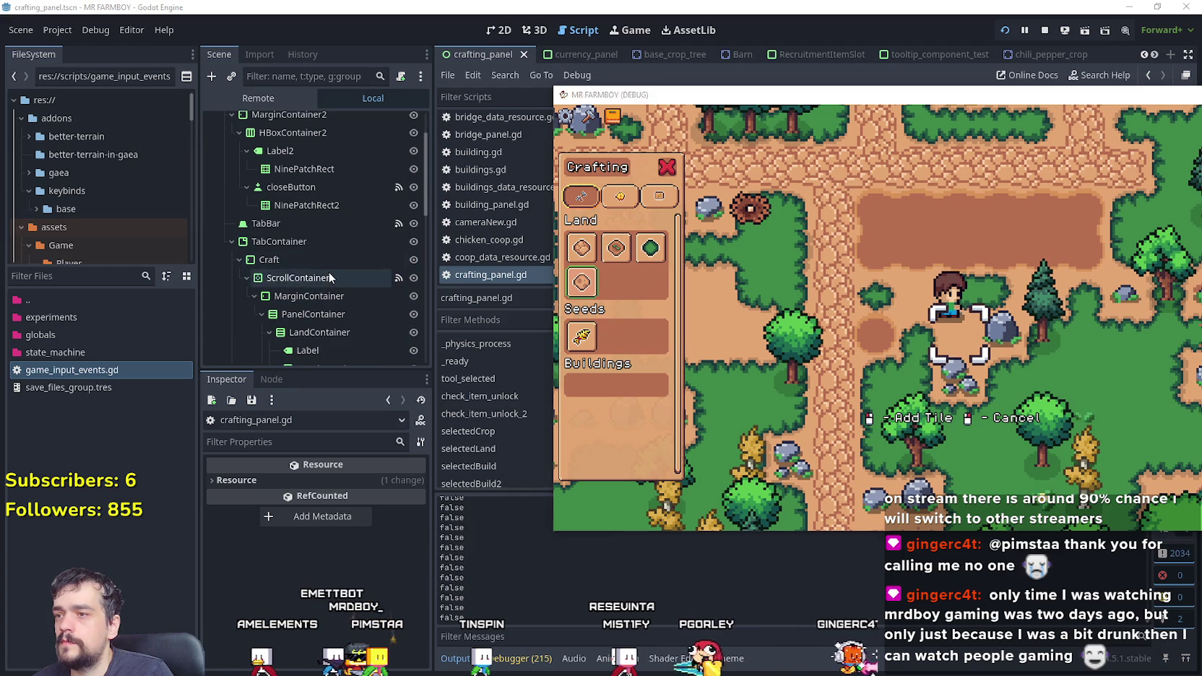
# Step: Check the Inspector Mouse settings of ScrollContainer, Craft and TabContainer, then bring the running game forward
pyautogui.click(330, 276)
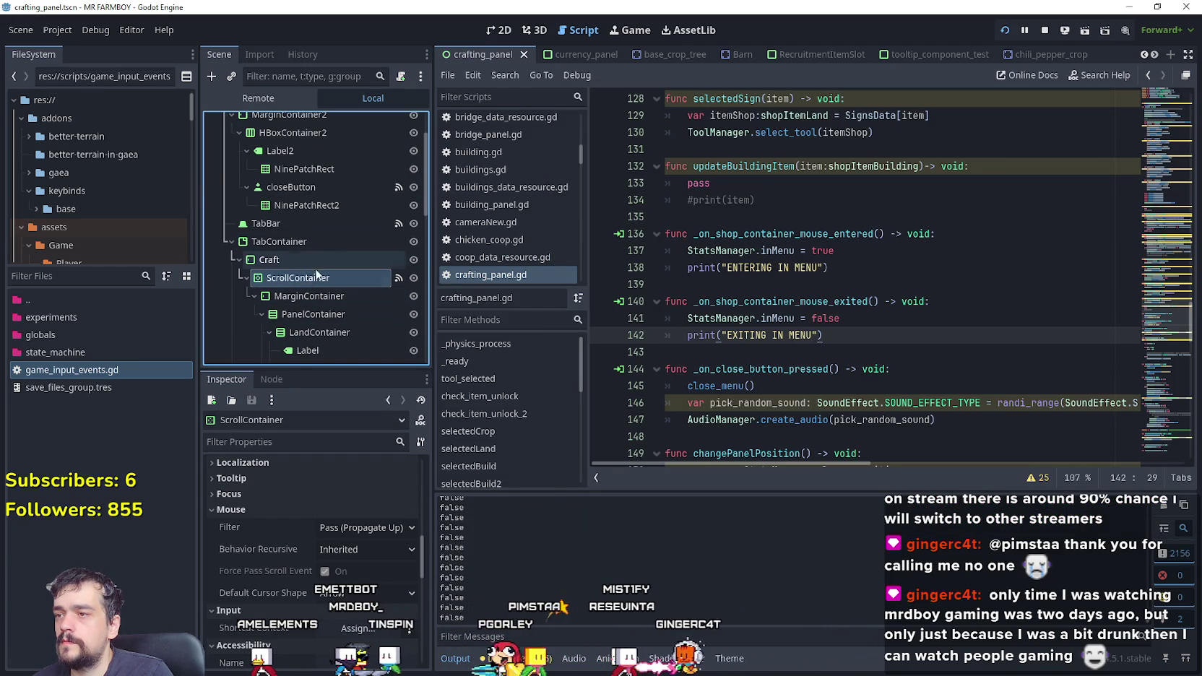
pyautogui.scroll(-3)
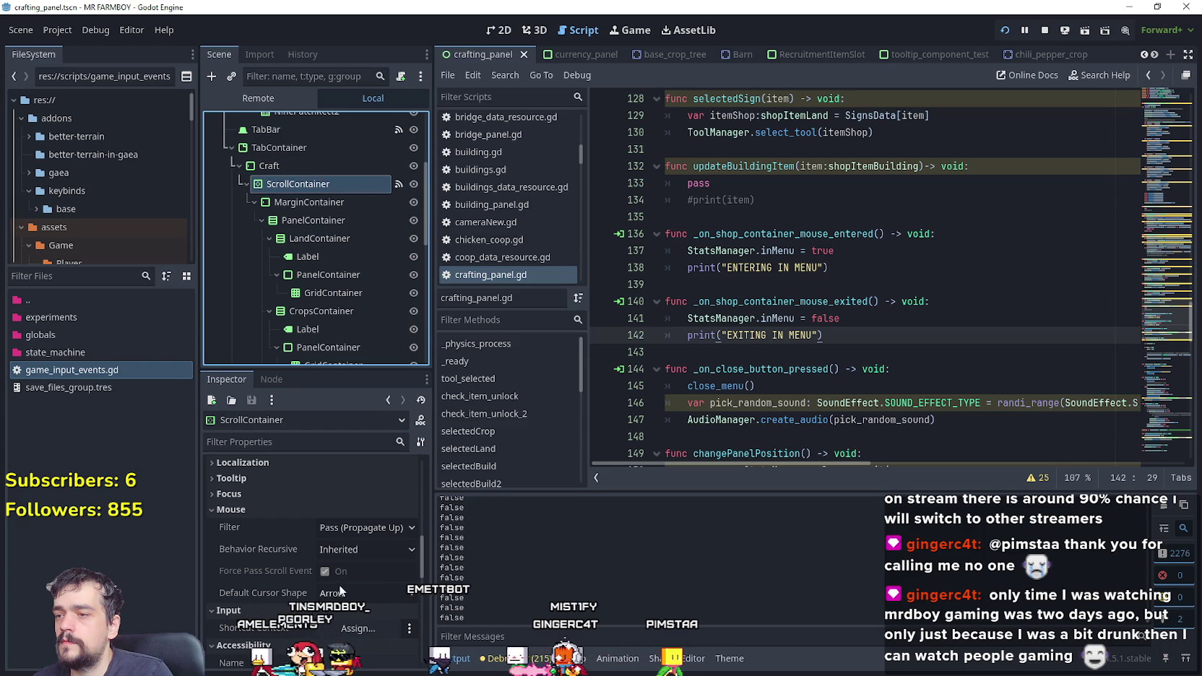
pyautogui.press('Up')
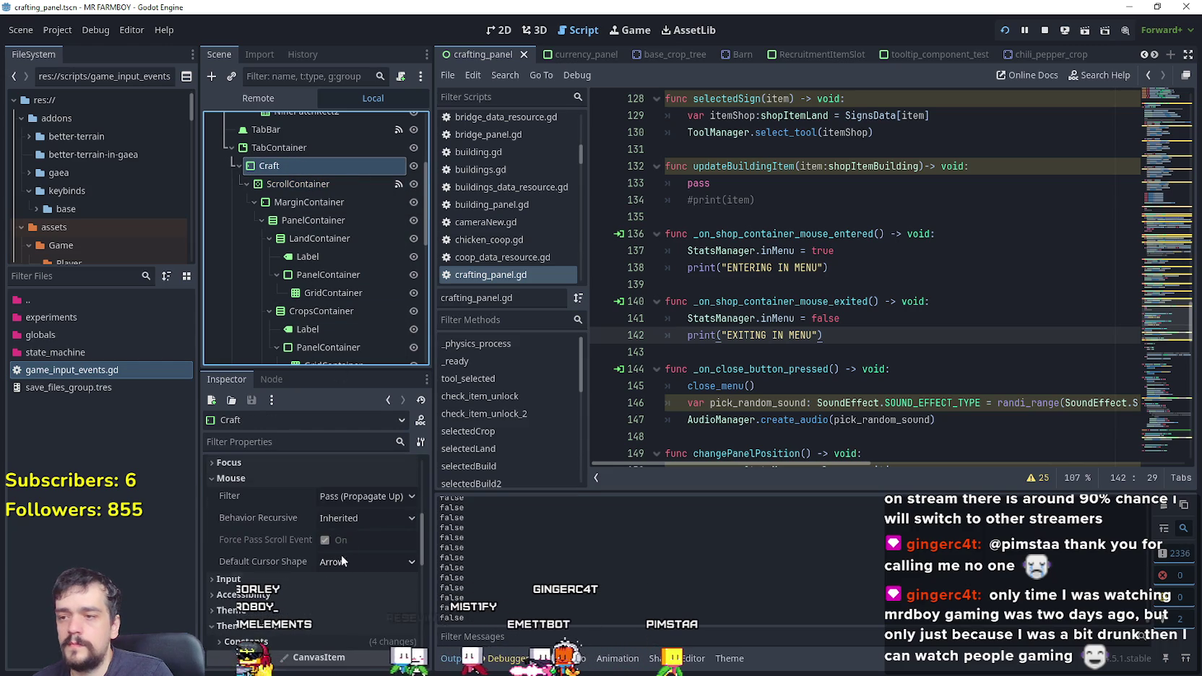
pyautogui.press('Up')
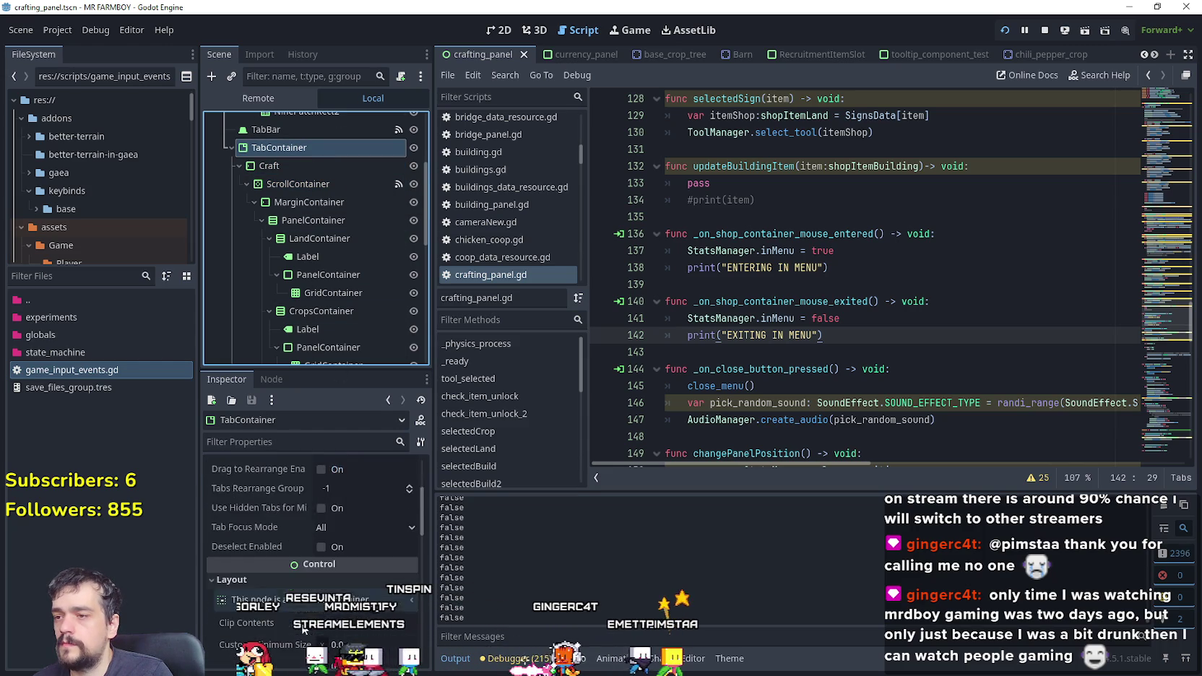
pyautogui.scroll(-3)
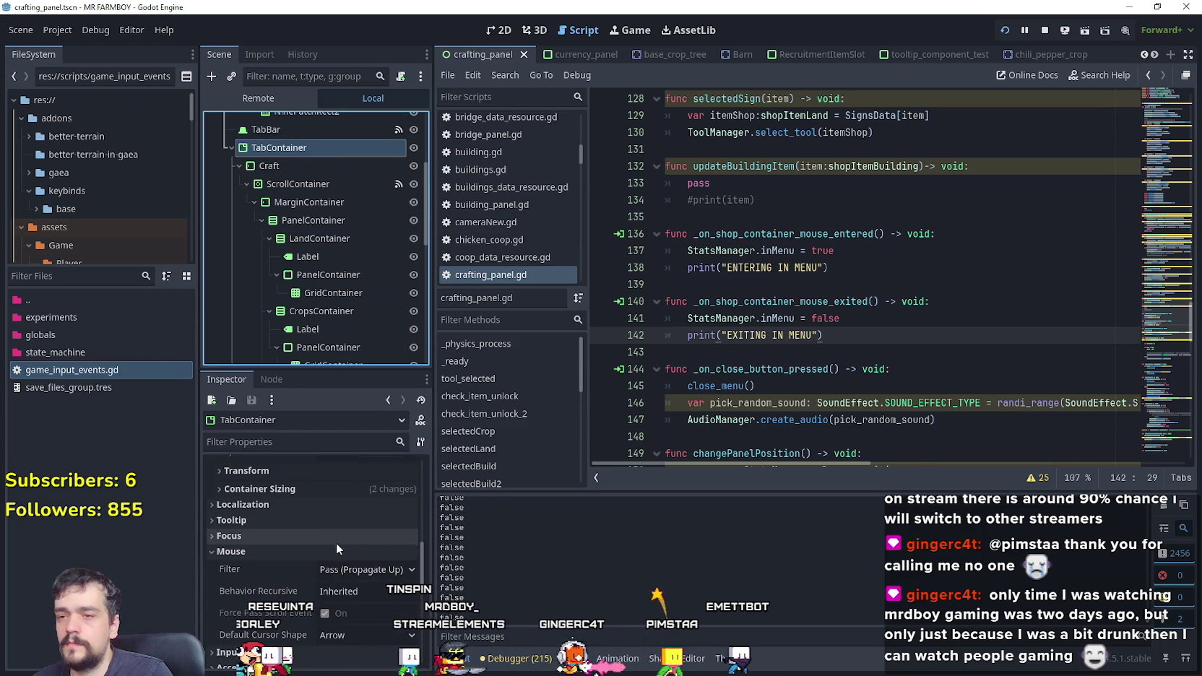
pyautogui.hotkey('alt', 'Tab')
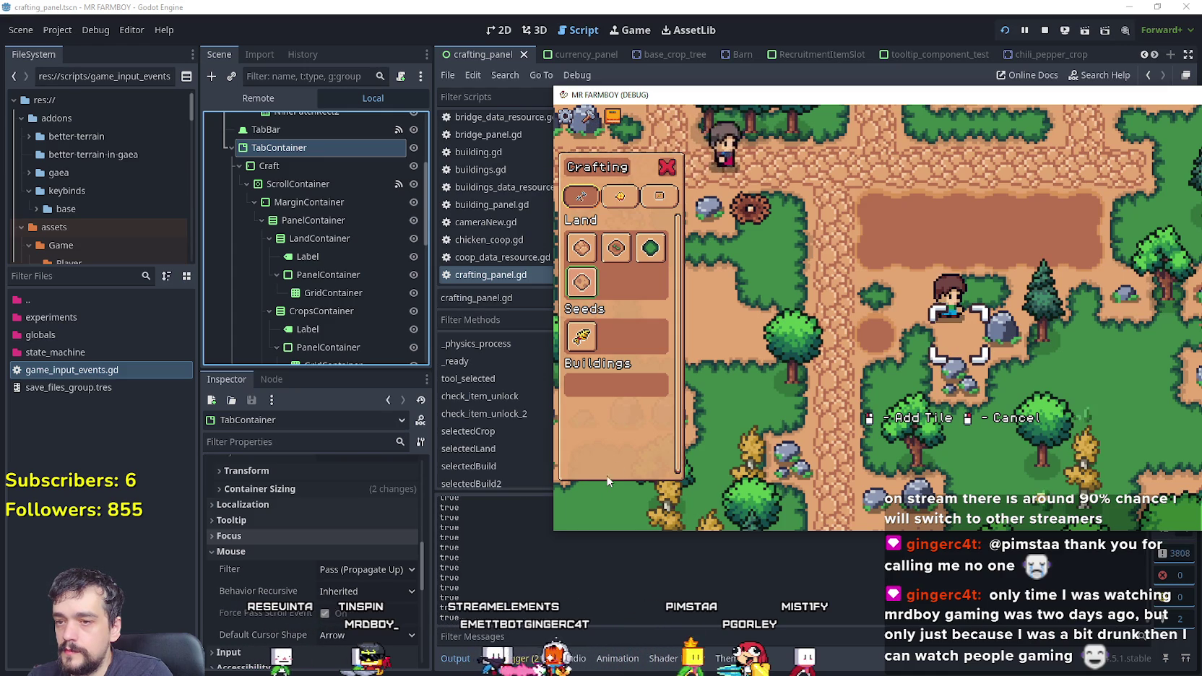
# Step: Pick the Grass Tile from the Land slots and walk the player up and right
pyautogui.moveTo(581, 336)
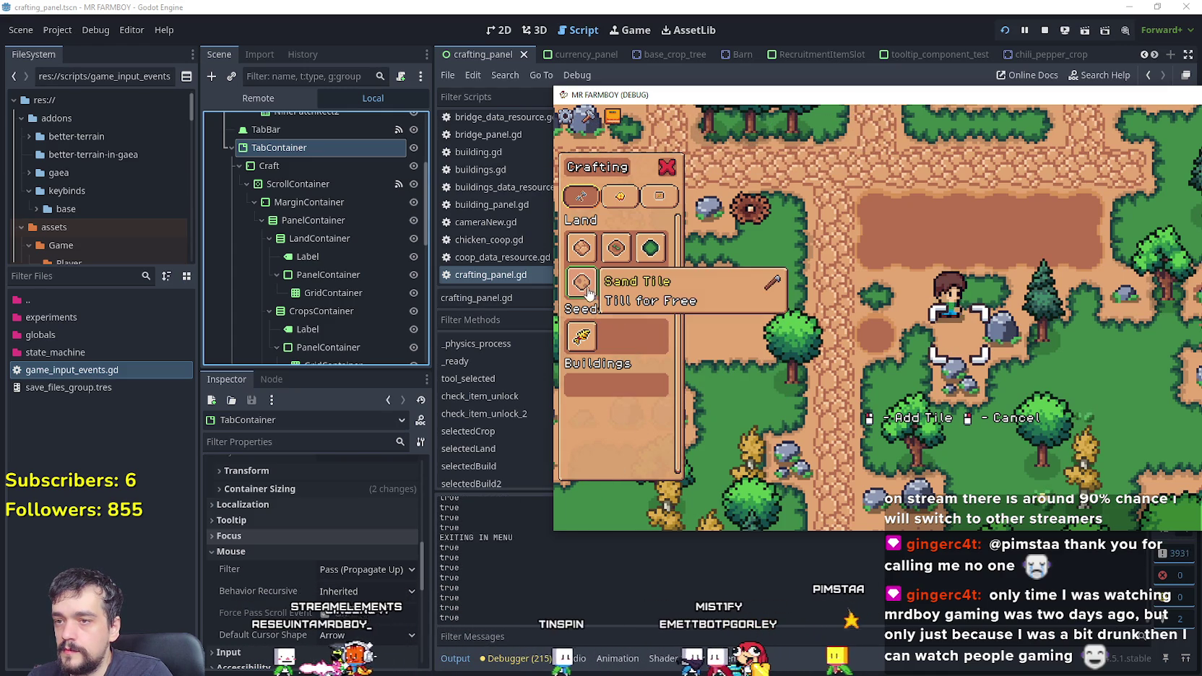
pyautogui.moveTo(593, 241)
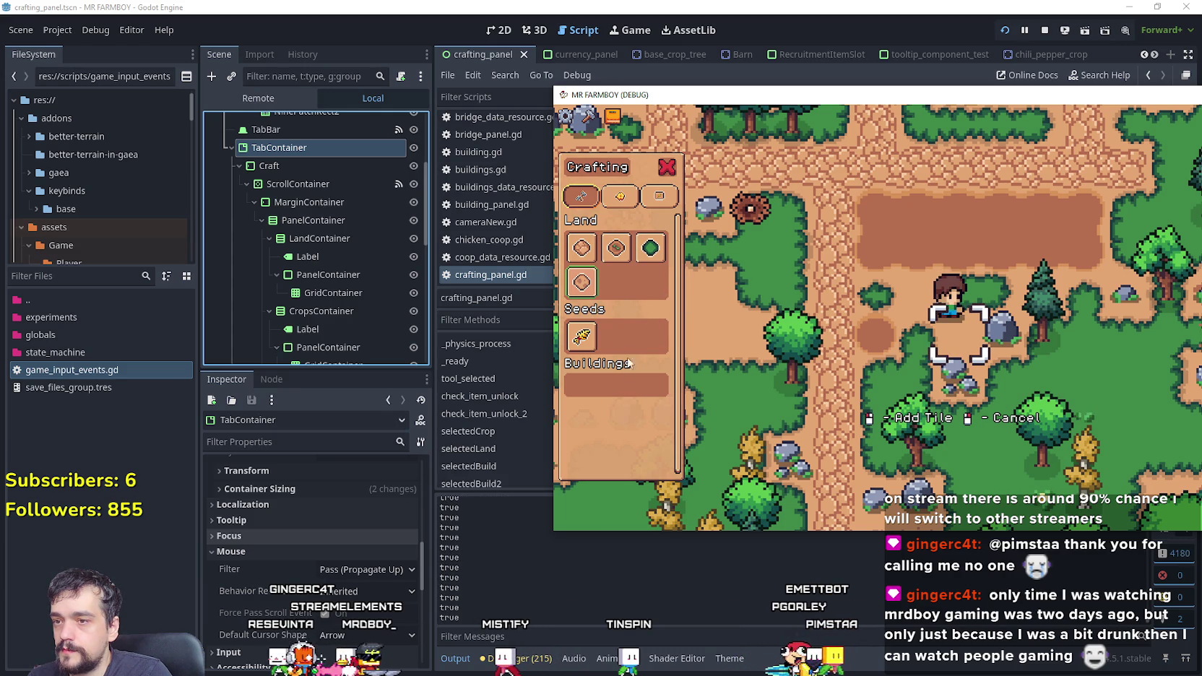
pyautogui.moveTo(637, 262)
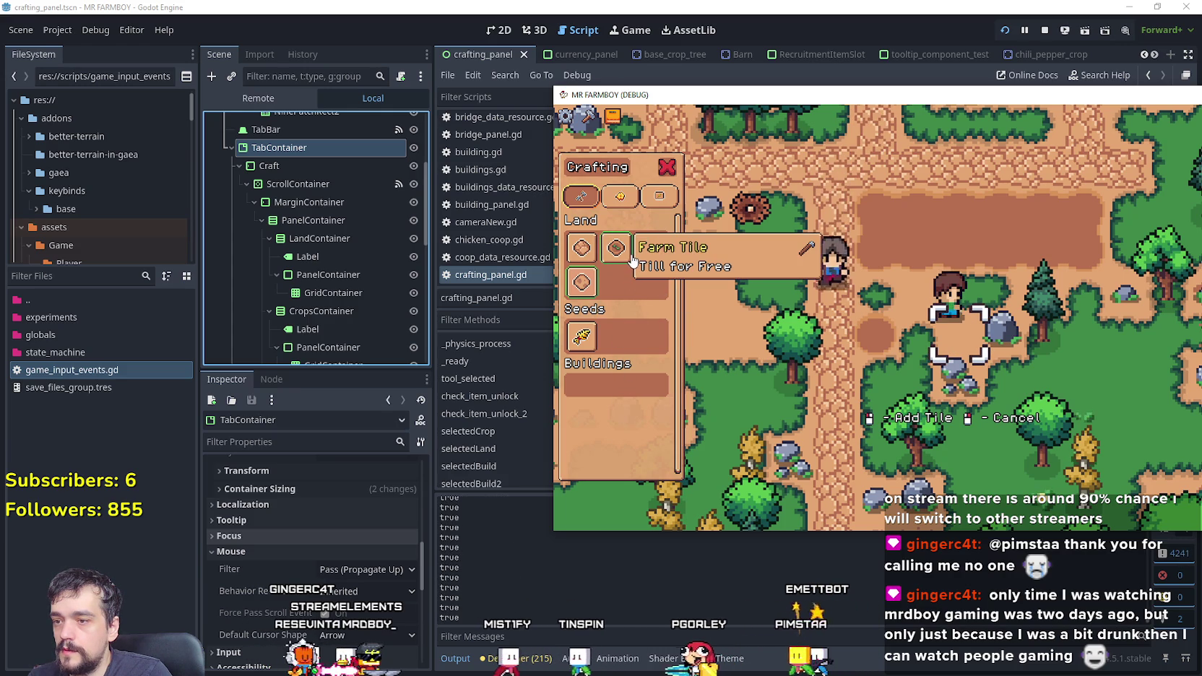
pyautogui.click(640, 266)
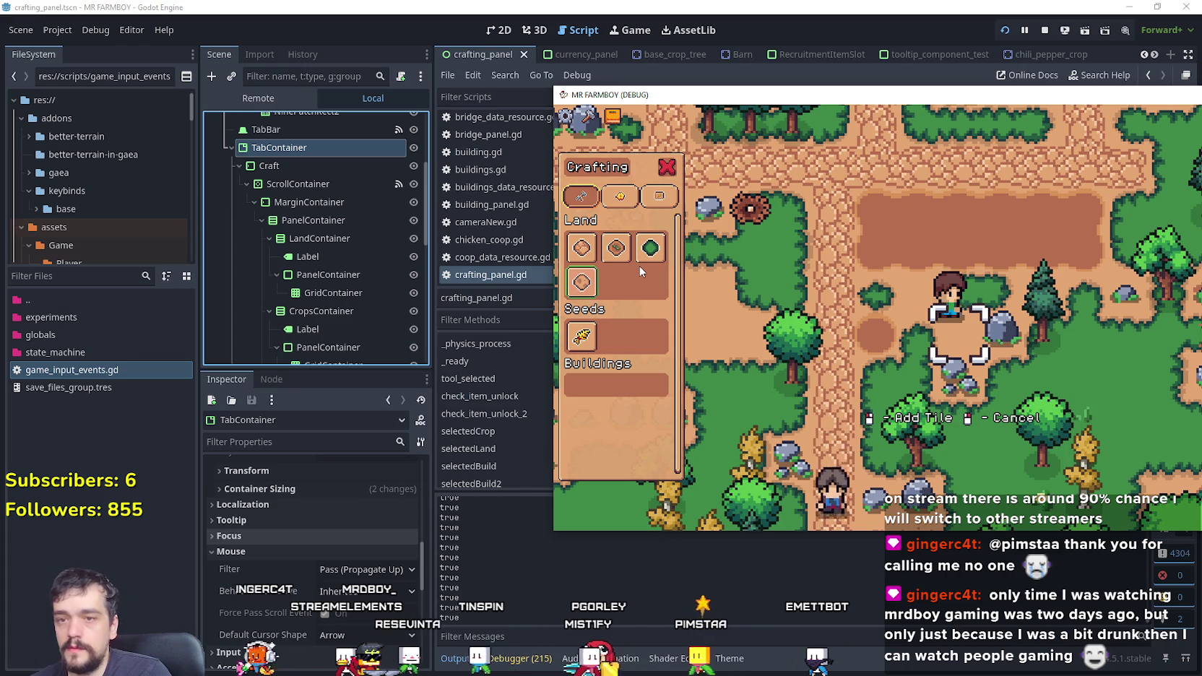
pyautogui.press('w')
pyautogui.moveTo(628, 260)
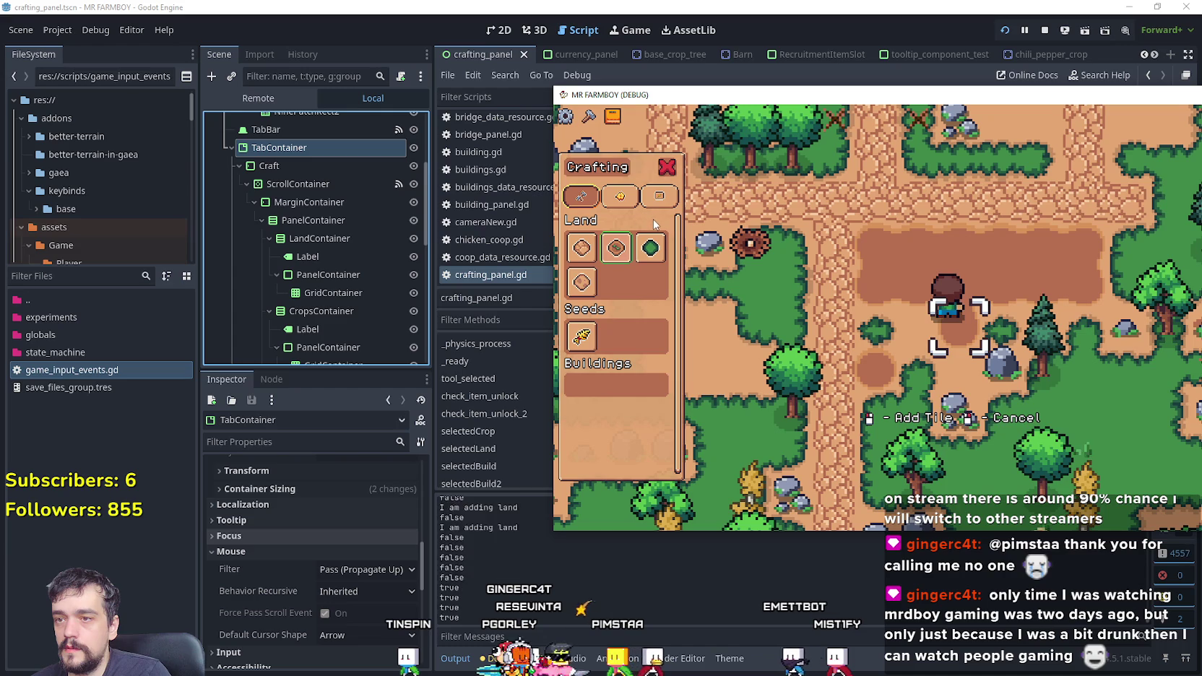
pyautogui.press('d')
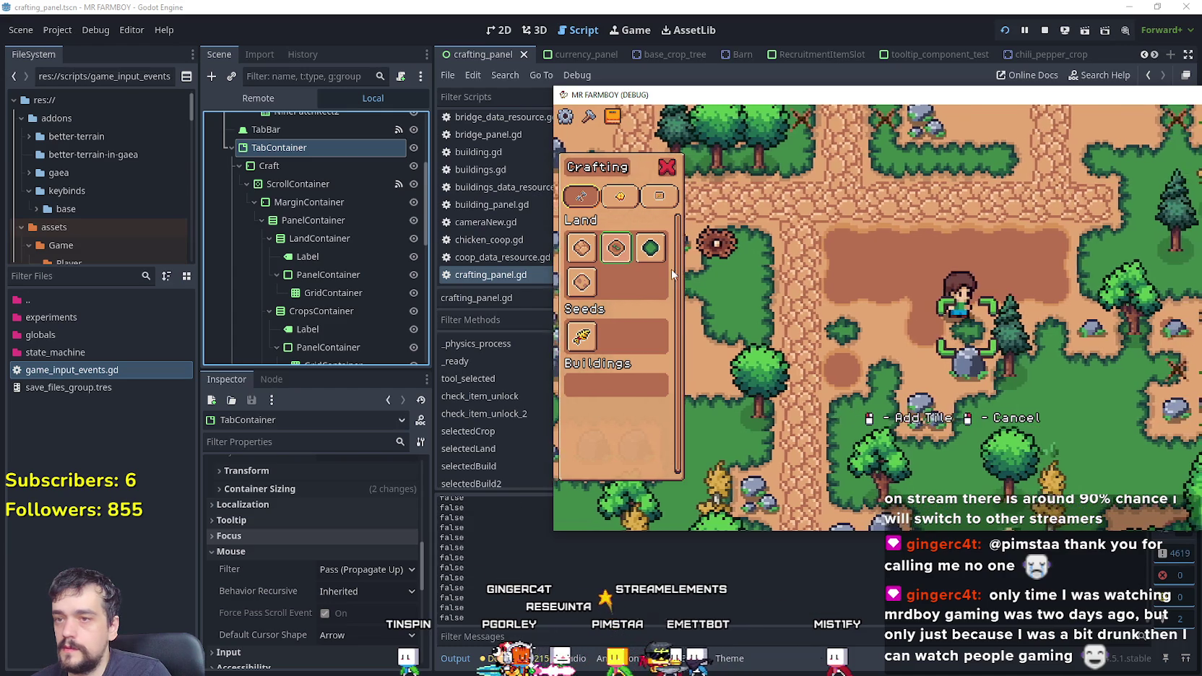
# Step: Switch the crafting panel to Signs, close it with the red X, and reopen it
pyautogui.click(659, 196)
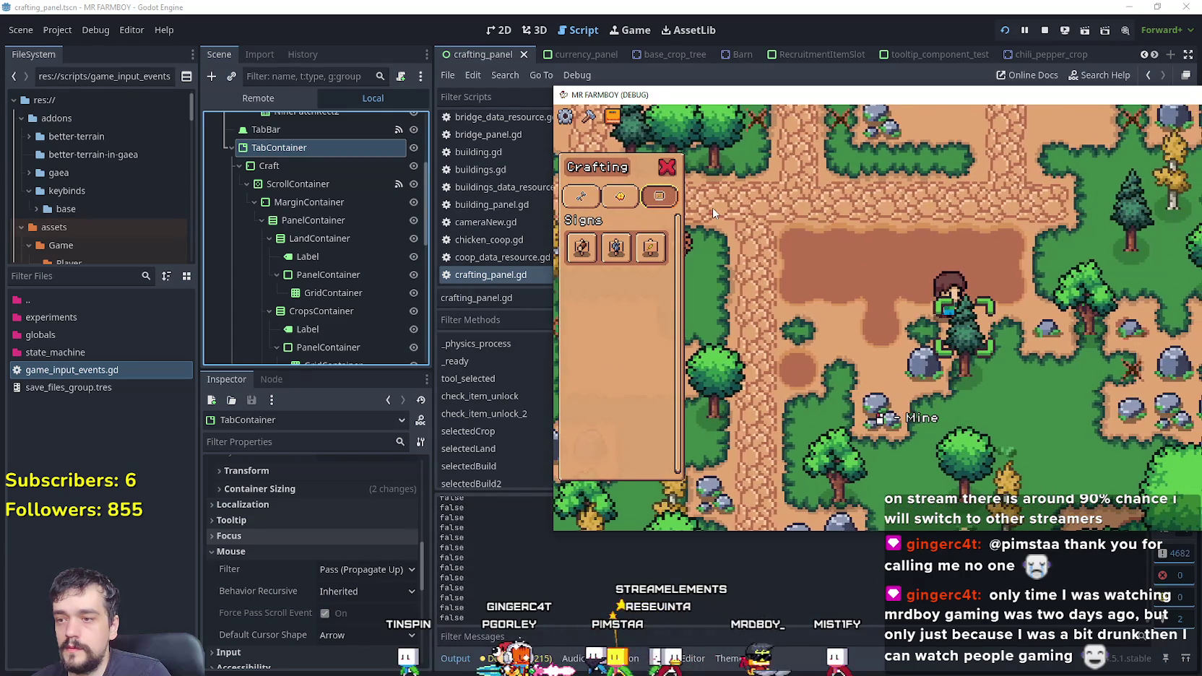
pyautogui.click(667, 169)
pyautogui.press('a')
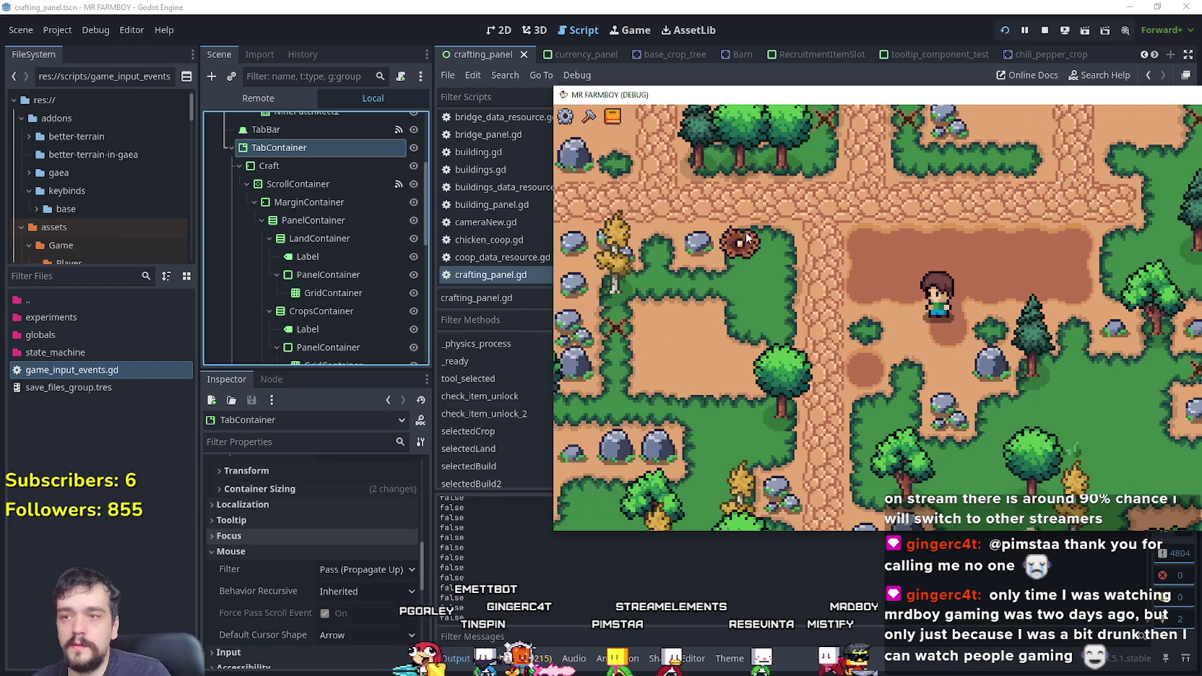
pyautogui.press('c')
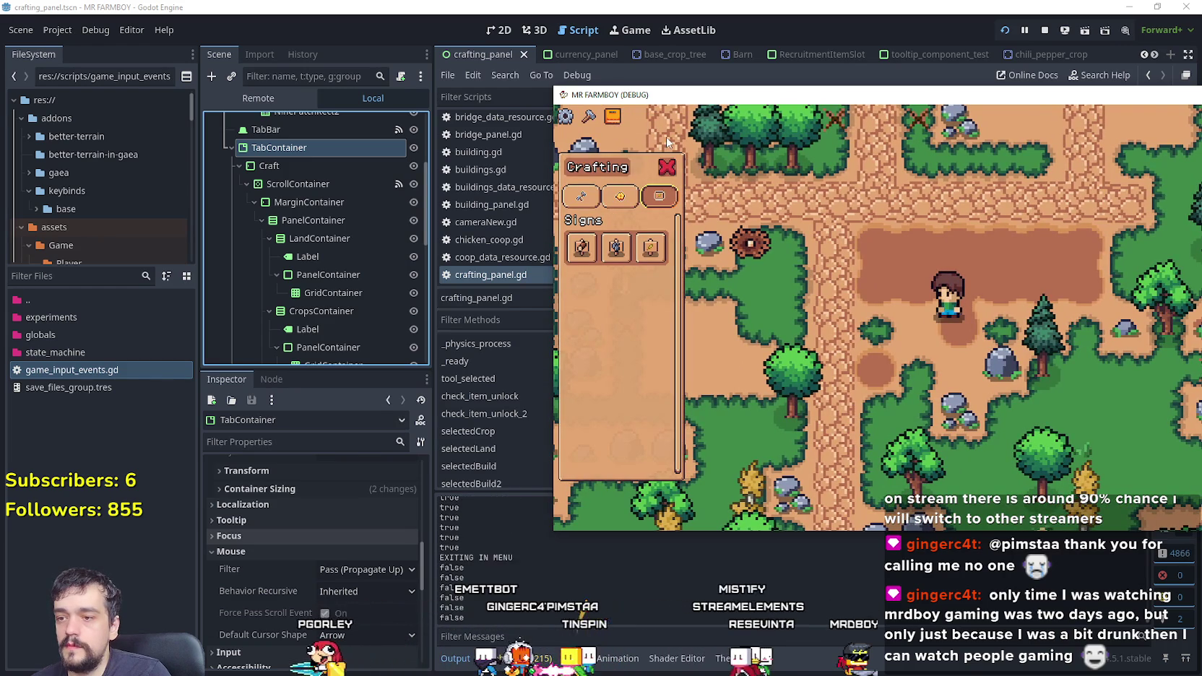
pyautogui.press('d')
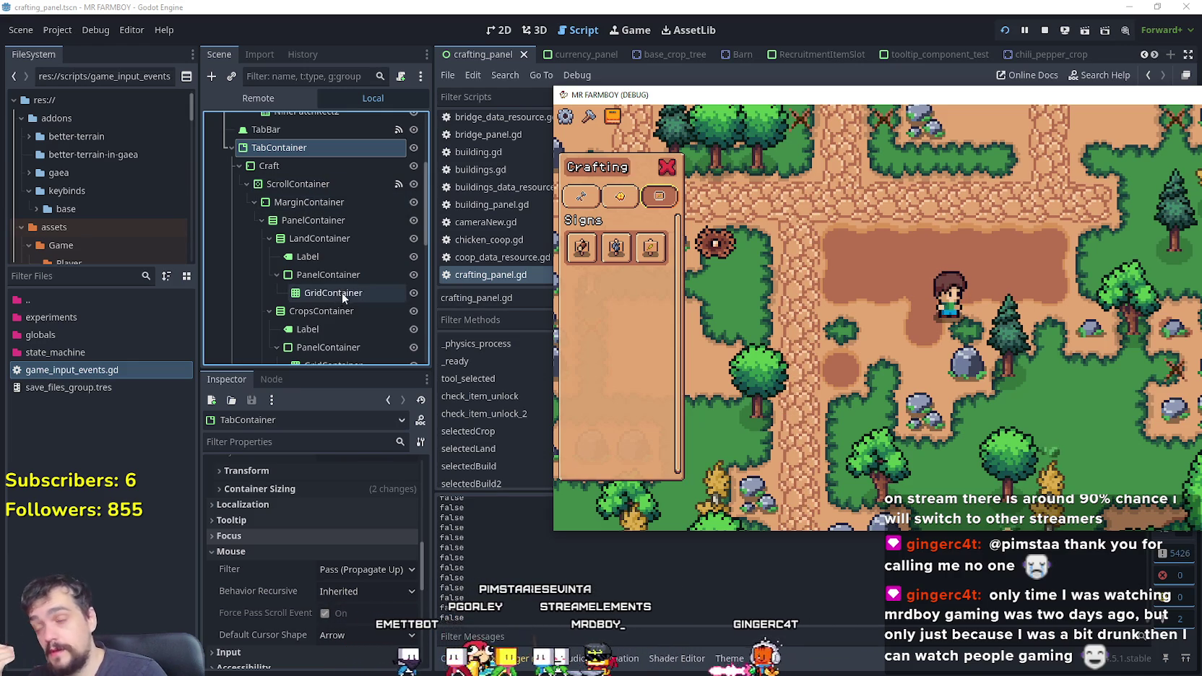
# Step: Inspect the ScrollContainer, close the in-game crafting panel with Escape, and stop the game with F8
pyautogui.scroll(-3)
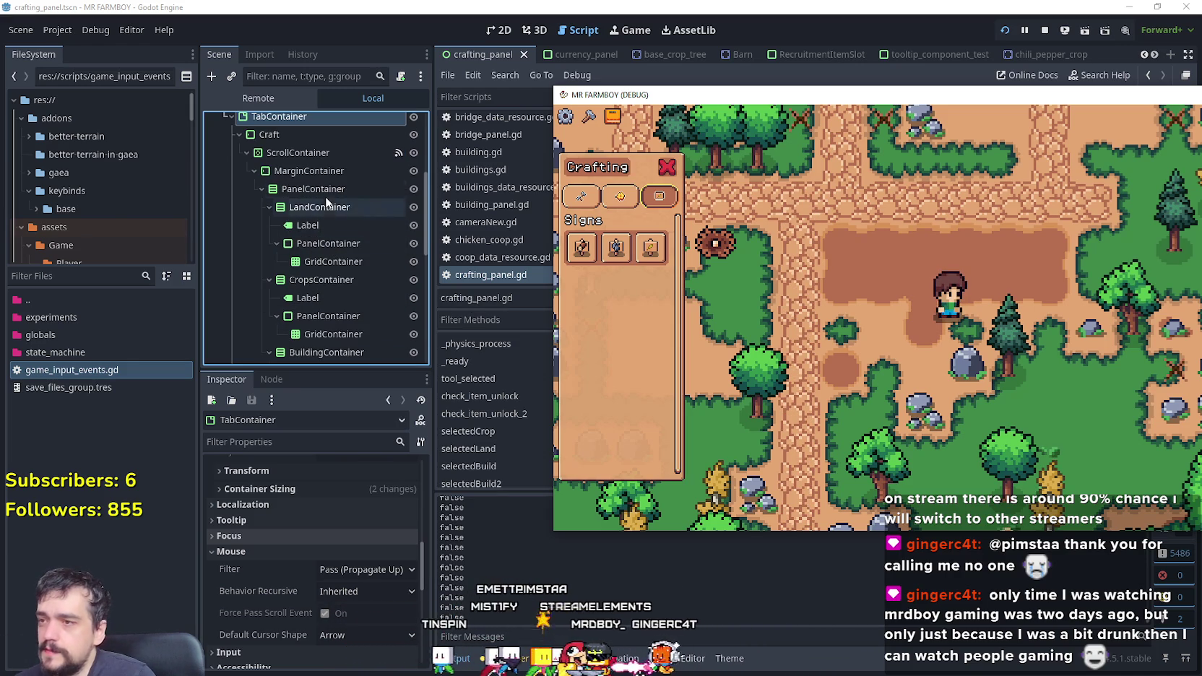
pyautogui.click(309, 153)
pyautogui.scroll(-3)
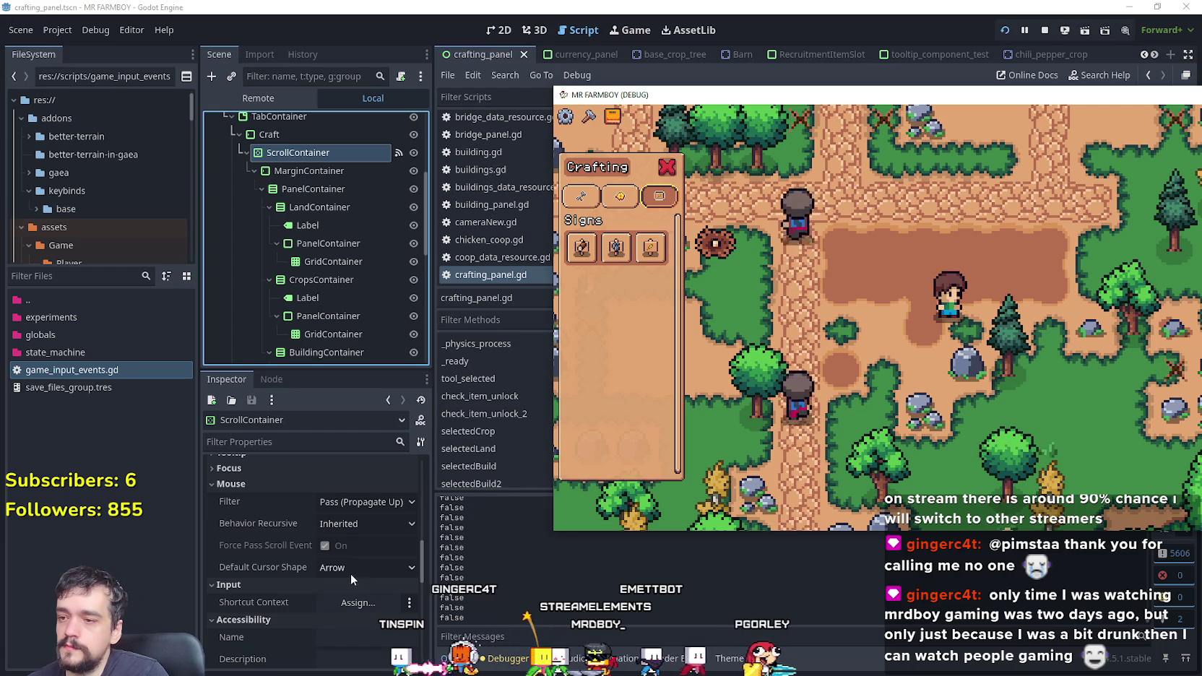
pyautogui.press('a')
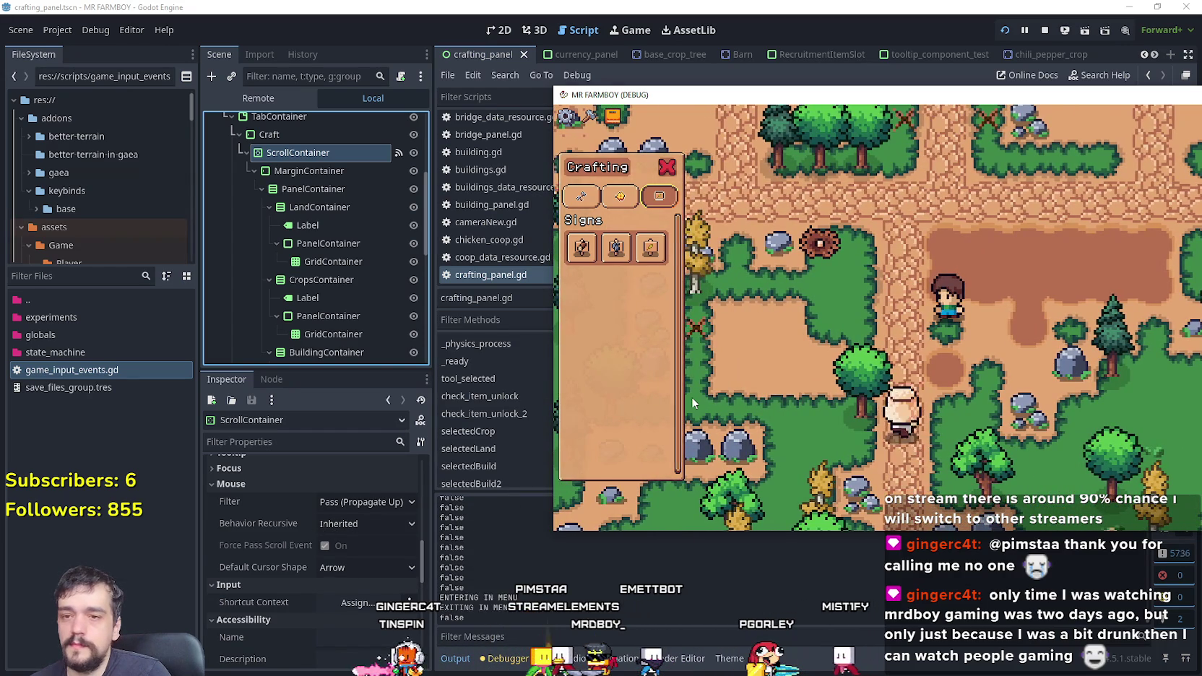
pyautogui.press('Escape')
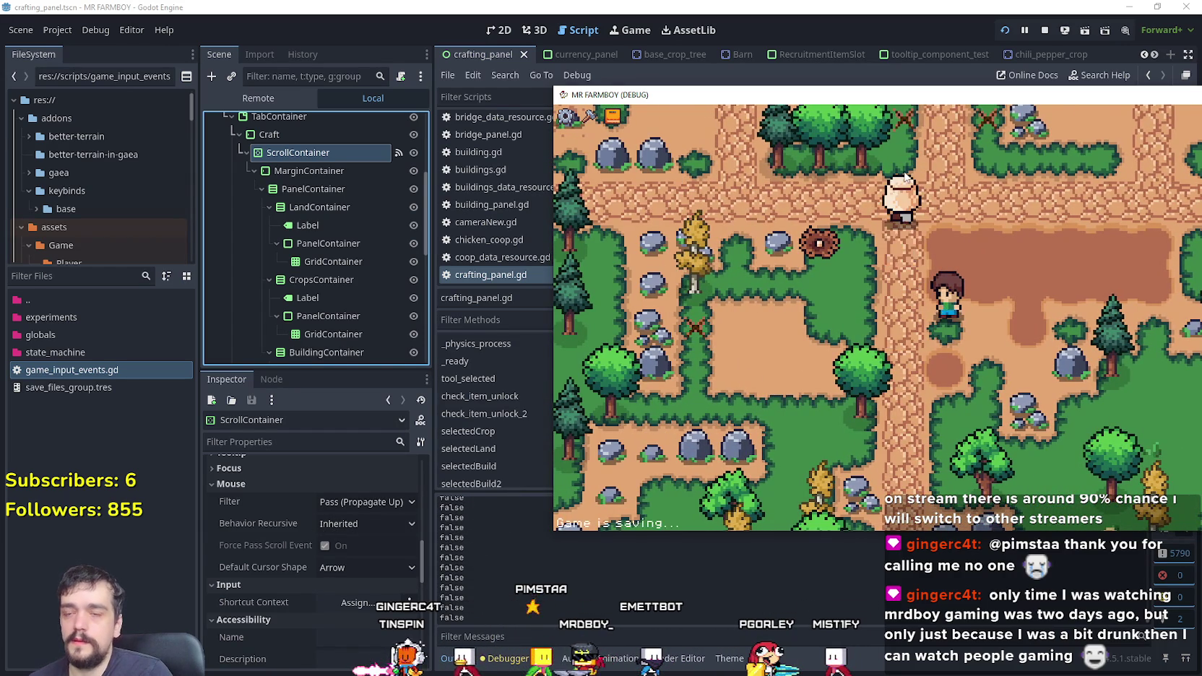
pyautogui.press('F8')
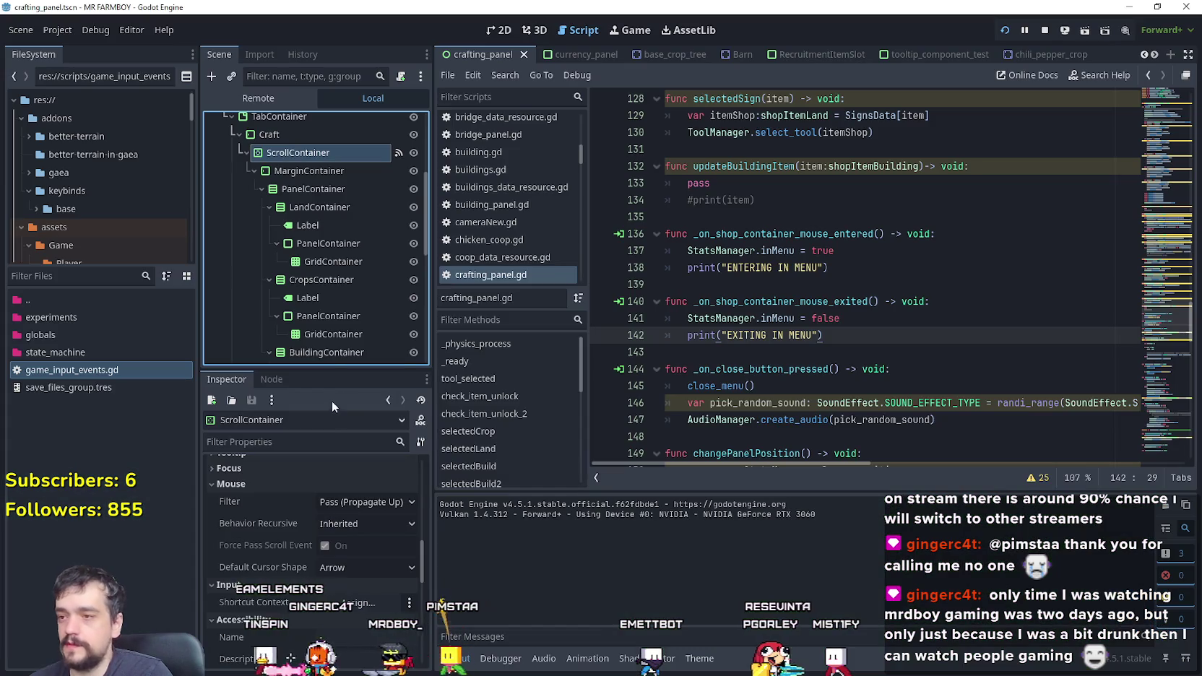
# Step: Comment out the EXITING IN MENU and ENTERING IN MENU print lines
pyautogui.scroll(-3)
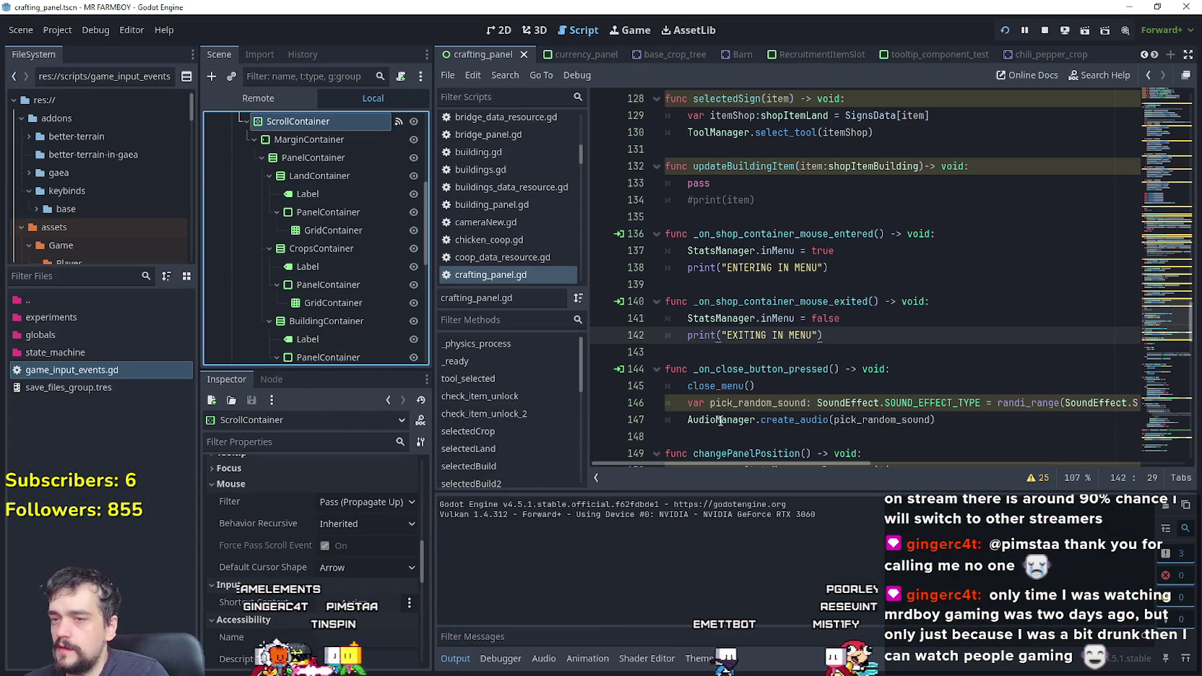
pyautogui.click(755, 337)
pyautogui.click(745, 356)
pyautogui.write('#')
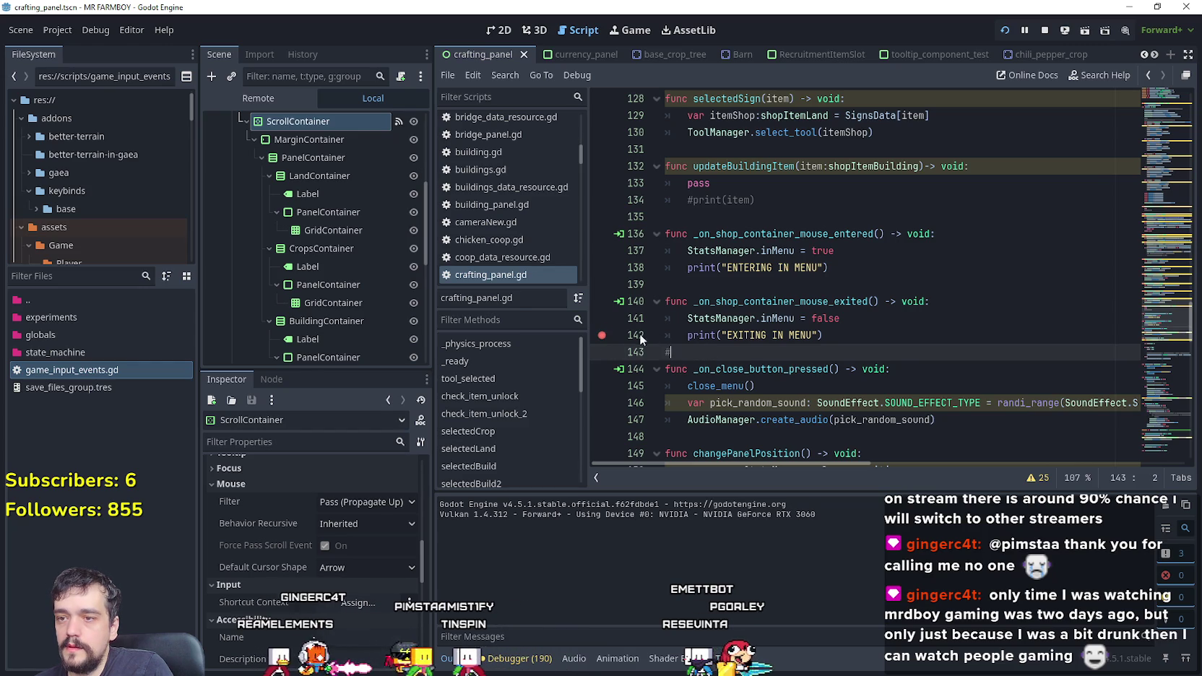
pyautogui.click(687, 335)
pyautogui.write('#')
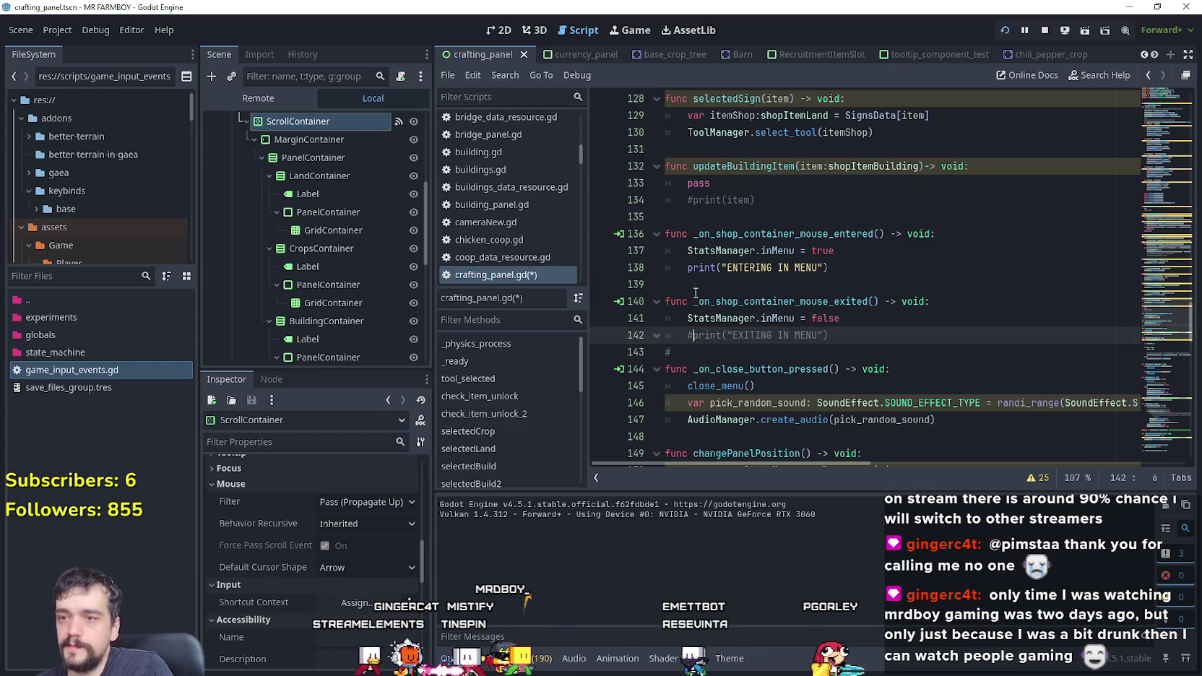
pyautogui.click(835, 267)
pyautogui.hotkey('ctrl', 'k')
# Step: Save and relaunch the game, then continue by loading the first save slot
pyautogui.hotkey('ctrl', 's')
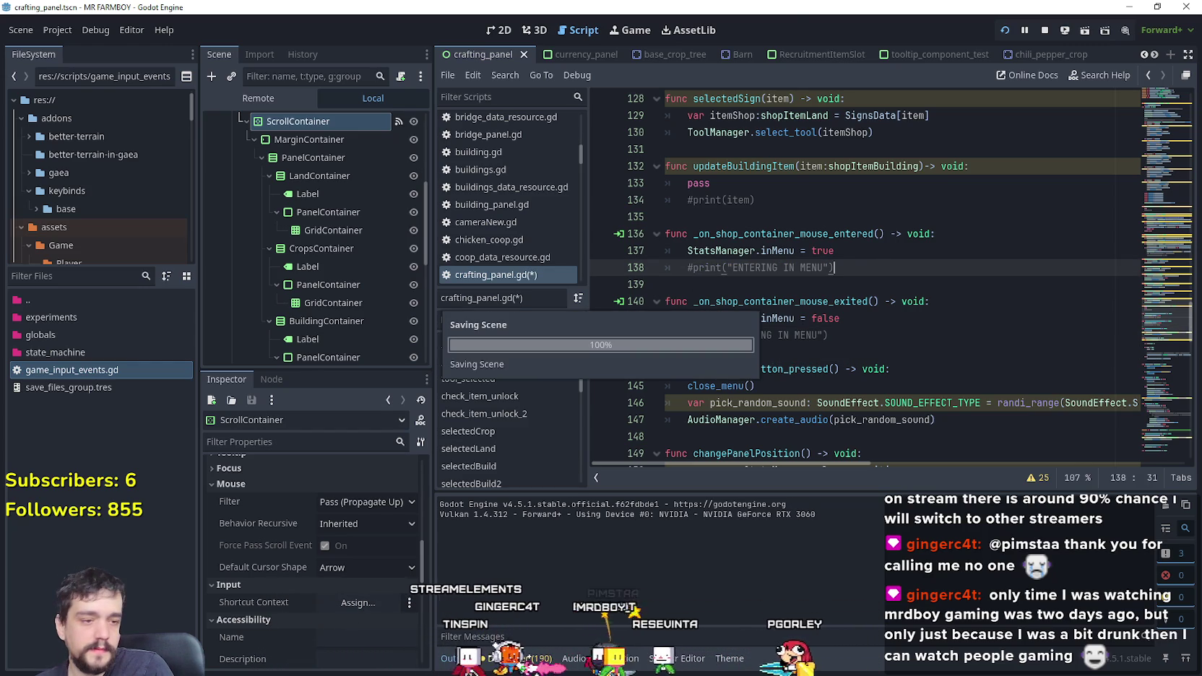
pyautogui.click(408, 200)
pyautogui.click(390, 169)
pyautogui.click(343, 204)
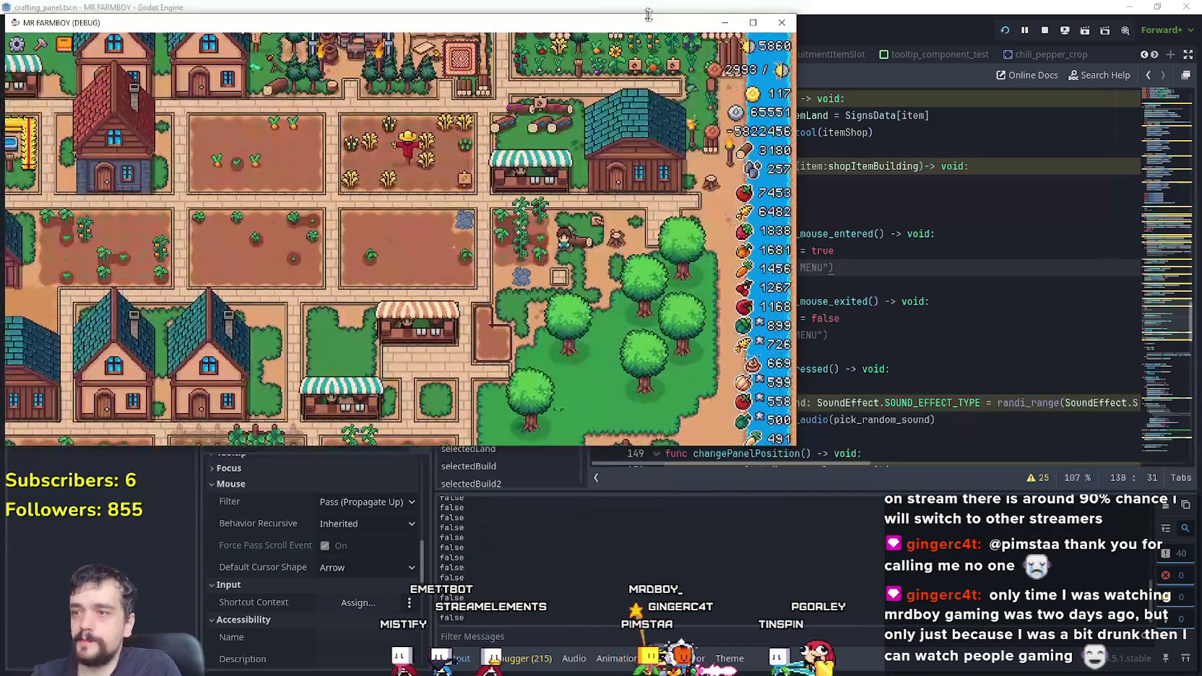
# Step: Move the game window, open the crafting panel with C, and show the Signs items
pyautogui.moveTo(592, 16); pyautogui.dragTo(994, 86)
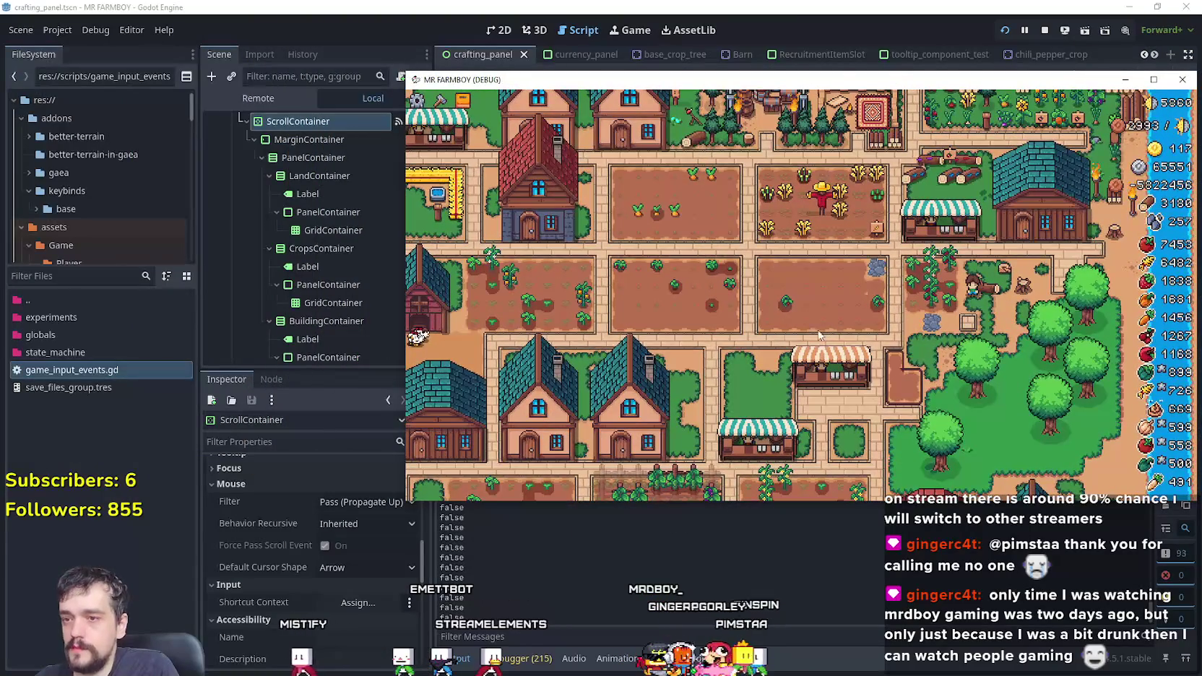
pyautogui.press('c')
pyautogui.scroll(3)
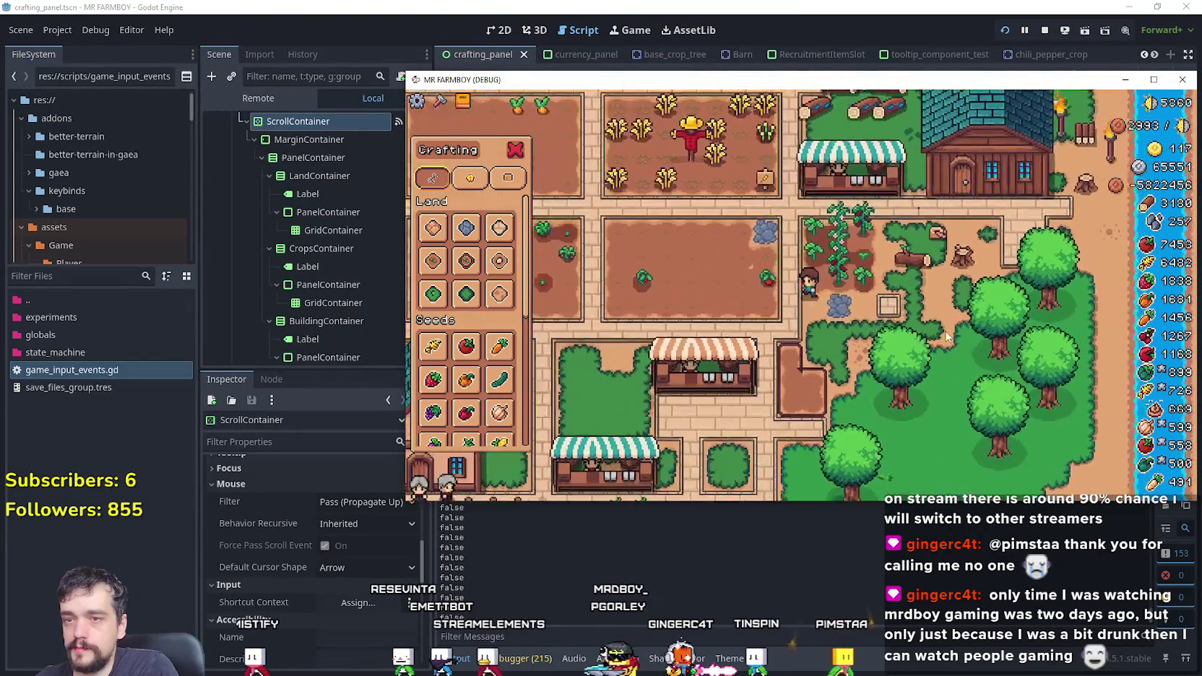
pyautogui.scroll(3)
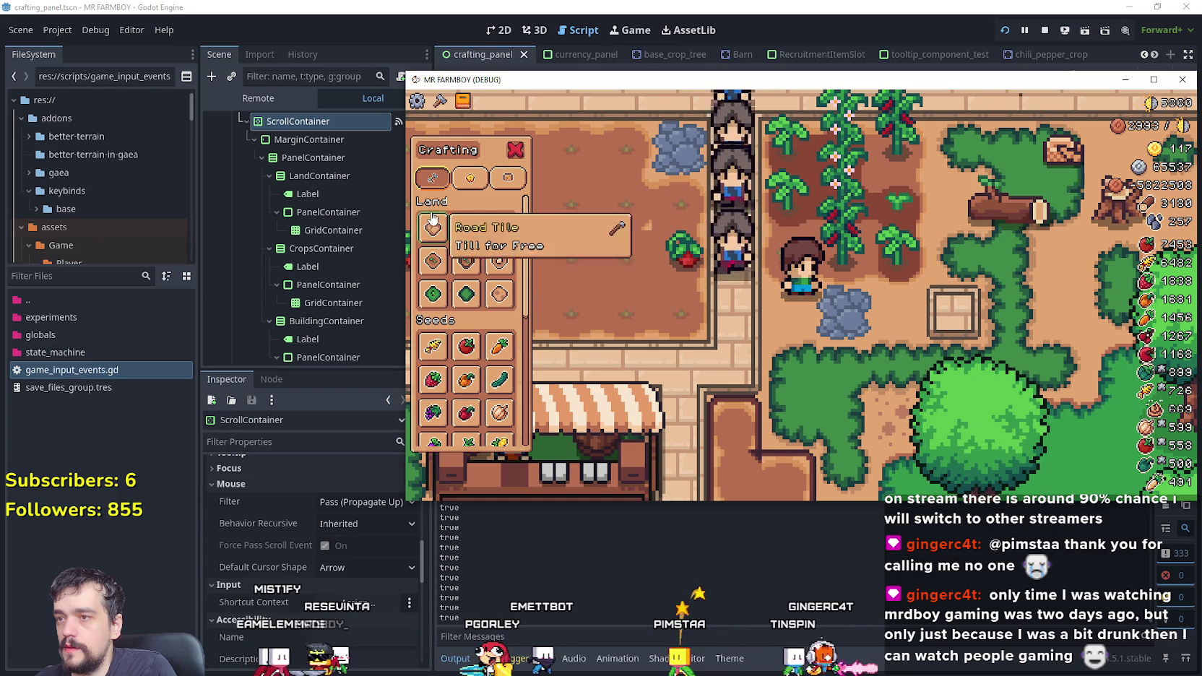
pyautogui.click(508, 178)
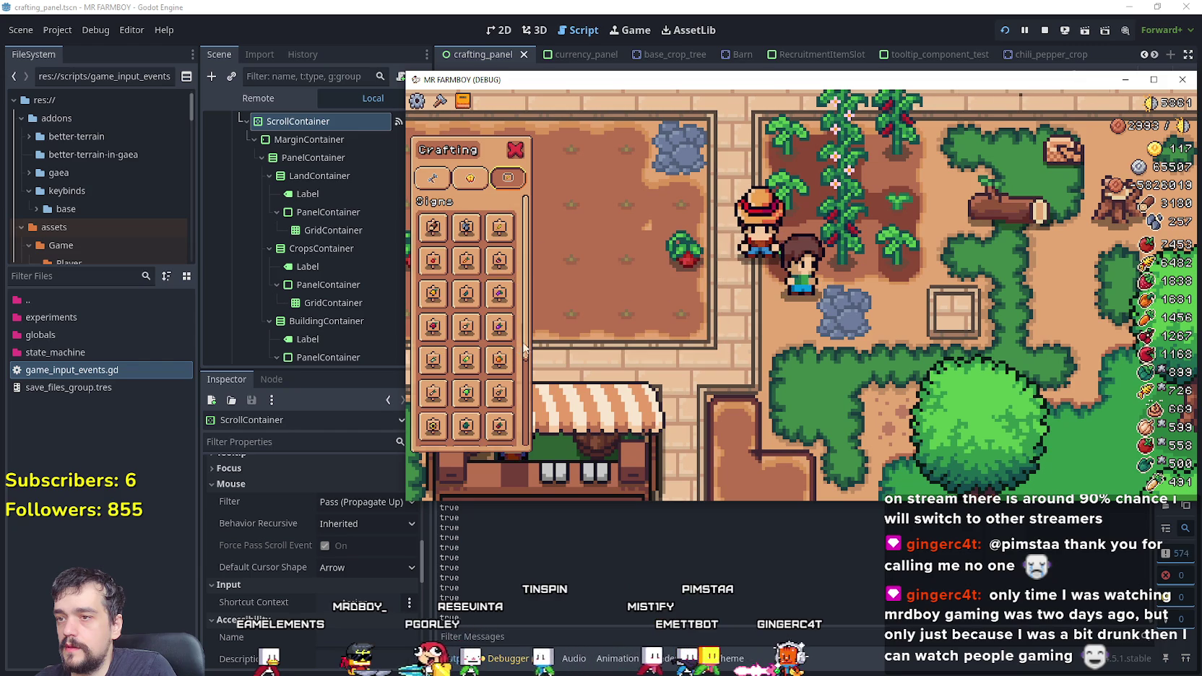
# Step: Scroll the crafting item lists up and down, then return to the scroll container handlers in crafting_panel.gd
pyautogui.scroll(-3)
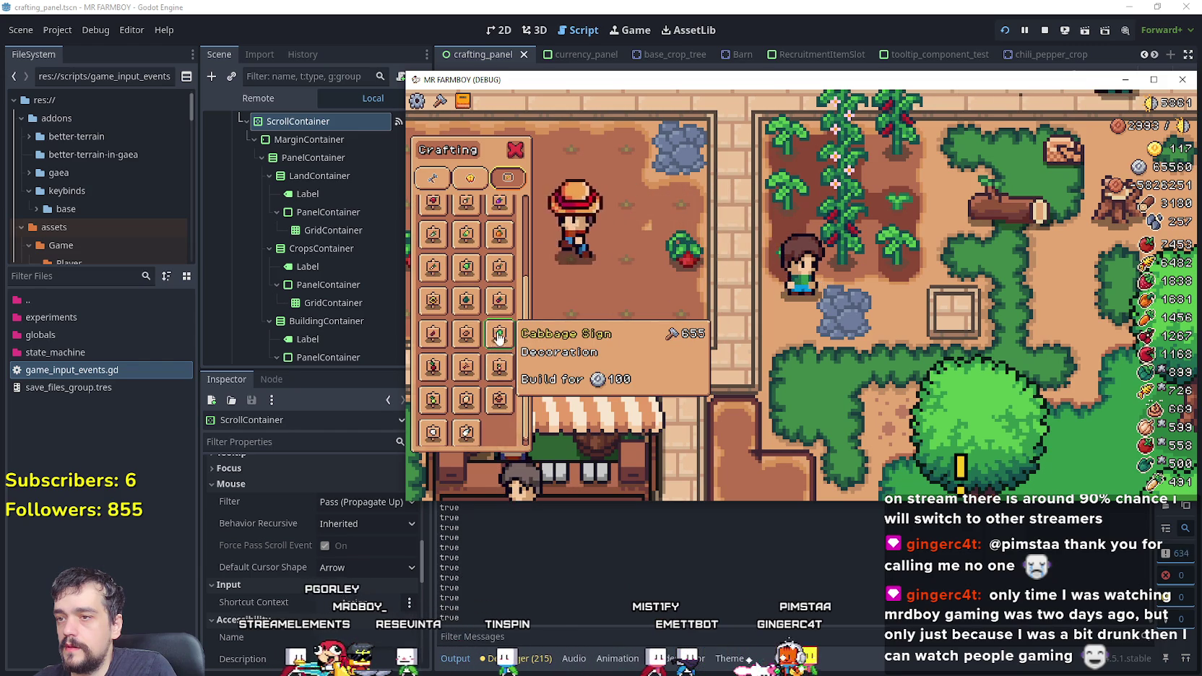
pyautogui.scroll(-3)
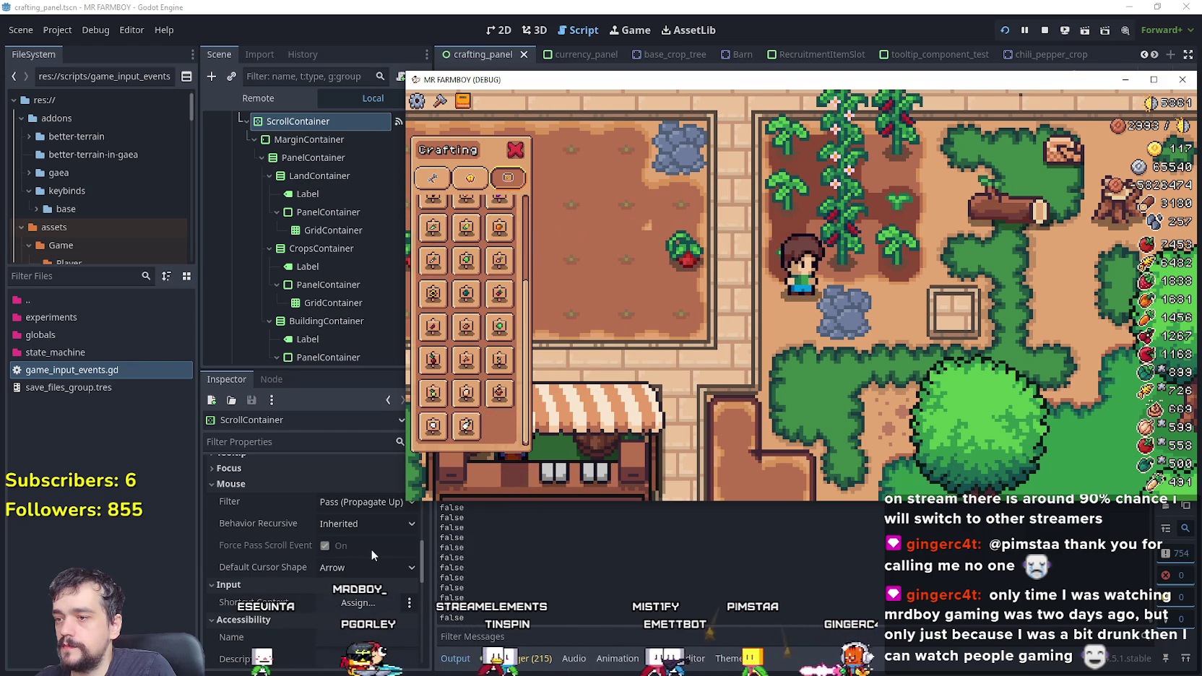
pyautogui.scroll(3)
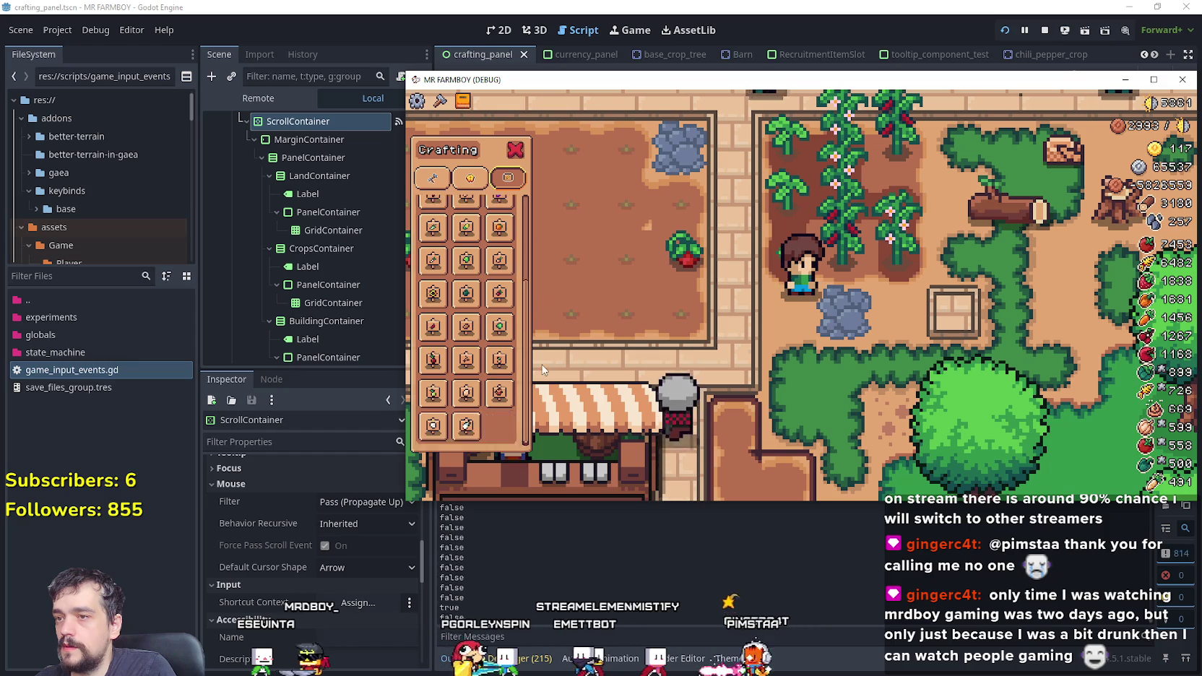
pyautogui.scroll(-3)
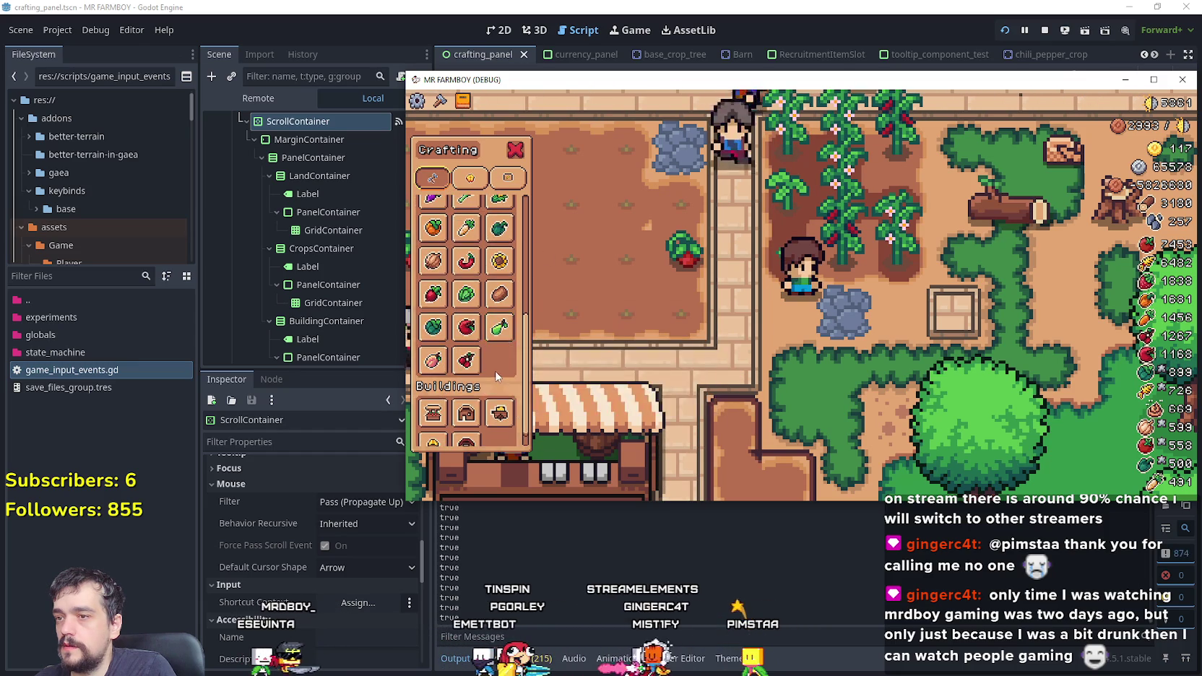
pyautogui.scroll(-3)
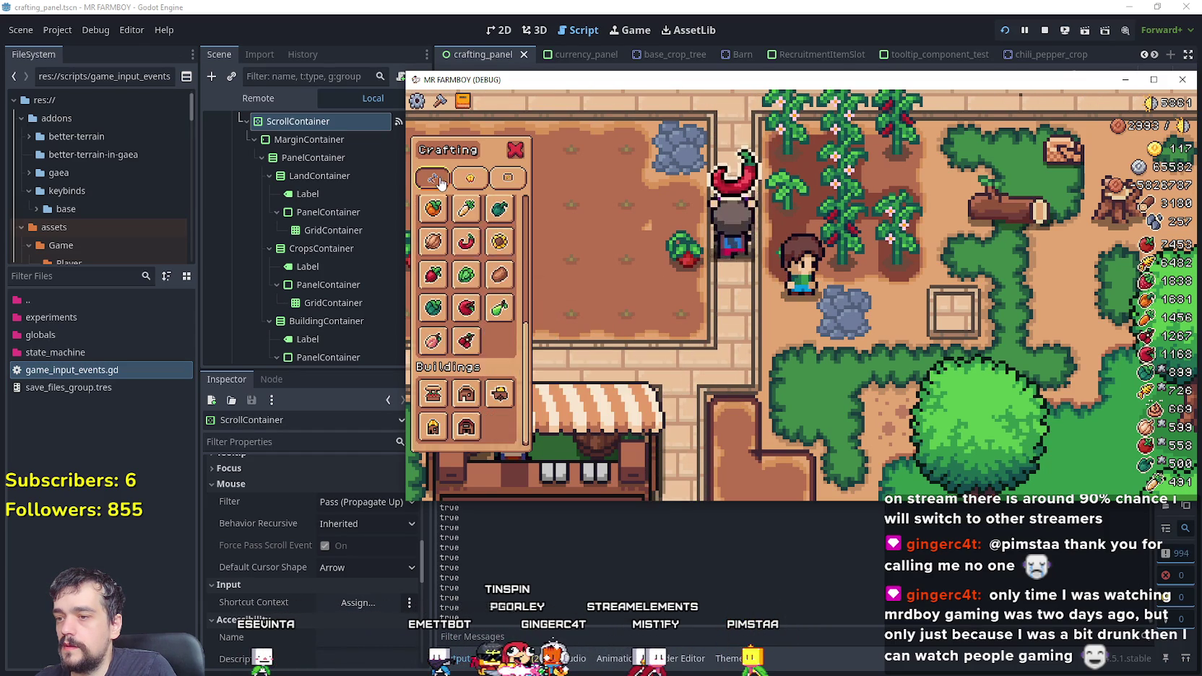
pyautogui.scroll(3)
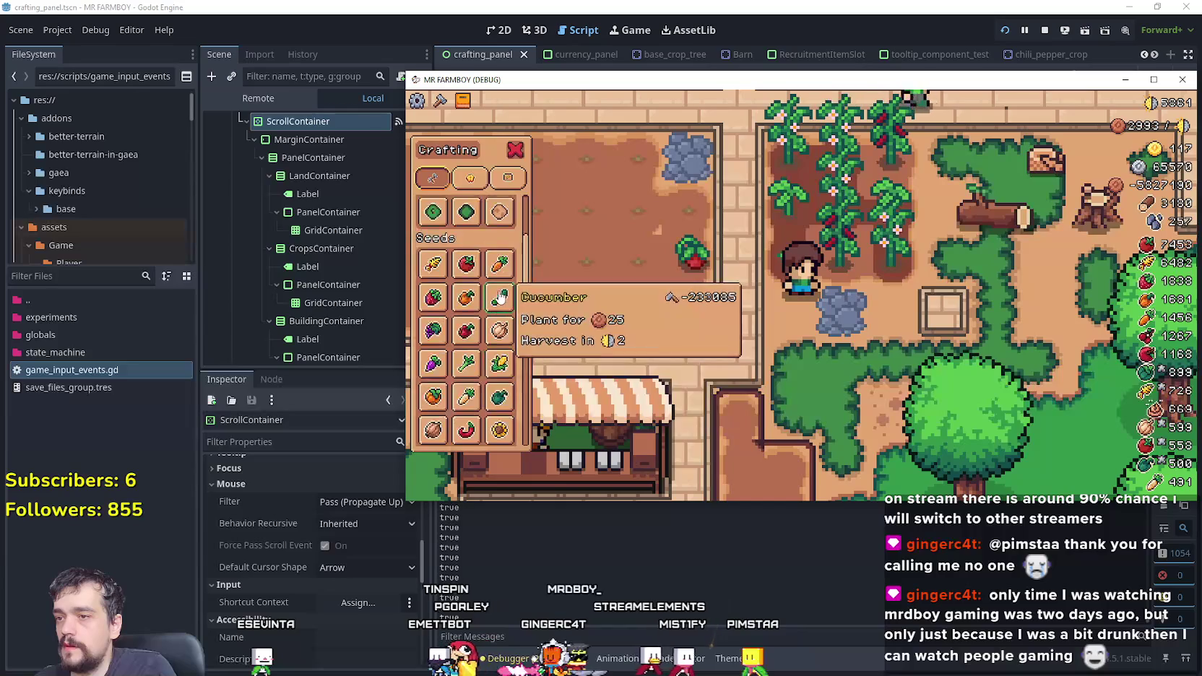
pyautogui.scroll(-3)
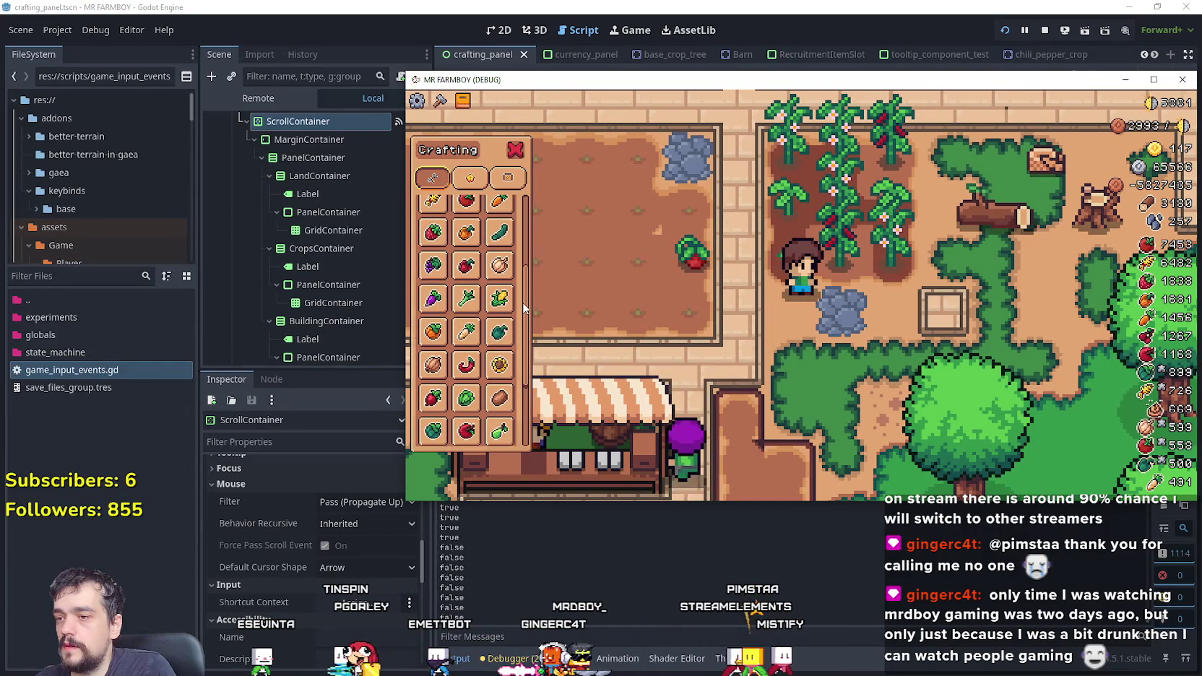
pyautogui.scroll(-3)
pyautogui.scroll(3)
pyautogui.scroll(3)
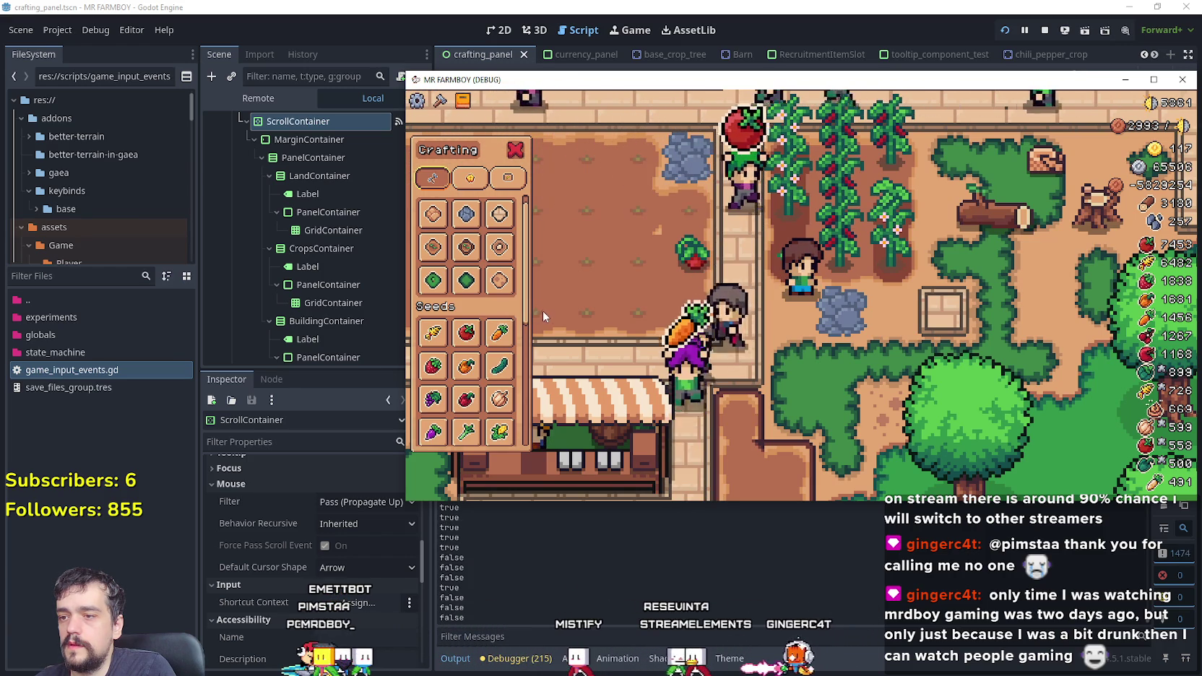
pyautogui.click(594, 11)
pyautogui.click(1170, 448)
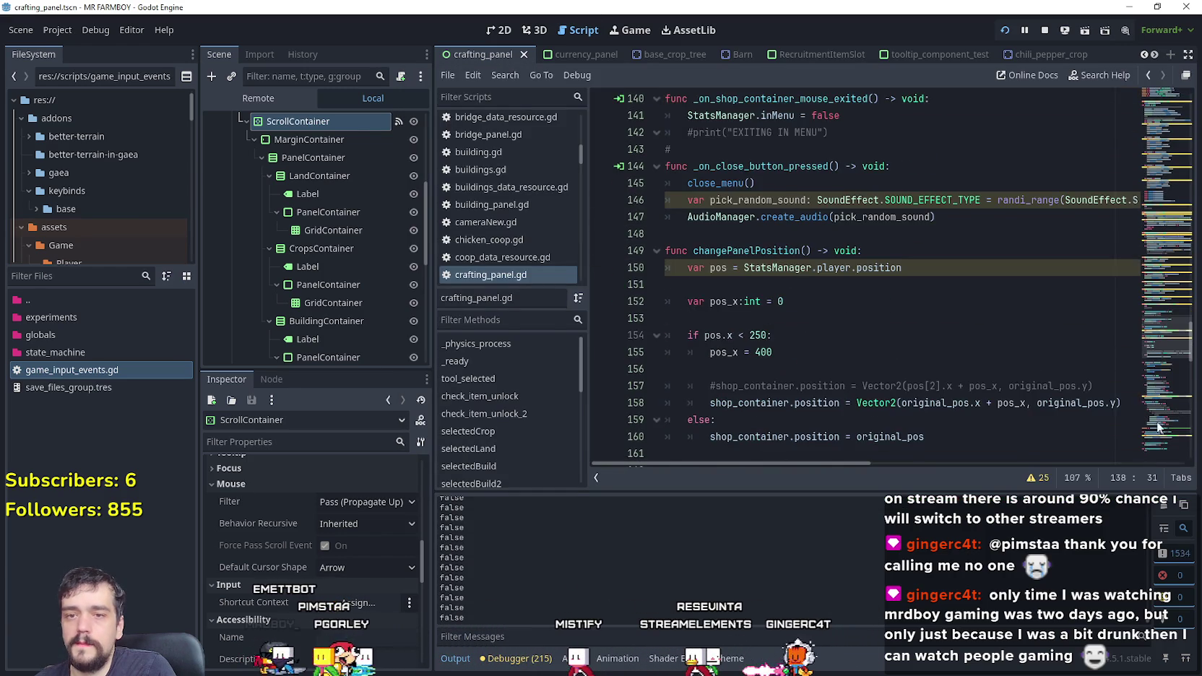
# Step: Add 'pass' to _on_scroll_container_mouse_exited, comment out StatsManager.inMenu = false, and save the script
pyautogui.click(846, 449)
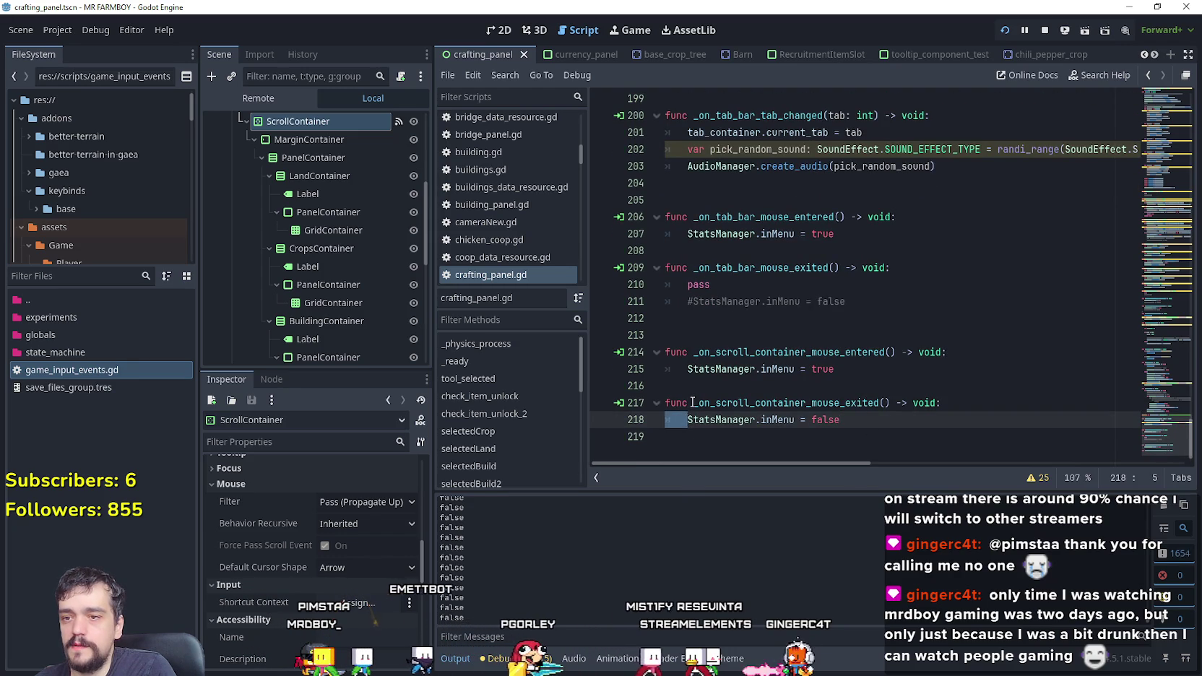
pyautogui.click(691, 426)
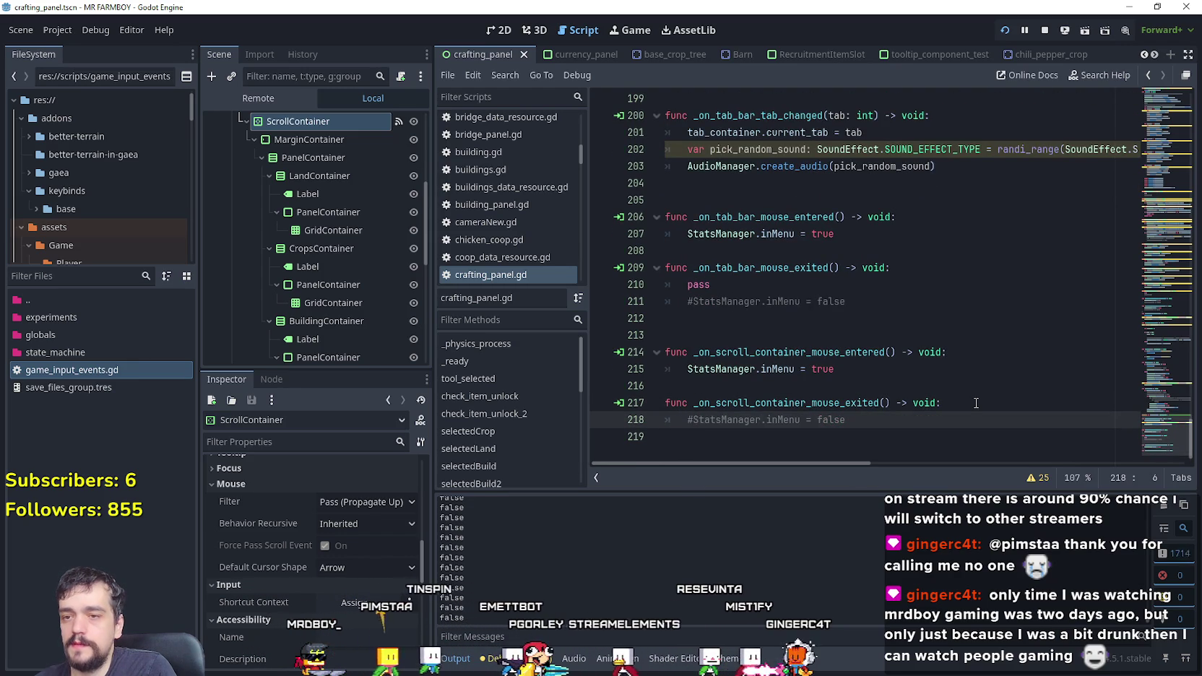
pyautogui.click(978, 401)
pyautogui.press('Return')
pyautogui.write('pass')
pyautogui.click(683, 434)
pyautogui.hotkey('ctrl', 'k')
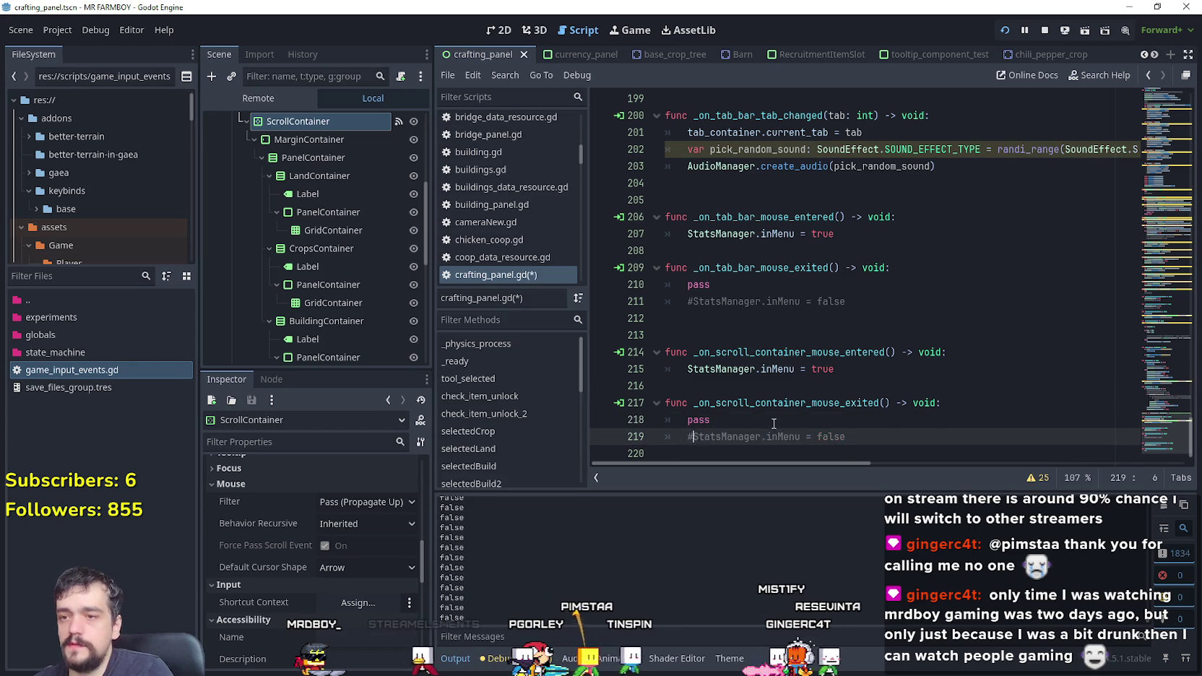
pyautogui.click(773, 423)
pyautogui.hotkey('ctrl', 's')
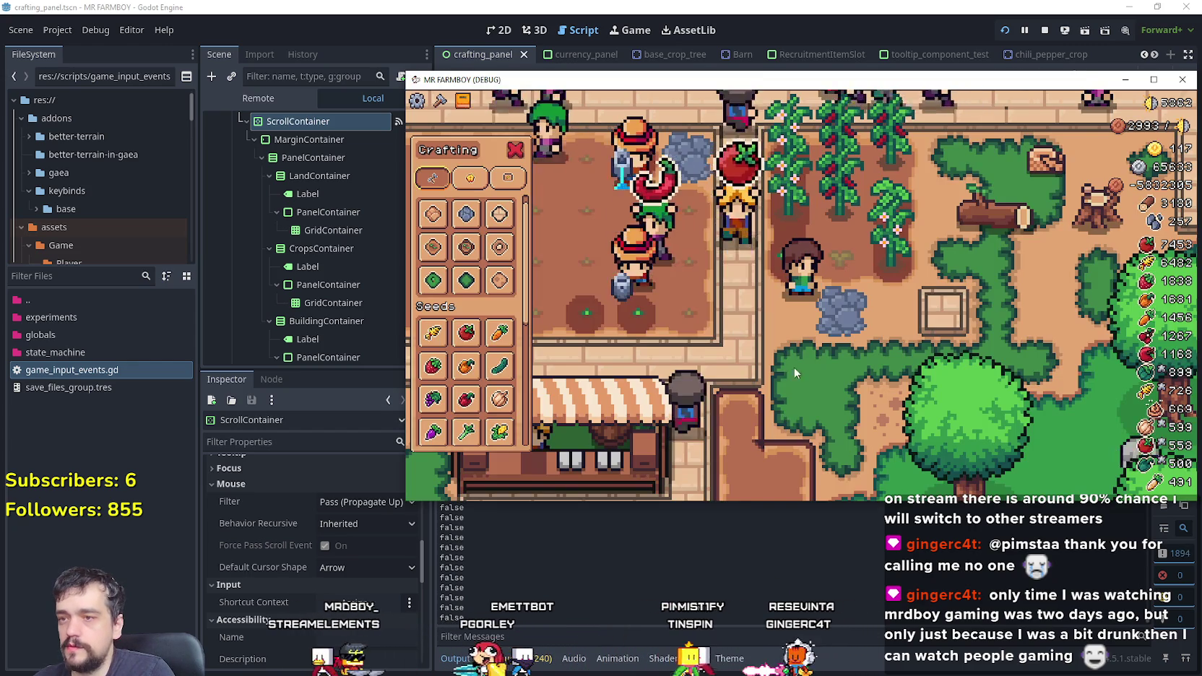
pyautogui.scroll(3)
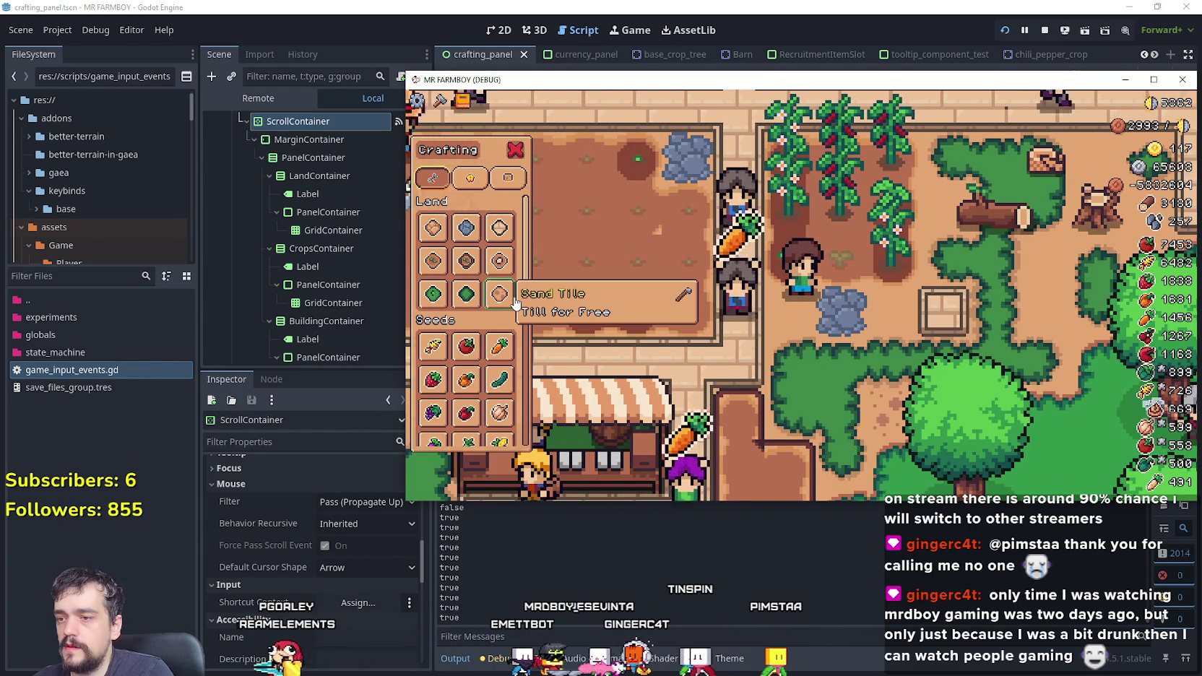
pyautogui.click(309, 140)
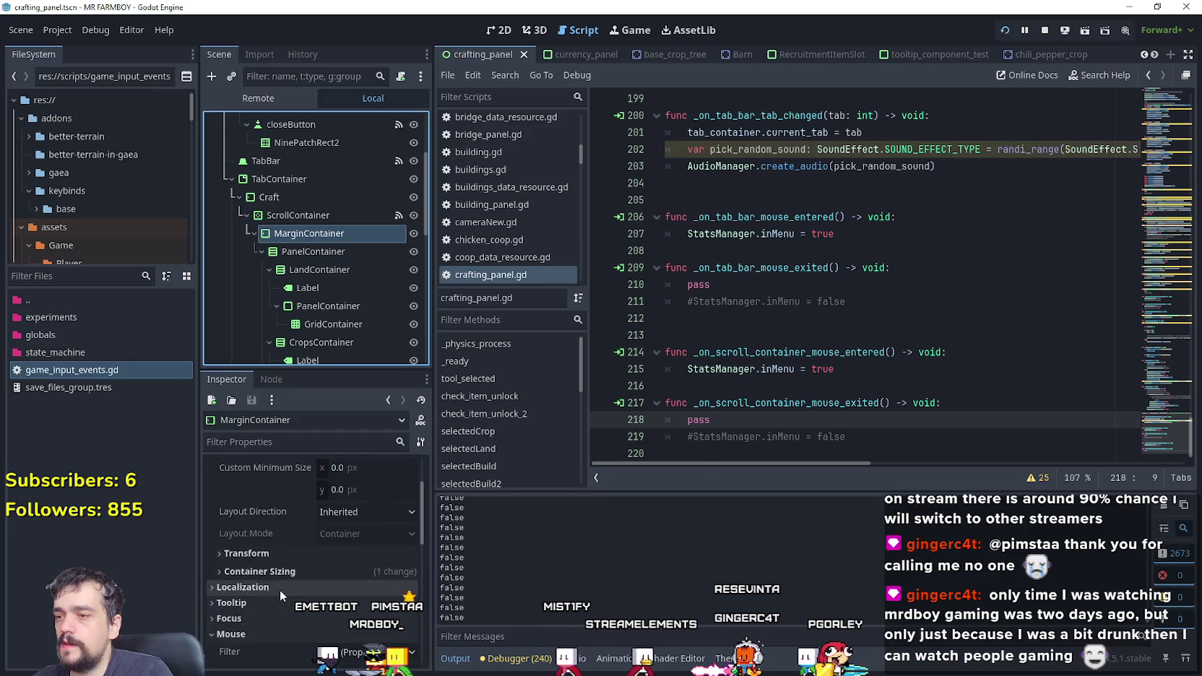
# Step: Expand the Mouse properties of the running crafting panel's PanelContainer
pyautogui.click(357, 257)
pyautogui.scroll(-3)
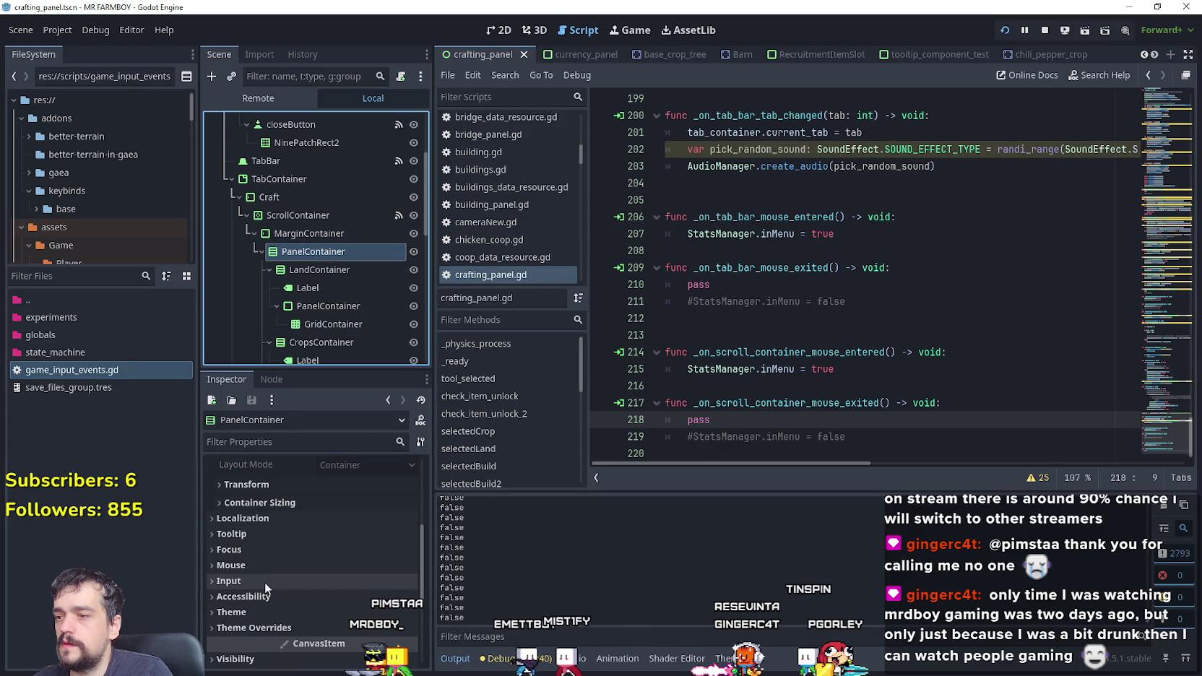
pyautogui.click(269, 562)
pyautogui.scroll(-3)
# Step: Review the Mouse properties of LandContainer and its GridContainer
pyautogui.click(322, 275)
pyautogui.scroll(-3)
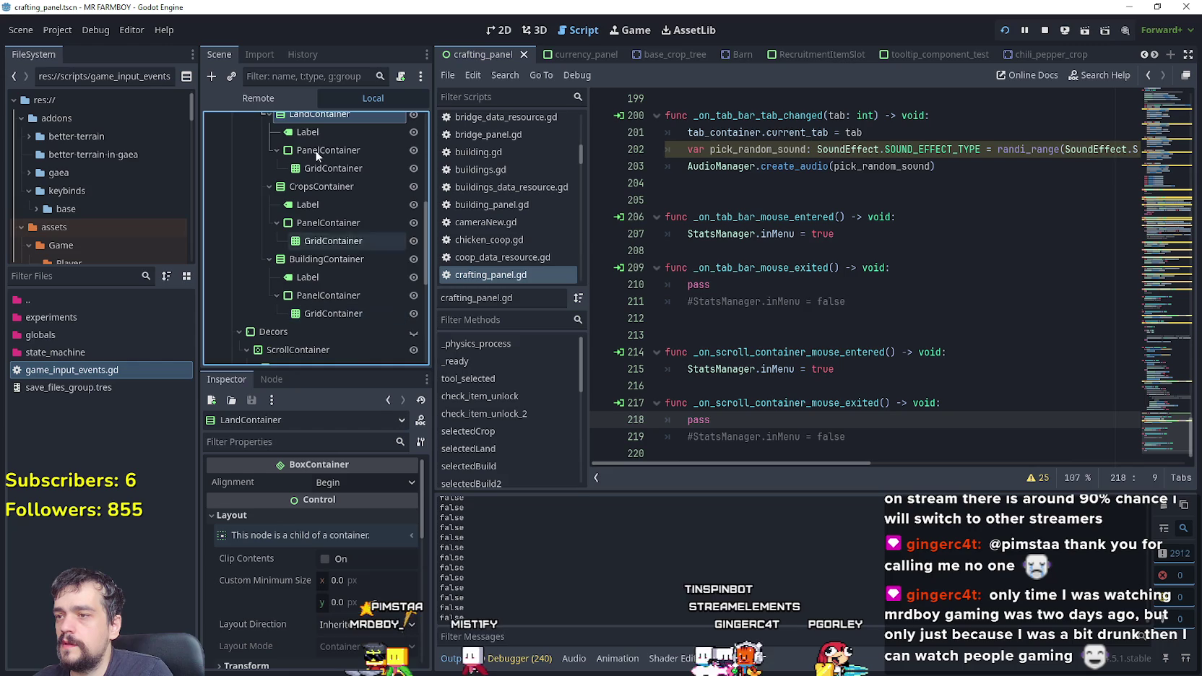
pyautogui.scroll(-3)
pyautogui.scroll(-3)
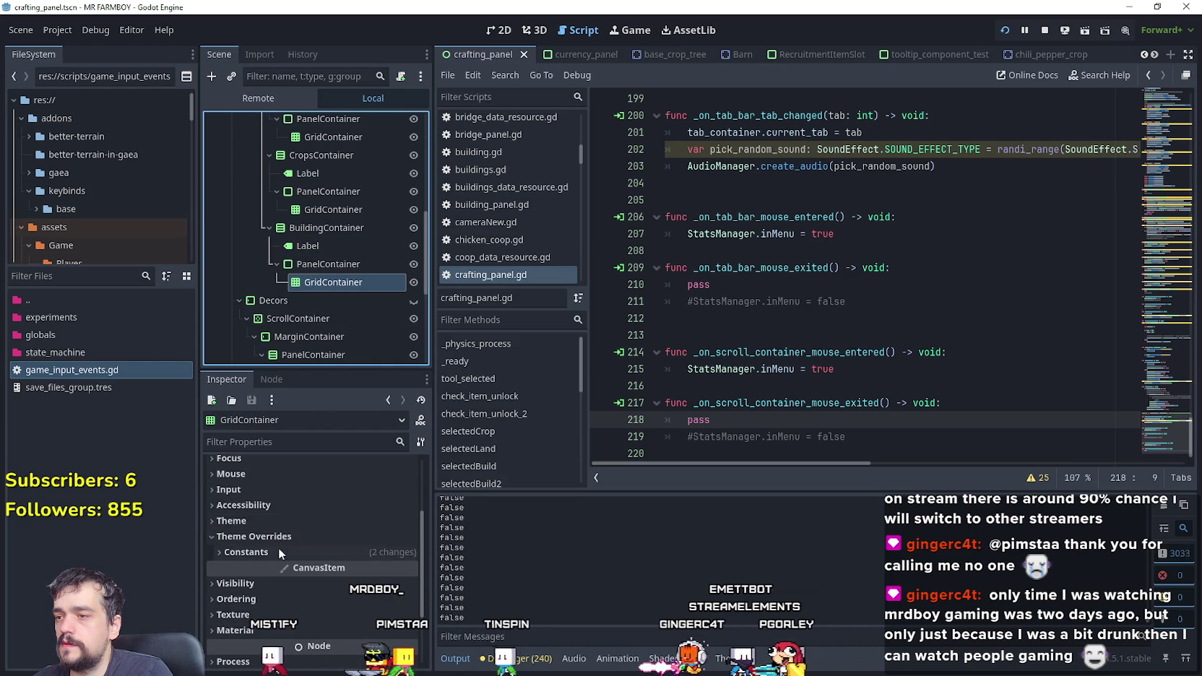
pyautogui.scroll(3)
pyautogui.click(278, 501)
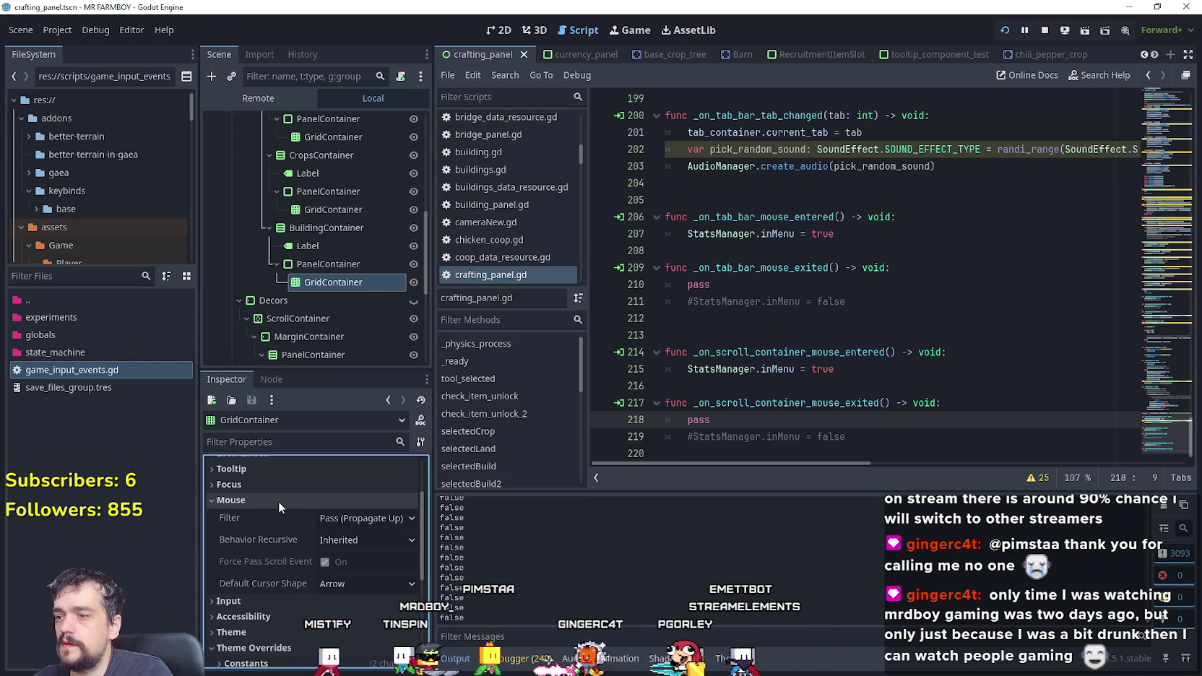
pyautogui.scroll(-3)
pyautogui.scroll(3)
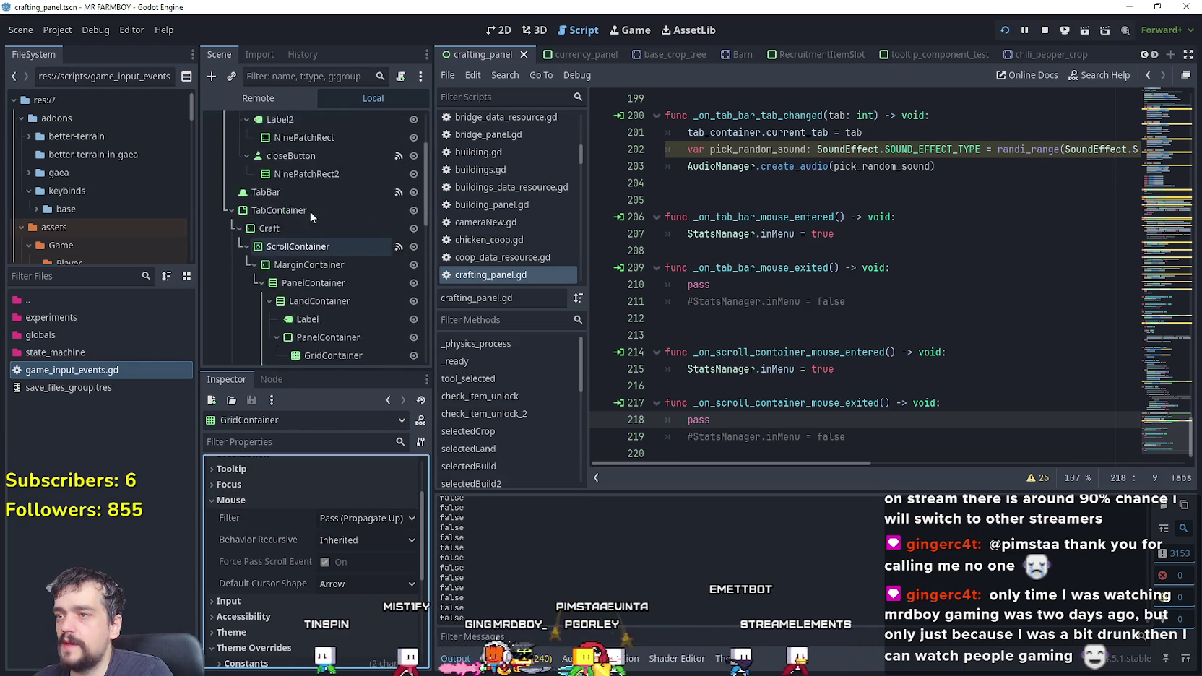
# Step: Inspect the ScrollContainer's settings, test scrolling the crafting list in-game, and return to the editor
pyautogui.click(295, 308)
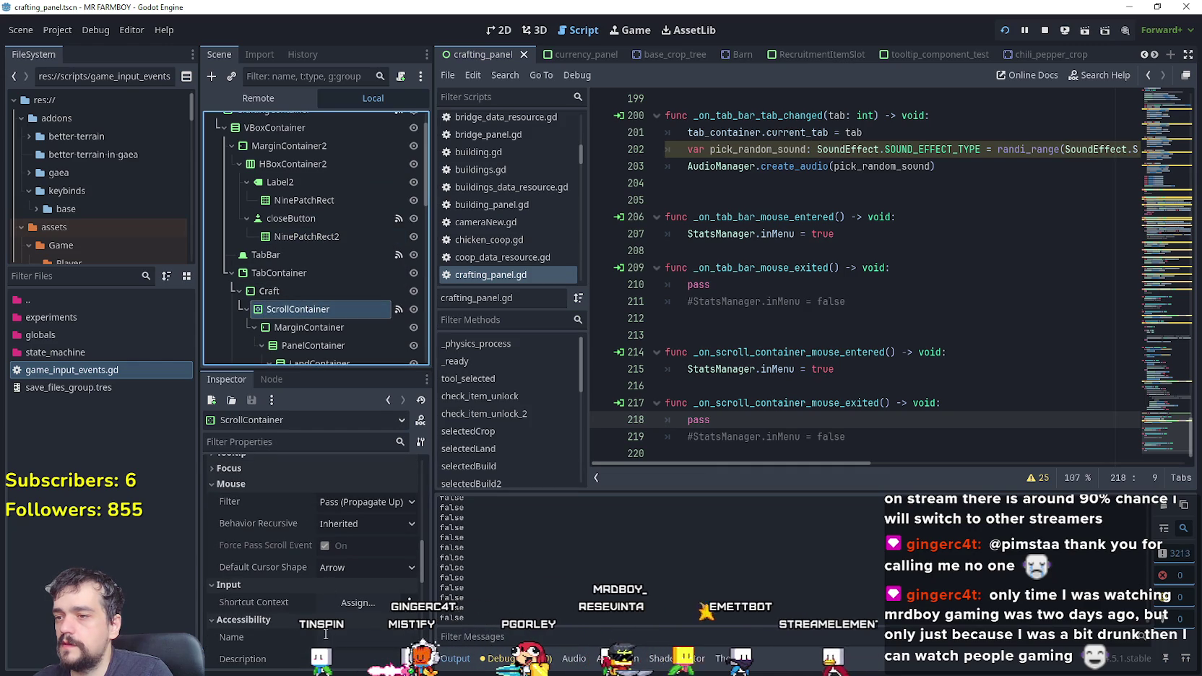
pyautogui.scroll(3)
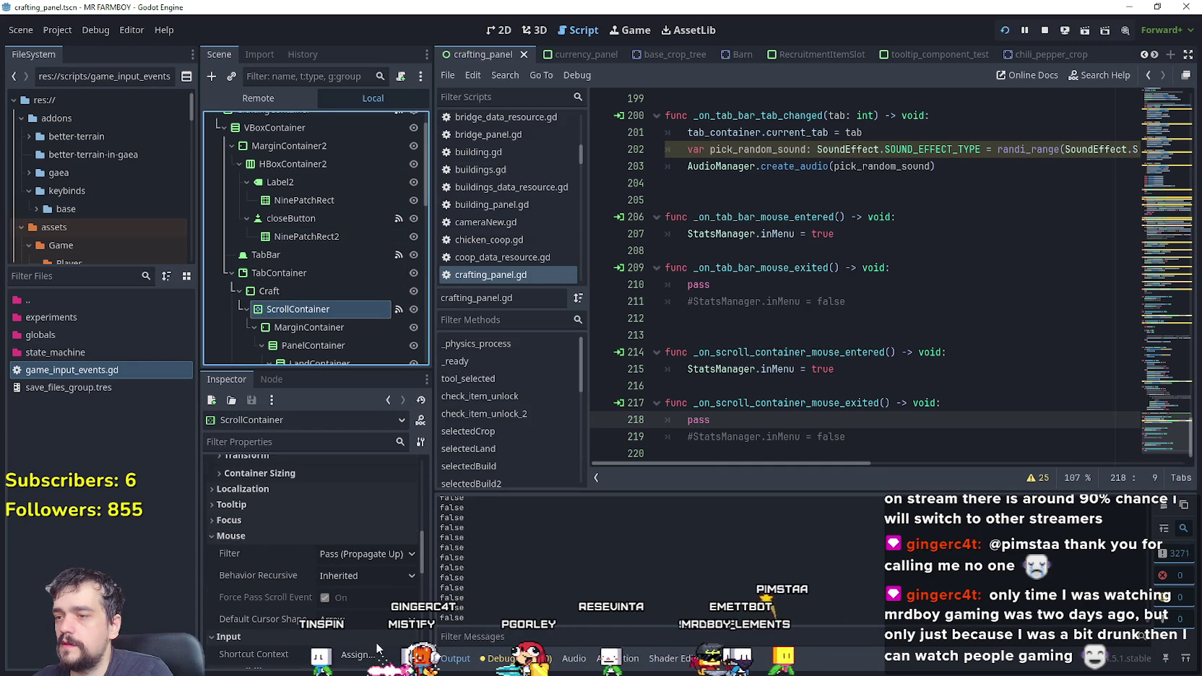
pyautogui.scroll(3)
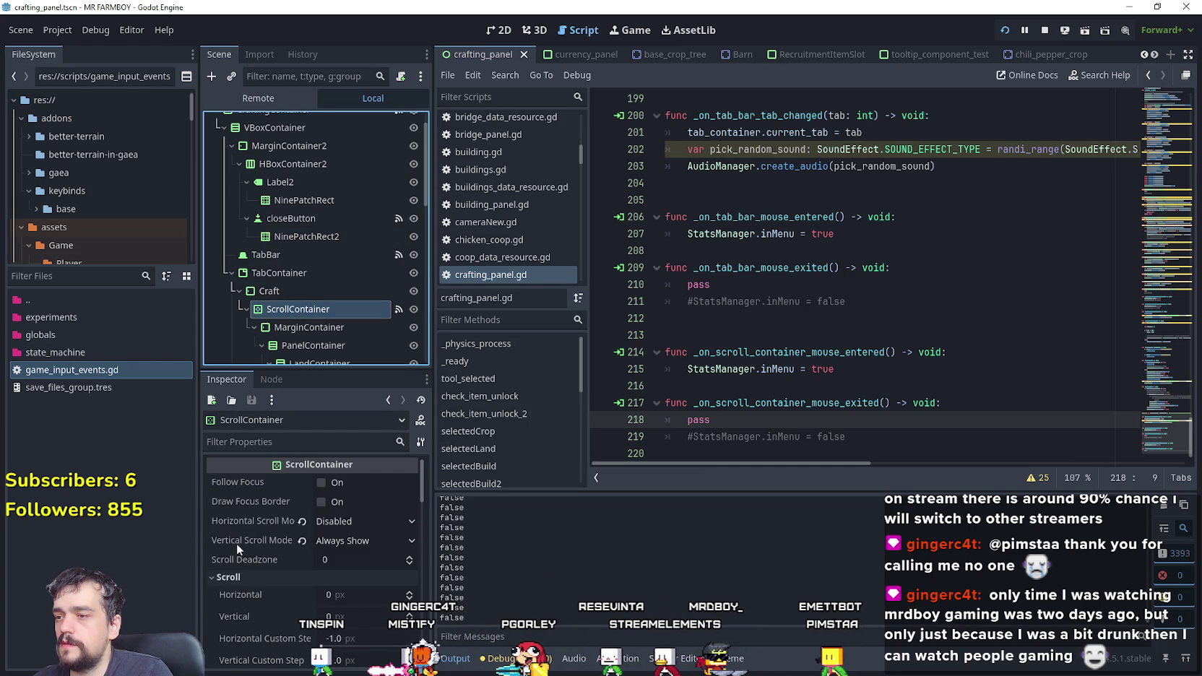
pyautogui.hotkey('alt', 'Tab')
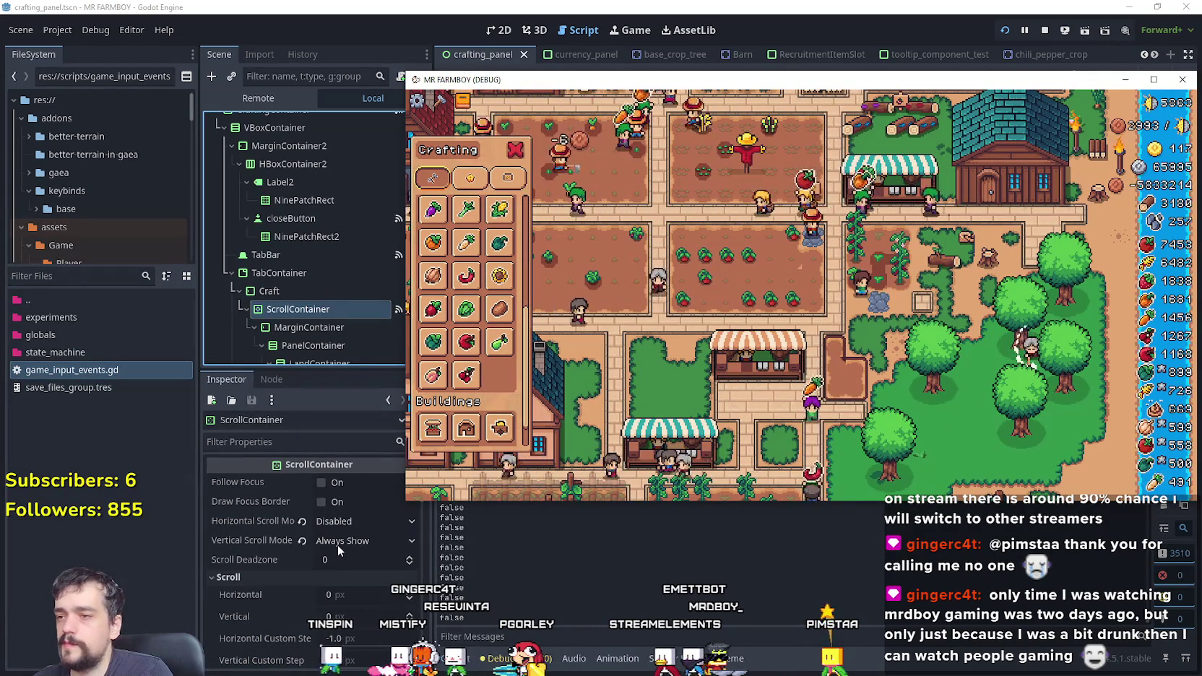
pyautogui.scroll(-3)
pyautogui.scroll(-3)
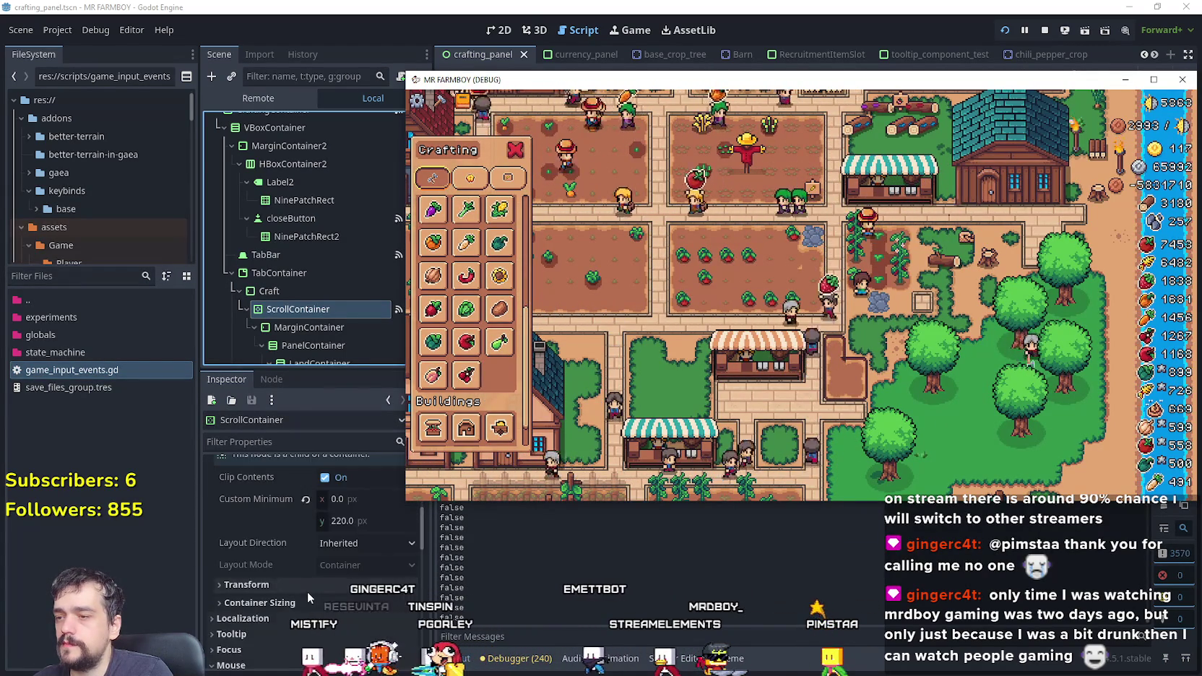
pyautogui.scroll(3)
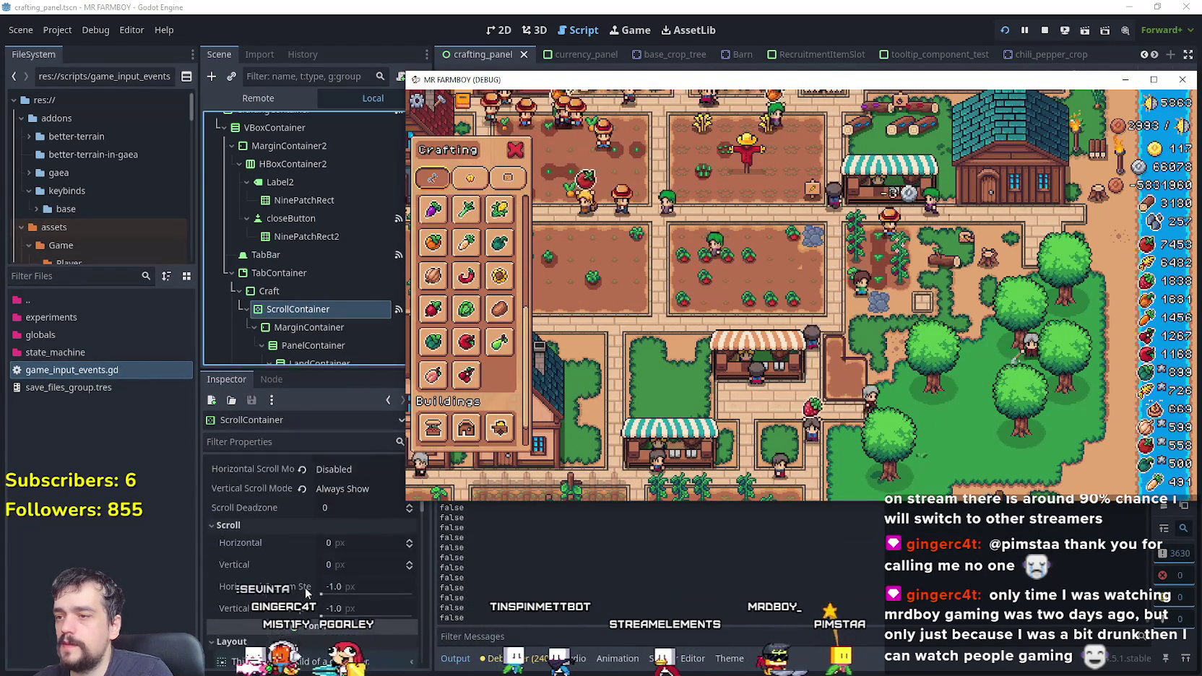
pyautogui.scroll(-3)
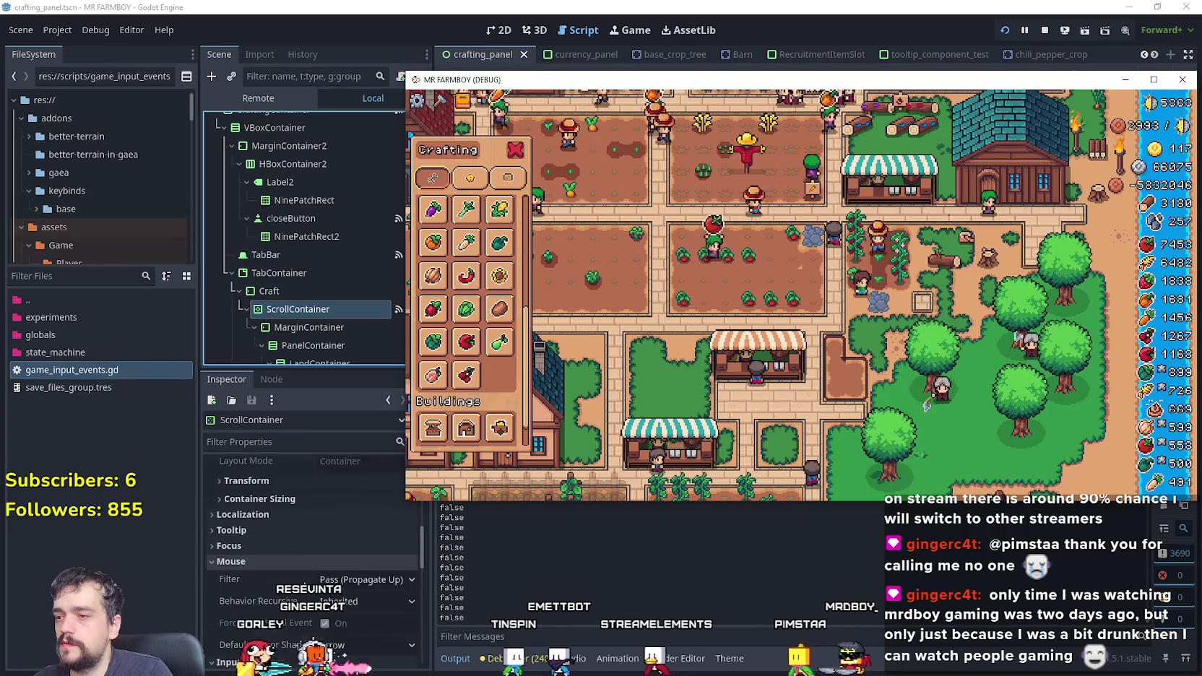
pyautogui.click(359, 579)
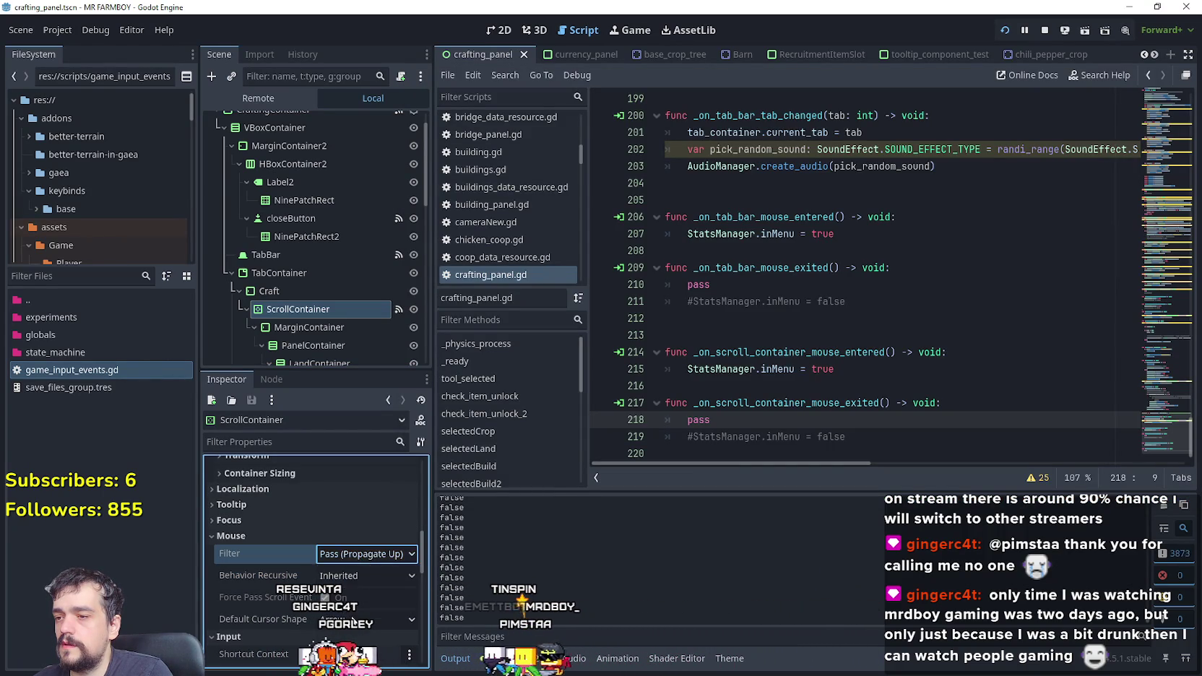
# Step: Set the ScrollContainer's Default Cursor Shape to Pointing Hand
pyautogui.click(365, 619)
pyautogui.click(374, 421)
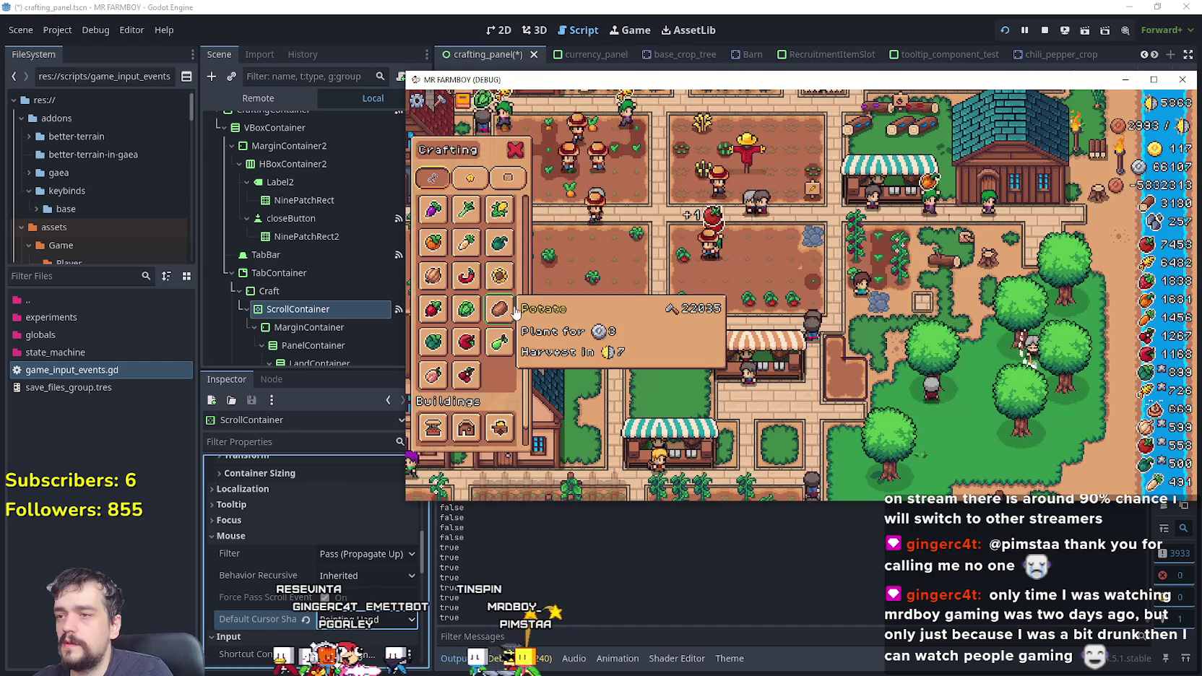
pyautogui.scroll(-3)
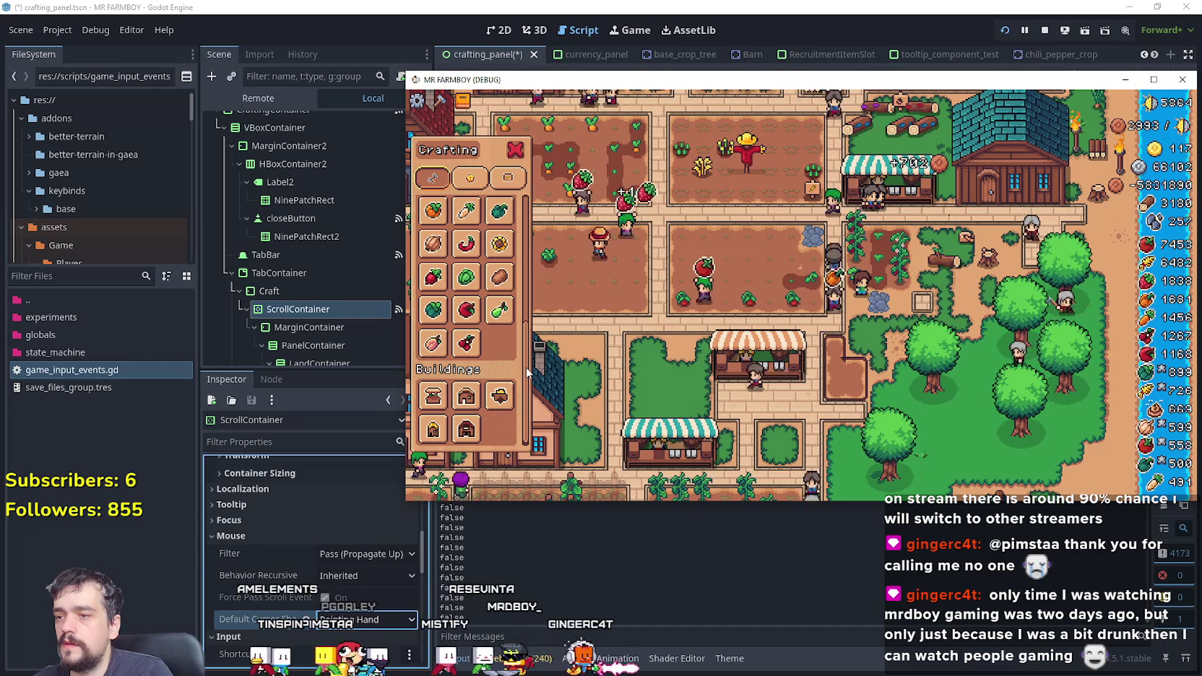
# Step: Read Debugger > Misc's Clicked Control, showing the ScrollContainer's VScrollBar was last clicked
pyautogui.press('F8')
pyautogui.click(531, 658)
pyautogui.click(910, 500)
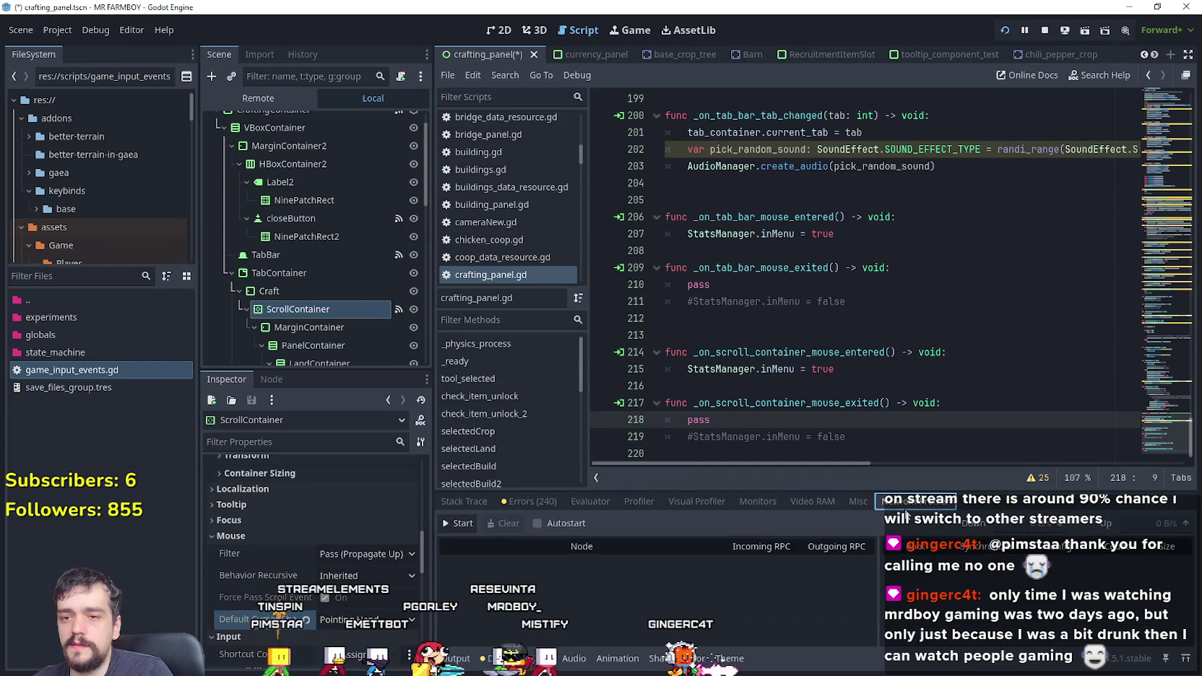
pyautogui.click(852, 500)
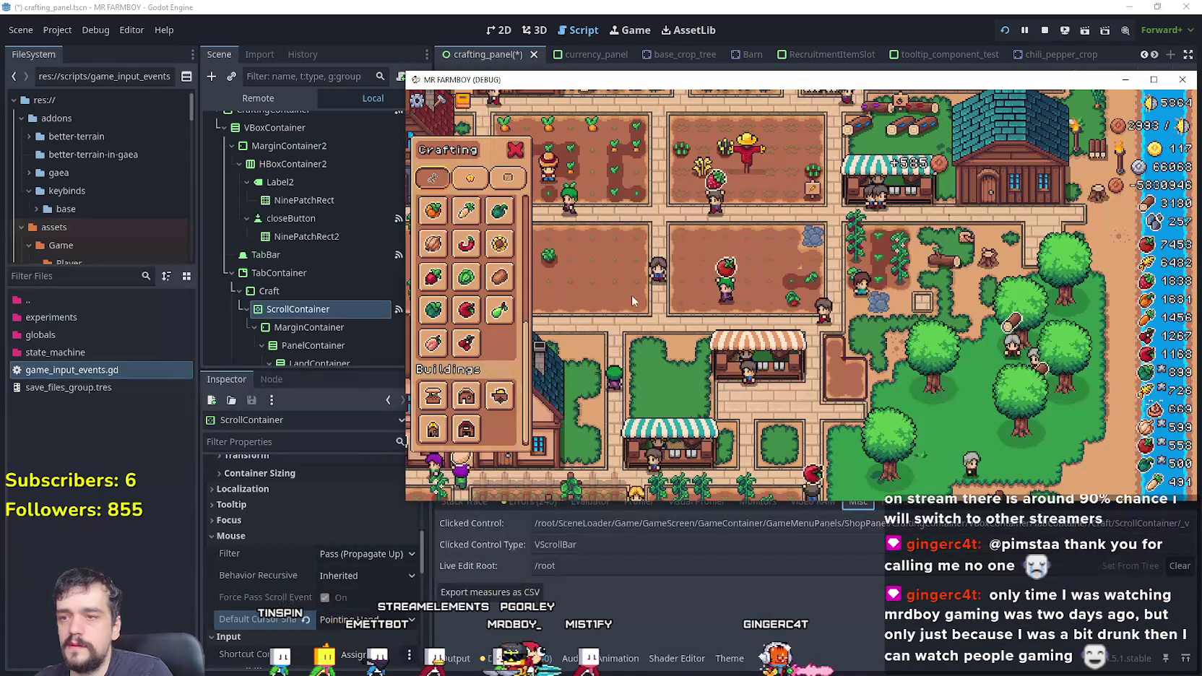
pyautogui.moveTo(528, 369); pyautogui.dragTo(530, 246)
pyautogui.click(920, 600)
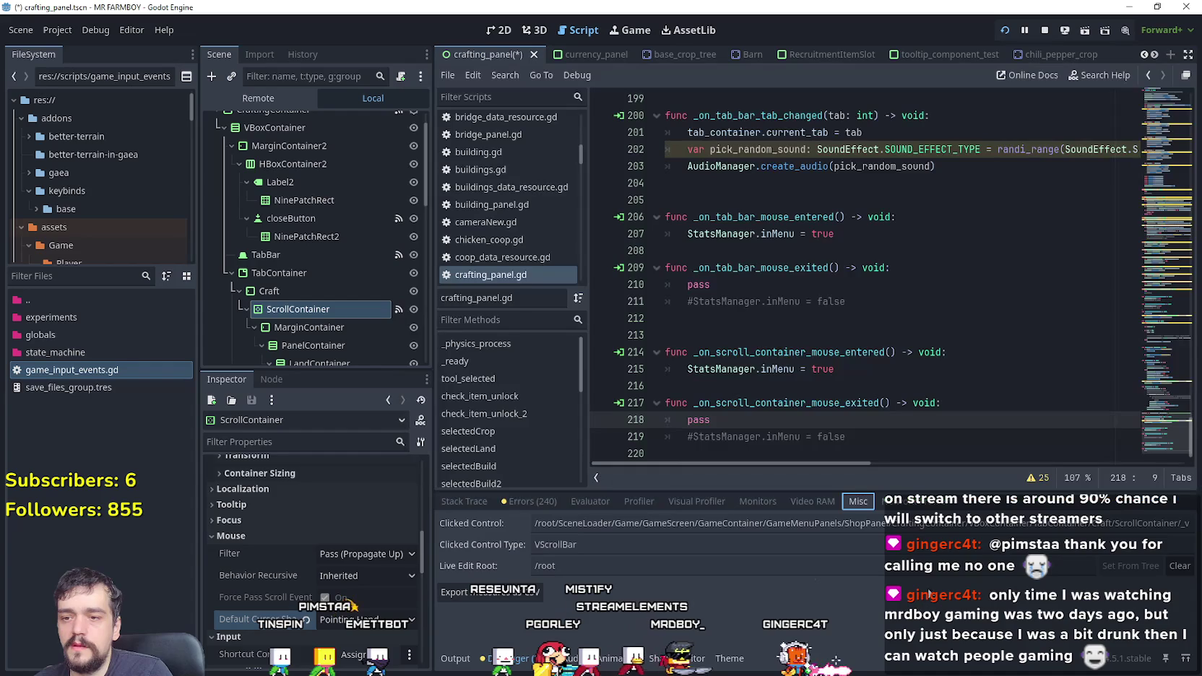
pyautogui.moveTo(1109, 525); pyautogui.dragTo(1197, 520)
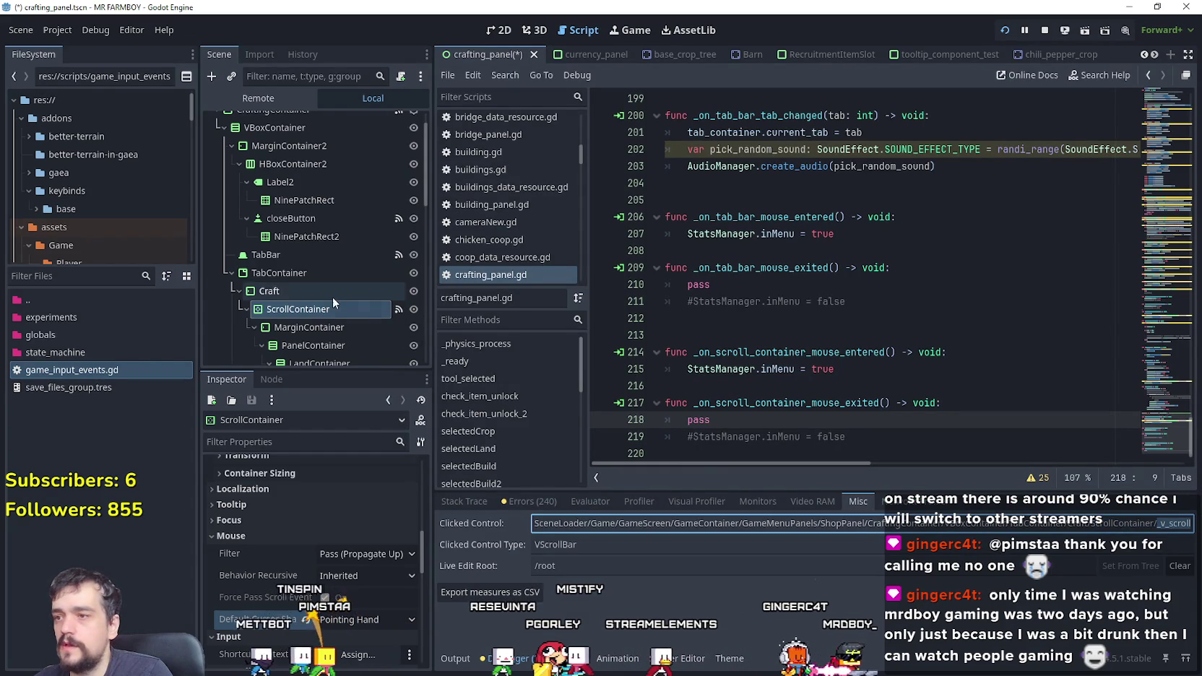
# Step: Collapse the crafting ScrollContainer's MarginContainer and open game_ui_theme.tres in the Theme editor
pyautogui.scroll(-3)
pyautogui.click(254, 201)
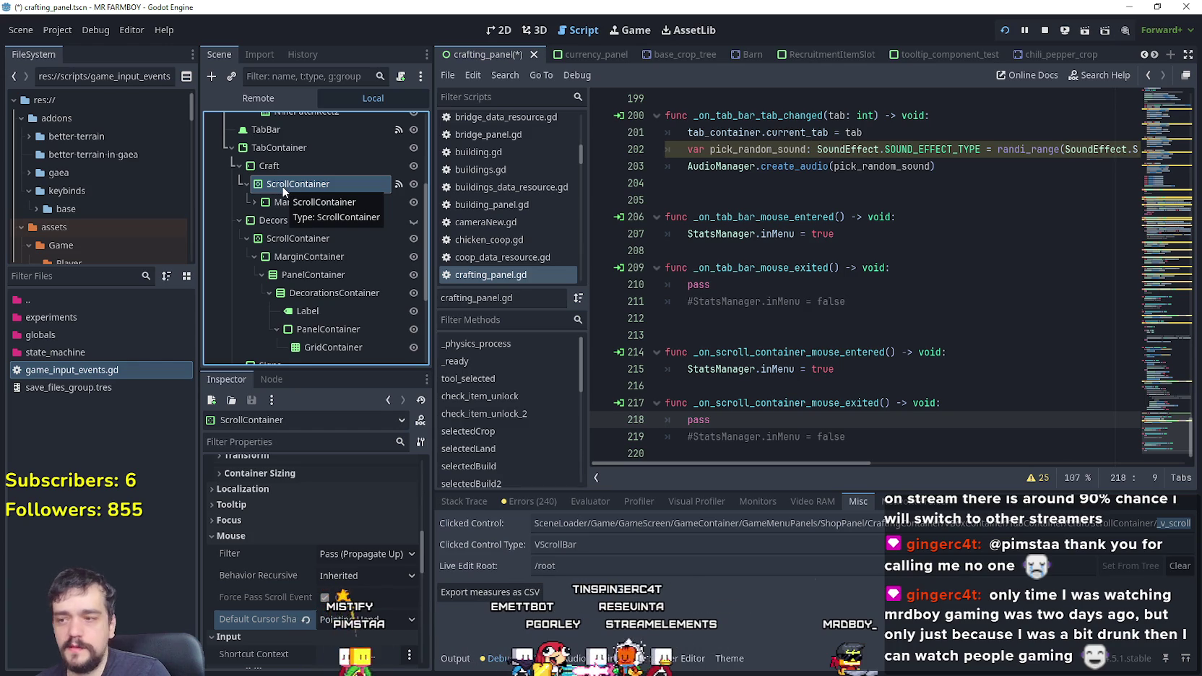
pyautogui.scroll(-3)
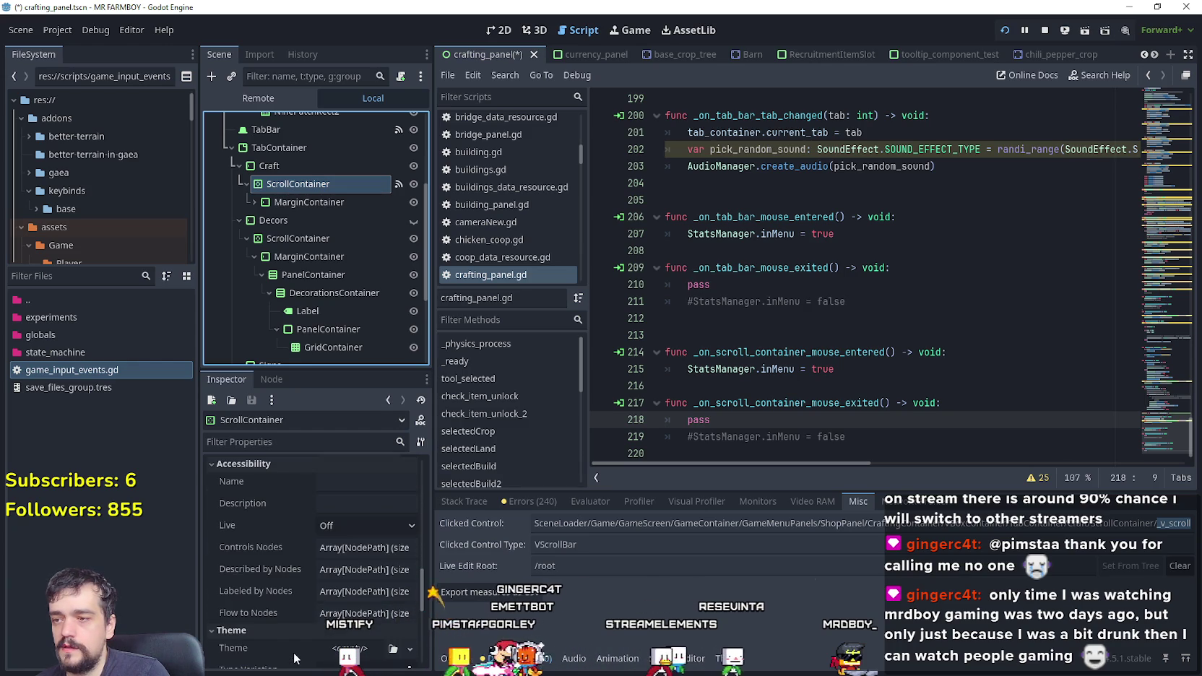
pyautogui.scroll(-3)
pyautogui.scroll(-3)
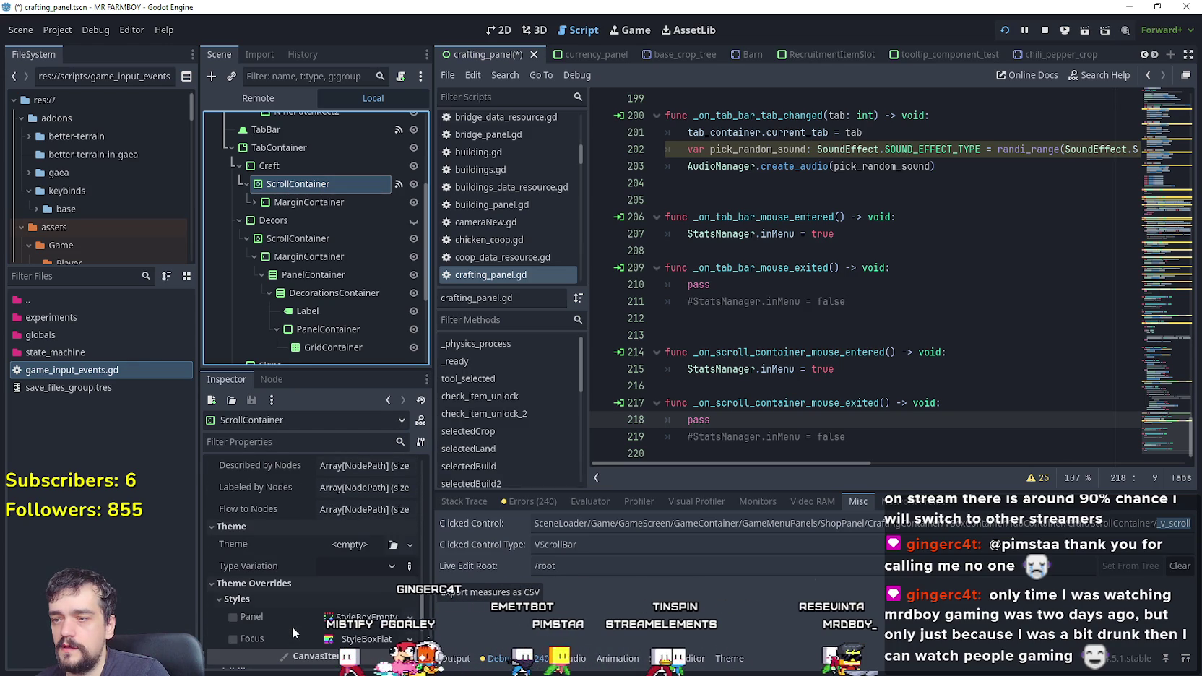
pyautogui.scroll(-3)
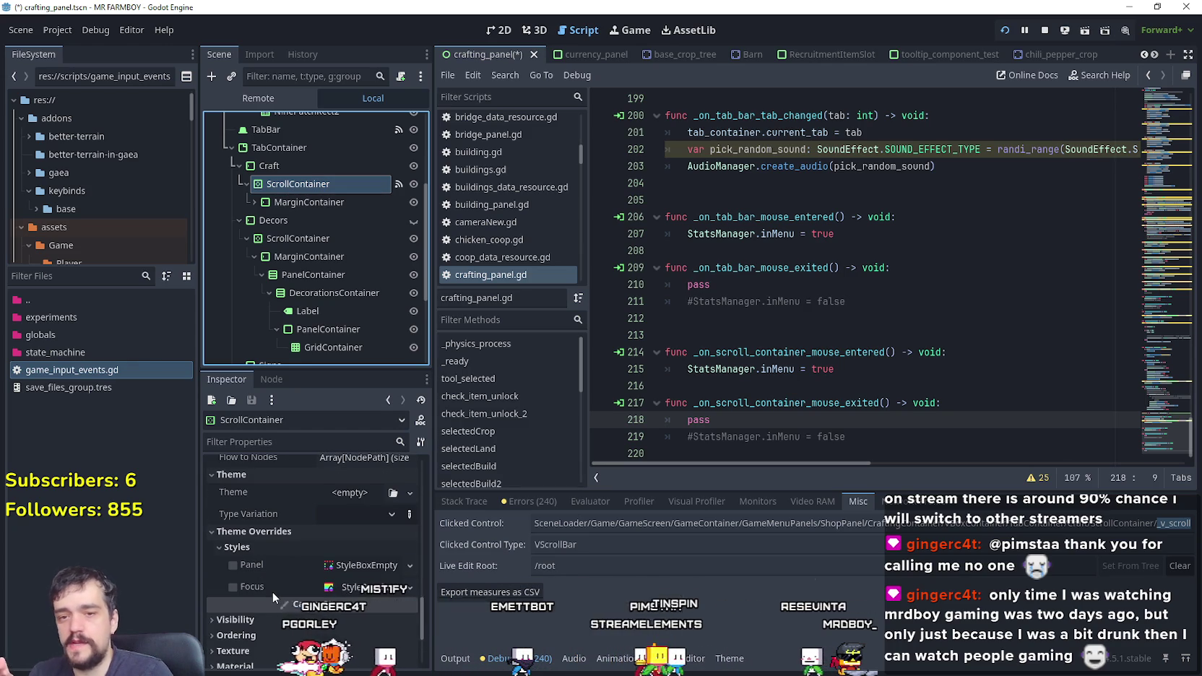
pyautogui.scroll(-3)
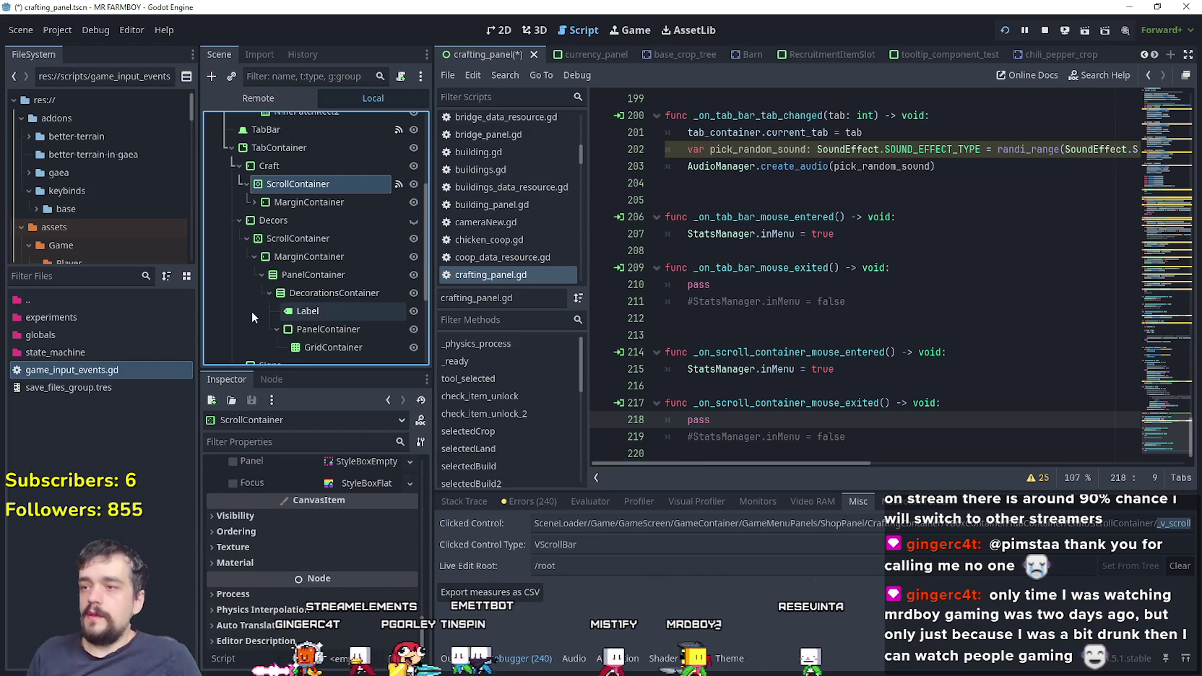
pyautogui.scroll(-3)
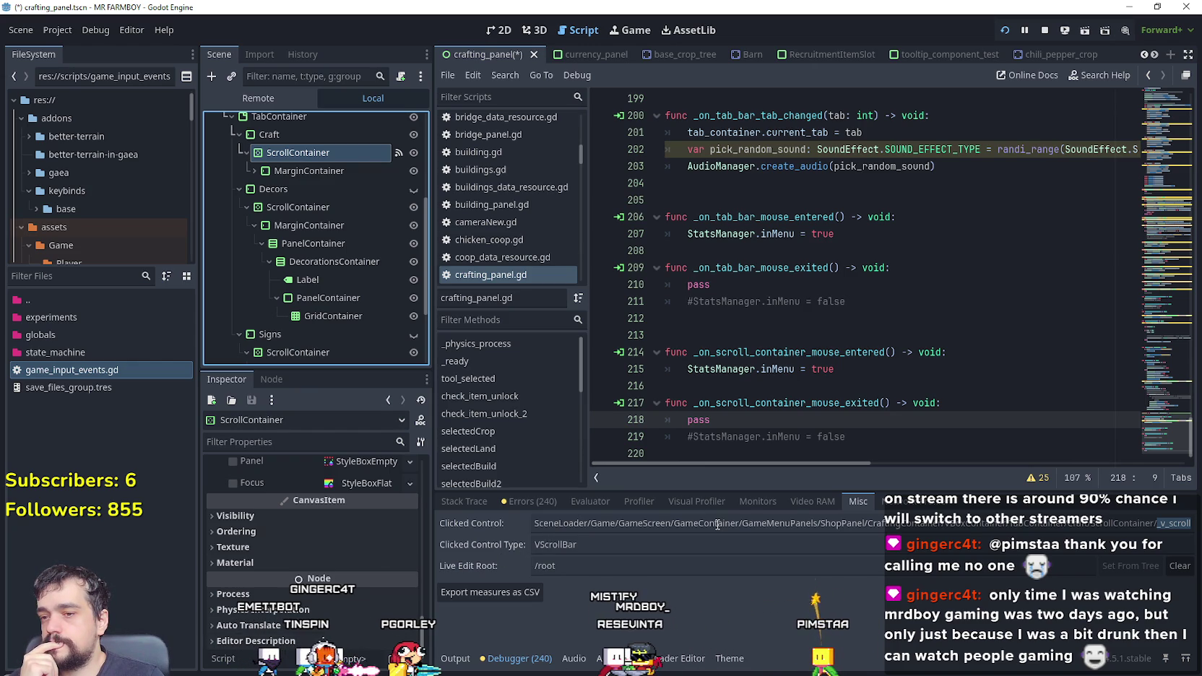
pyautogui.click(730, 658)
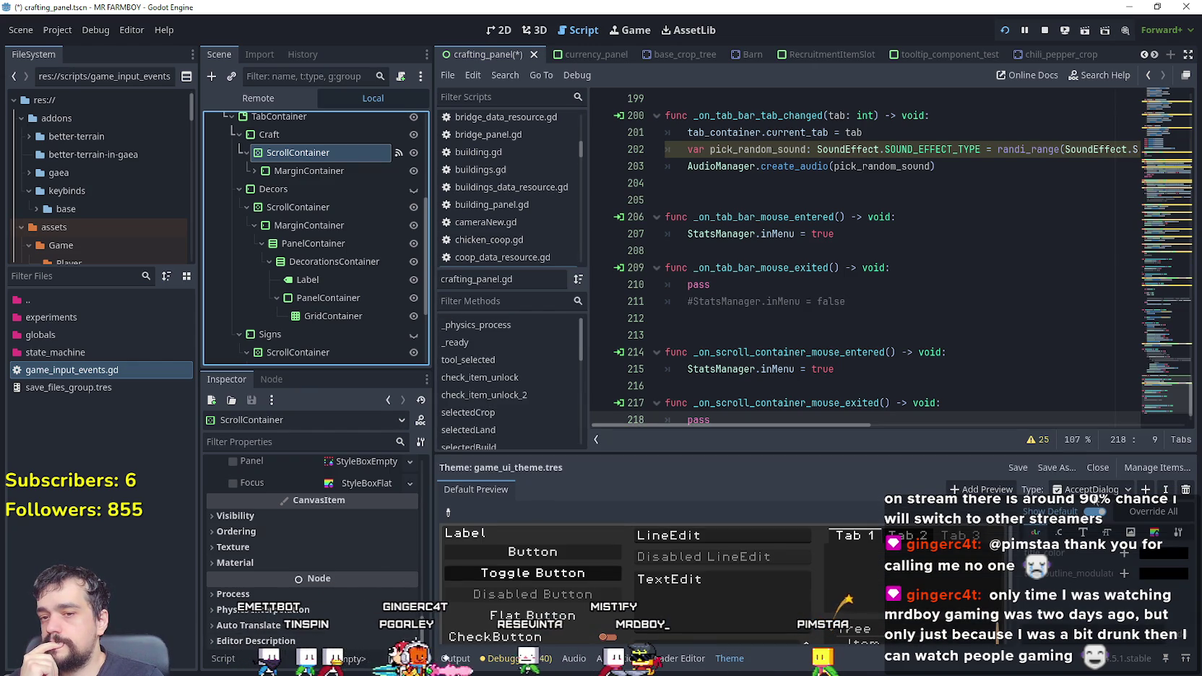
# Step: Choose VScrollBar as the theme type and review its tabs, ending on the StyleBox properties
pyautogui.click(1109, 489)
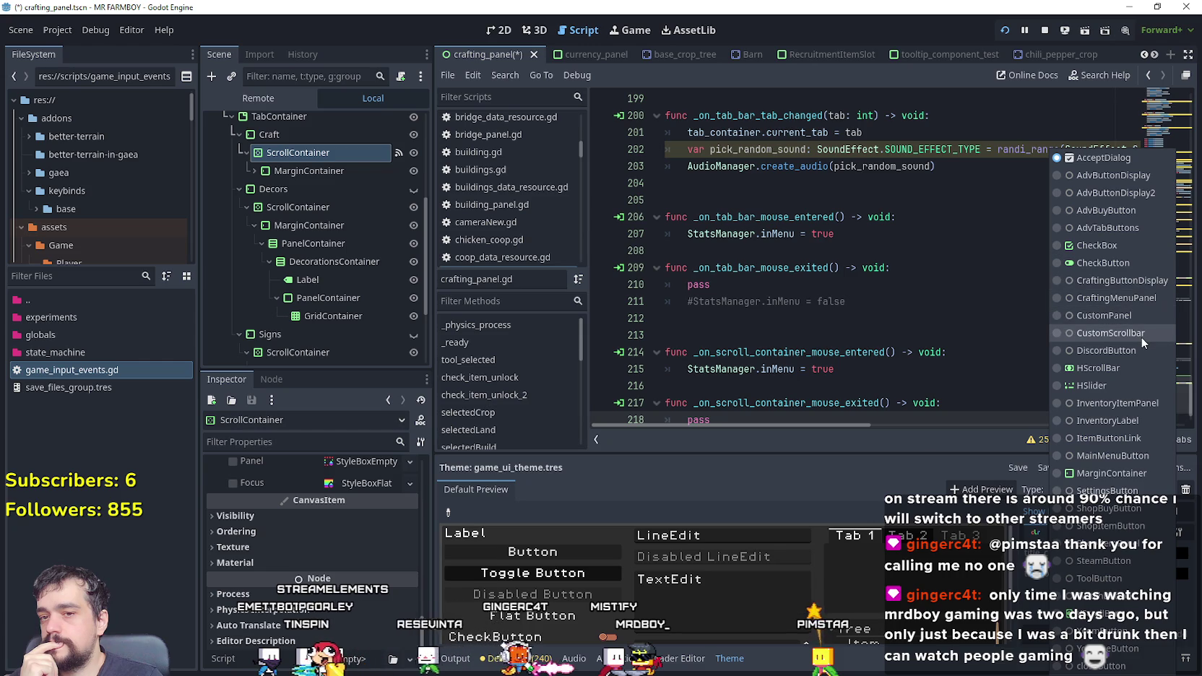
pyautogui.click(1131, 621)
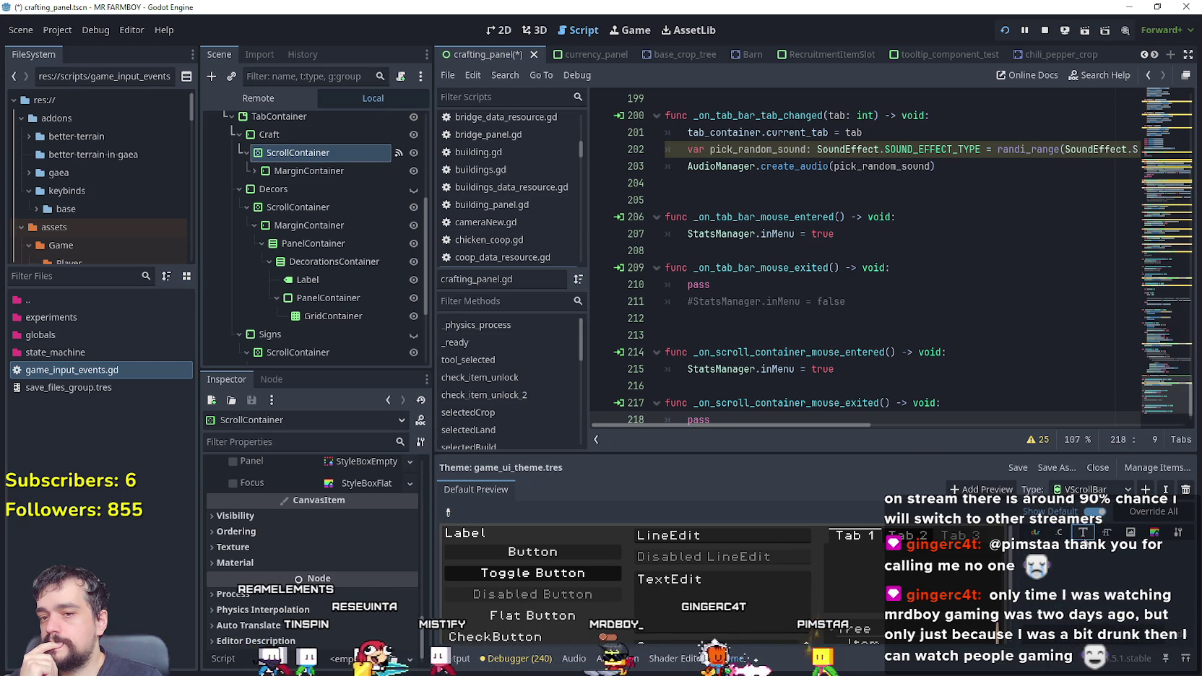
pyautogui.click(1155, 532)
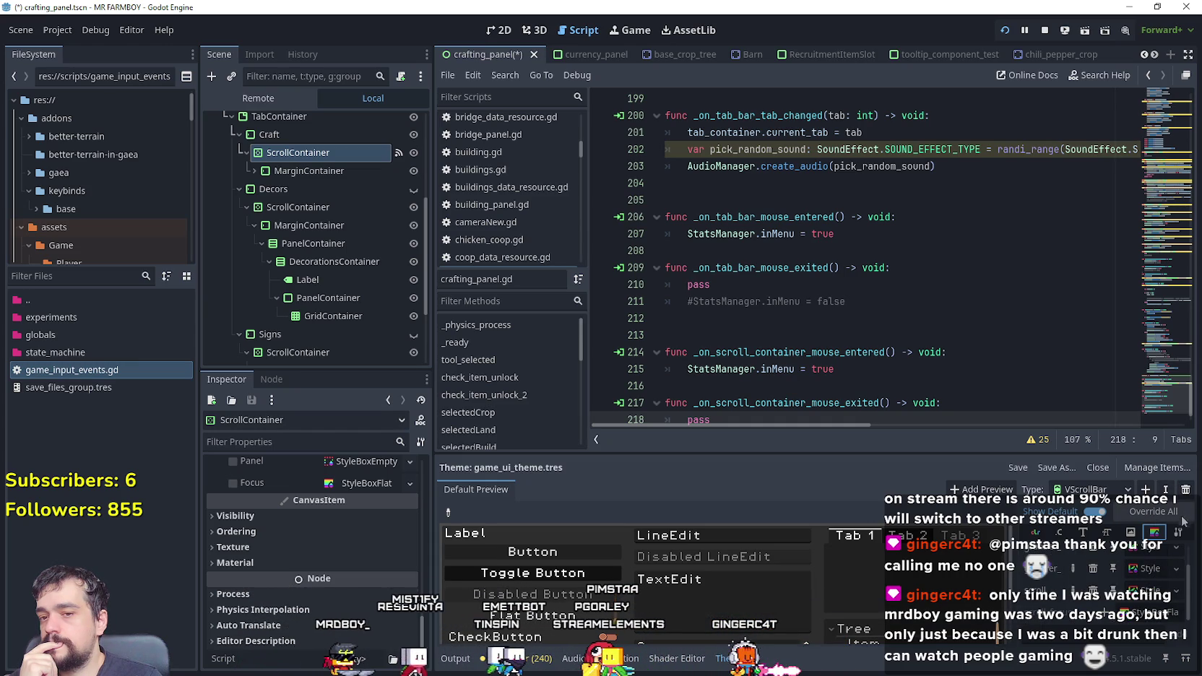
pyautogui.click(1181, 534)
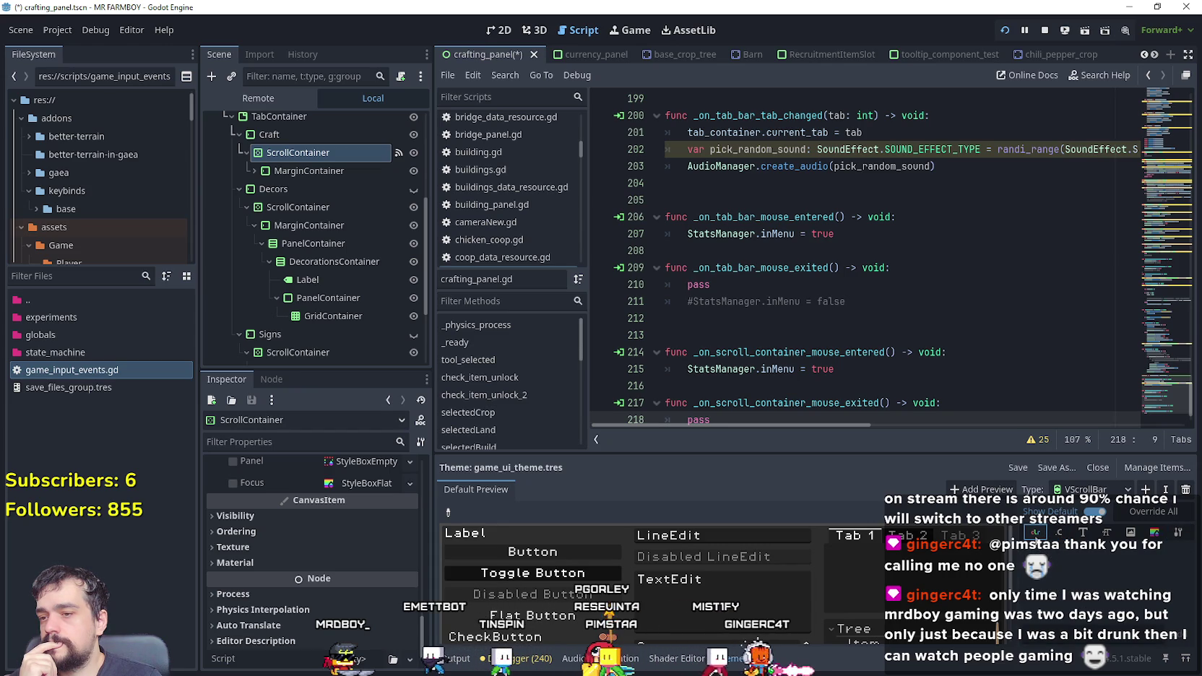
pyautogui.click(1083, 532)
pyautogui.click(1129, 532)
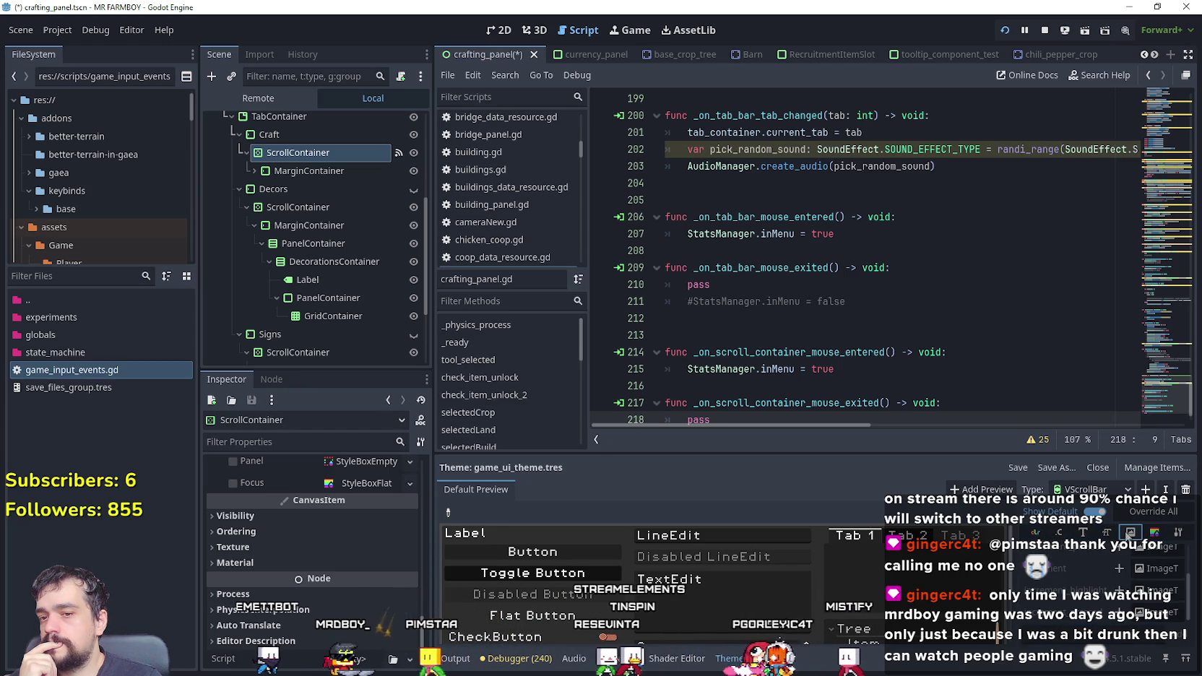
pyautogui.click(1154, 532)
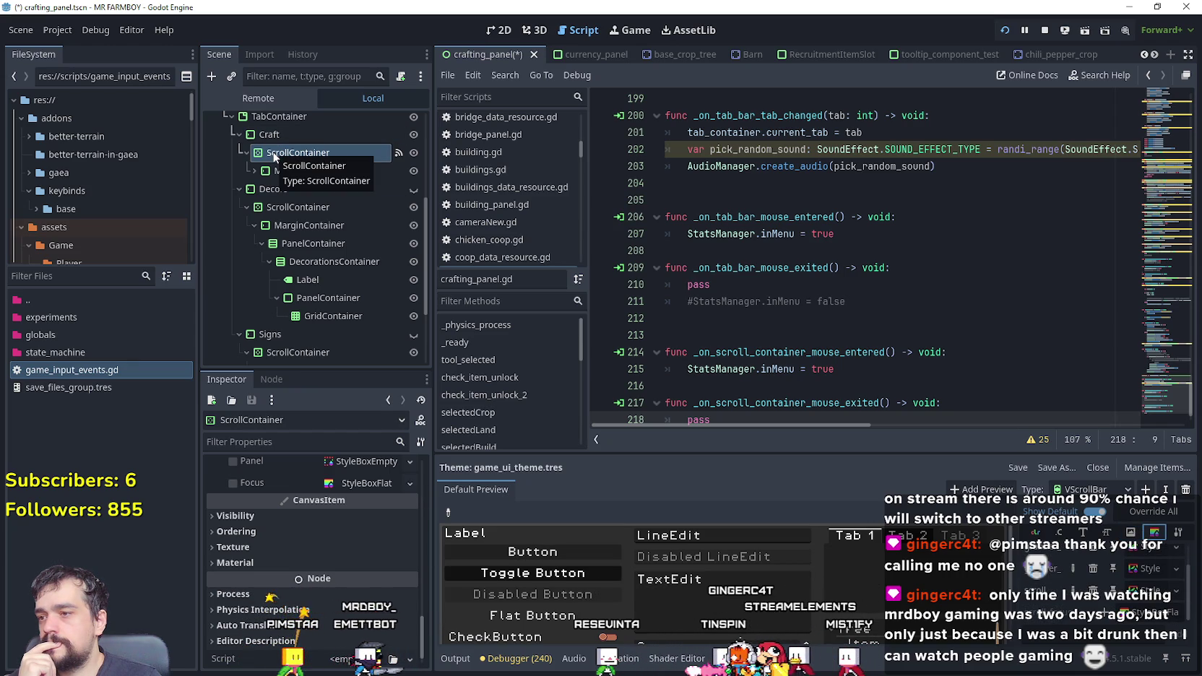
pyautogui.scroll(3)
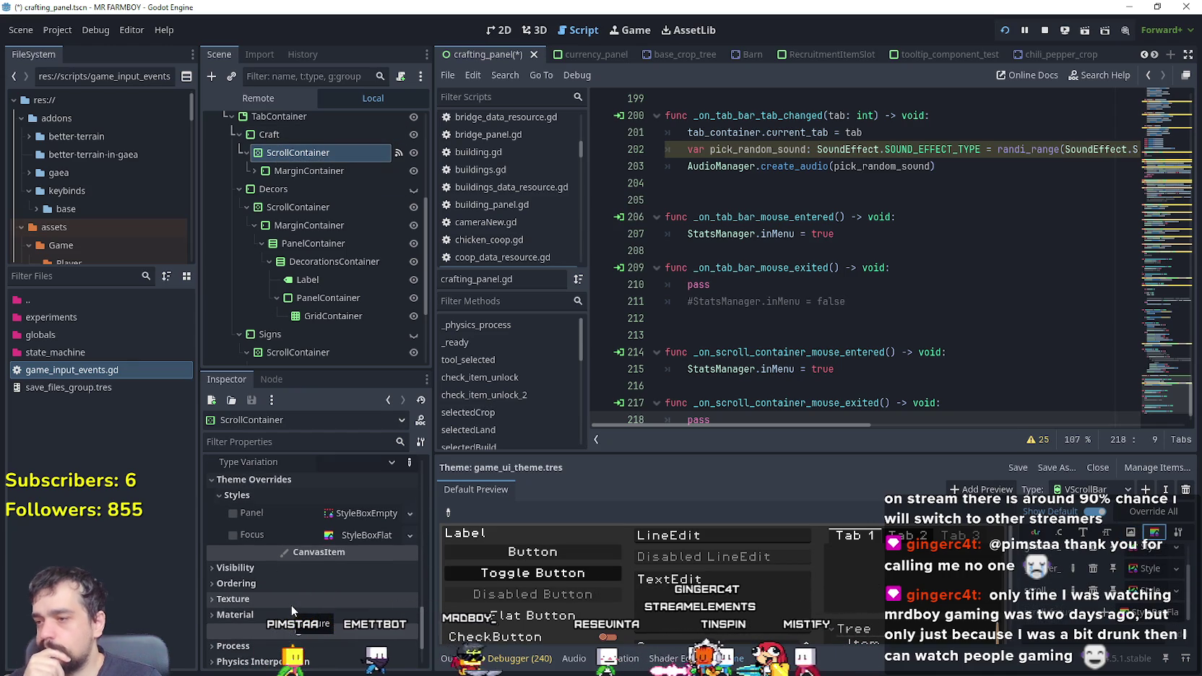
pyautogui.click(301, 583)
pyautogui.scroll(-3)
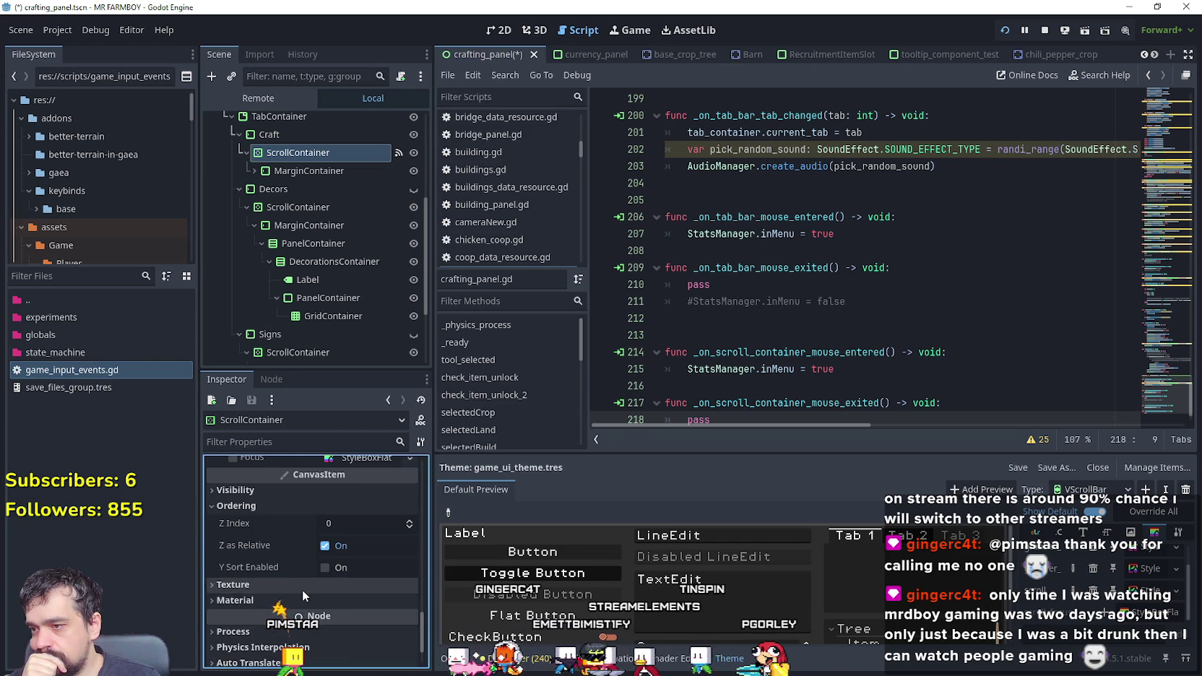
pyautogui.scroll(3)
pyautogui.scroll(3)
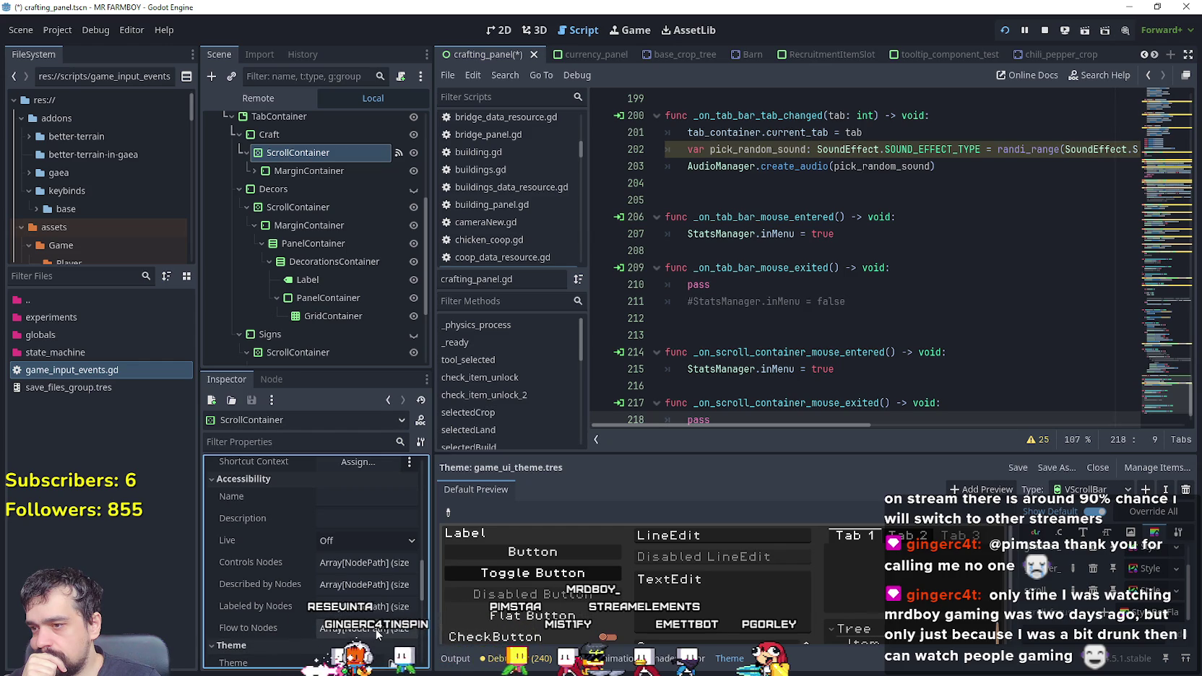
pyautogui.scroll(3)
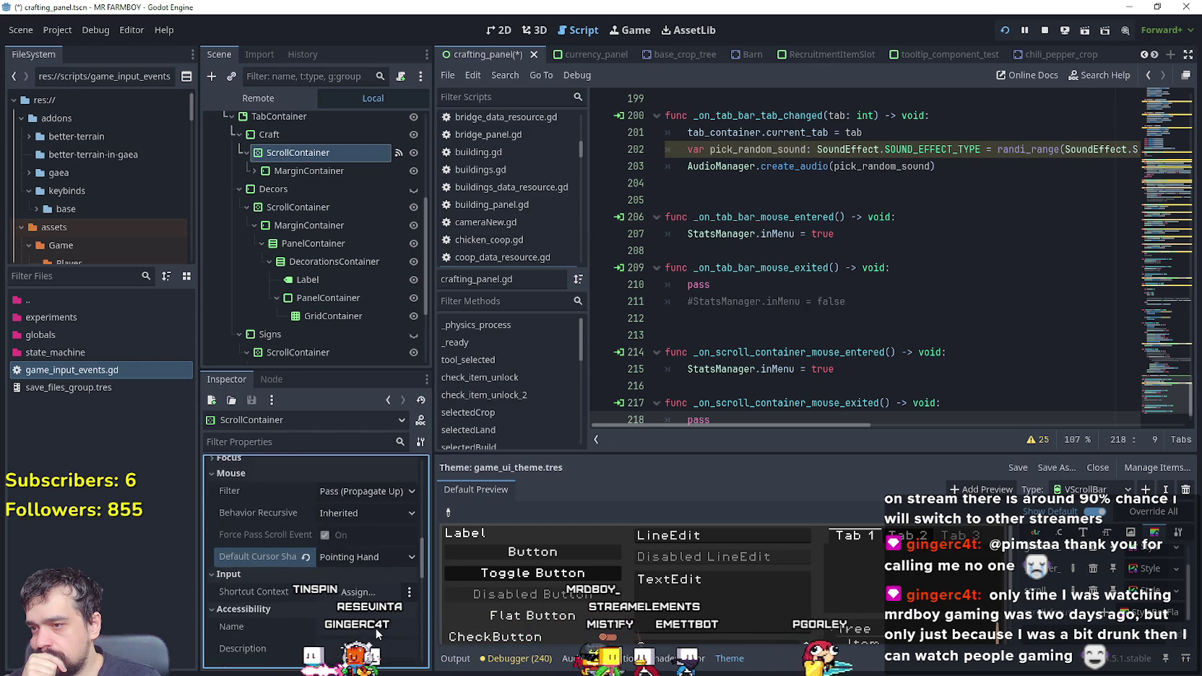
pyautogui.scroll(-3)
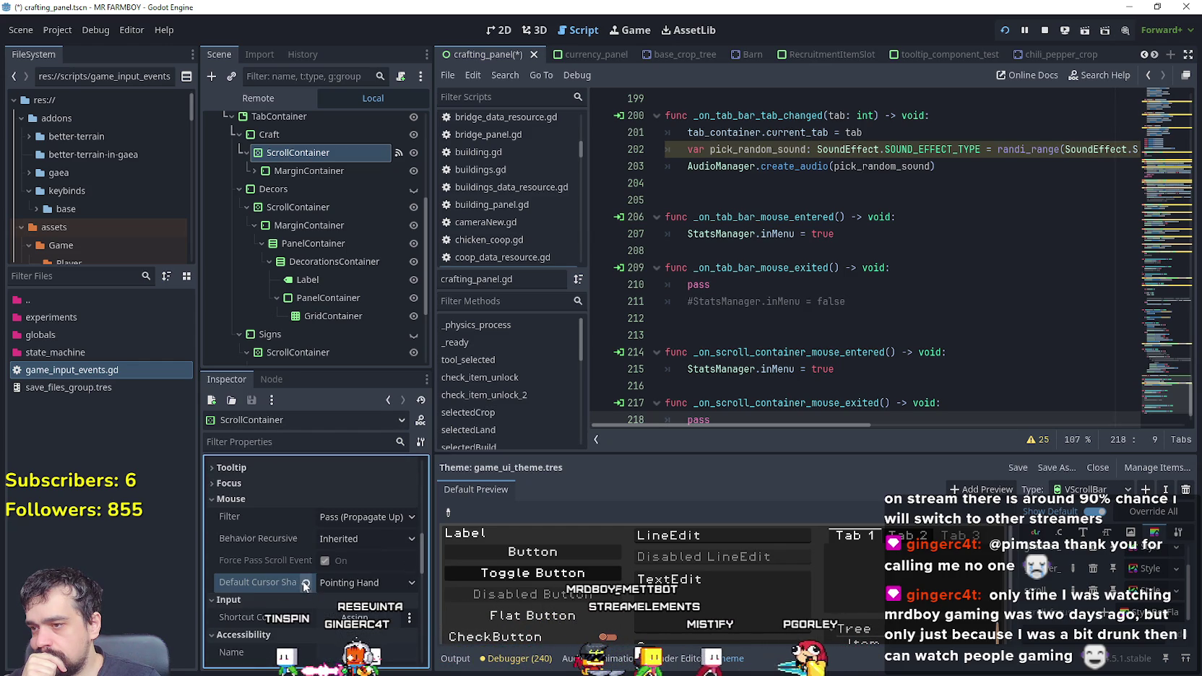
pyautogui.scroll(3)
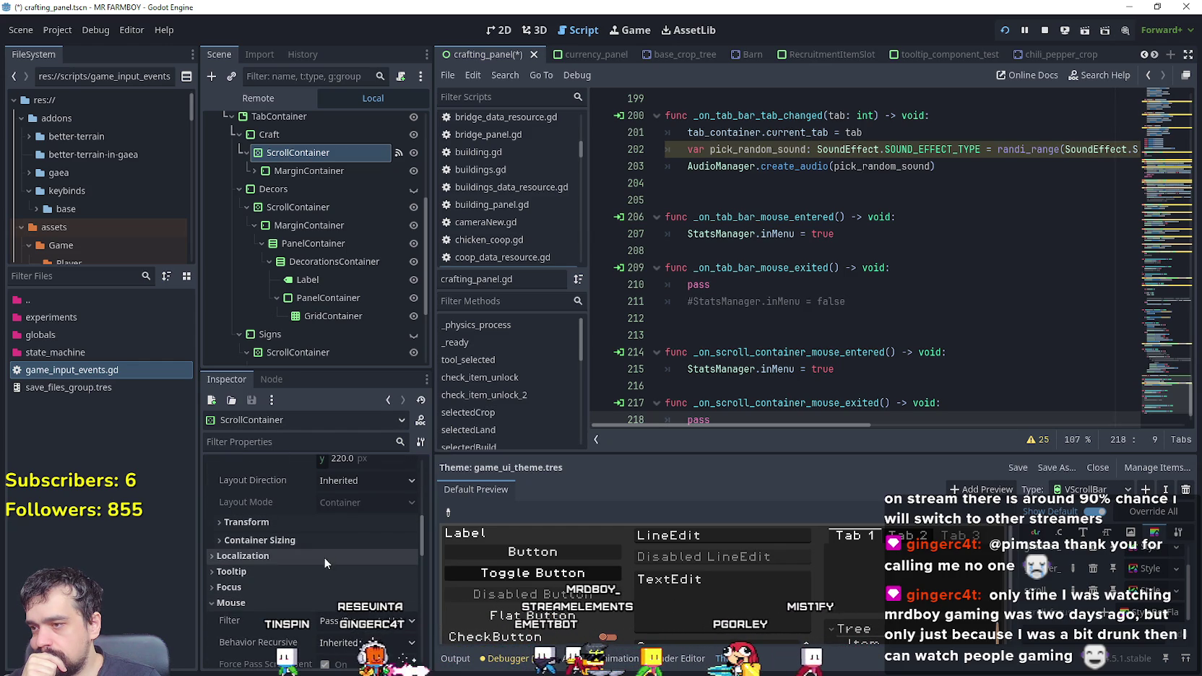
pyautogui.scroll(3)
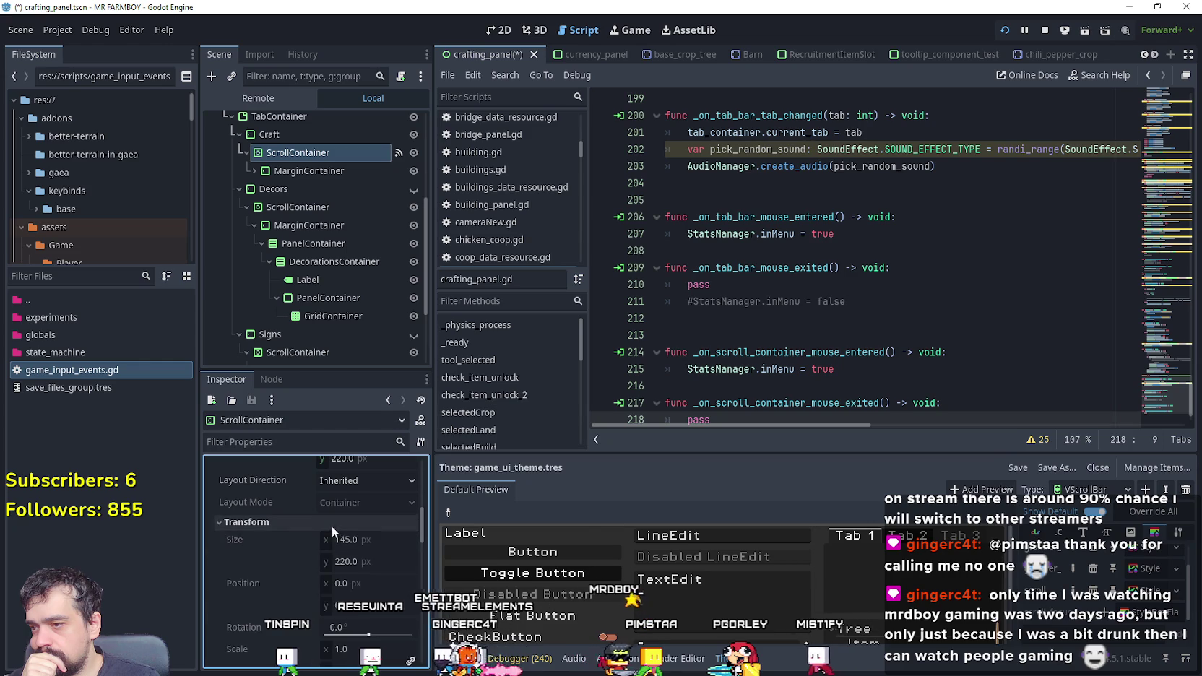
pyautogui.scroll(3)
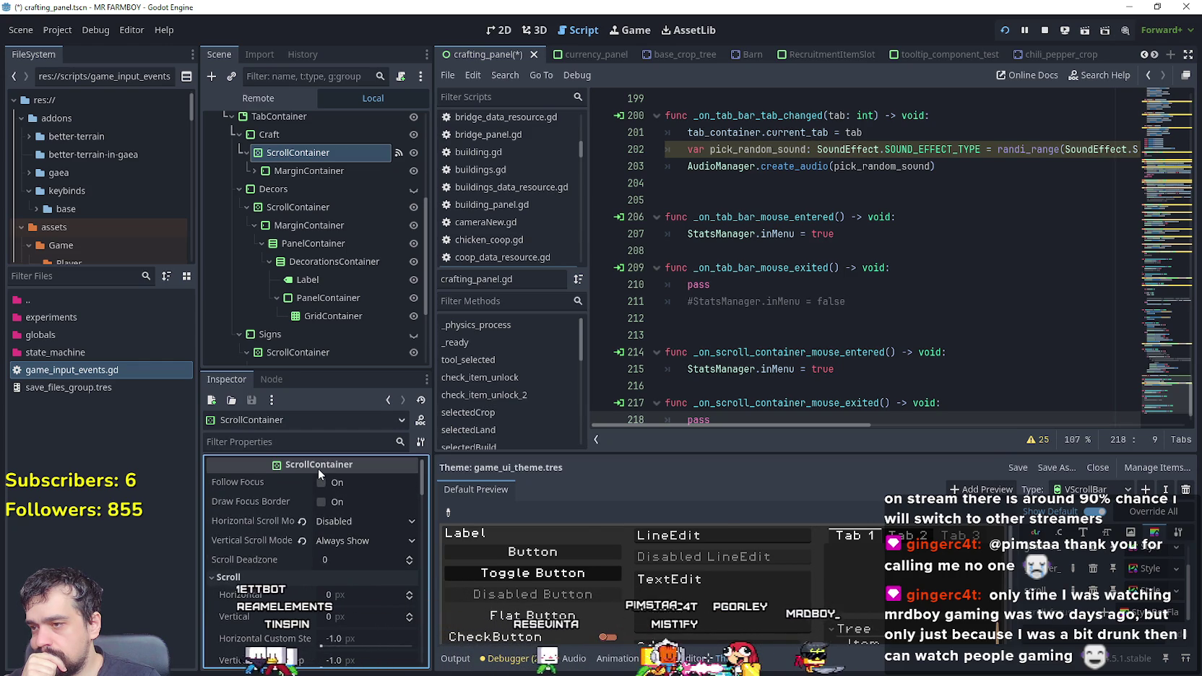
pyautogui.moveTo(318, 468)
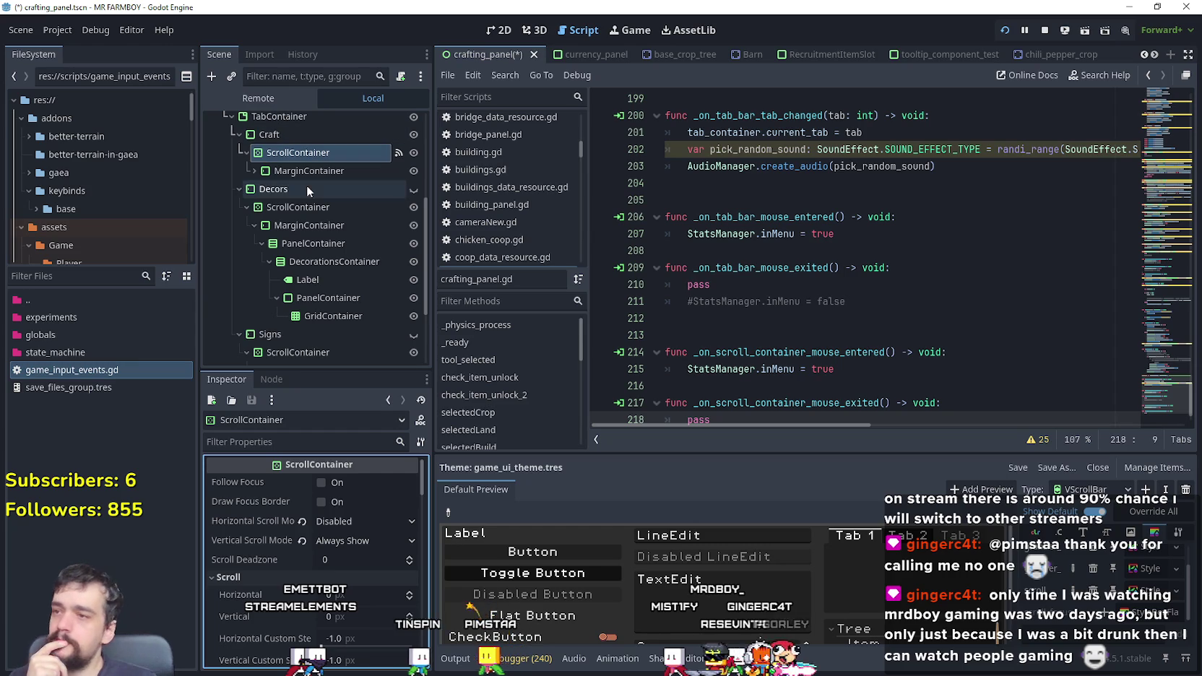
pyautogui.click(361, 538)
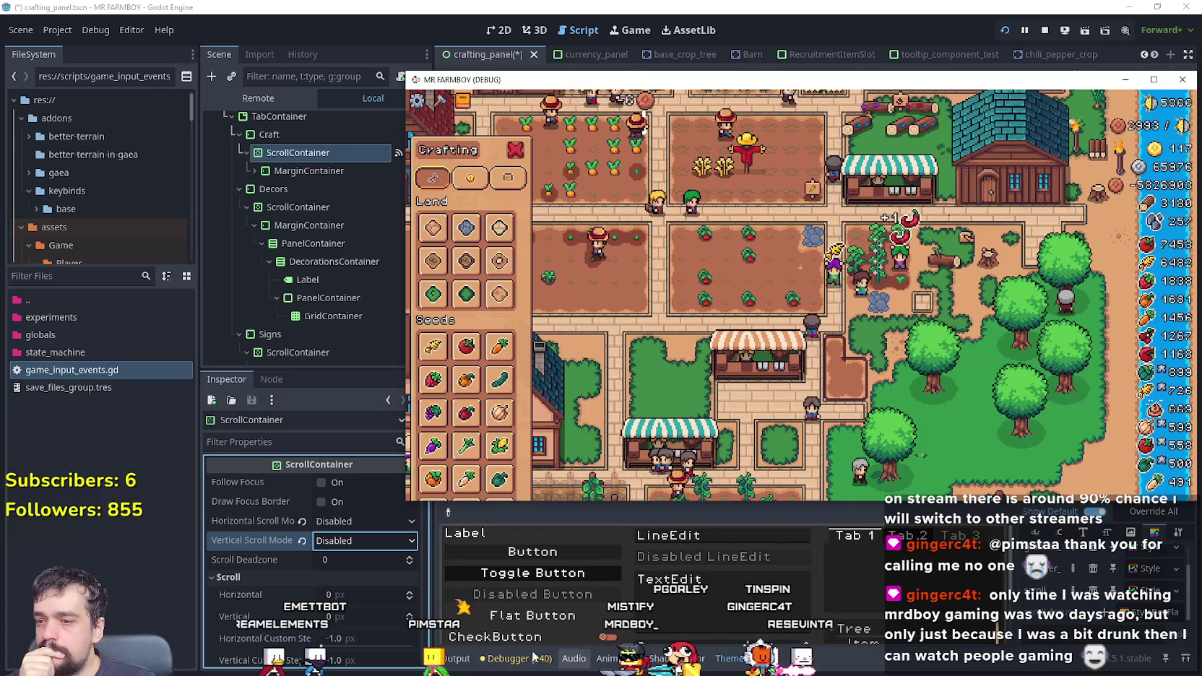
# Step: Bring the running MR FARMBOY debug window back in front of the editor
pyautogui.click(603, 589)
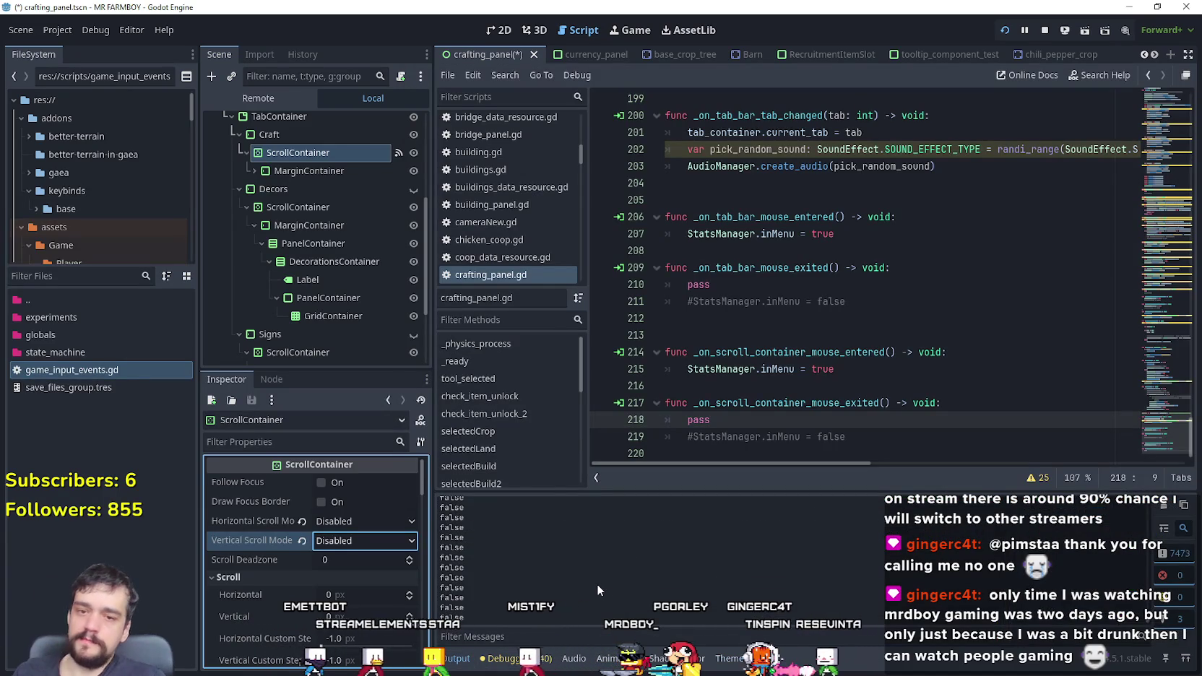
pyautogui.hotkey('alt', 'Tab')
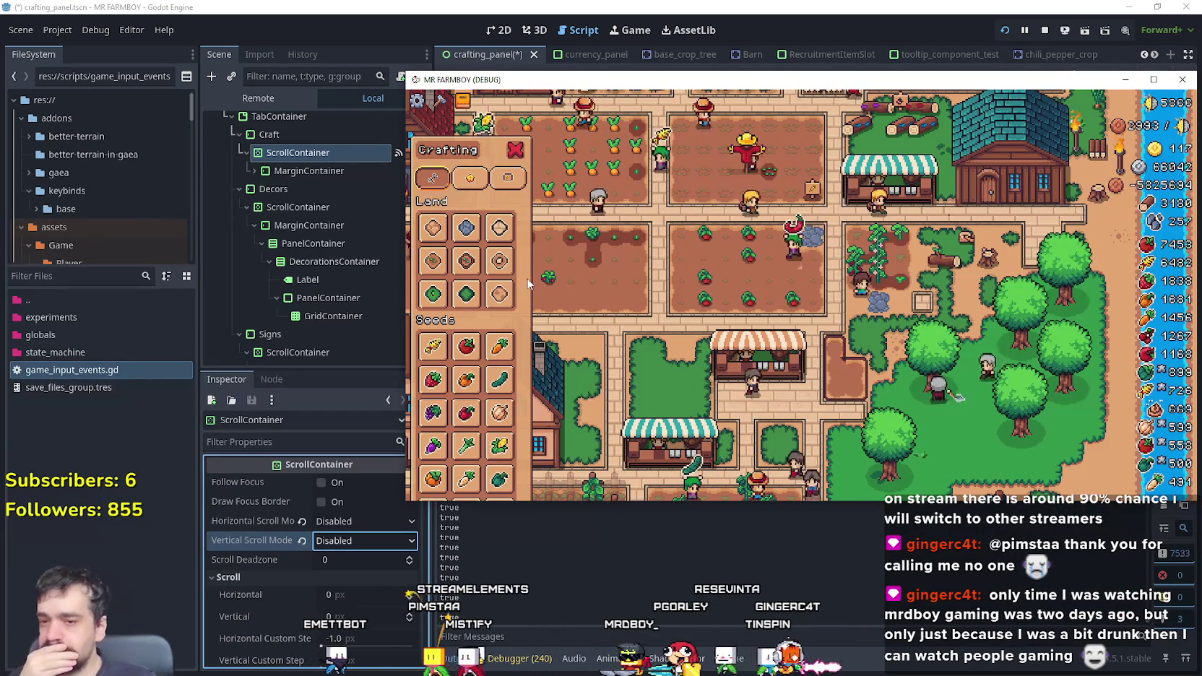
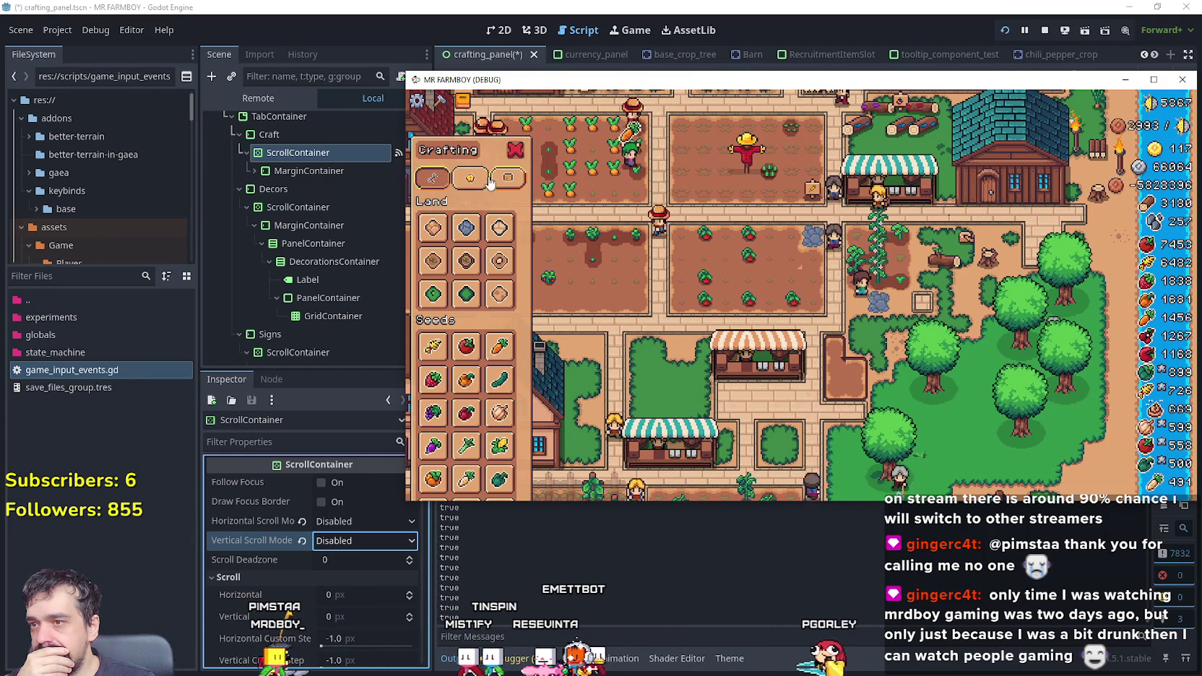
# Step: Select TabContainer in the Remote tree, then hover the game's crafting panel to hit the line 215 breakpoint
pyautogui.scroll(3)
pyautogui.click(316, 151)
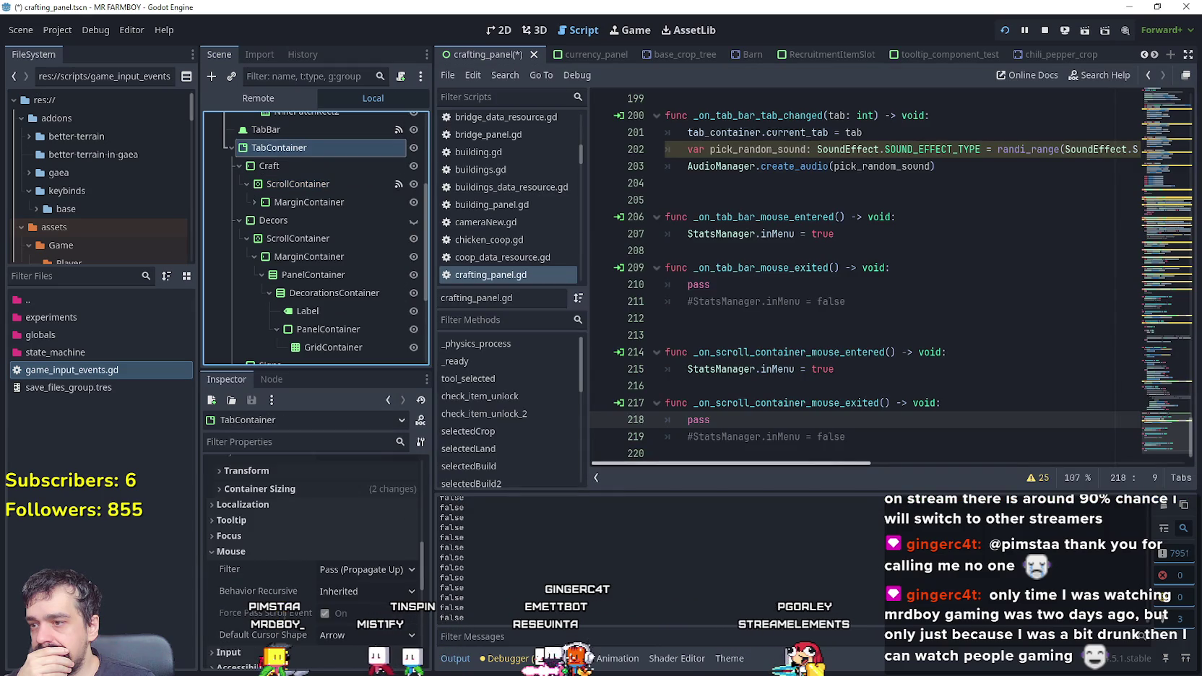
pyautogui.scroll(-3)
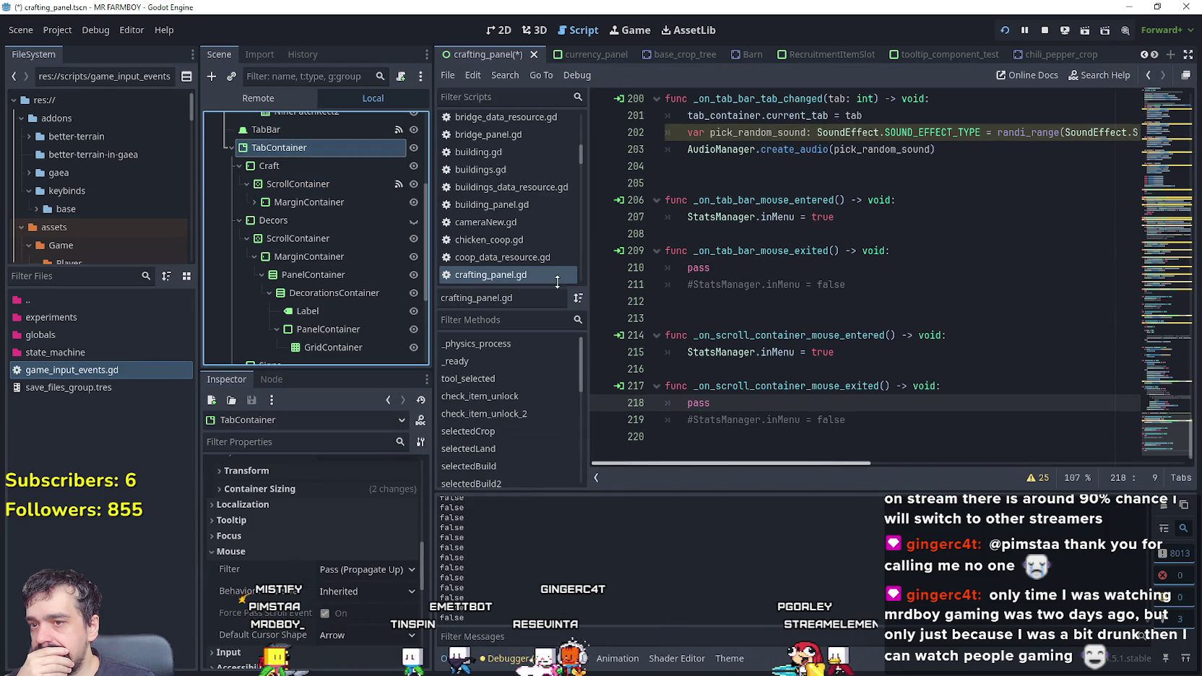
pyautogui.hotkey('alt', 'Tab')
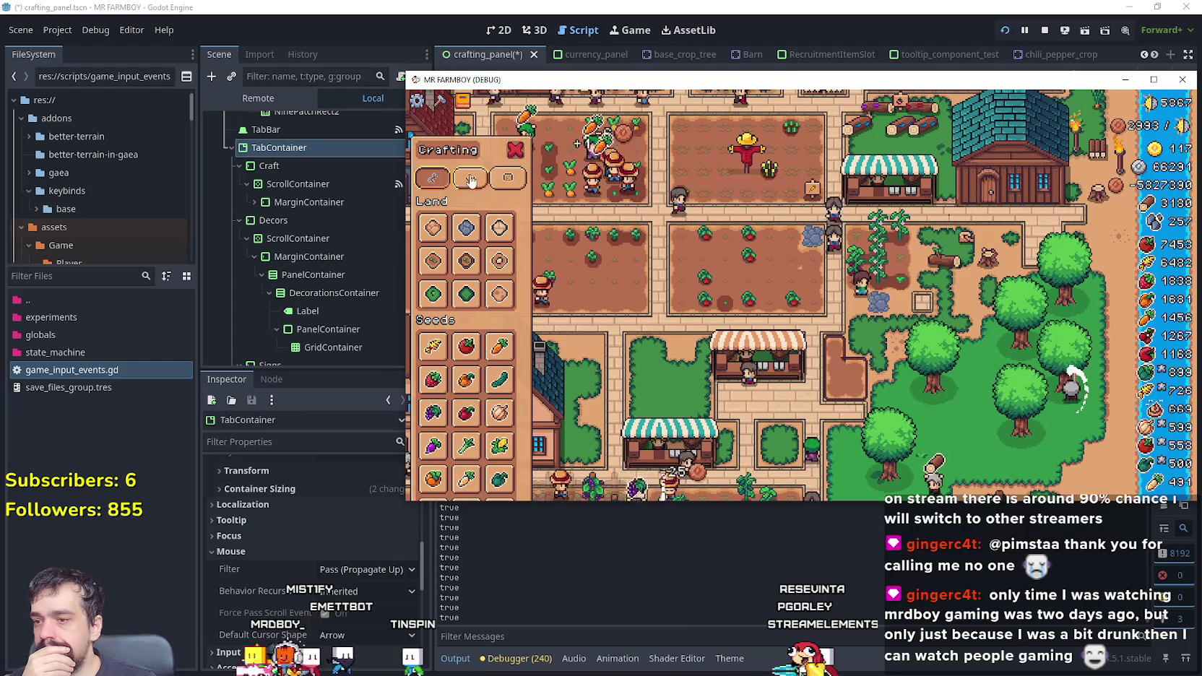
pyautogui.moveTo(451, 213)
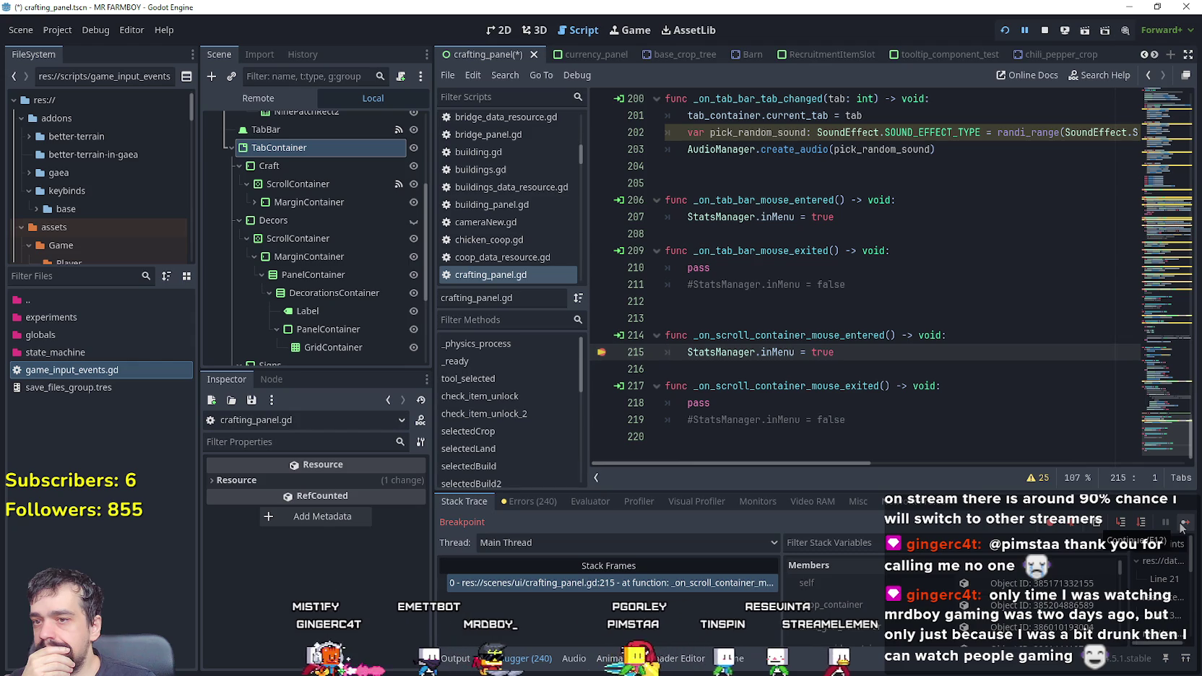
pyautogui.click(1183, 524)
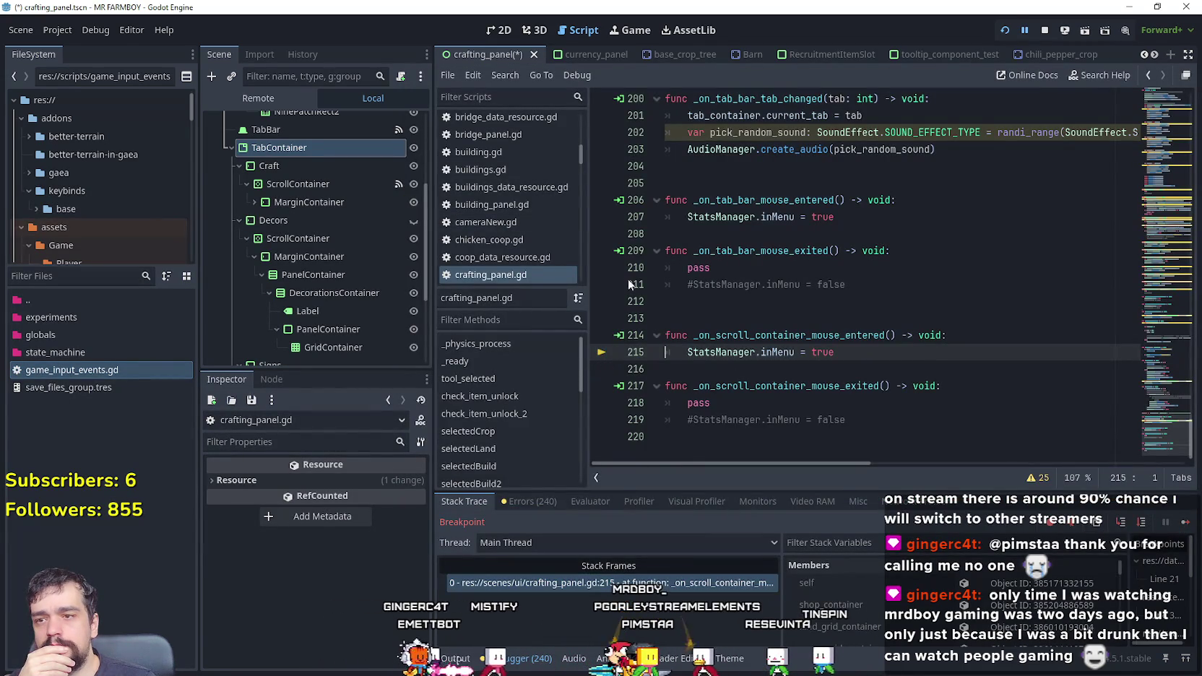
# Step: Continue past the breakpoint, add a line in _on_tab_bar_mouse_entered and comment out StatsManager.inMenu = true
pyautogui.click(1185, 523)
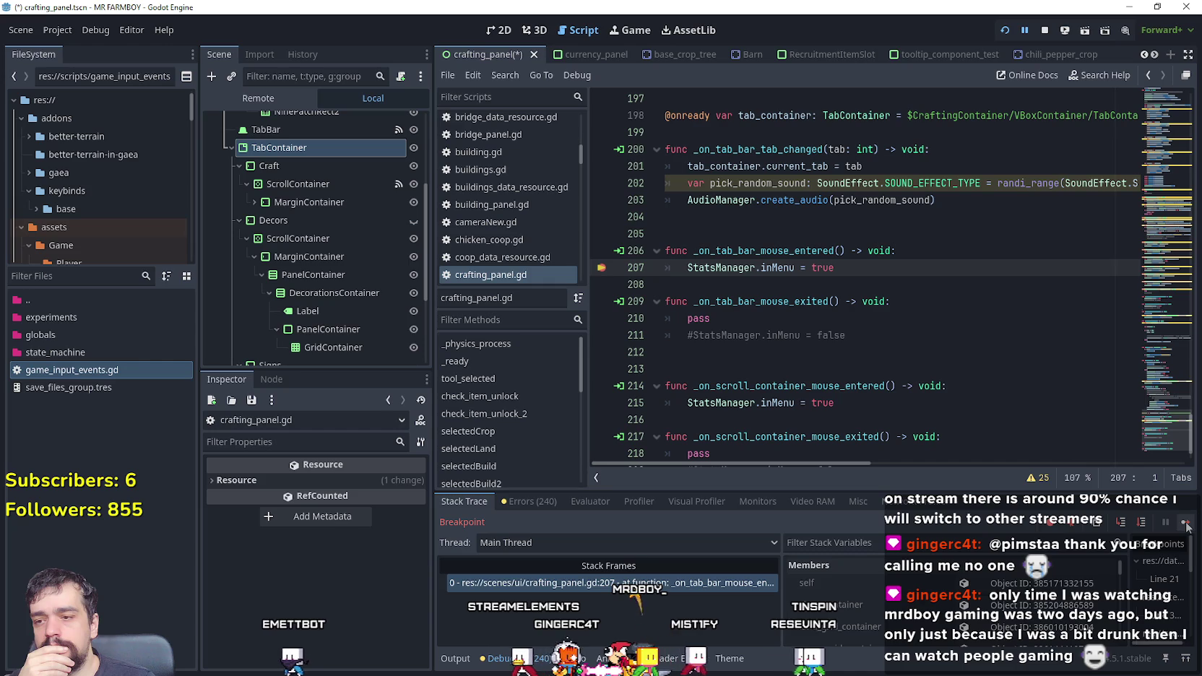
pyautogui.click(931, 252)
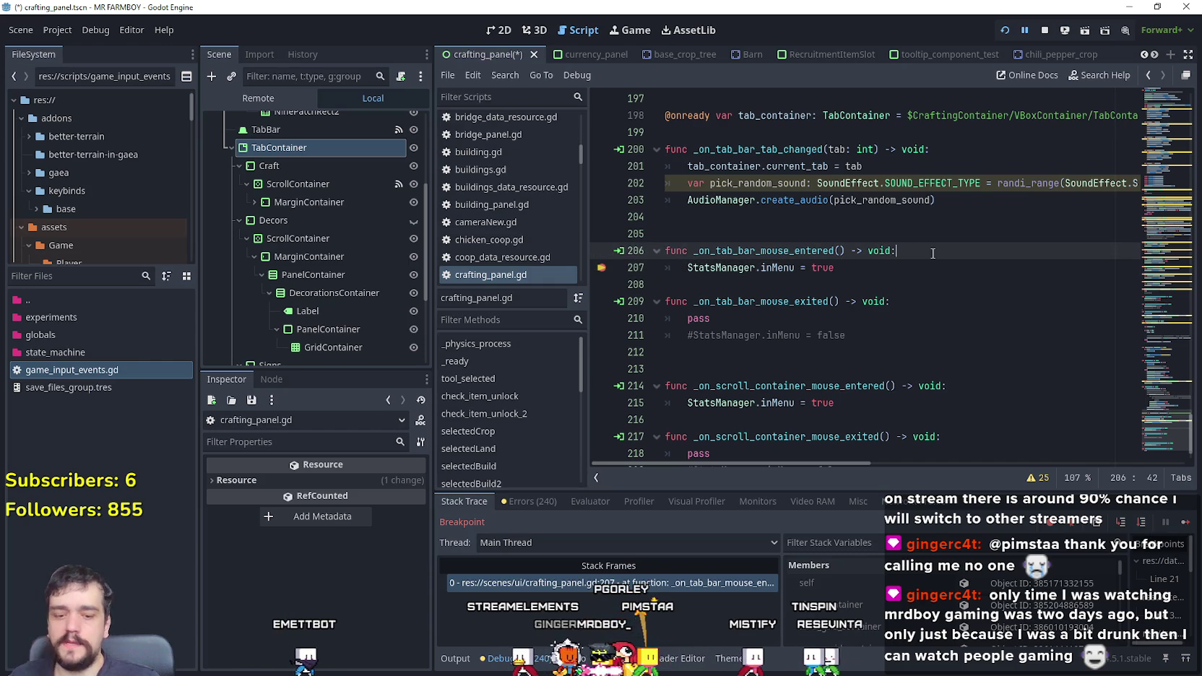
pyautogui.press('Return')
pyautogui.click(689, 286)
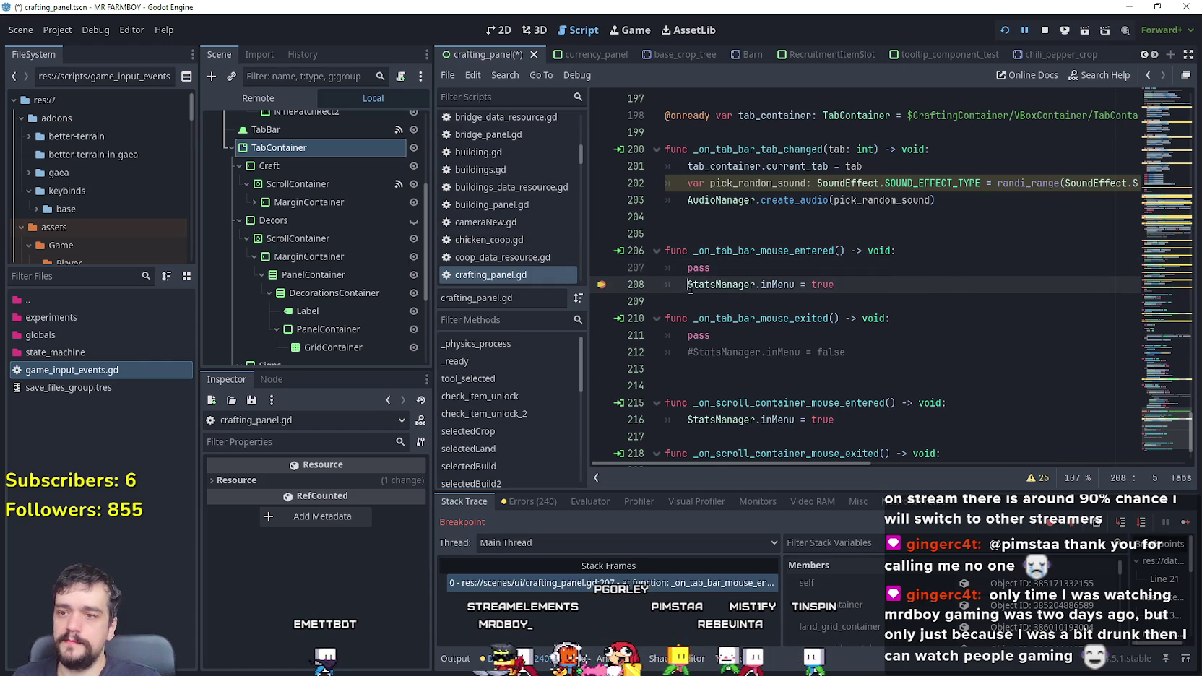
pyautogui.write('#')
pyautogui.click(874, 286)
pyautogui.hotkey('ctrl', 's')
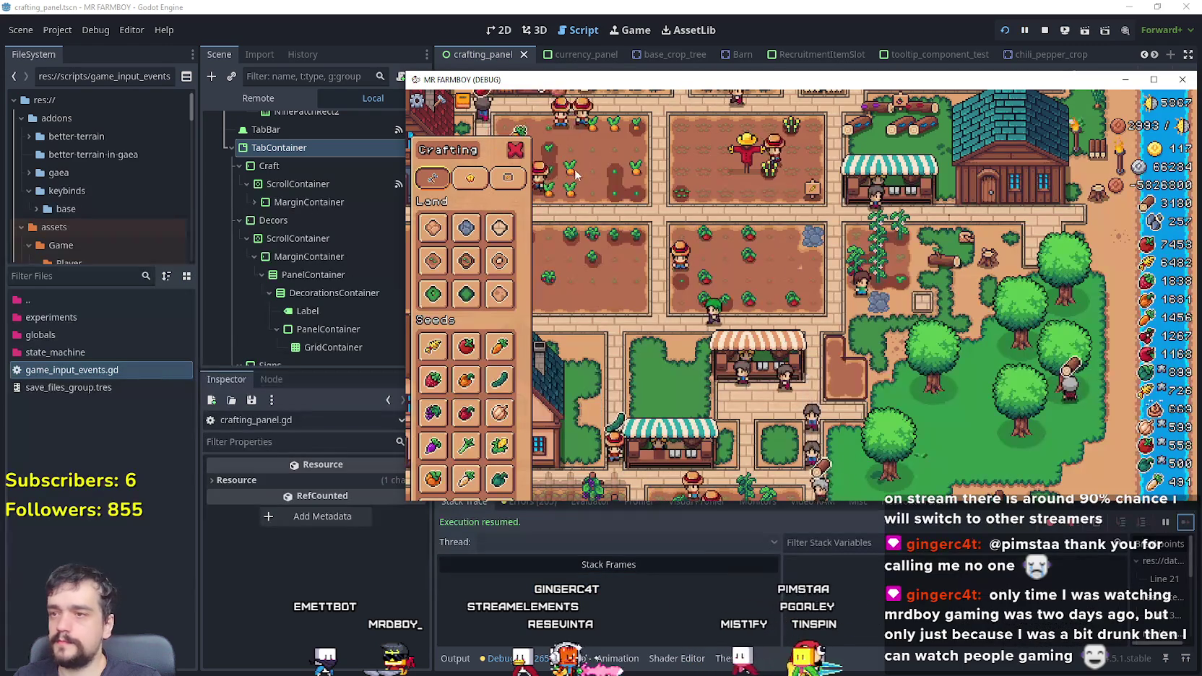
pyautogui.click(526, 611)
# Step: Show the Output log, close the game's Crafting panel with Escape, and select Craft's ScrollContainer remotely
pyautogui.click(463, 659)
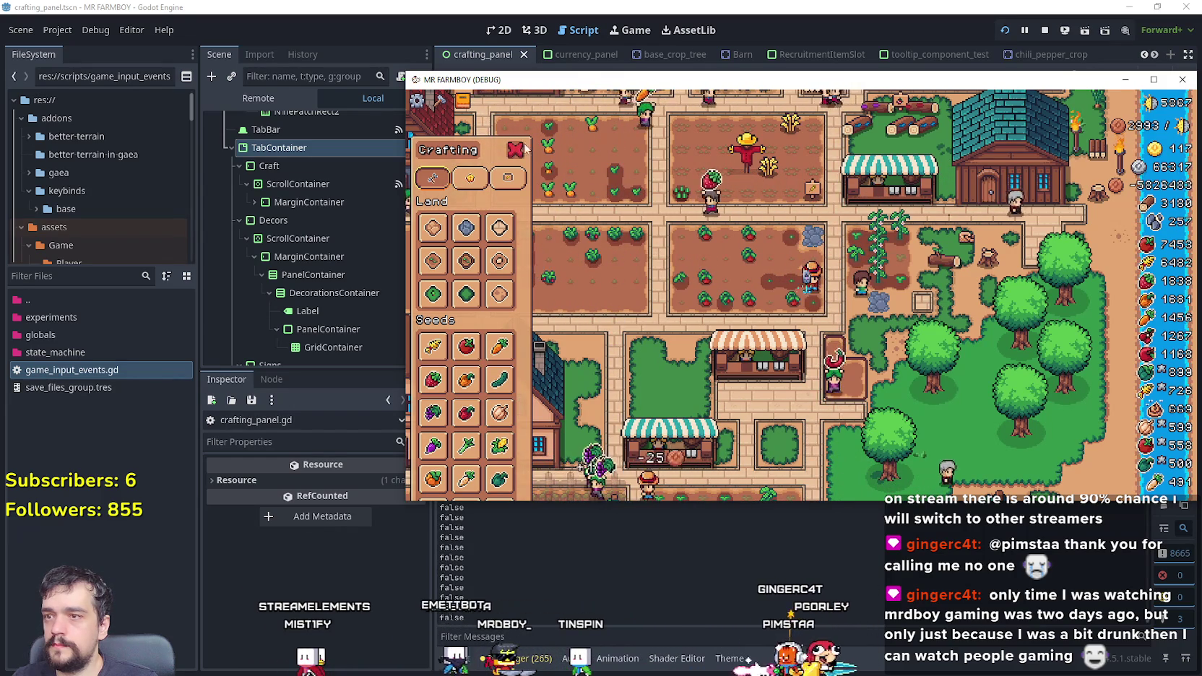
pyautogui.moveTo(506, 263)
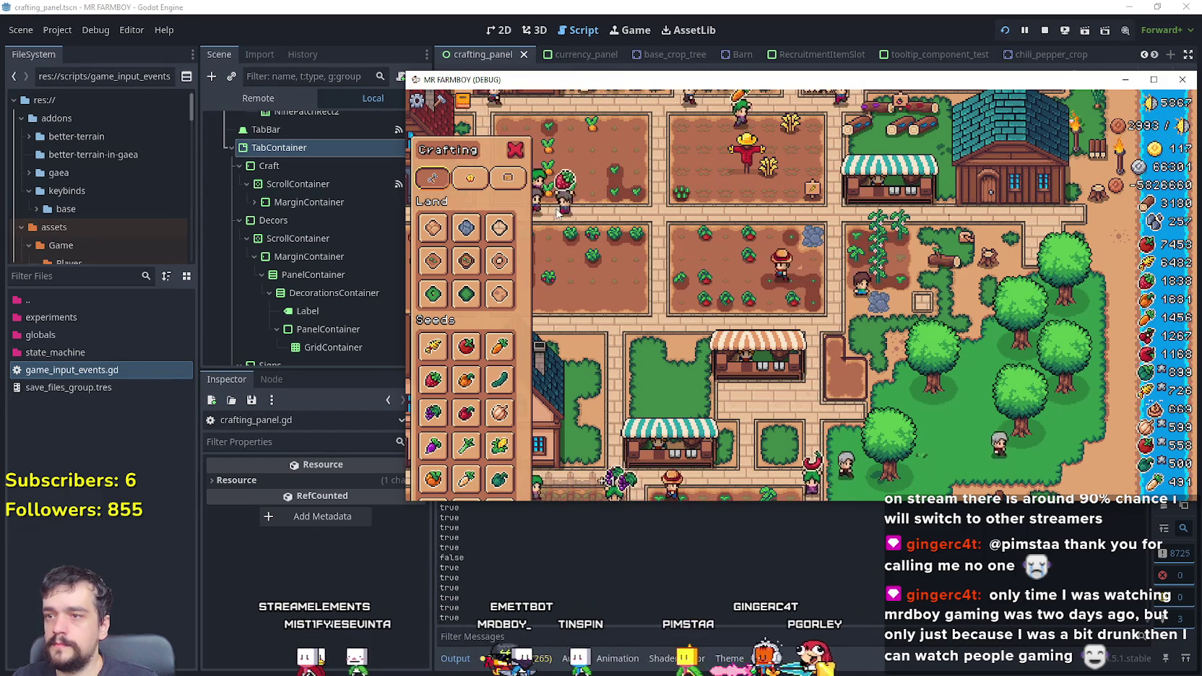
pyautogui.press('Escape')
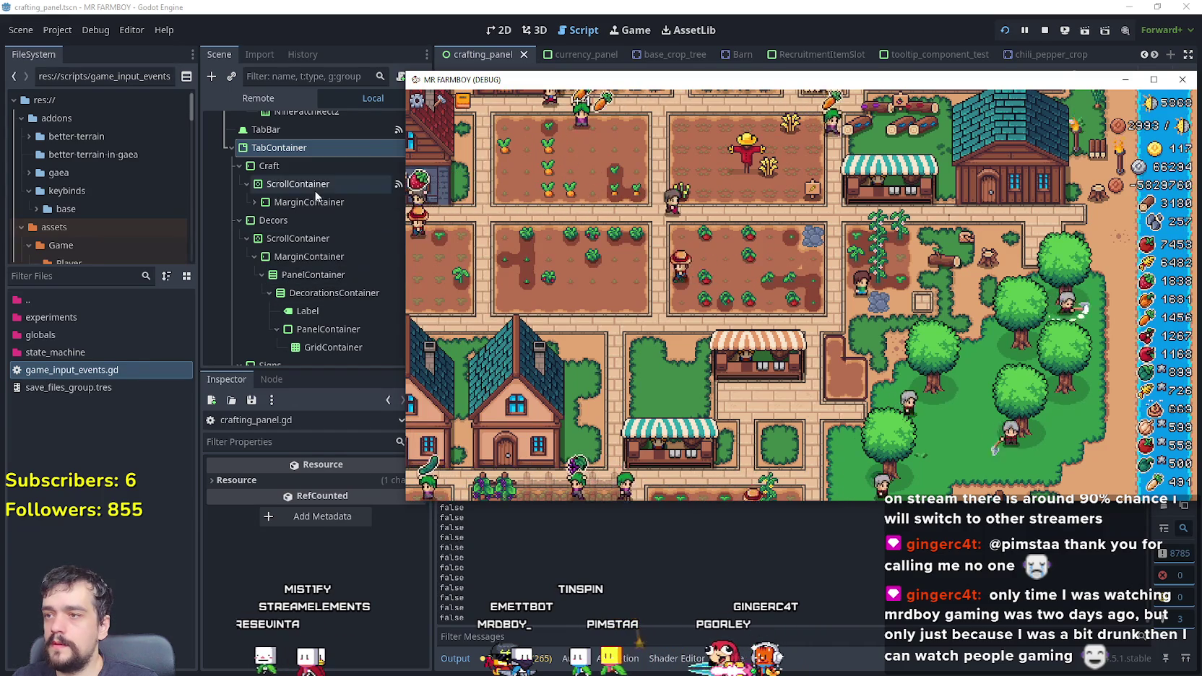
pyautogui.click(298, 184)
pyautogui.scroll(-3)
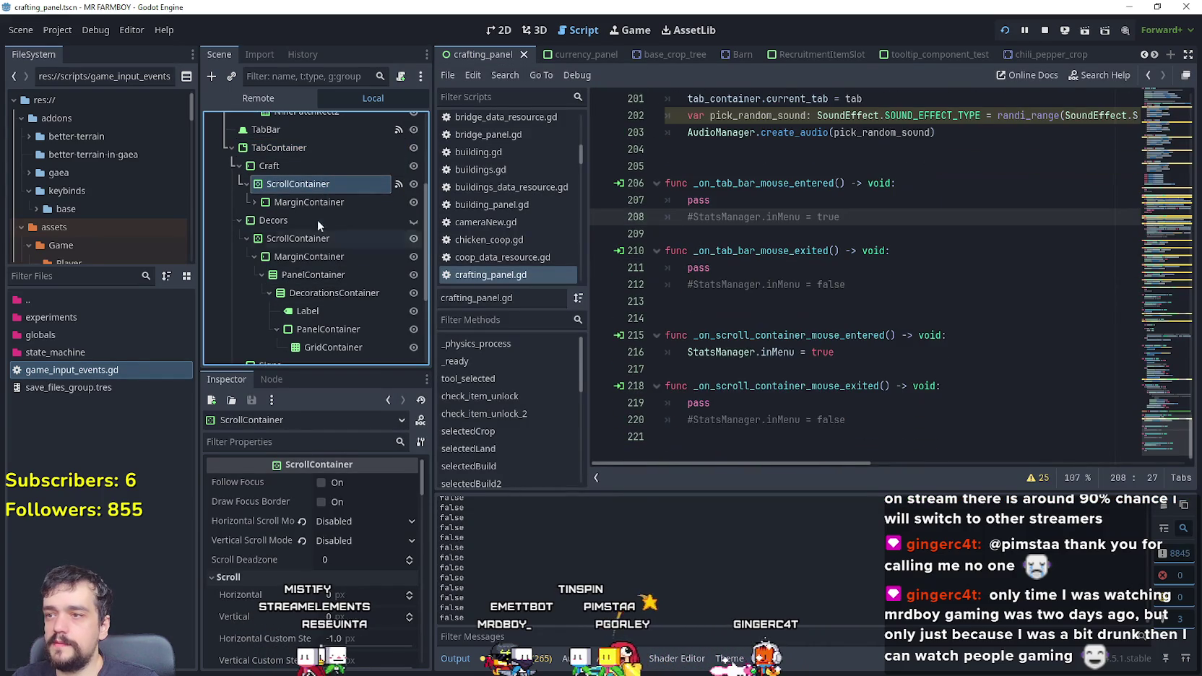
pyautogui.click(365, 541)
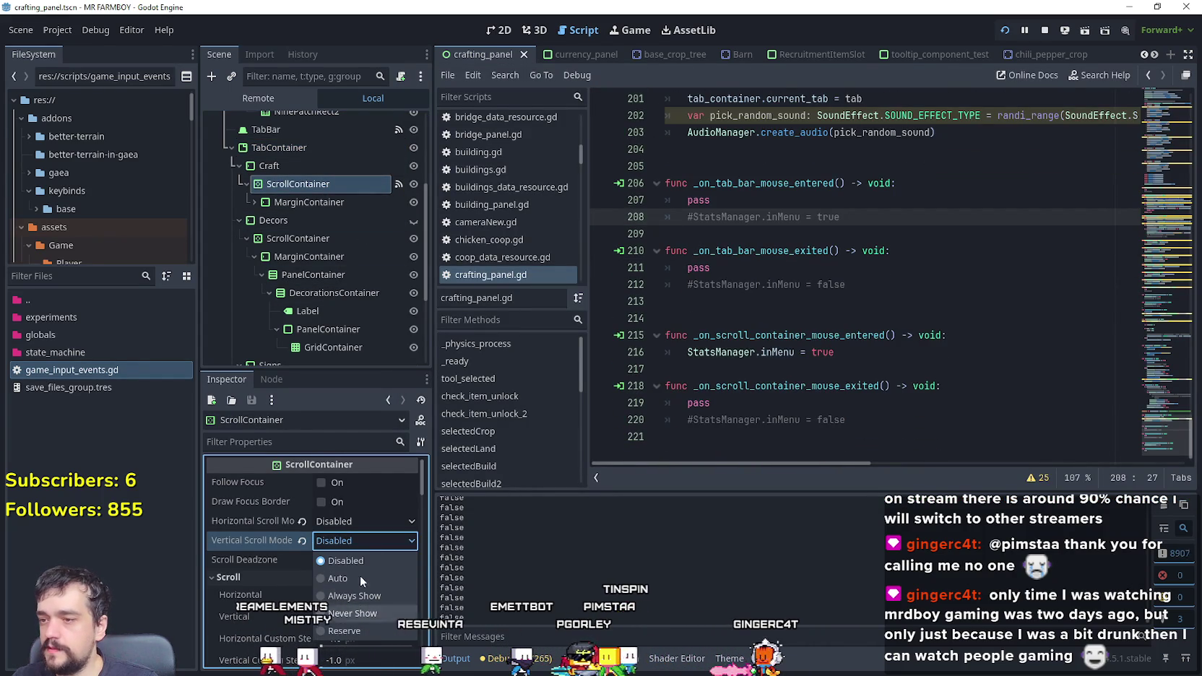
pyautogui.click(354, 578)
pyautogui.hotkey('alt', 'Tab')
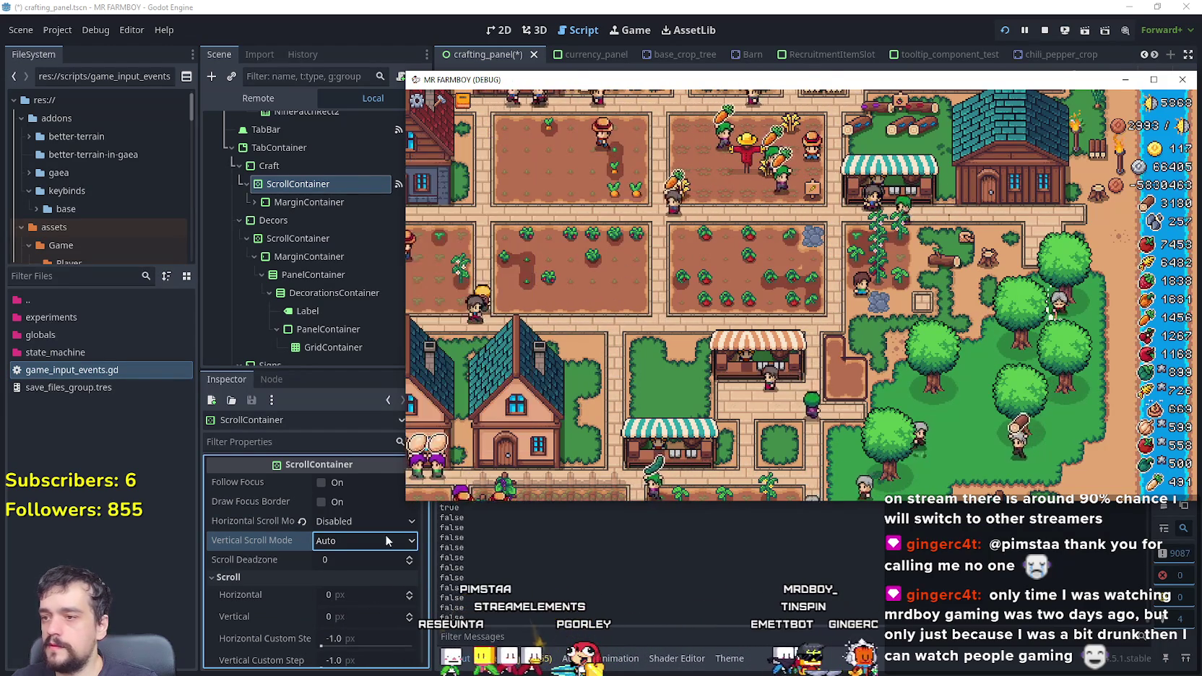
pyautogui.click(332, 542)
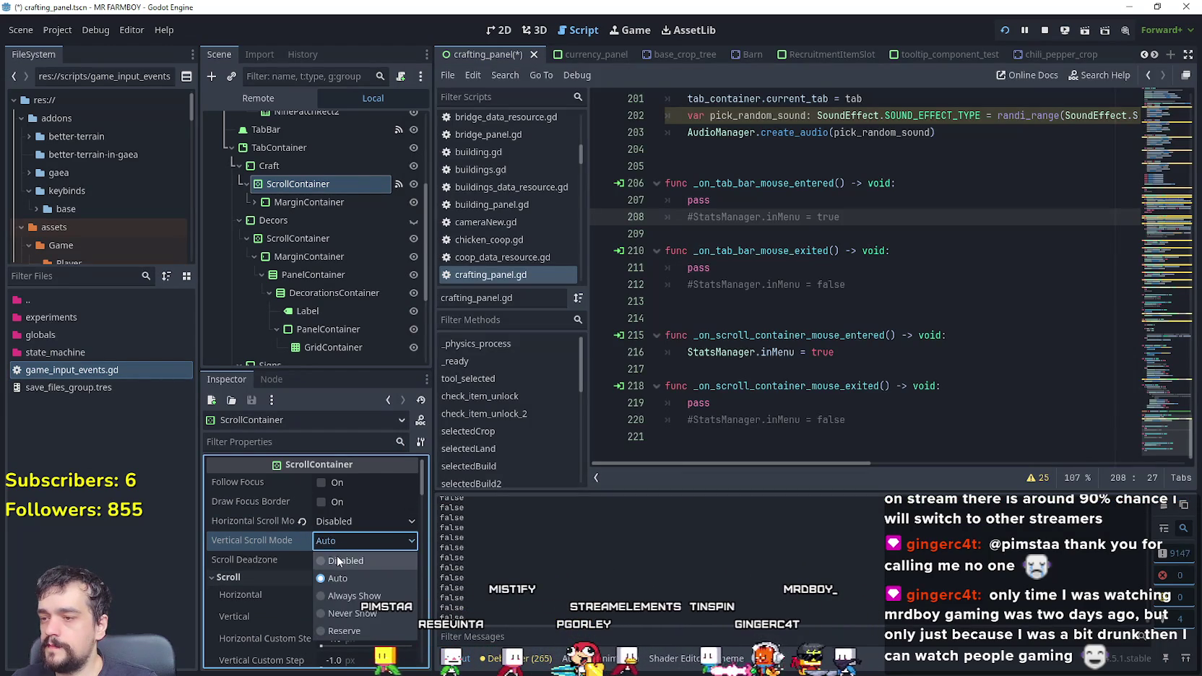
pyautogui.click(337, 561)
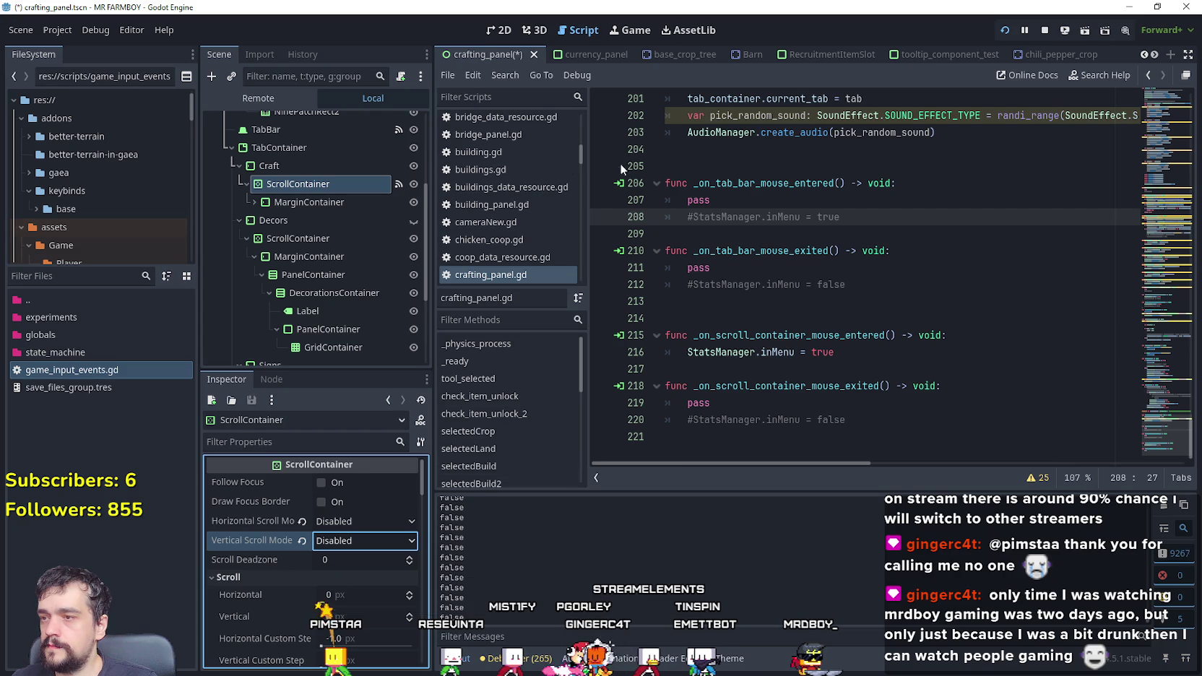
pyautogui.click(835, 251)
pyautogui.click(1138, 90)
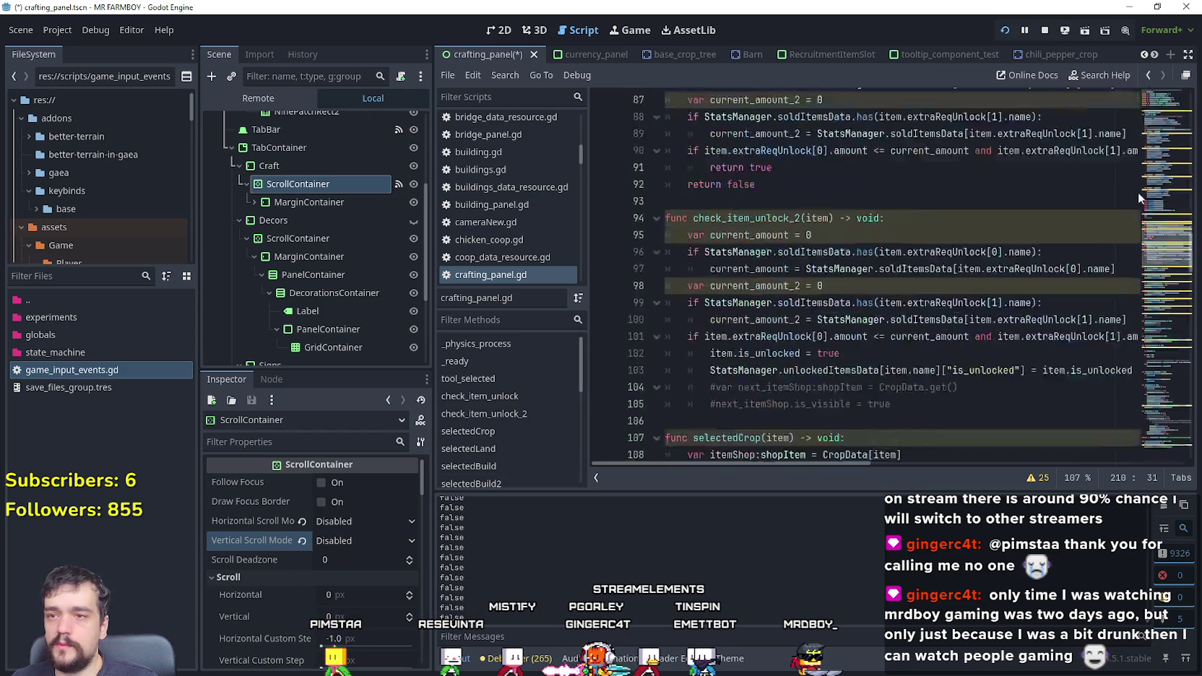
pyautogui.scroll(-3)
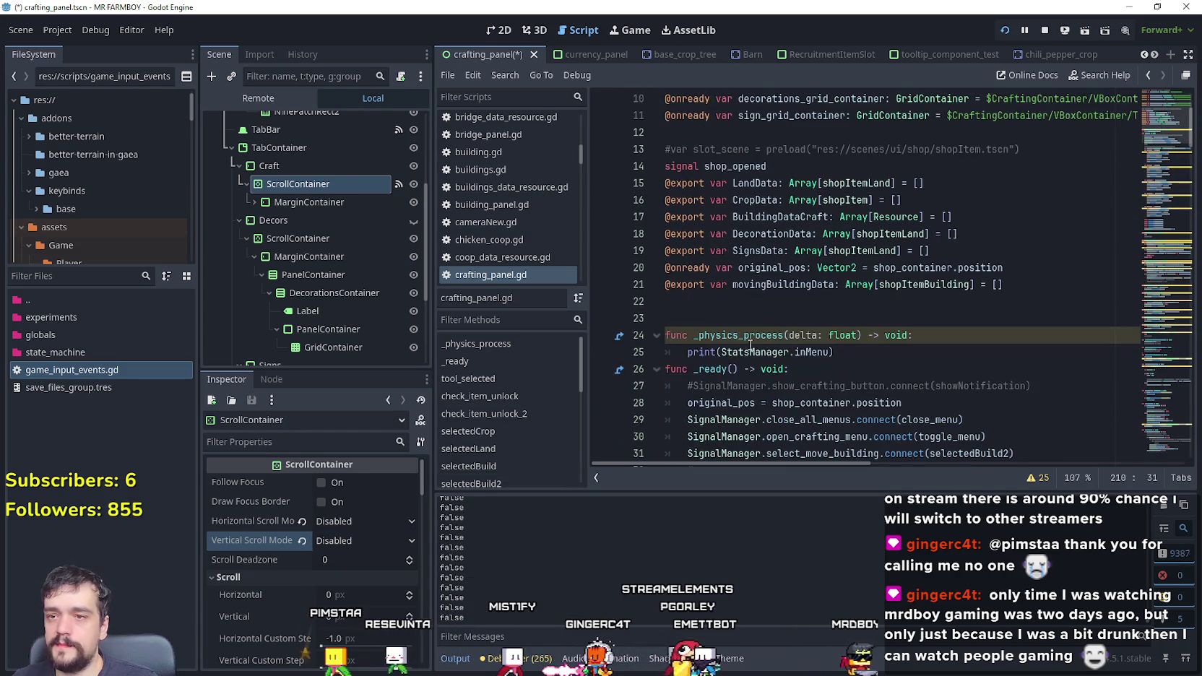
pyautogui.click(735, 296)
pyautogui.moveTo(312, 183); pyautogui.dragTo(836, 329)
# Step: Start a scroll_container.verti line inside _ready(), then delete the unfinished text
pyautogui.scroll(-3)
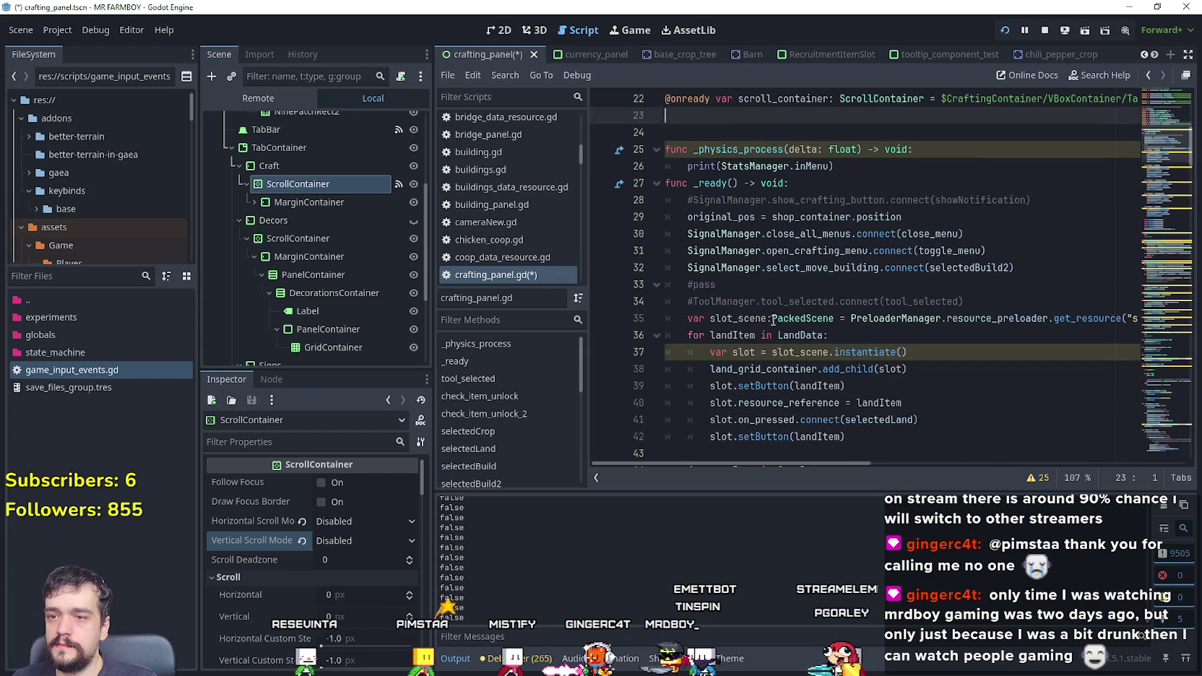
pyautogui.click(867, 183)
pyautogui.press('Return')
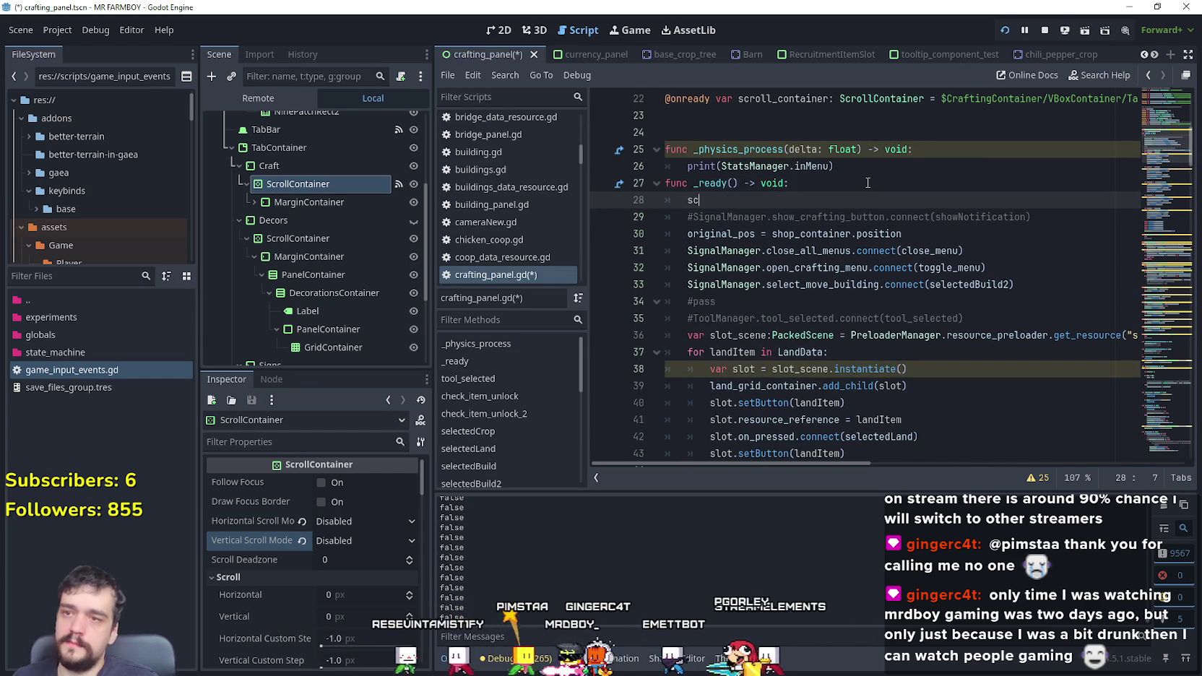
pyautogui.write('scroll_container')
pyautogui.write('.')
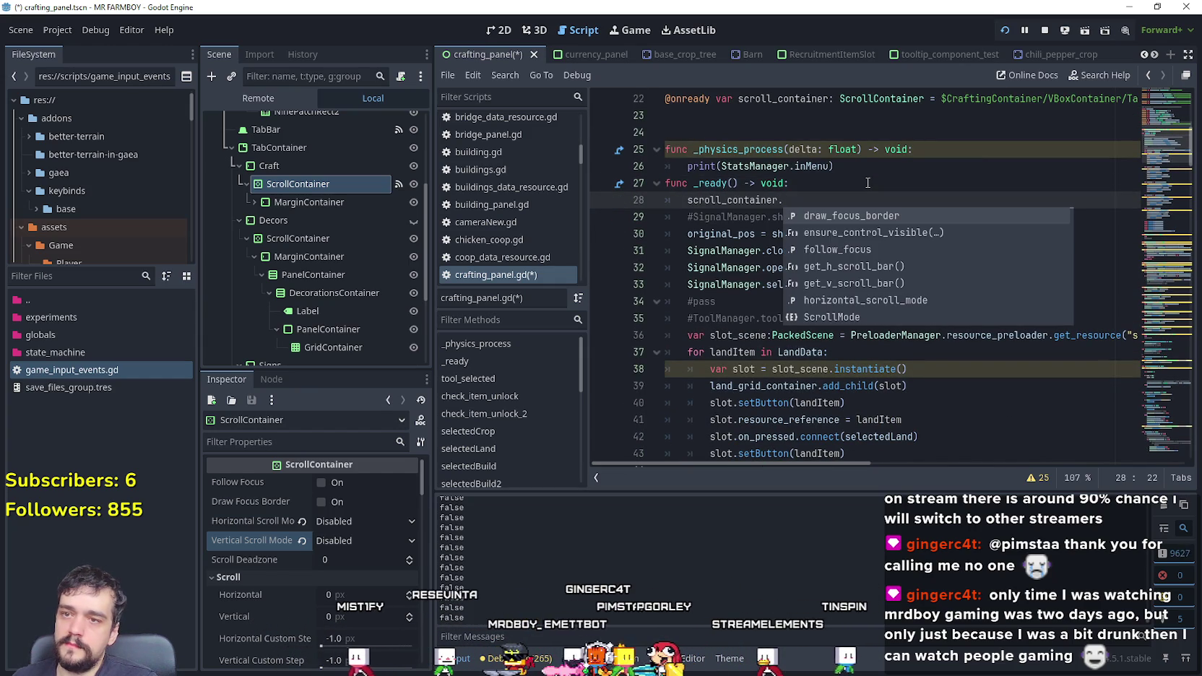
pyautogui.write('v')
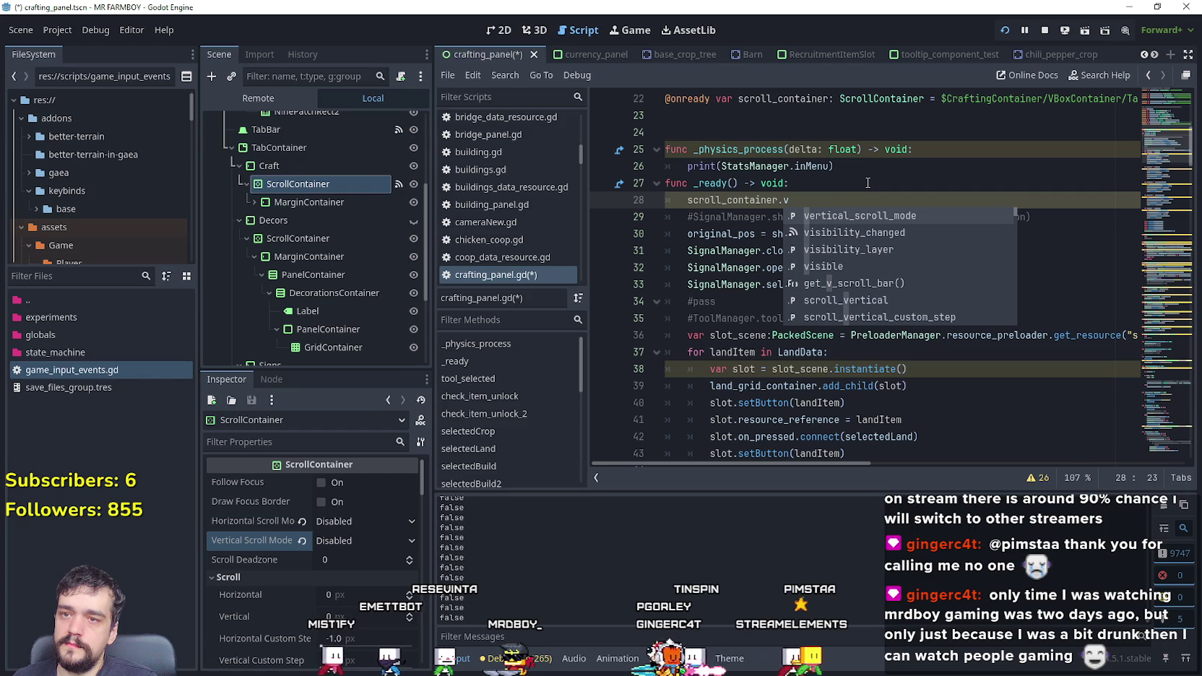
pyautogui.write('erti')
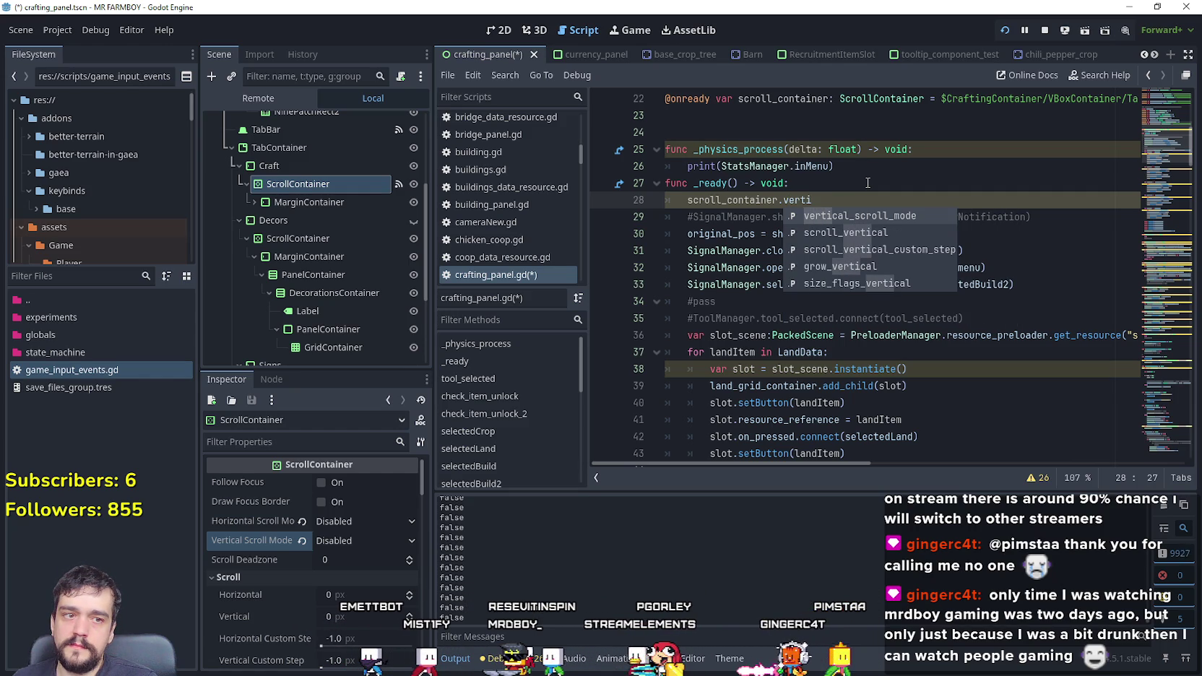
pyautogui.write('cla')
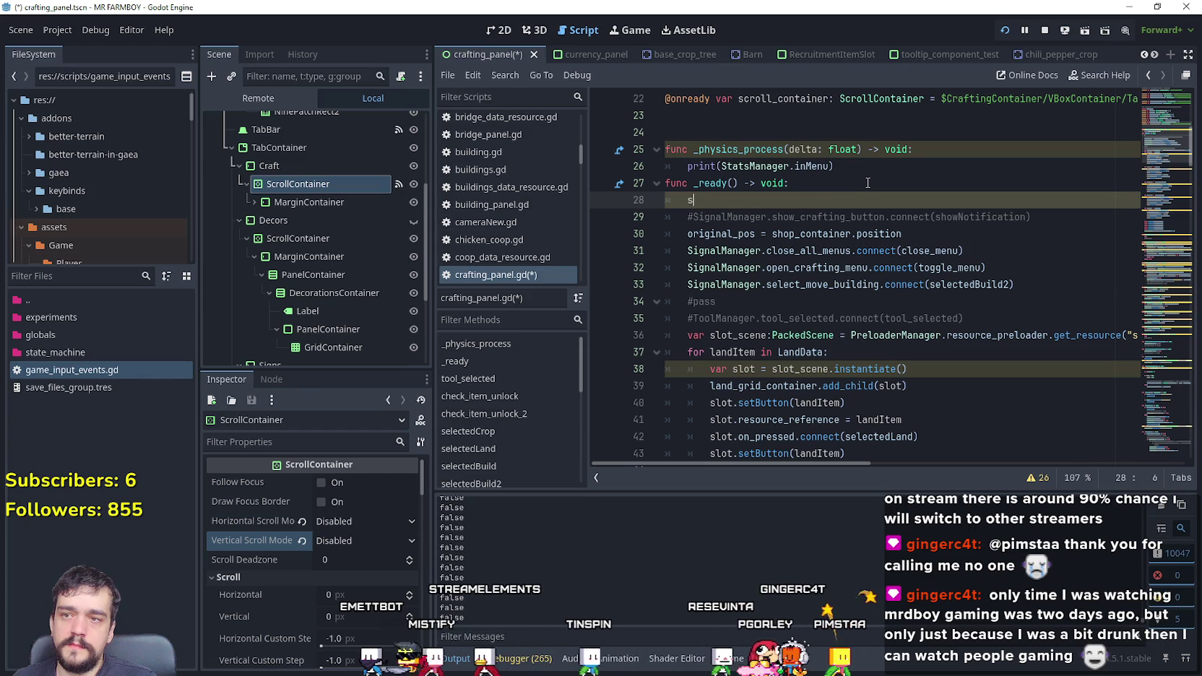
pyautogui.press('BackSpace')
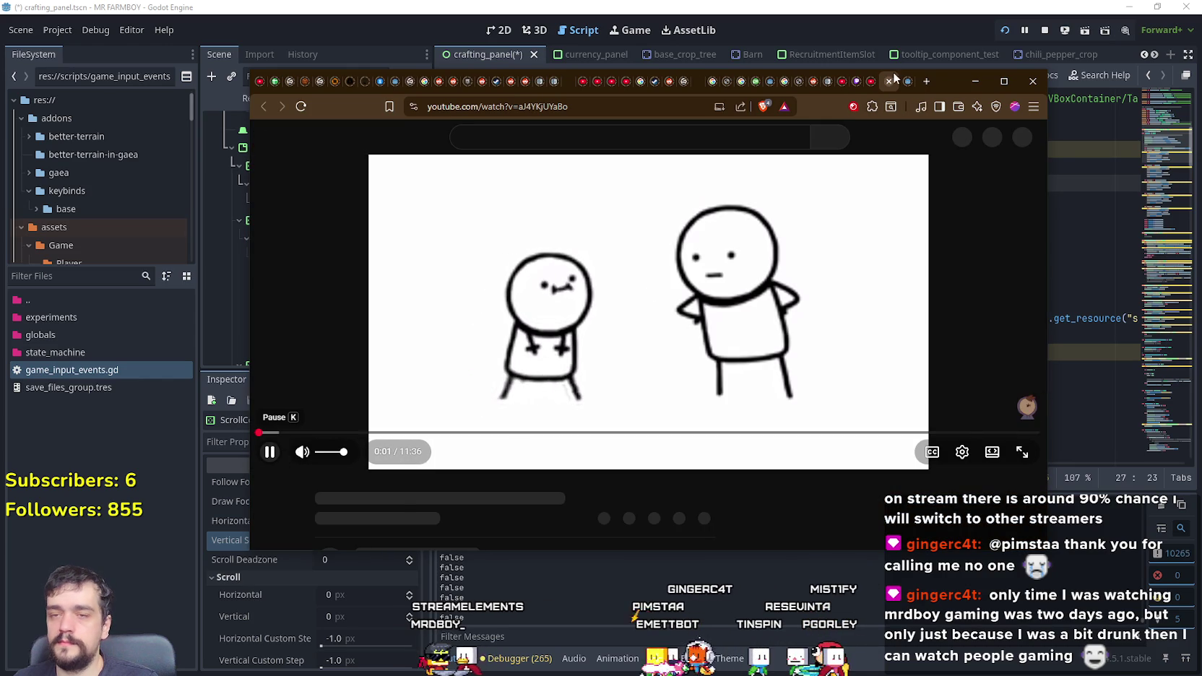
# Step: Search a new Brave tab for 'godot scrollcontainer vertical scrollbar issues'
pyautogui.click(928, 81)
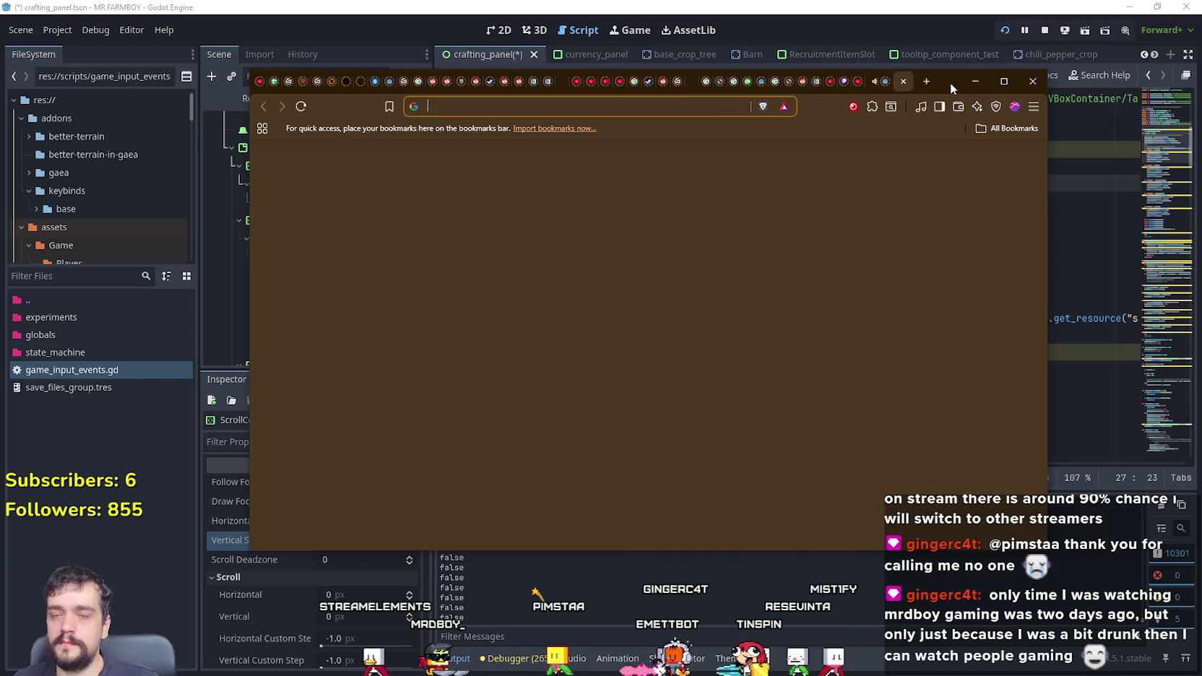
pyautogui.write('godot')
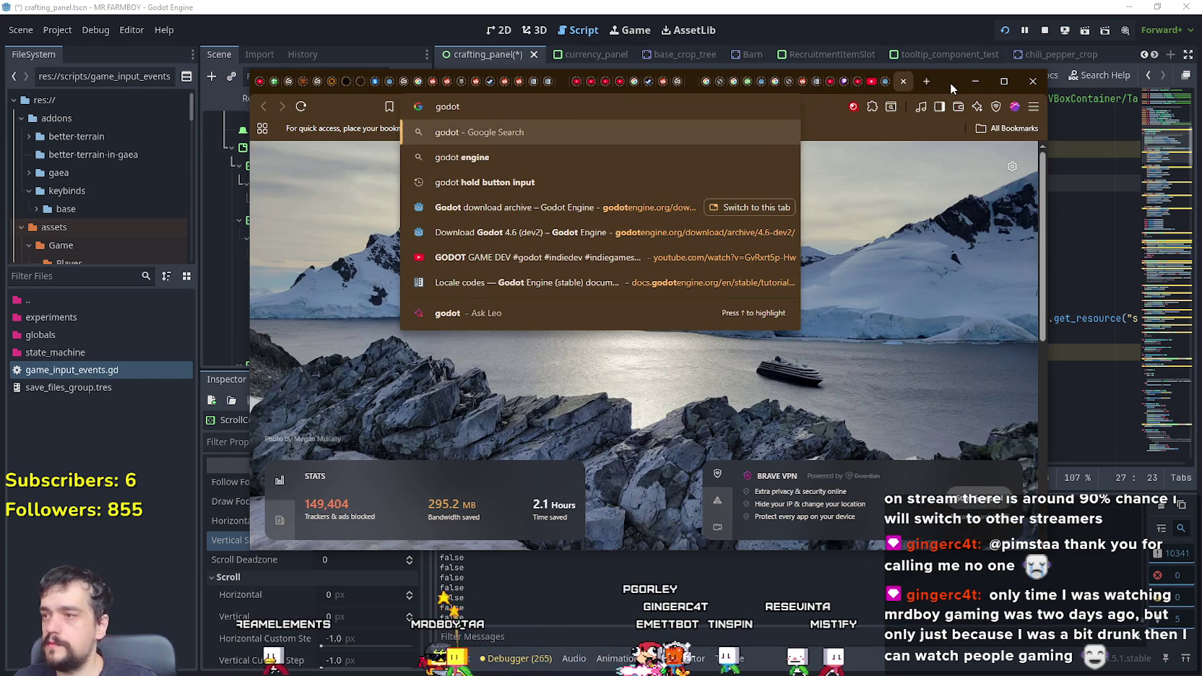
pyautogui.moveTo(951, 82); pyautogui.dragTo(1061, 106)
pyautogui.write('scroll')
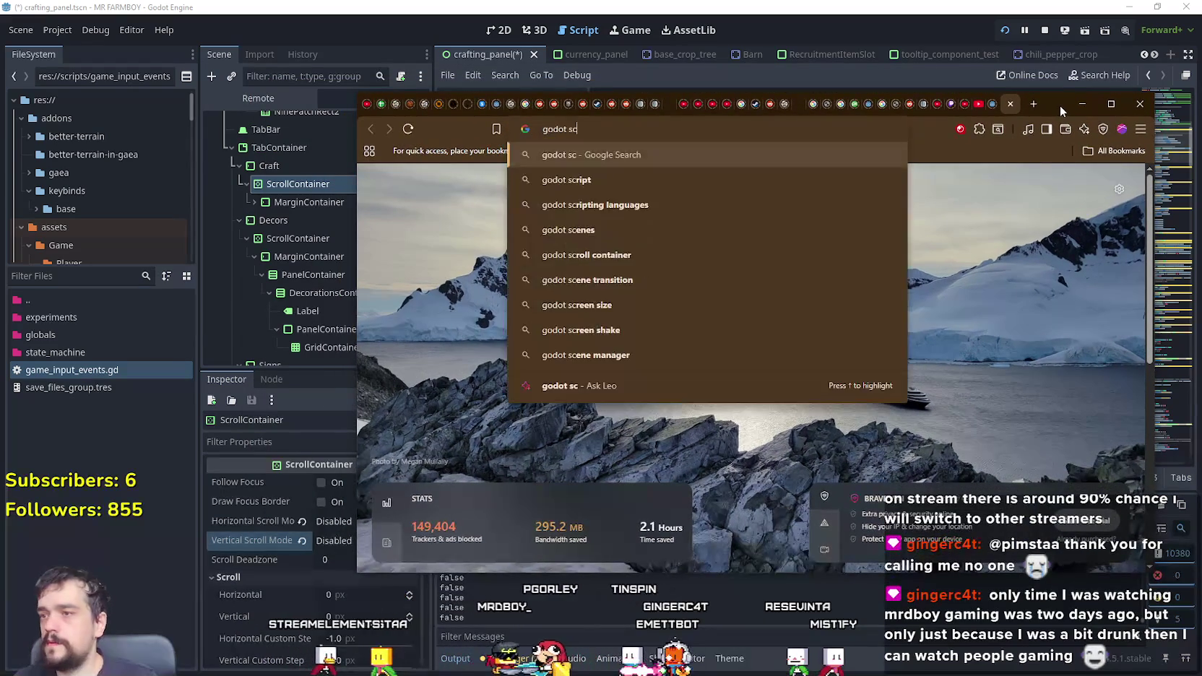
pyautogui.write('container v')
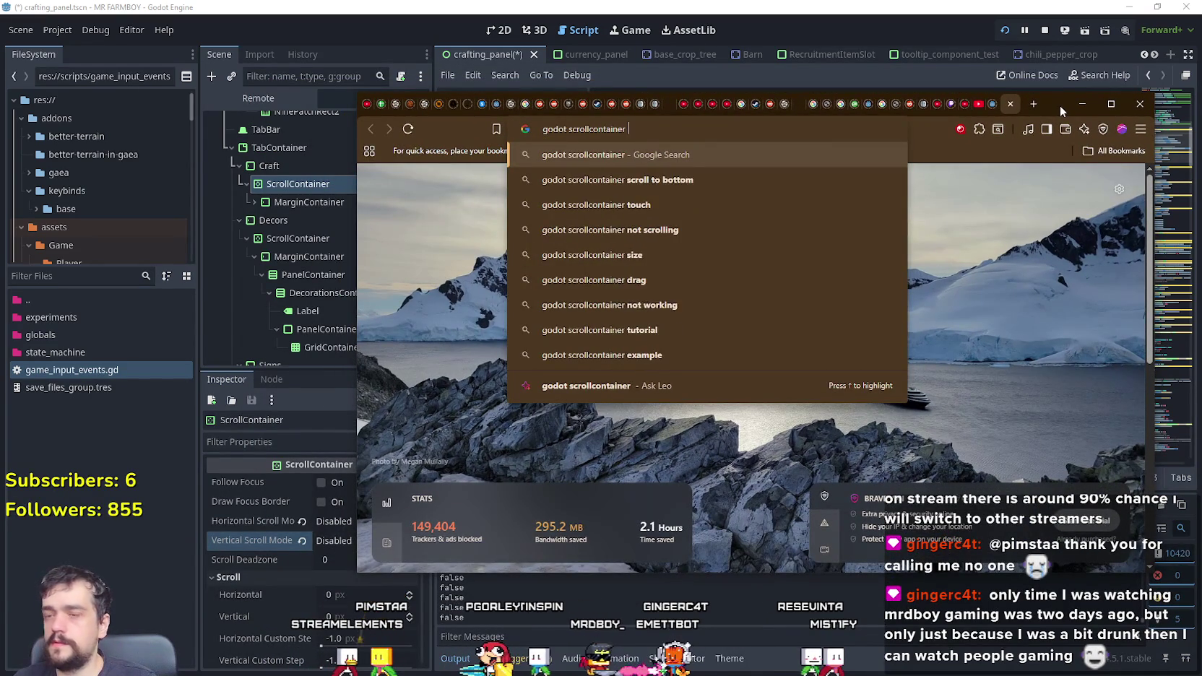
pyautogui.write('ertical scrollbar')
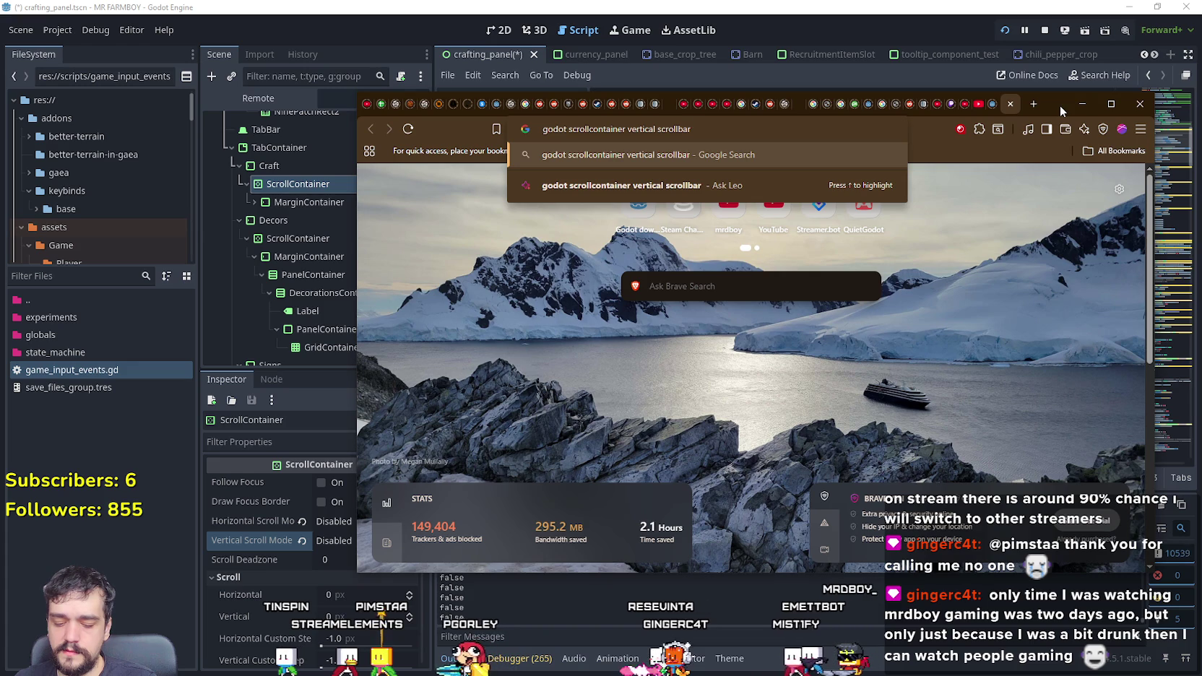
pyautogui.write(' issues')
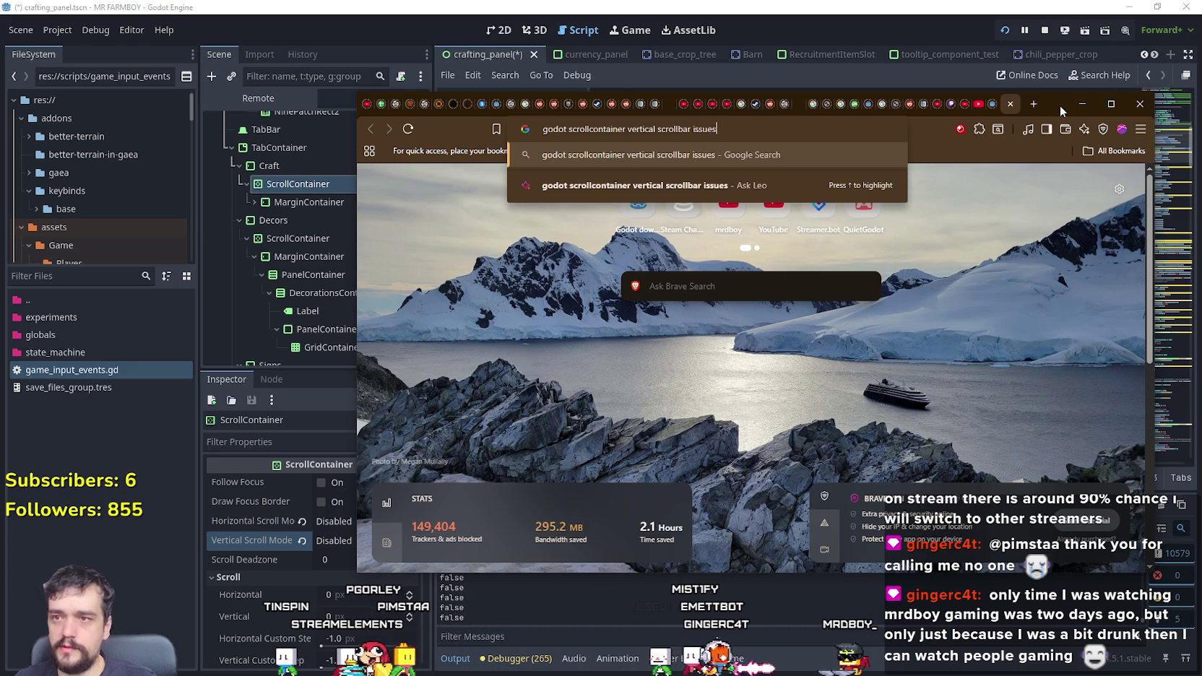
pyautogui.press('Return')
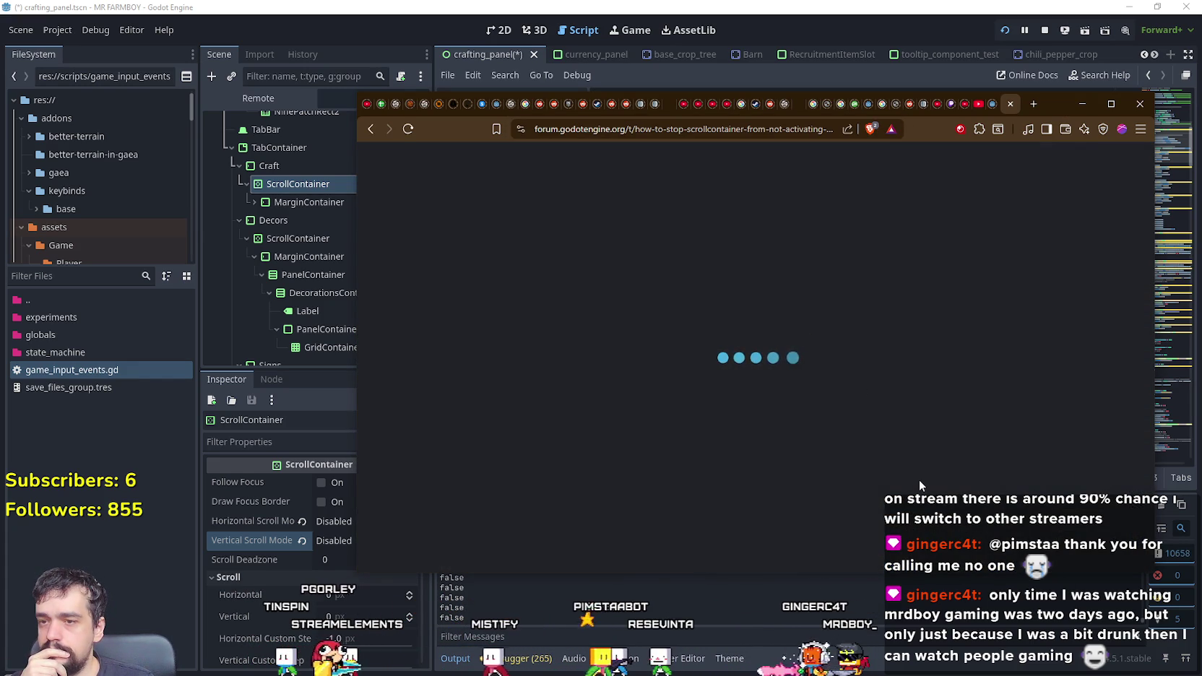
# Step: Read through the Godot Forum ScrollContainer thread, then return to the search results
pyautogui.scroll(-3)
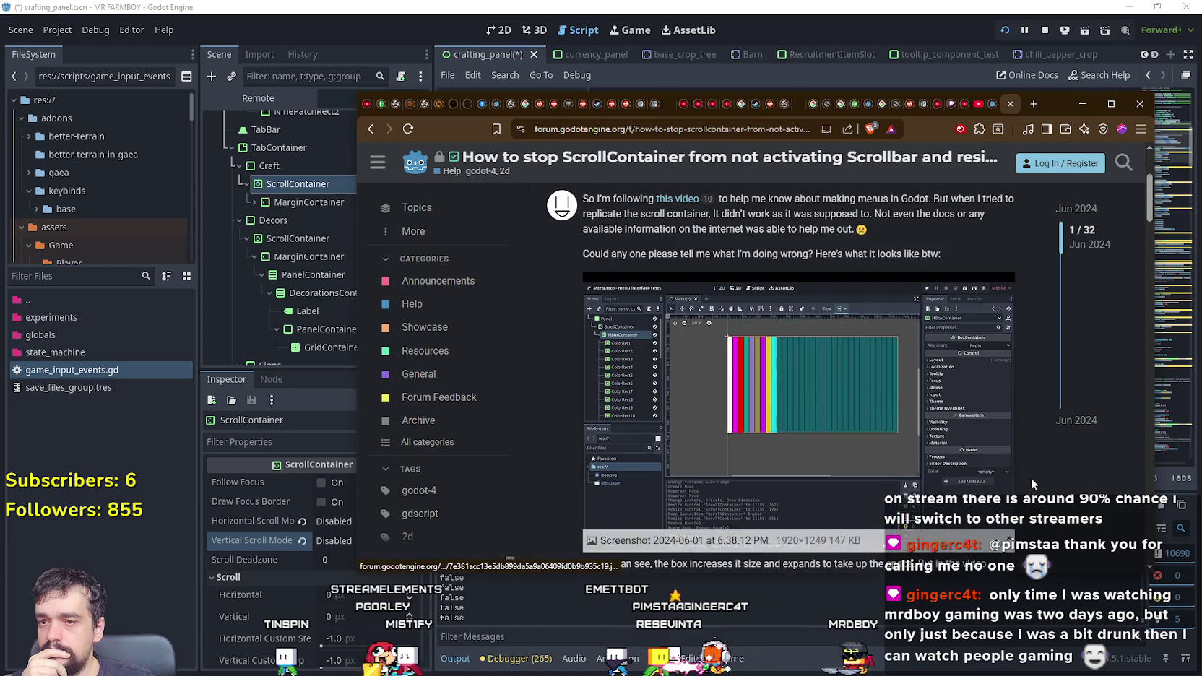
pyautogui.scroll(-3)
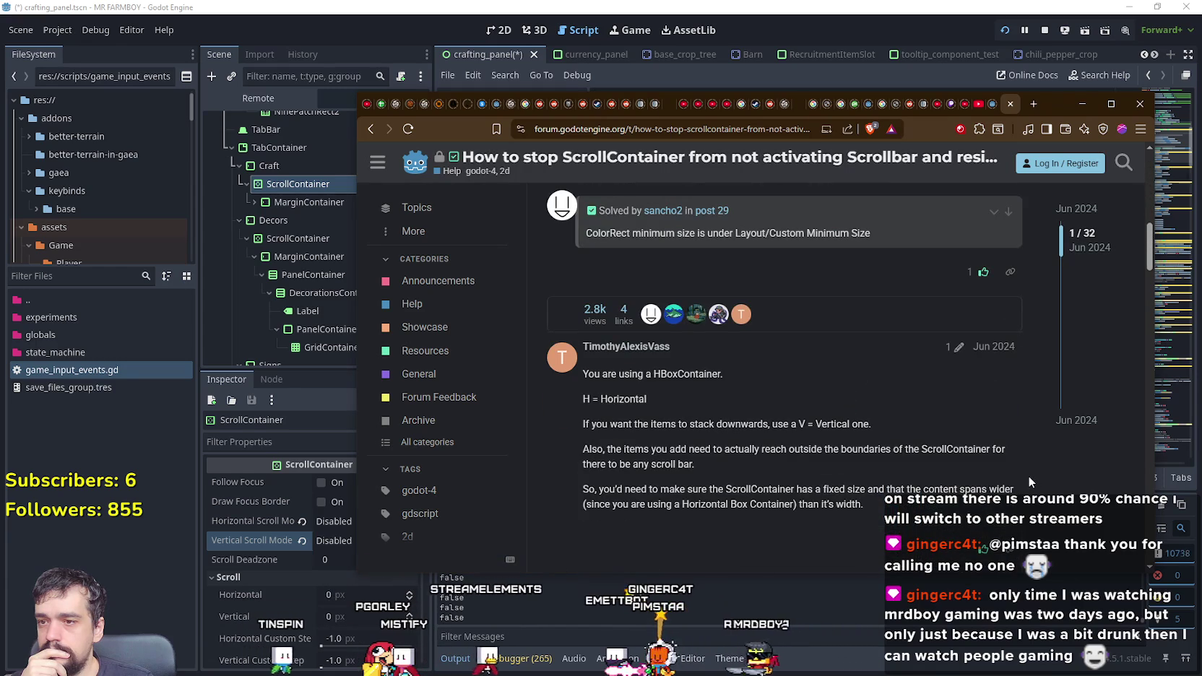
pyautogui.scroll(-3)
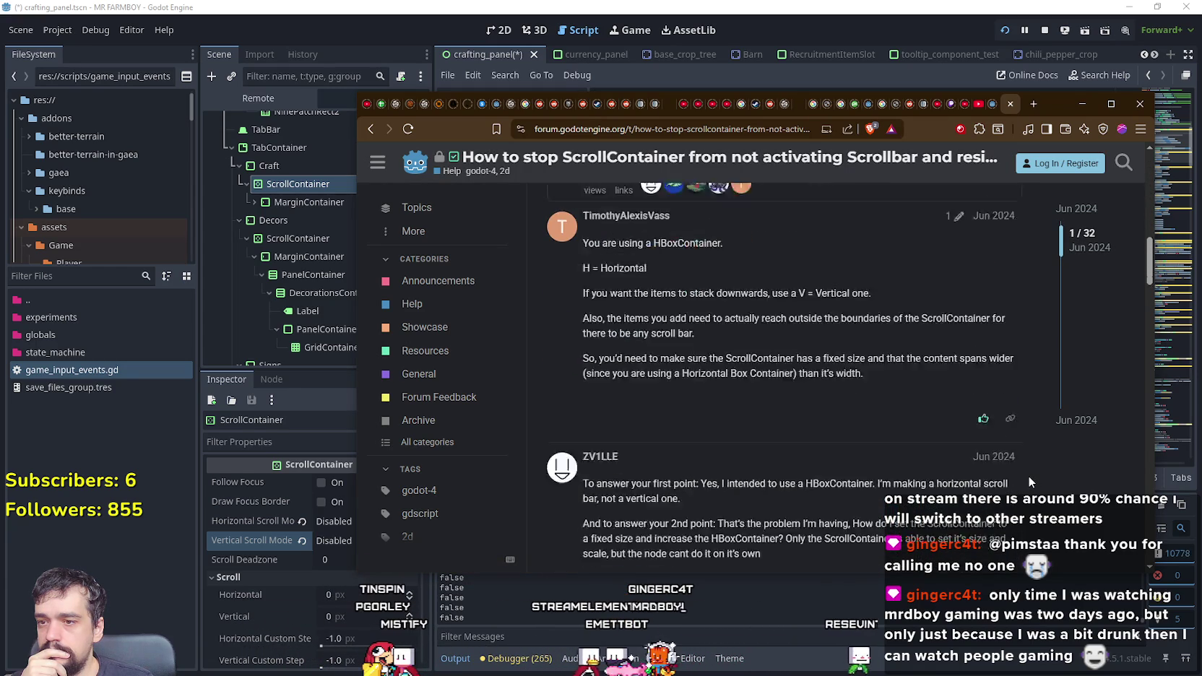
pyautogui.scroll(-3)
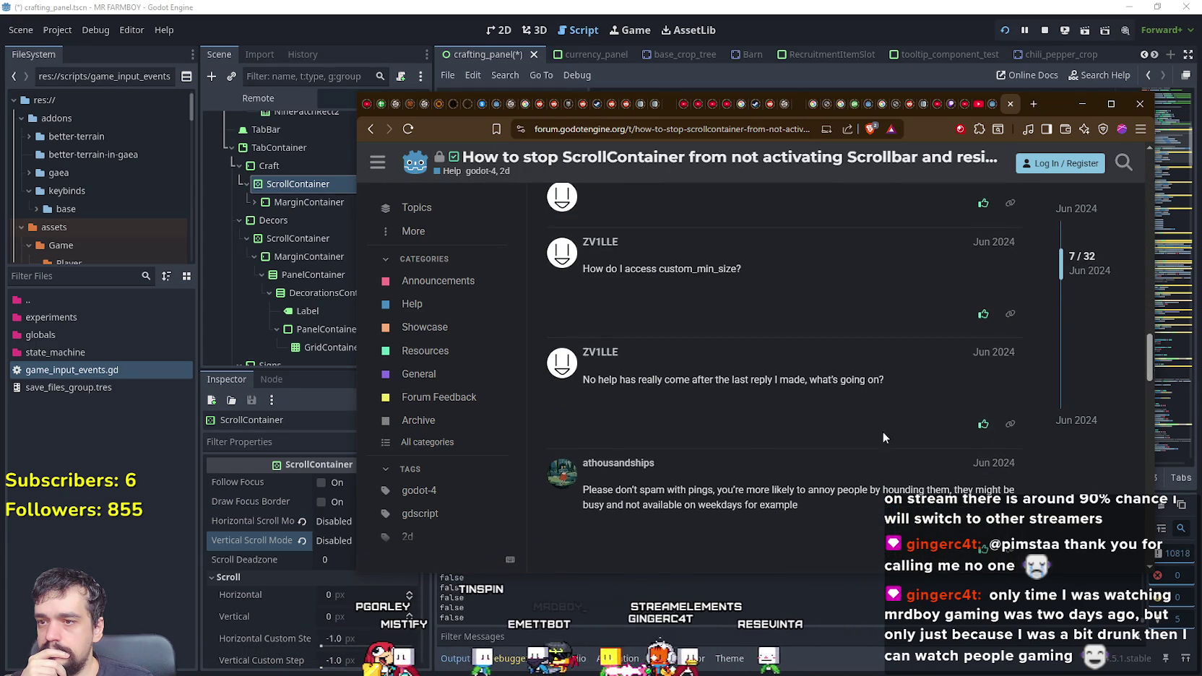
pyautogui.scroll(-3)
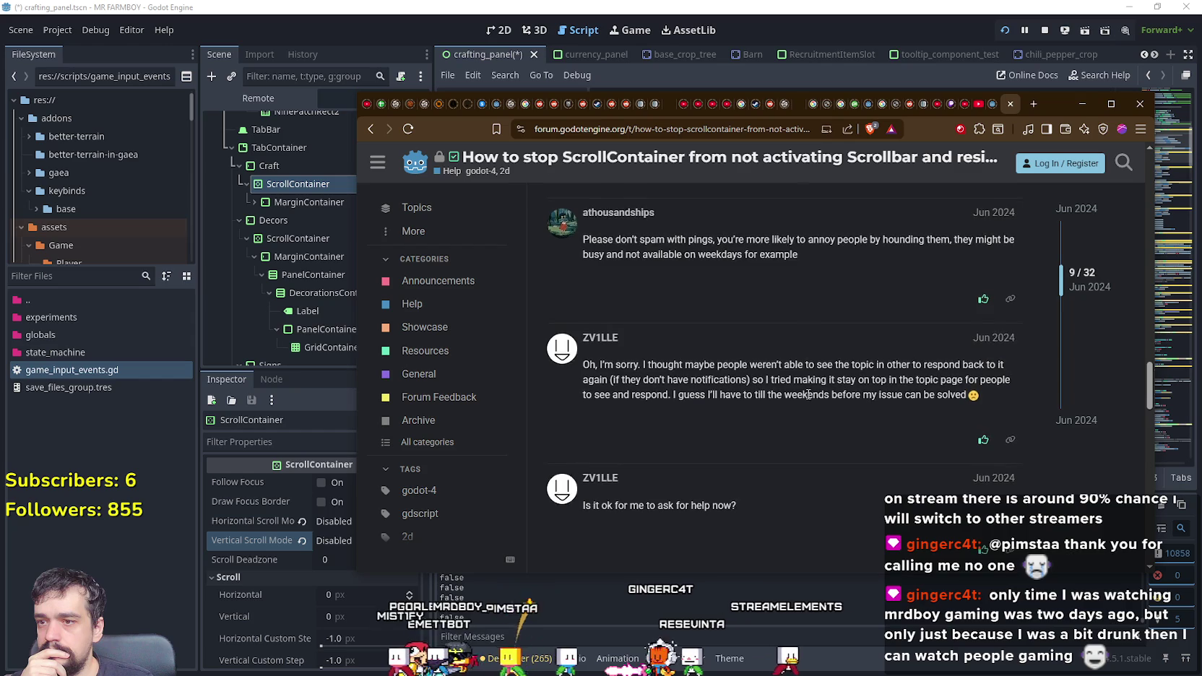
pyautogui.click(371, 129)
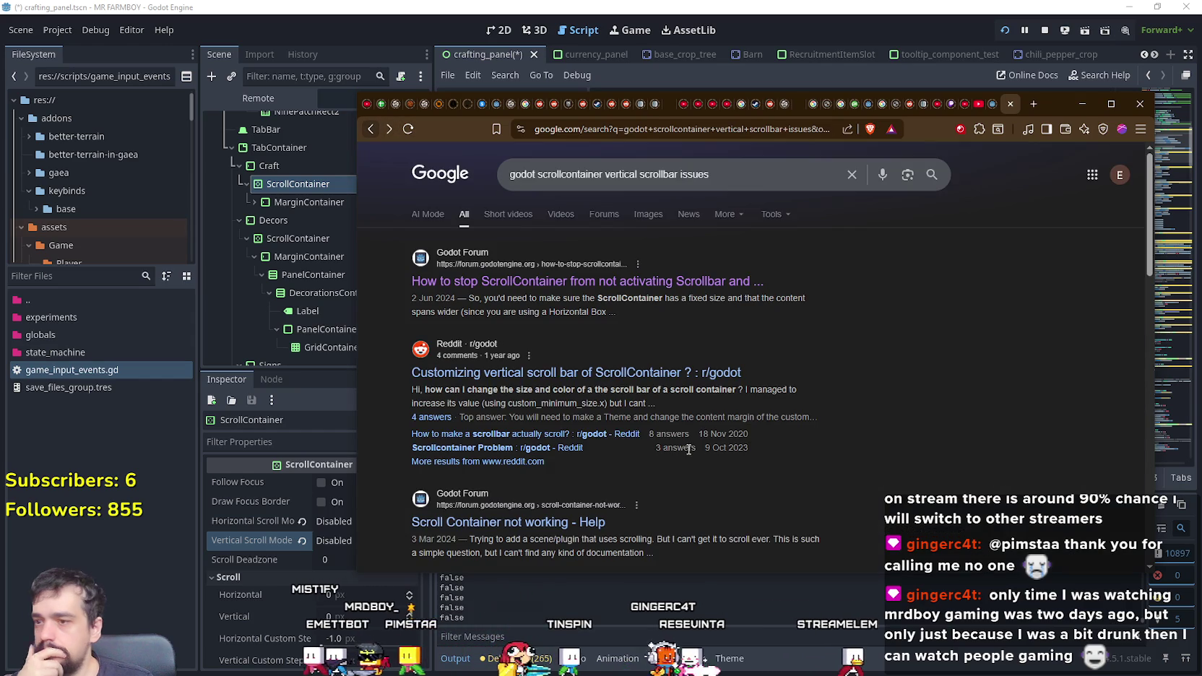
# Step: Open the Reddit thread on customizing the vertical scroll bar and highlight get_v_scroll_bar()
pyautogui.click(578, 372)
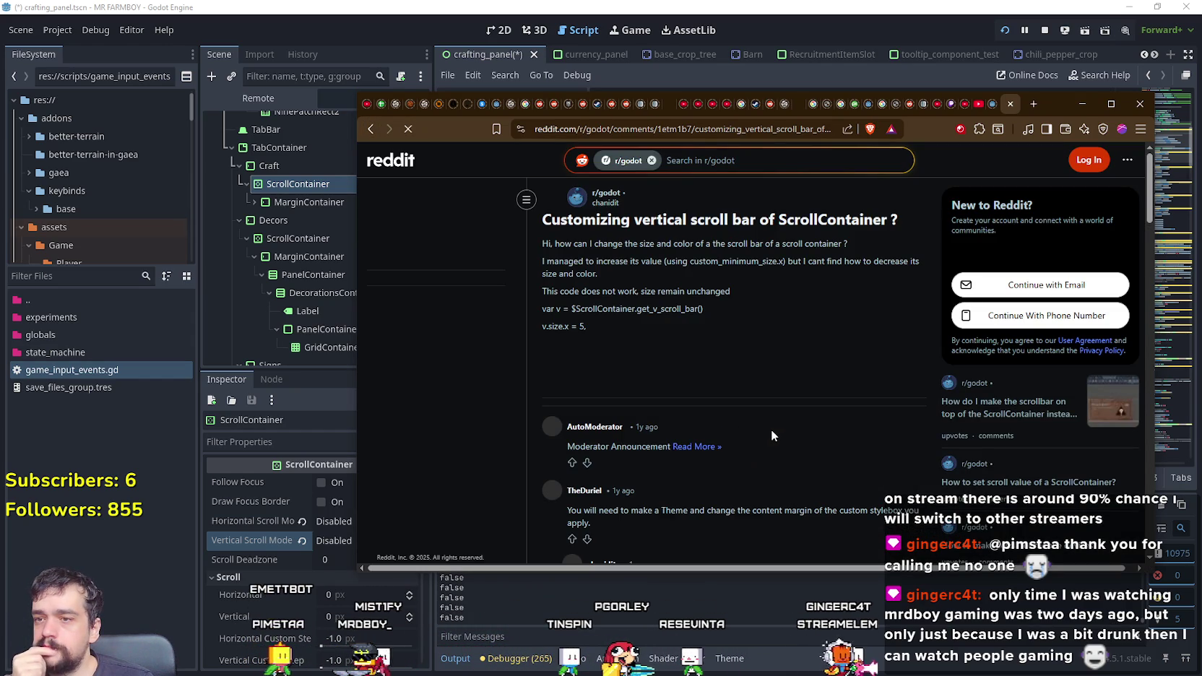
pyautogui.doubleClick(656, 309)
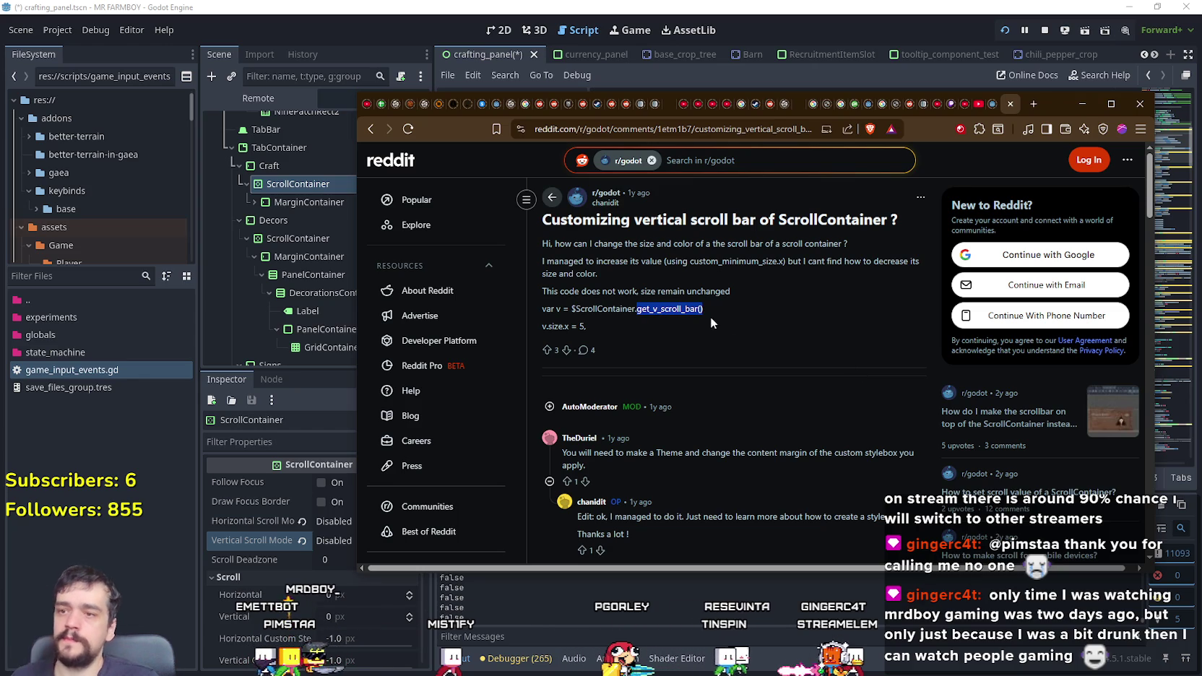
pyautogui.click(751, 6)
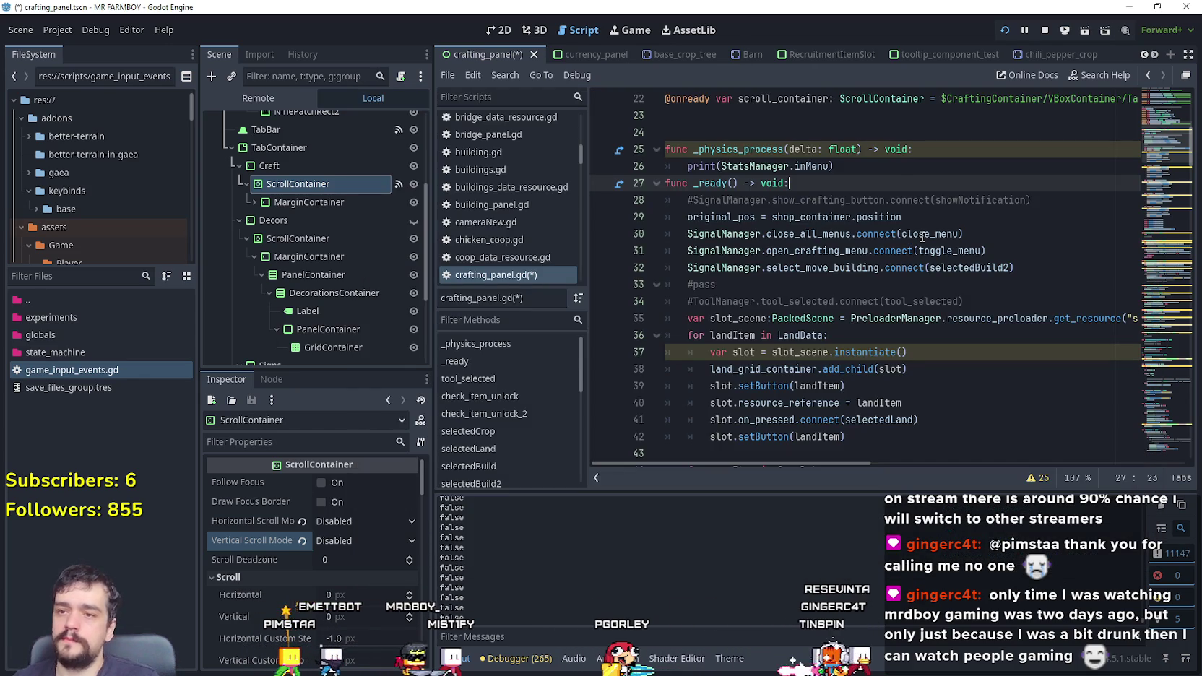
# Step: Start a new first line in _ready with scroll_container.get_v_scroll_bar() via autocomplete
pyautogui.scroll(3)
pyautogui.scroll(-3)
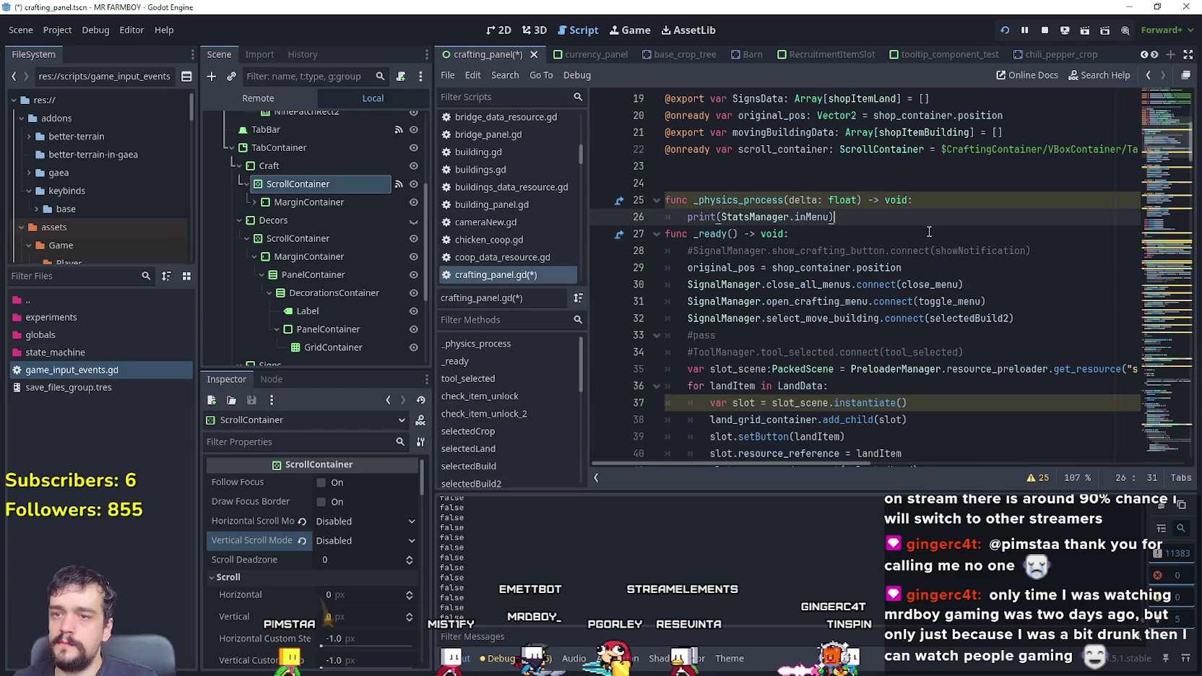
pyautogui.click(1029, 284)
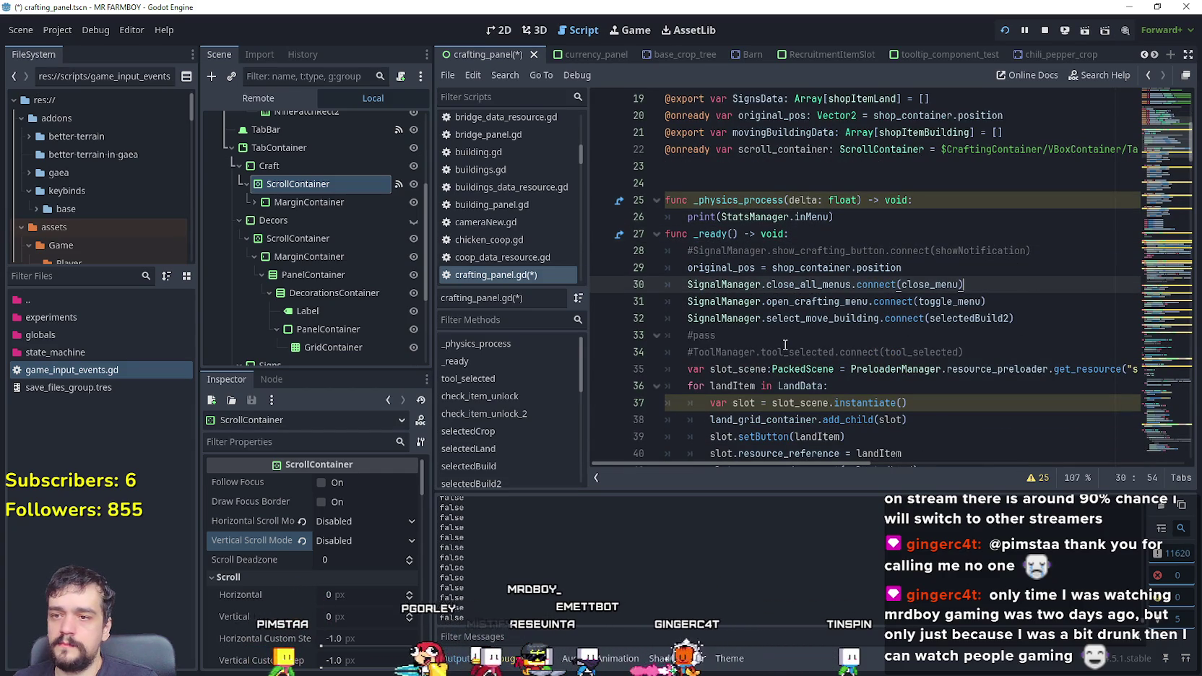
pyautogui.click(783, 352)
pyautogui.scroll(-3)
pyautogui.scroll(3)
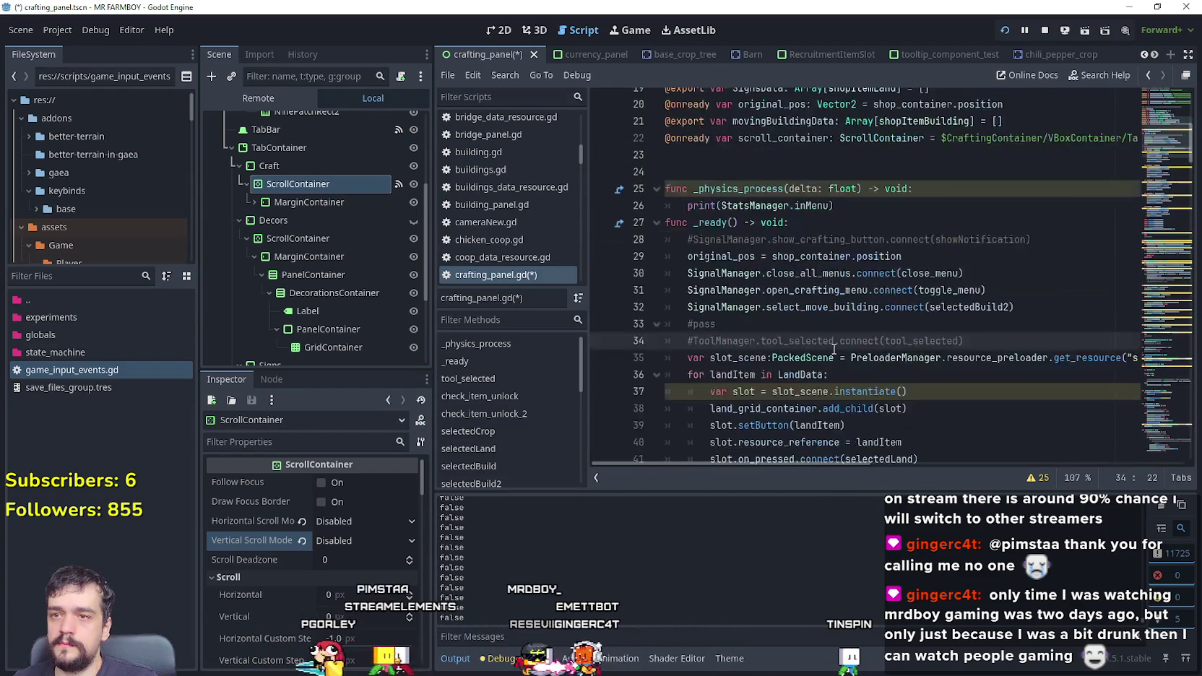
pyautogui.click(809, 205)
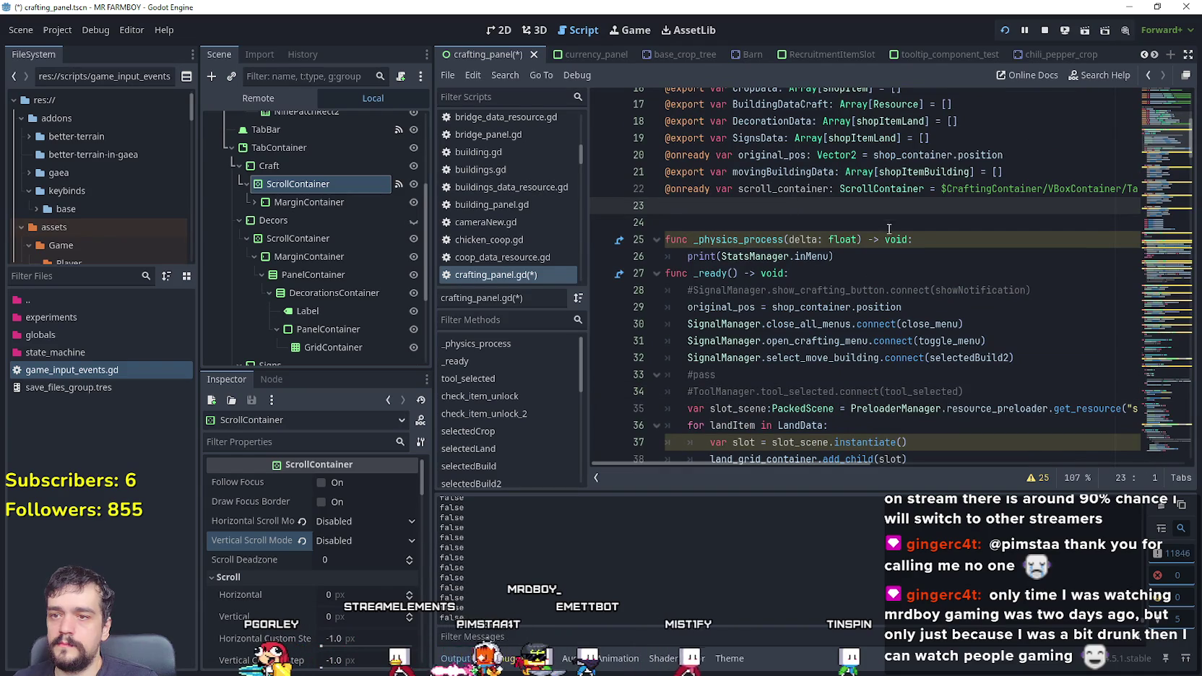
pyautogui.click(923, 274)
pyautogui.press('Return')
pyautogui.write('scroll_container.verticla')
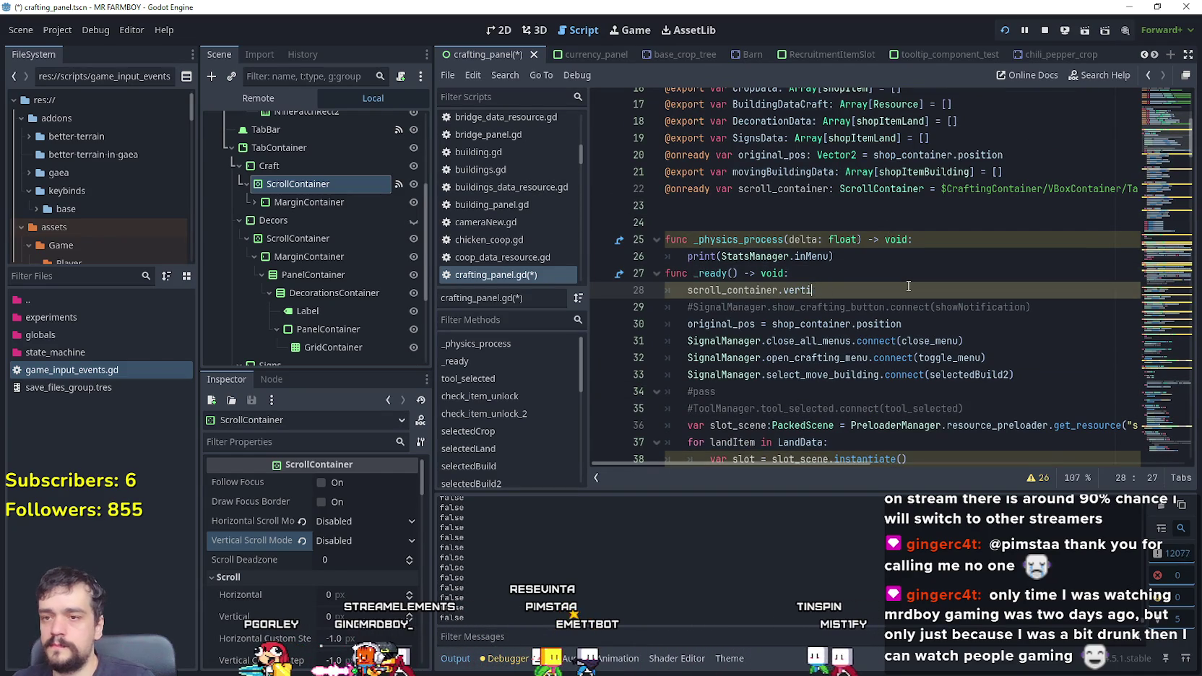
pyautogui.write('e')
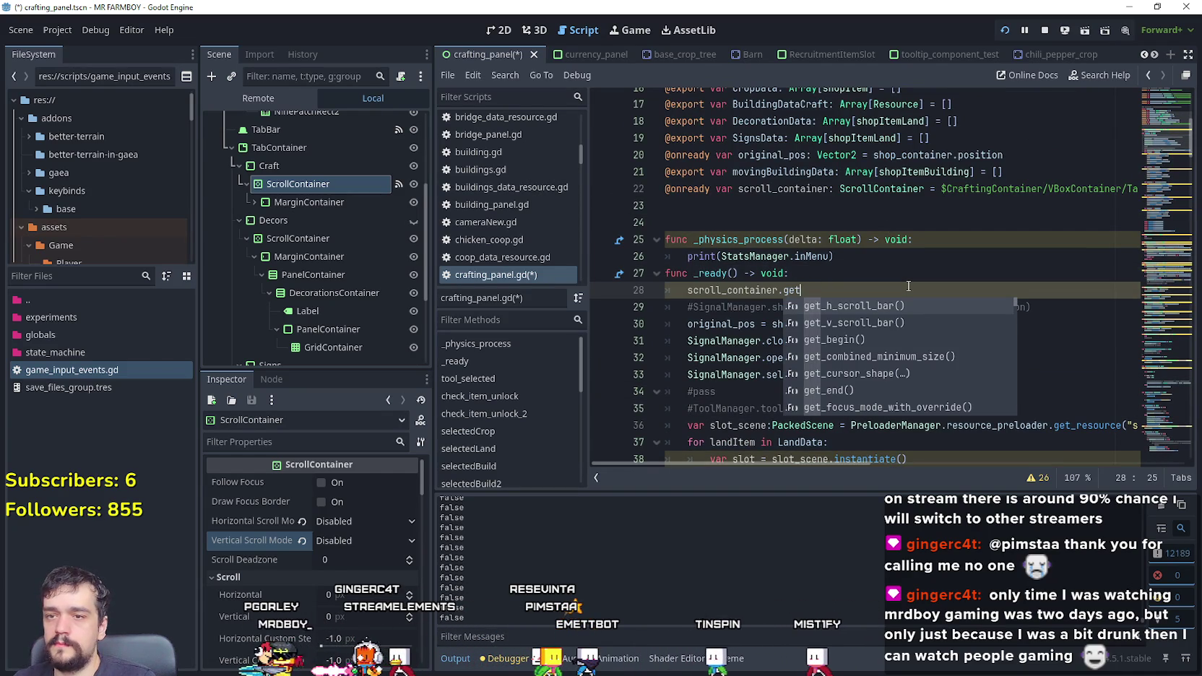
pyautogui.press('Down')
pyautogui.press('Return')
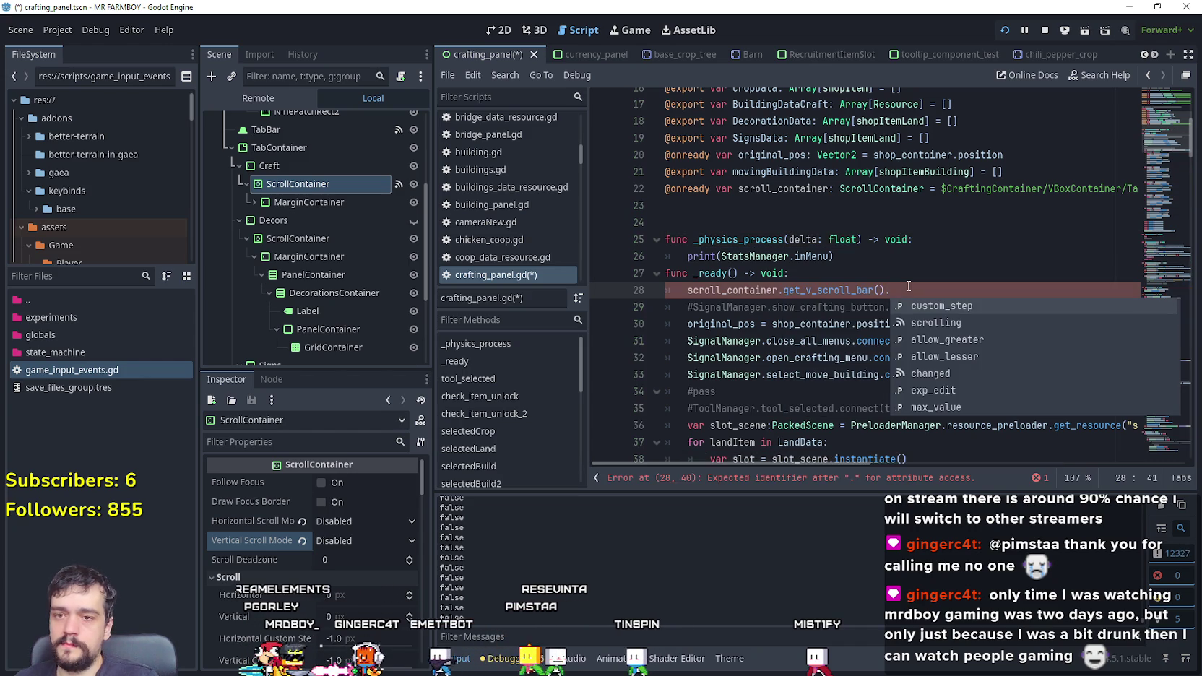
# Step: Append '.mous' to list the scroll bar's mouse-related members, such as mouse_force_pass_scroll_events
pyautogui.press('Down')
pyautogui.press('Down')
pyautogui.press('Down')
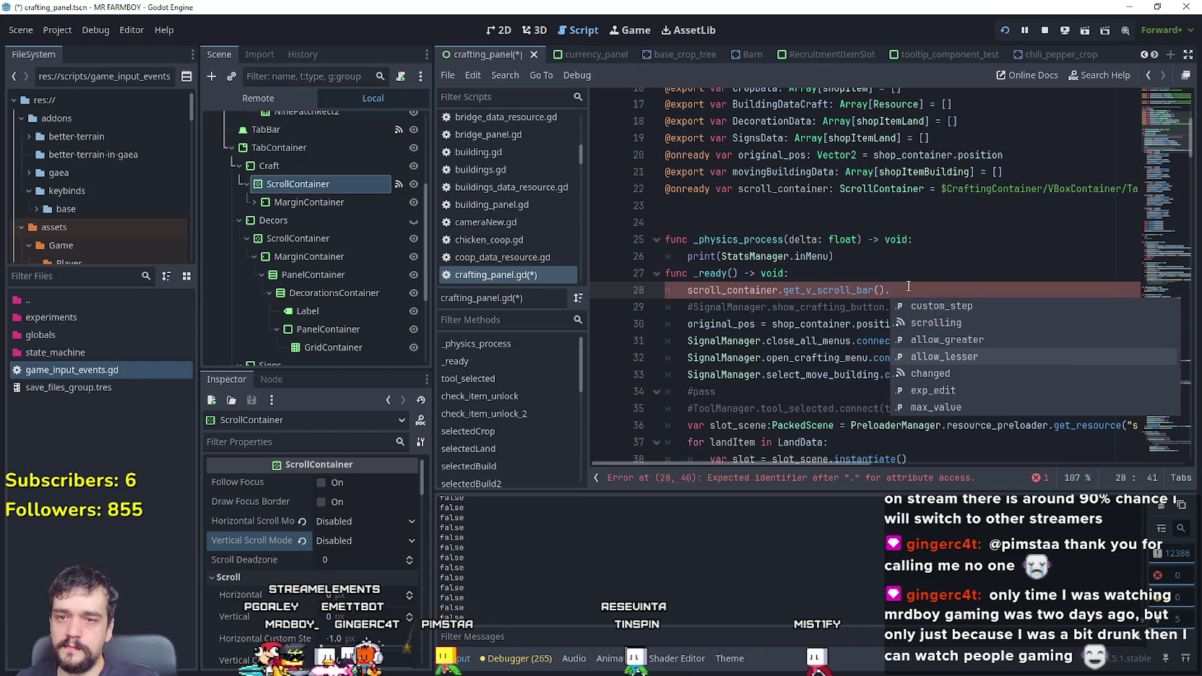
pyautogui.press('Down')
pyautogui.press('Down')
pyautogui.press('Down')
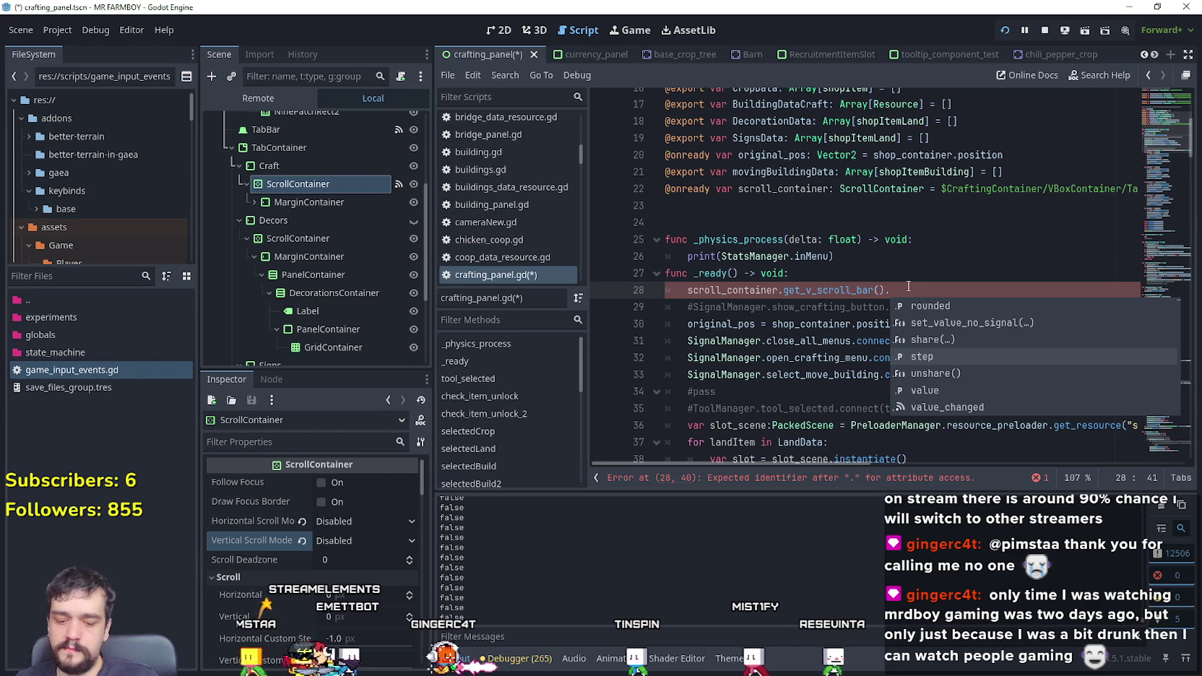
pyautogui.write('mous')
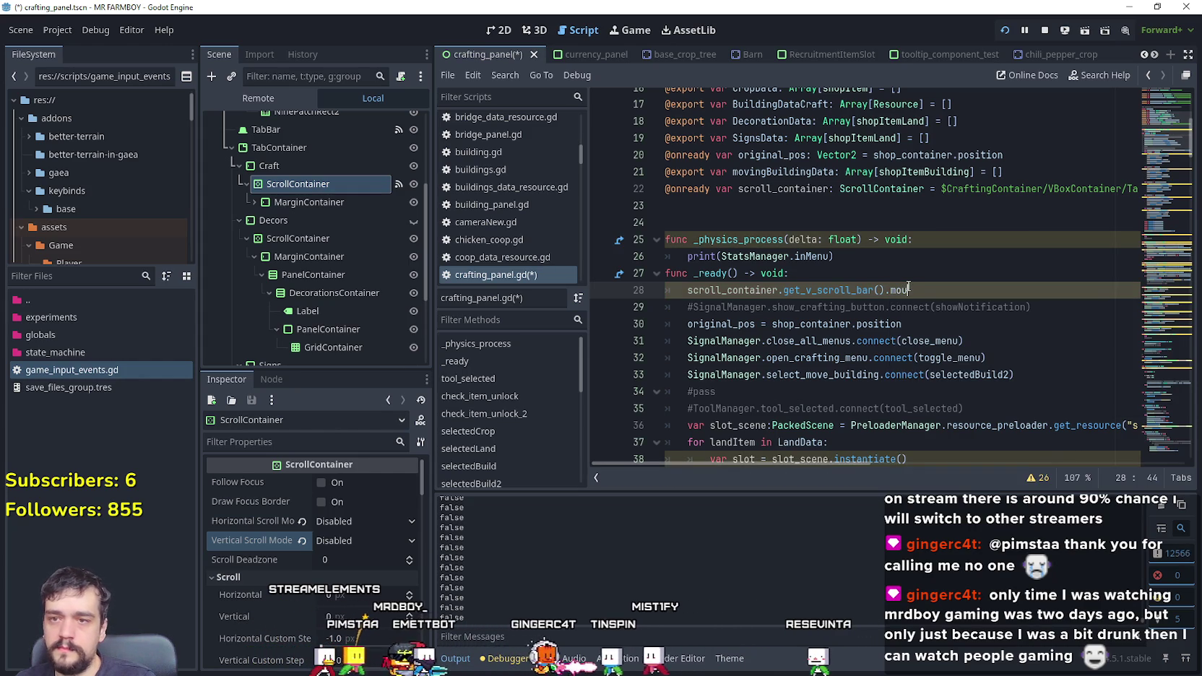
pyautogui.press('BackSpace')
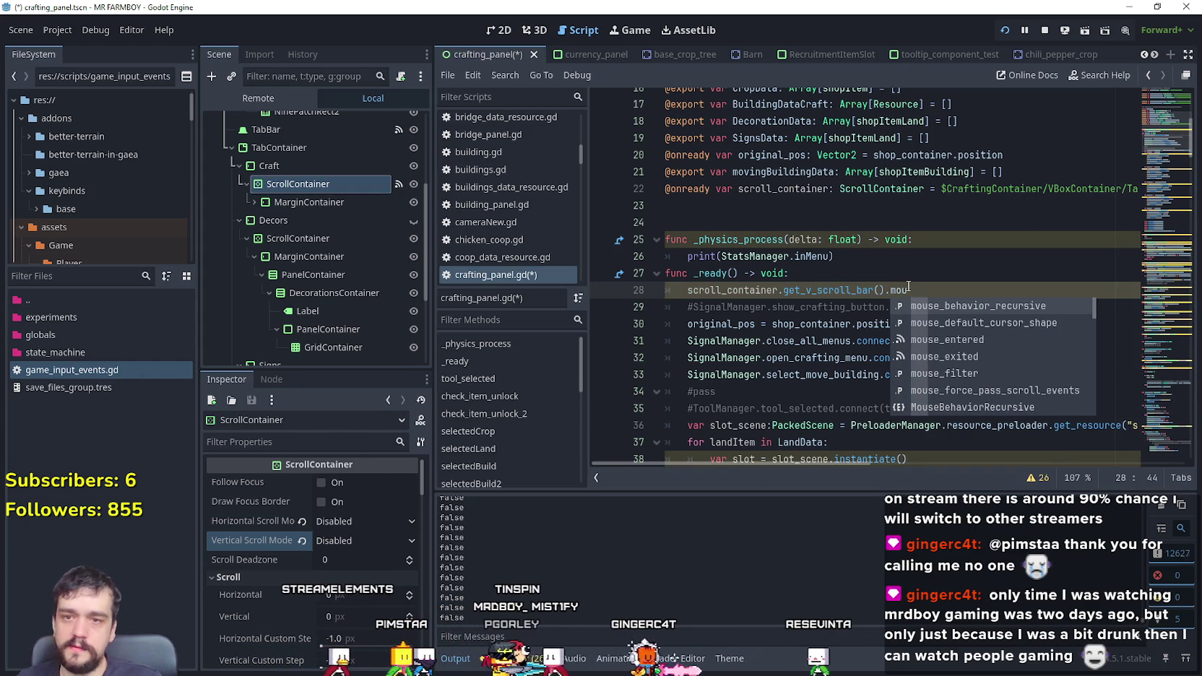
pyautogui.press('Down')
pyautogui.press('Down')
pyautogui.press('Down')
pyautogui.press('Down')
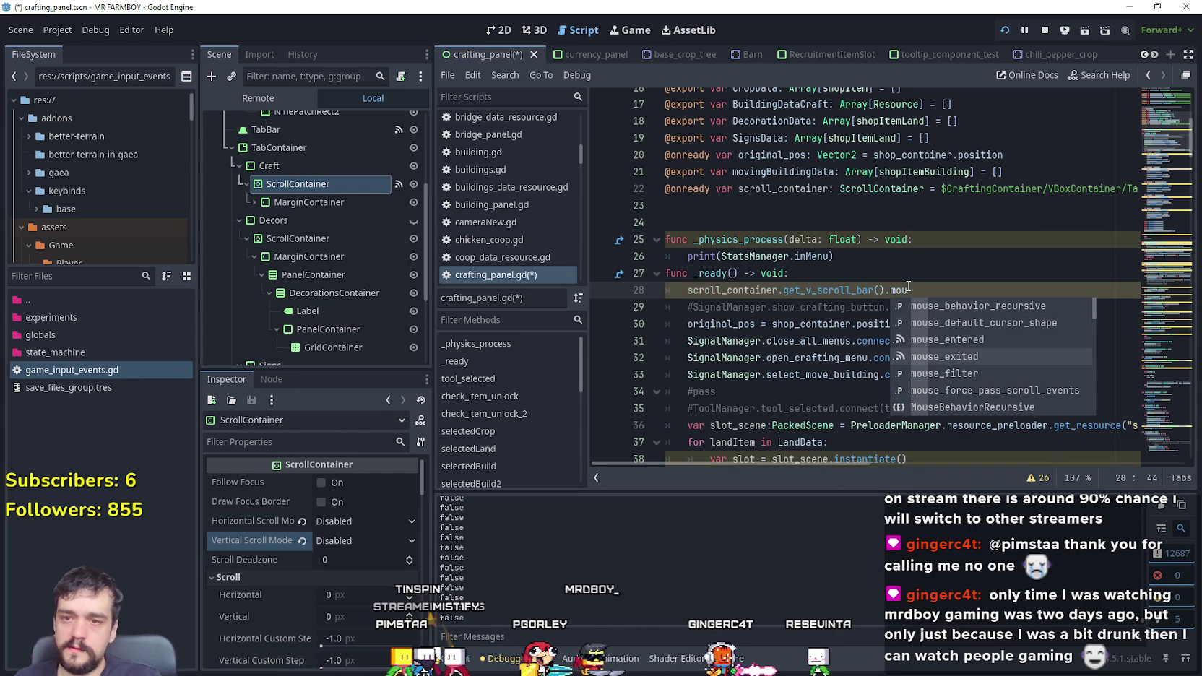
pyautogui.press('Up')
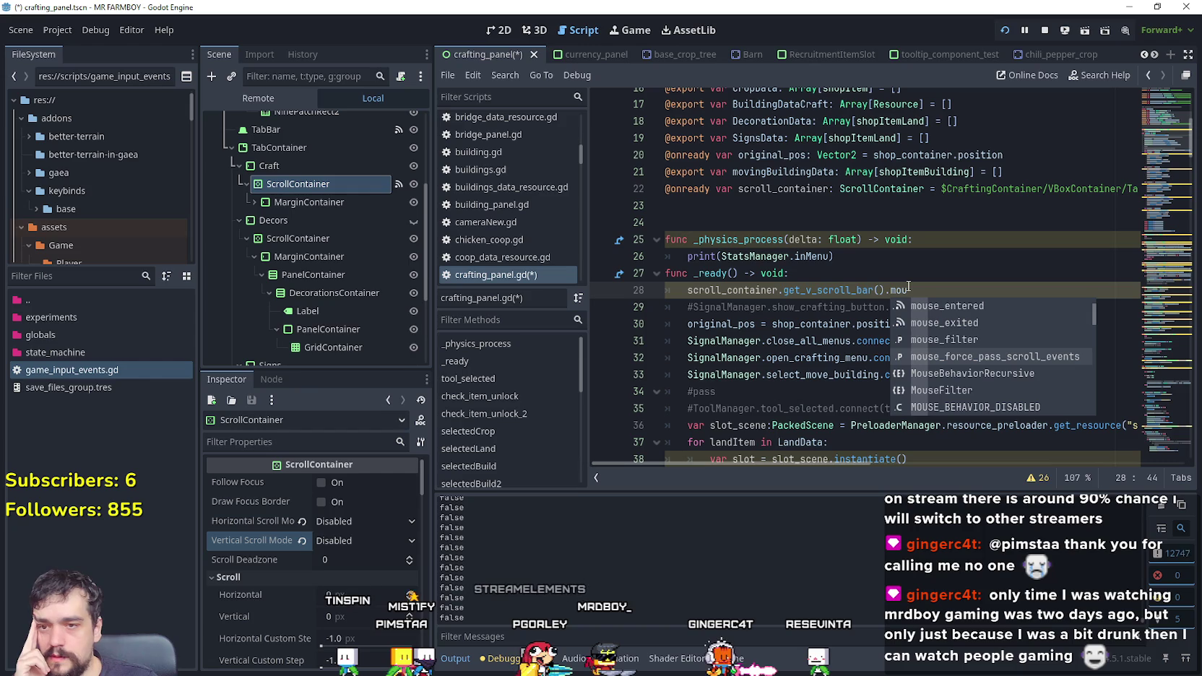
pyautogui.scroll(-3)
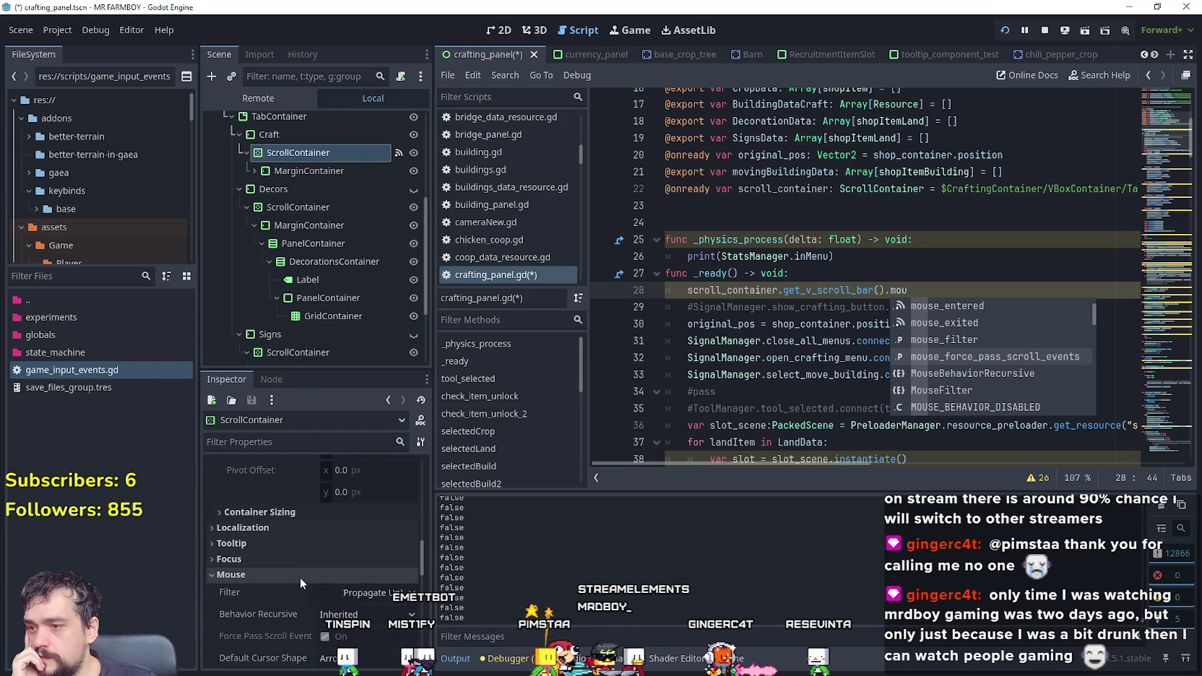
pyautogui.scroll(-3)
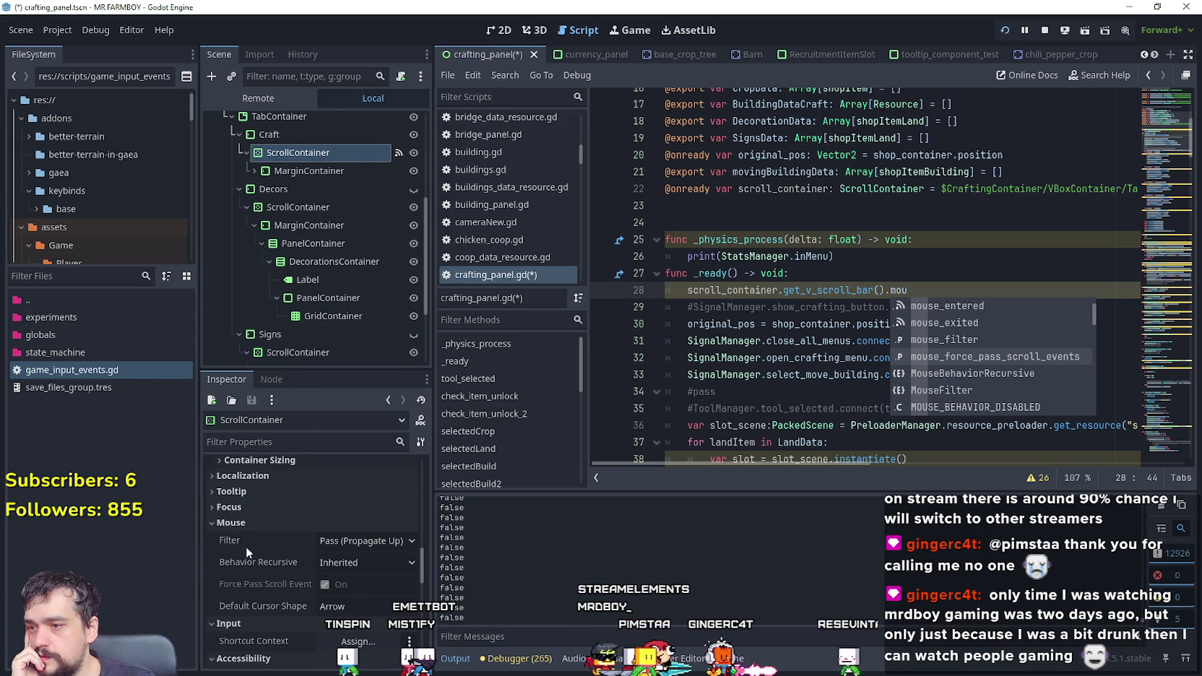
# Step: Complete the line as scroll_container.get_v_scroll_bar().mouse_filter = Control.MOUSE_FILTER_PASS
pyautogui.write('se')
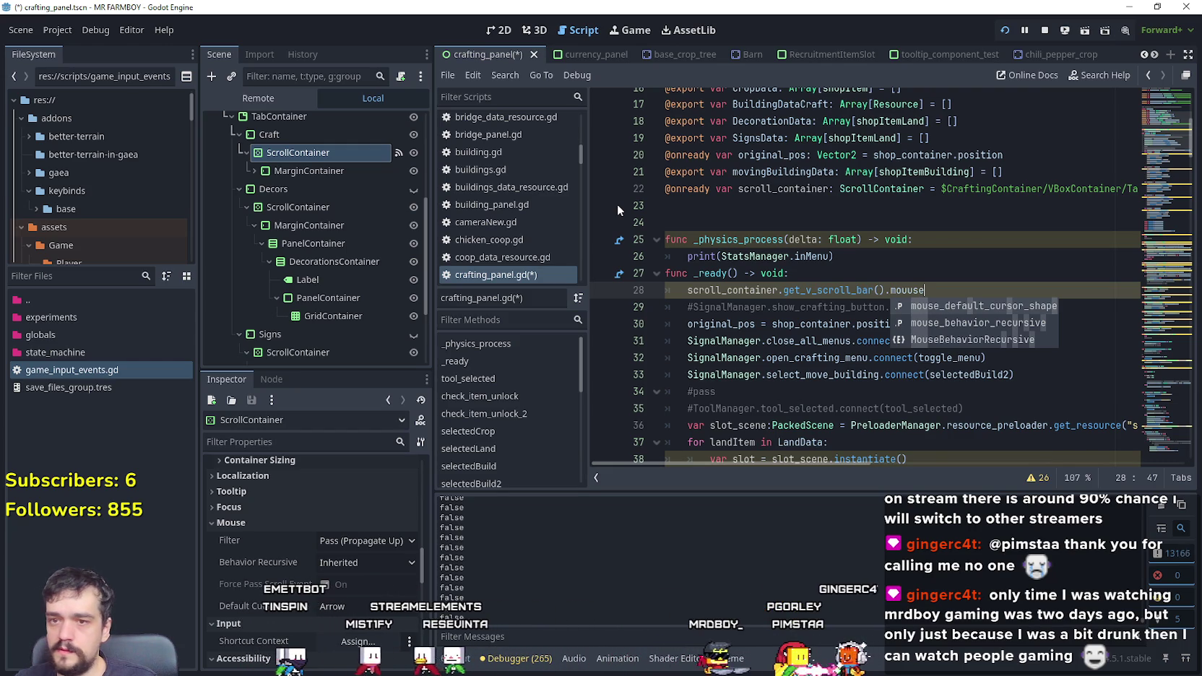
pyautogui.press('BackSpace')
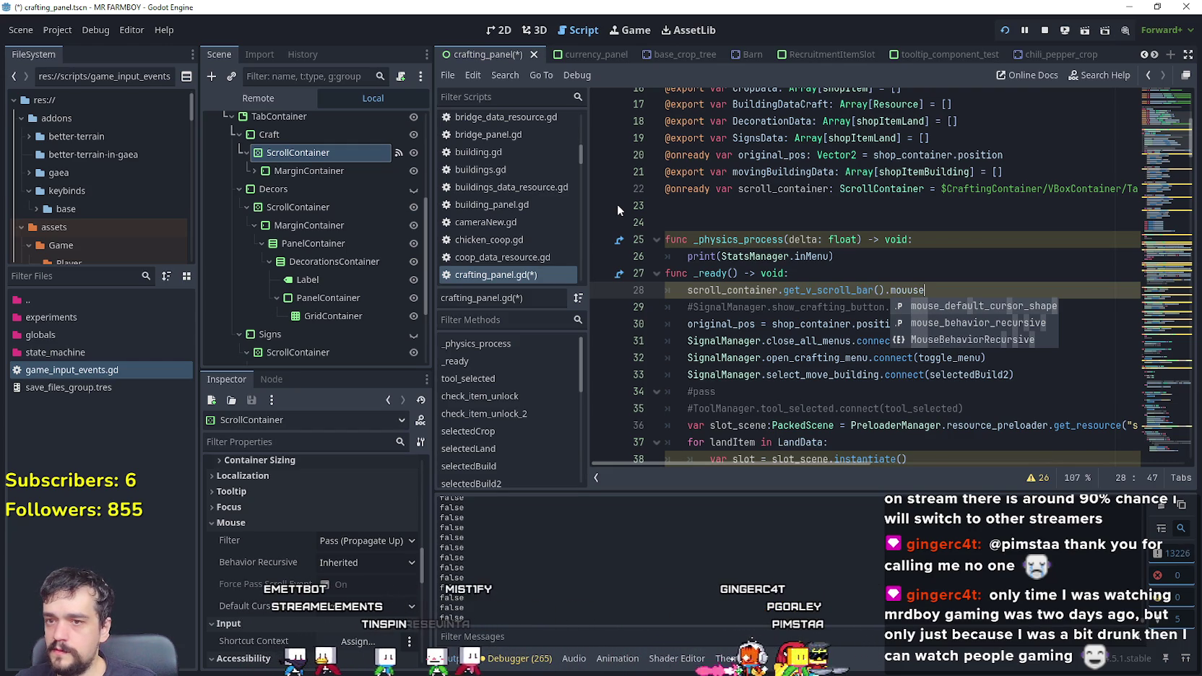
pyautogui.write('e')
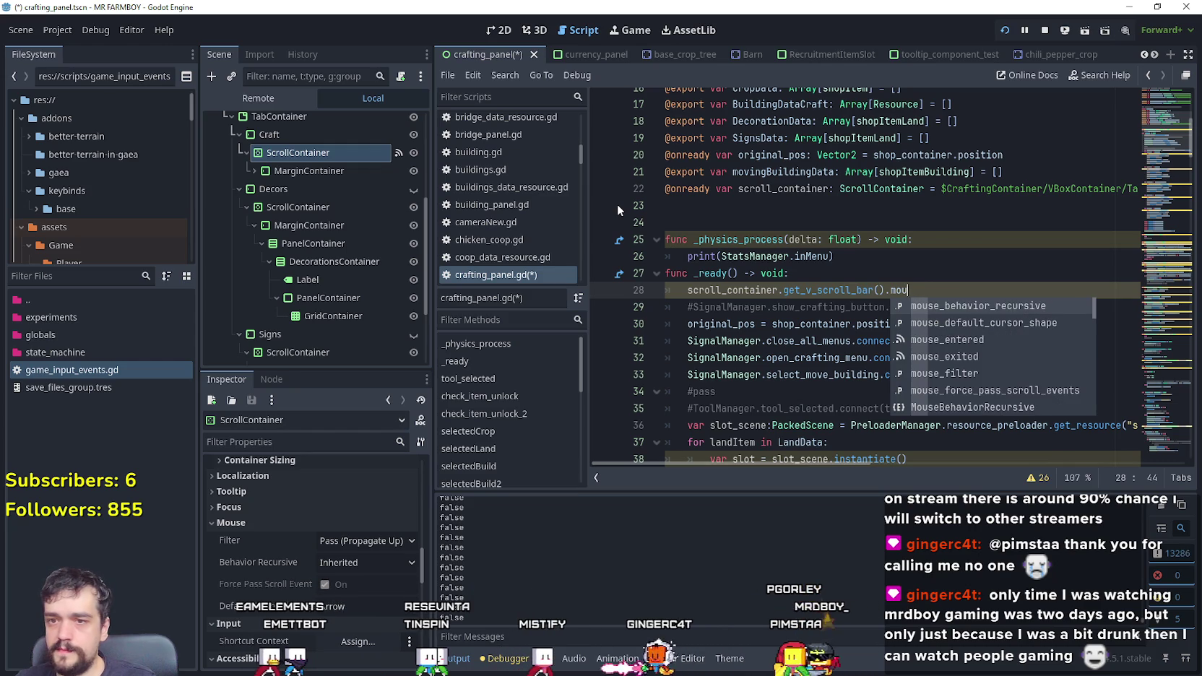
pyautogui.press('BackSpace')
pyautogui.press('BackSpace')
pyautogui.press('BackSpace')
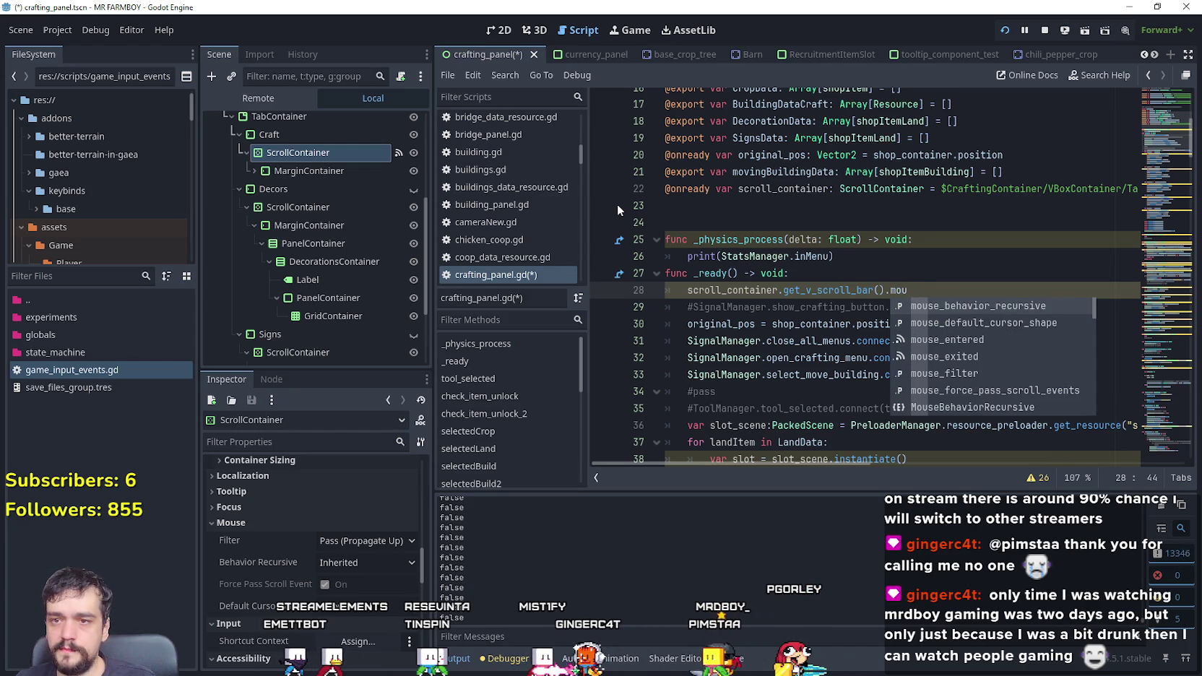
pyautogui.press('Down')
pyautogui.press('Down')
pyautogui.press('Down')
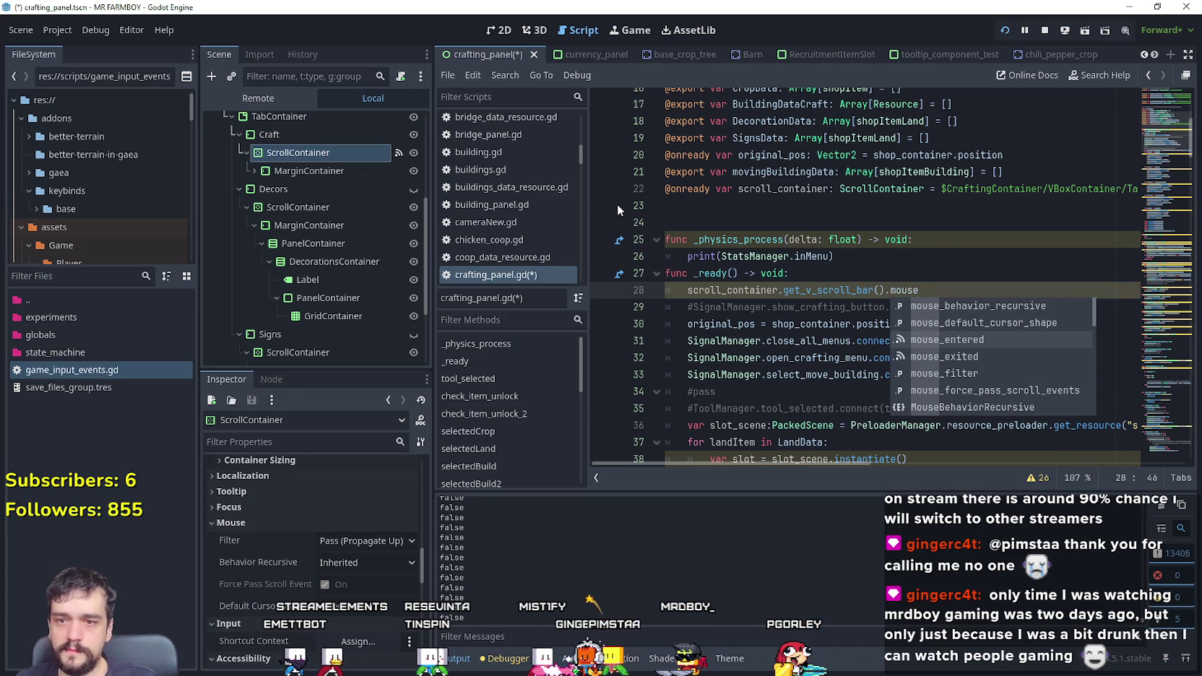
pyautogui.press('Up')
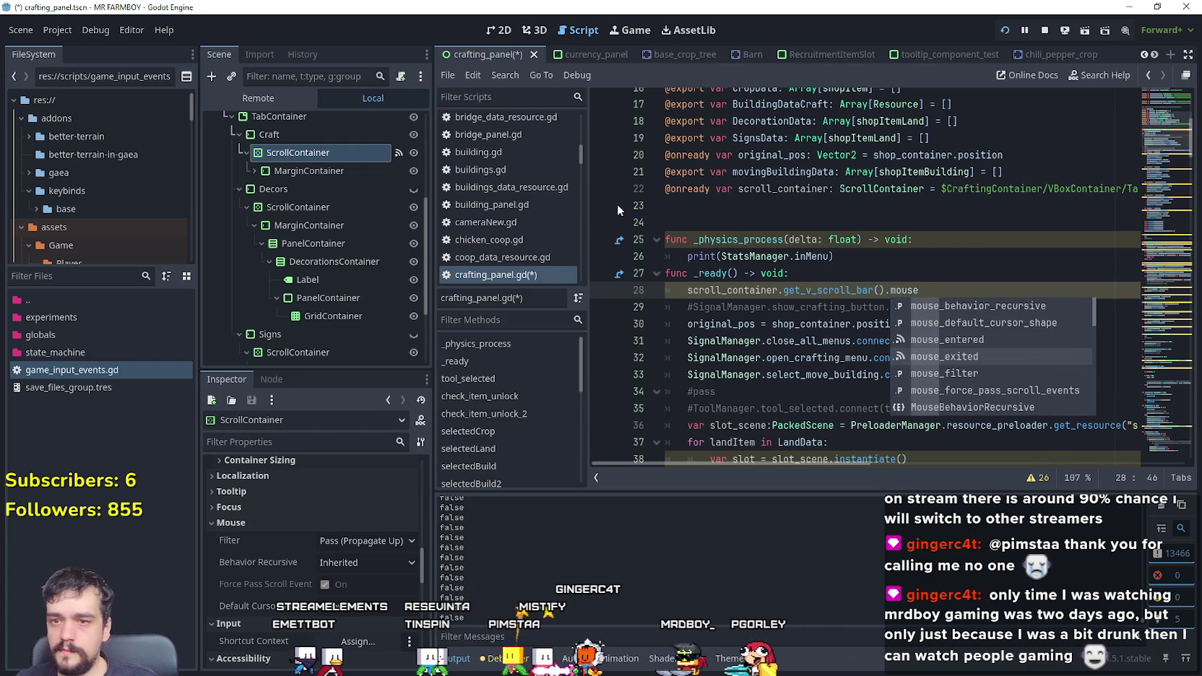
pyautogui.press('Return')
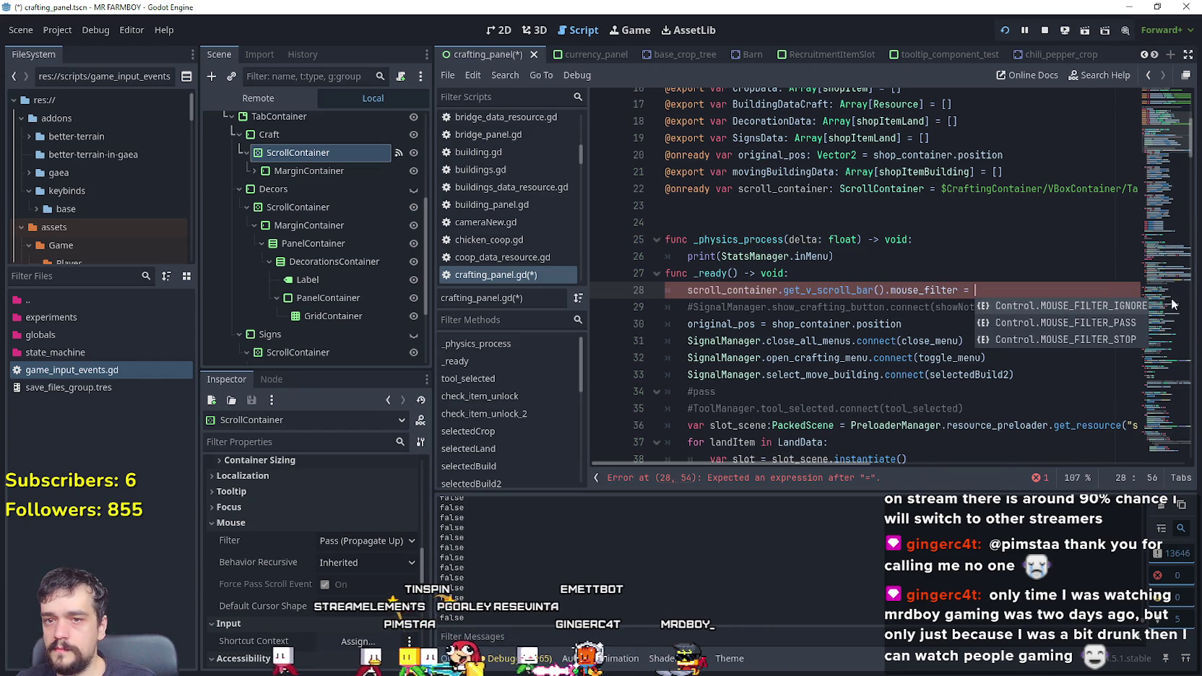
pyautogui.doubleClick(1123, 329)
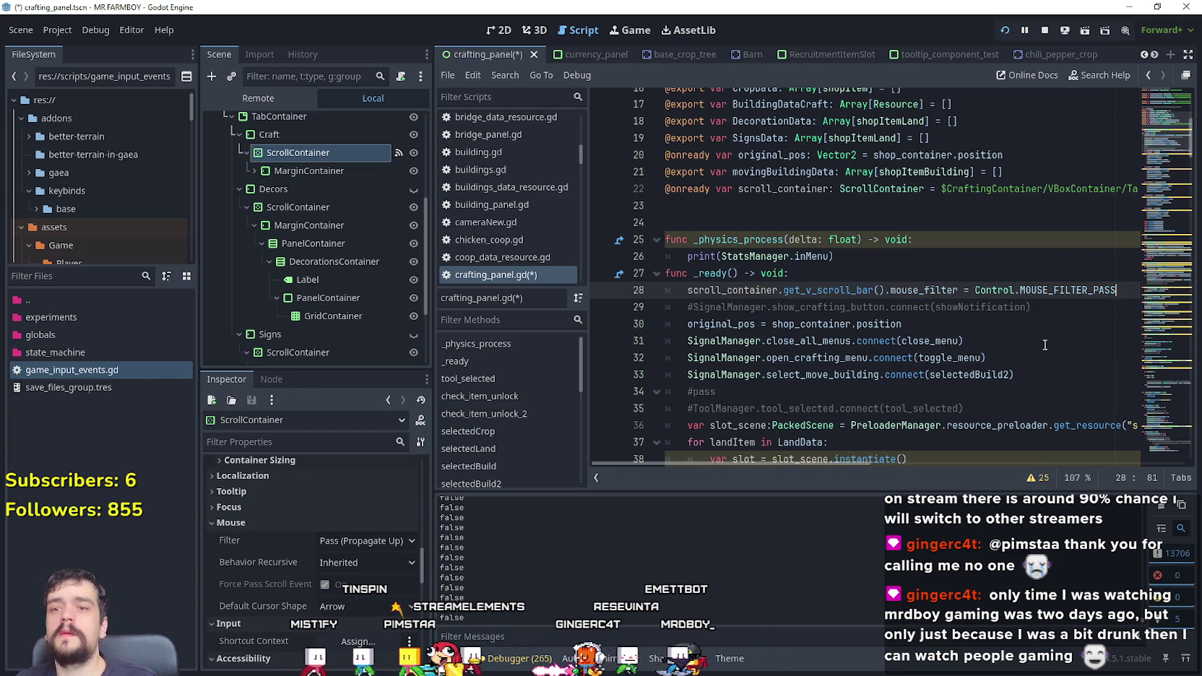
# Step: Move off the edited line and stop the running game
pyautogui.click(1047, 346)
pyautogui.click(853, 258)
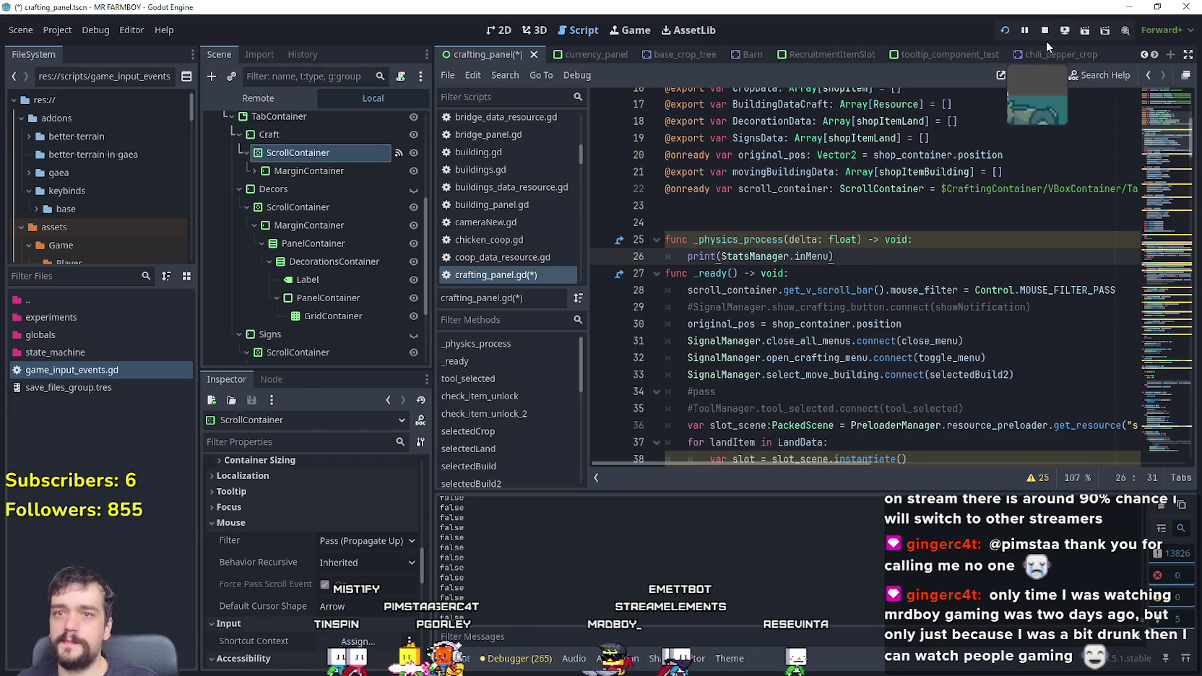
pyautogui.scroll(-3)
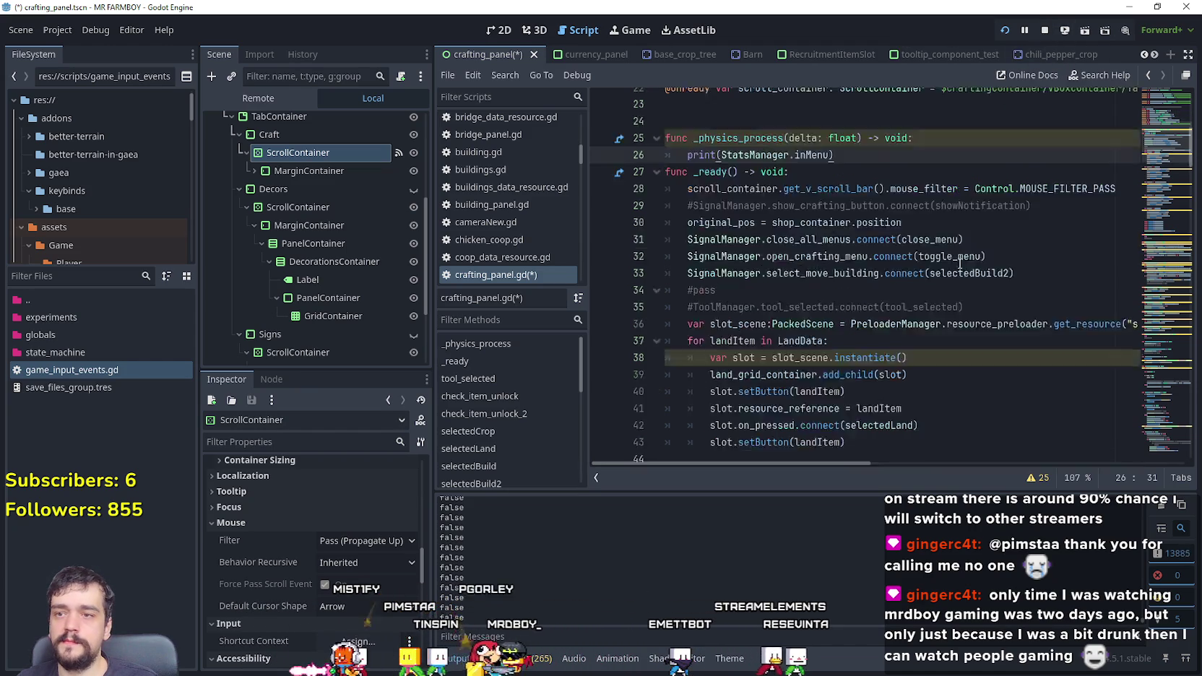
pyautogui.click(1045, 31)
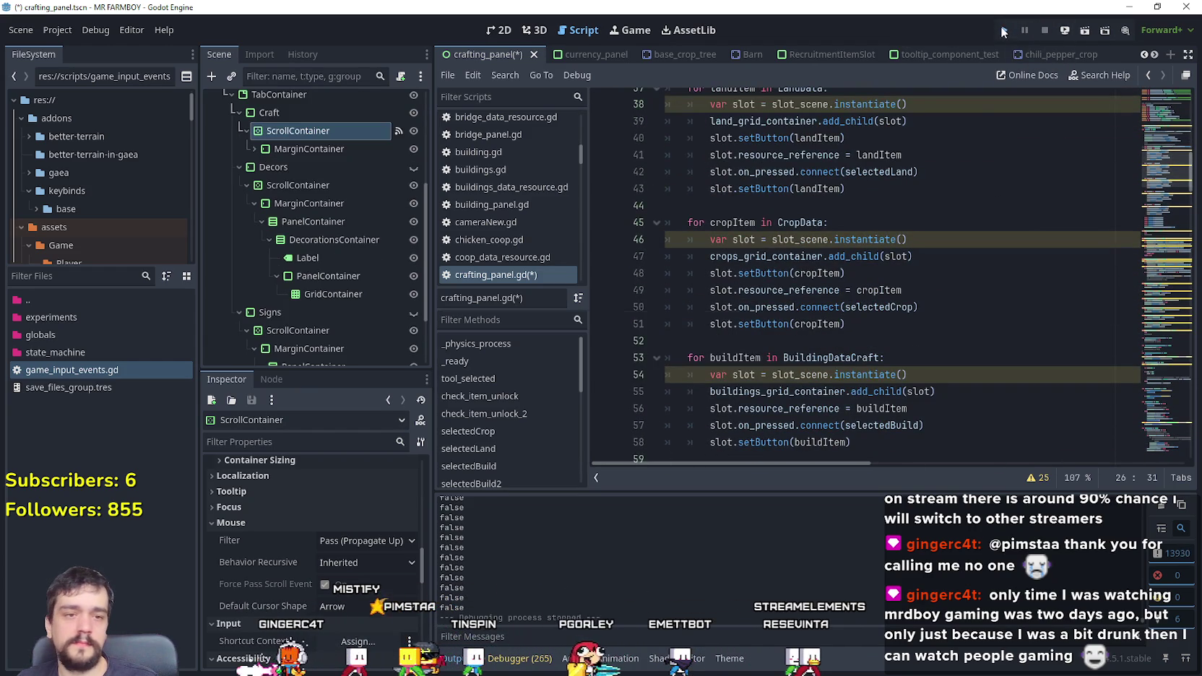
# Step: Save, load Save 1 in the game, open the crafting panel with C, then relaunch with F5
pyautogui.hotkey('ctrl', 's')
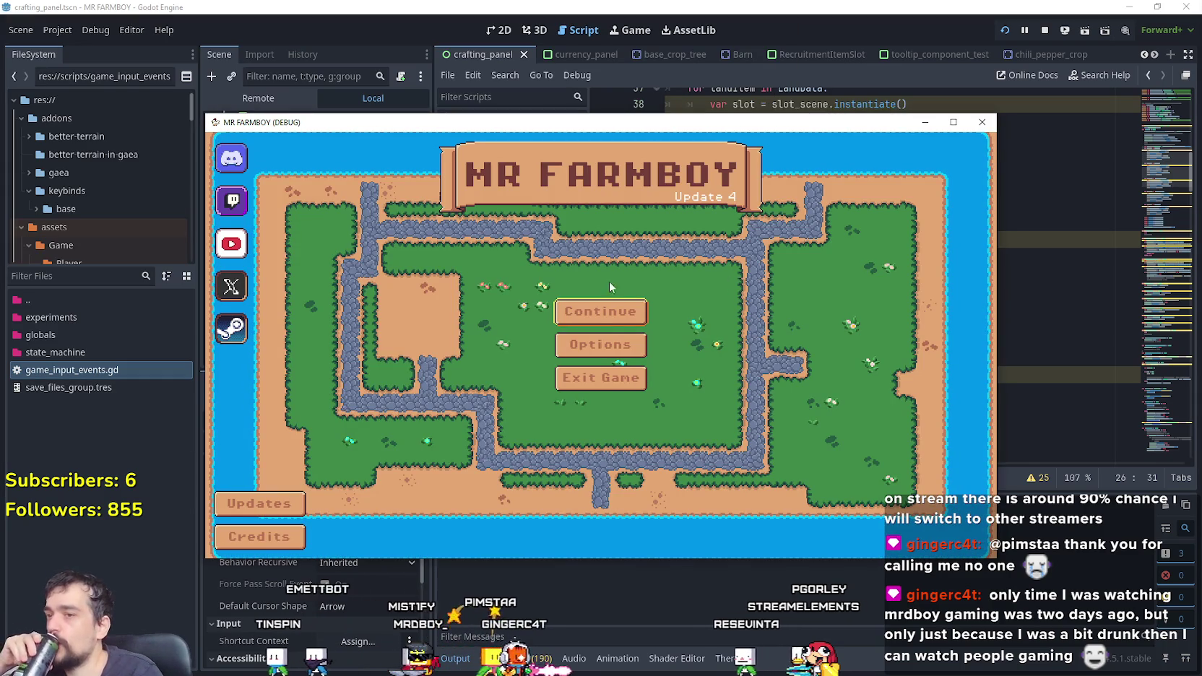
pyautogui.click(629, 316)
pyautogui.click(584, 302)
pyautogui.click(580, 299)
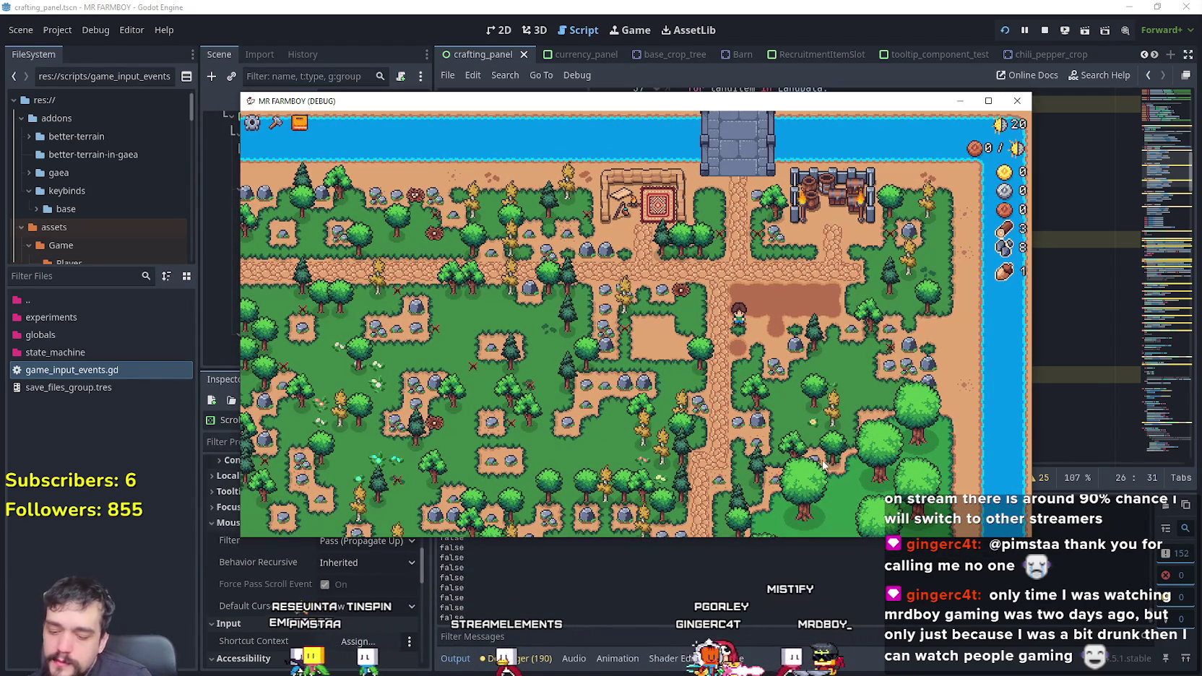
pyautogui.press('c')
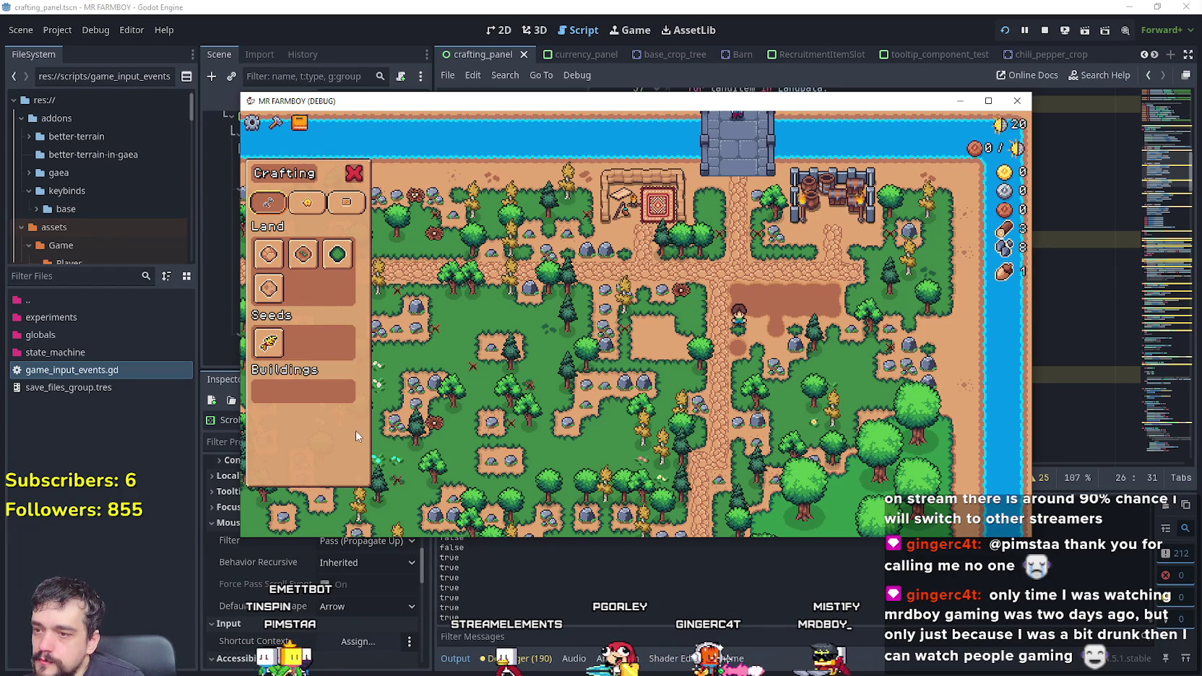
pyautogui.click(1014, 106)
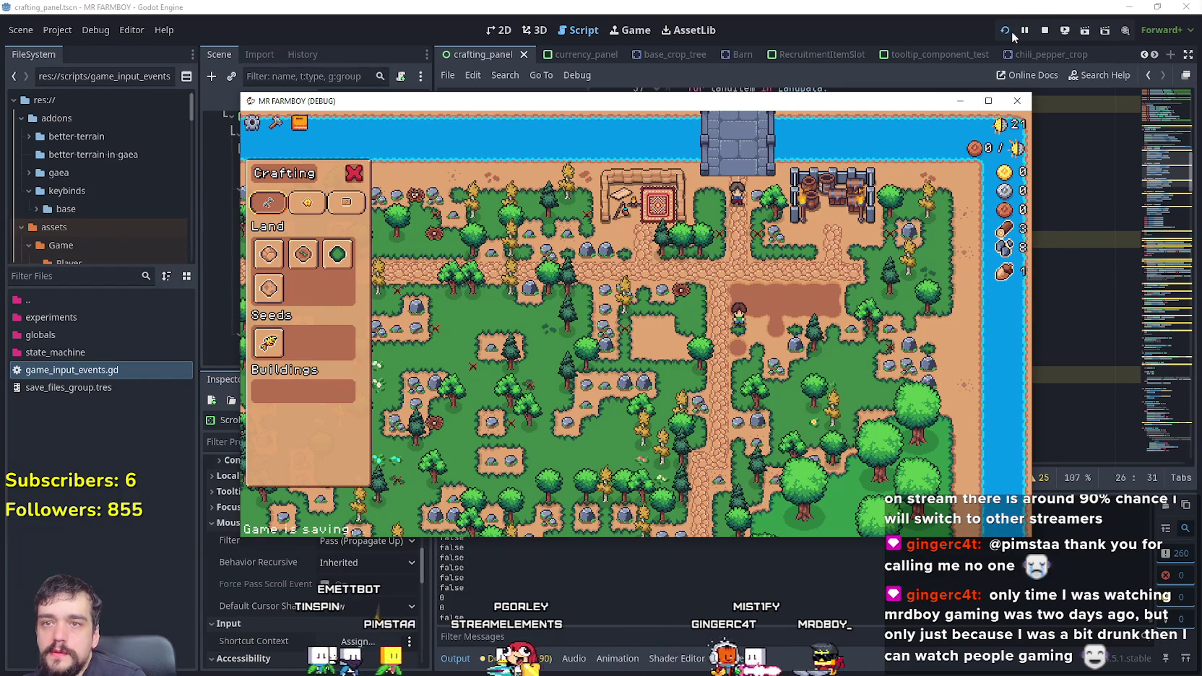
pyautogui.press('F5')
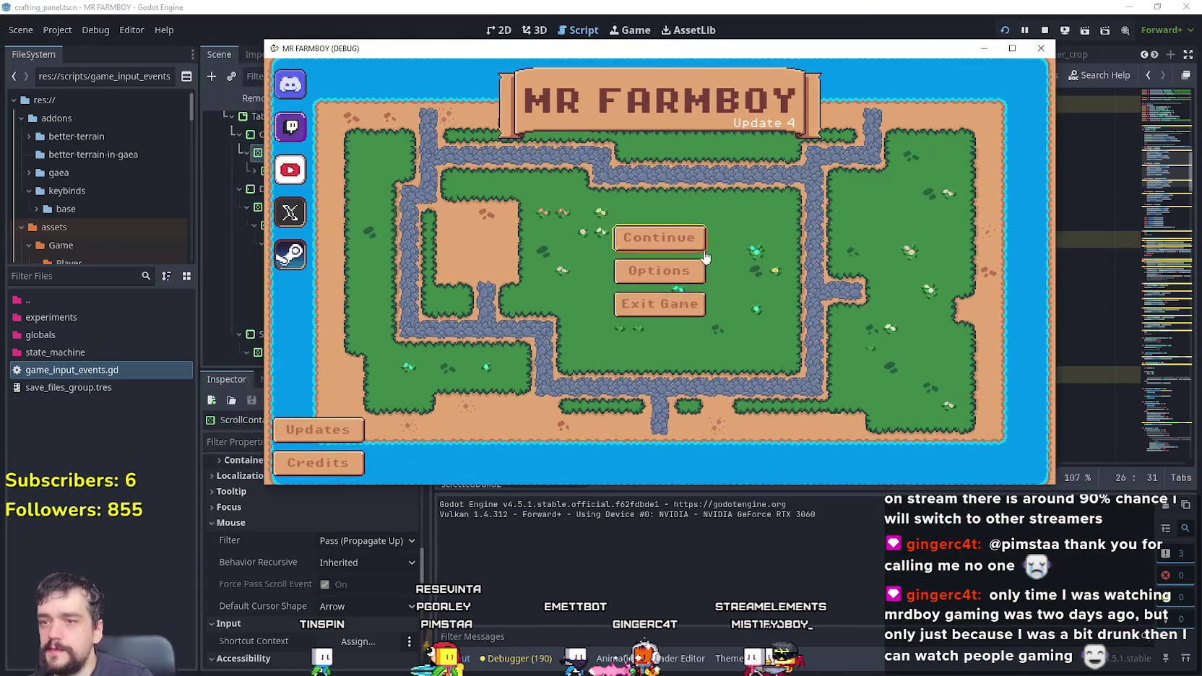
# Step: Load Save 2, open the crafting panel with C, and return to the editor while the game runs
pyautogui.click(704, 249)
pyautogui.click(616, 266)
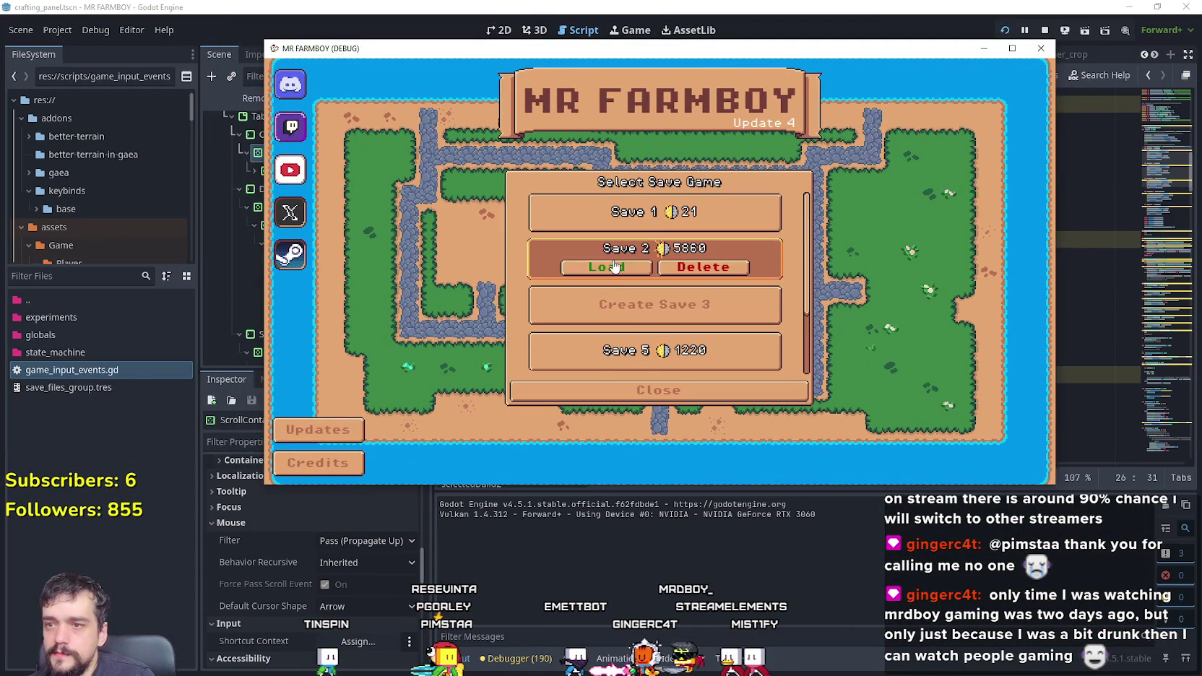
pyautogui.click(615, 266)
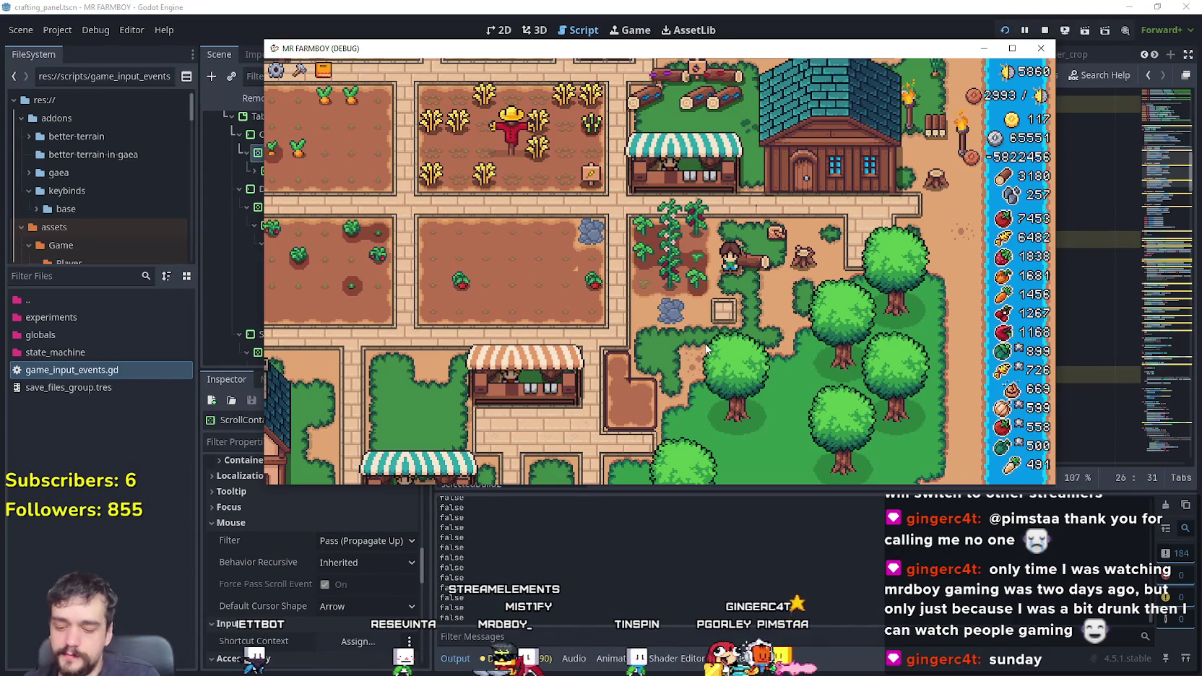
pyautogui.press('c')
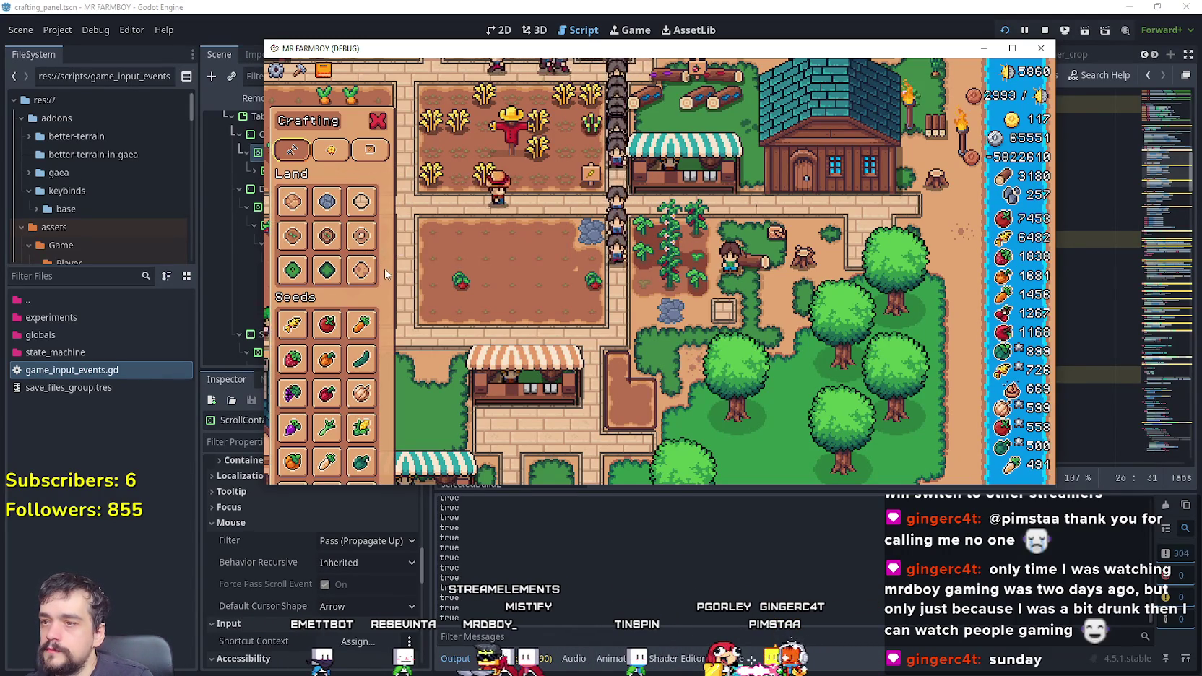
pyautogui.click(368, 9)
# Step: Set the Craft ScrollContainer's Vertical Scroll Mode to Always Show
pyautogui.scroll(3)
pyautogui.scroll(3)
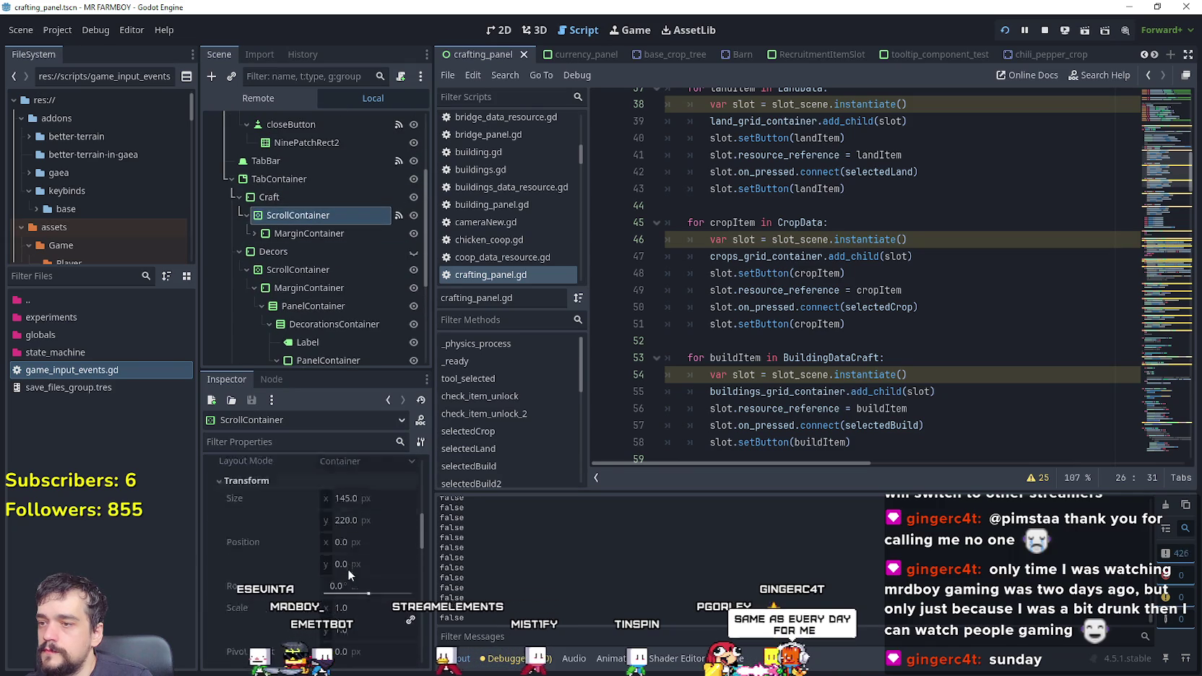
pyautogui.scroll(3)
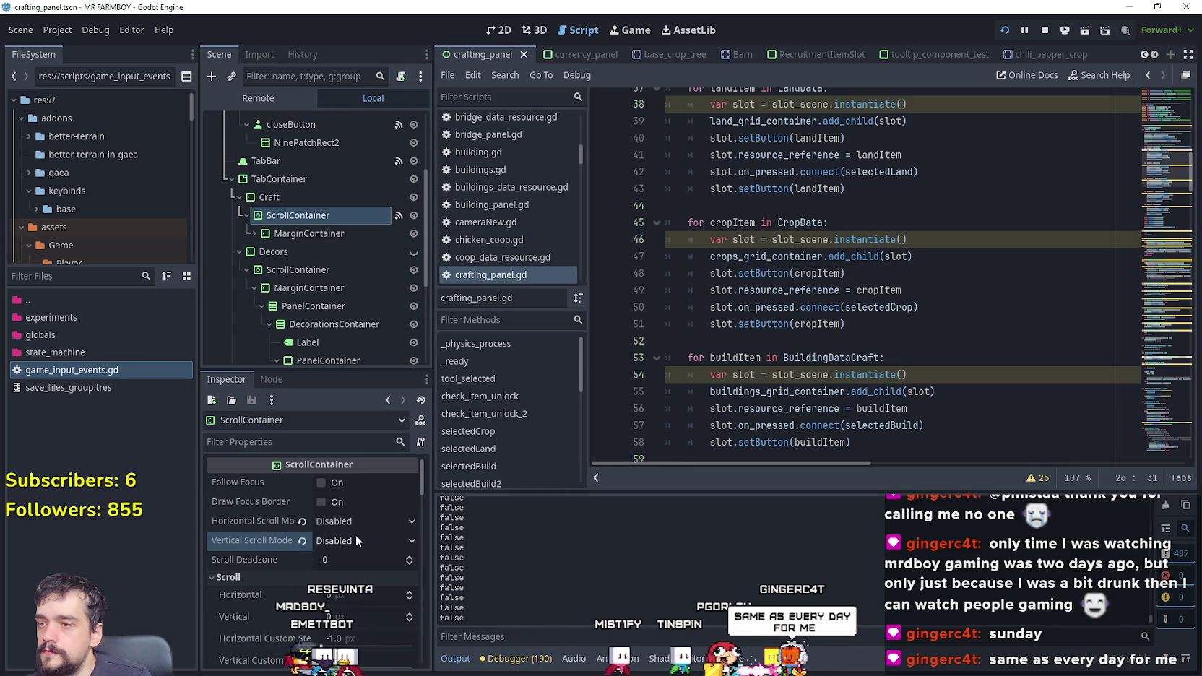
pyautogui.click(358, 541)
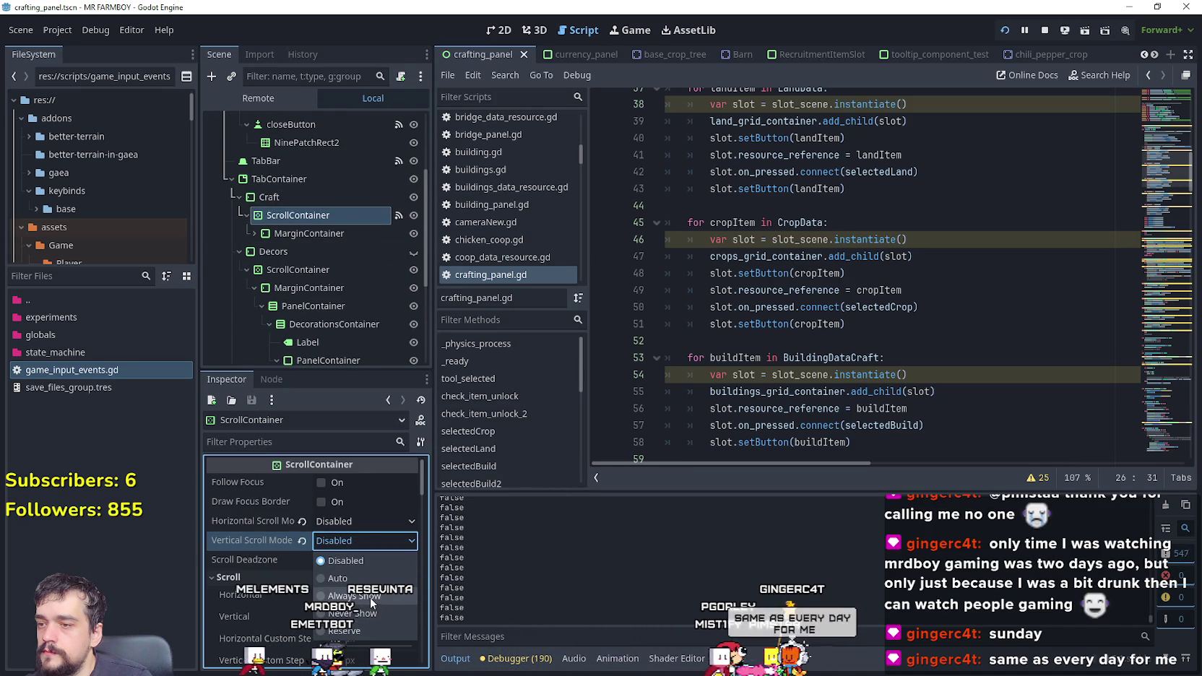
pyautogui.click(372, 599)
# Step: Test crafting-list scrolling in the moved, taller game window, then close the game
pyautogui.hotkey('alt', 'Tab')
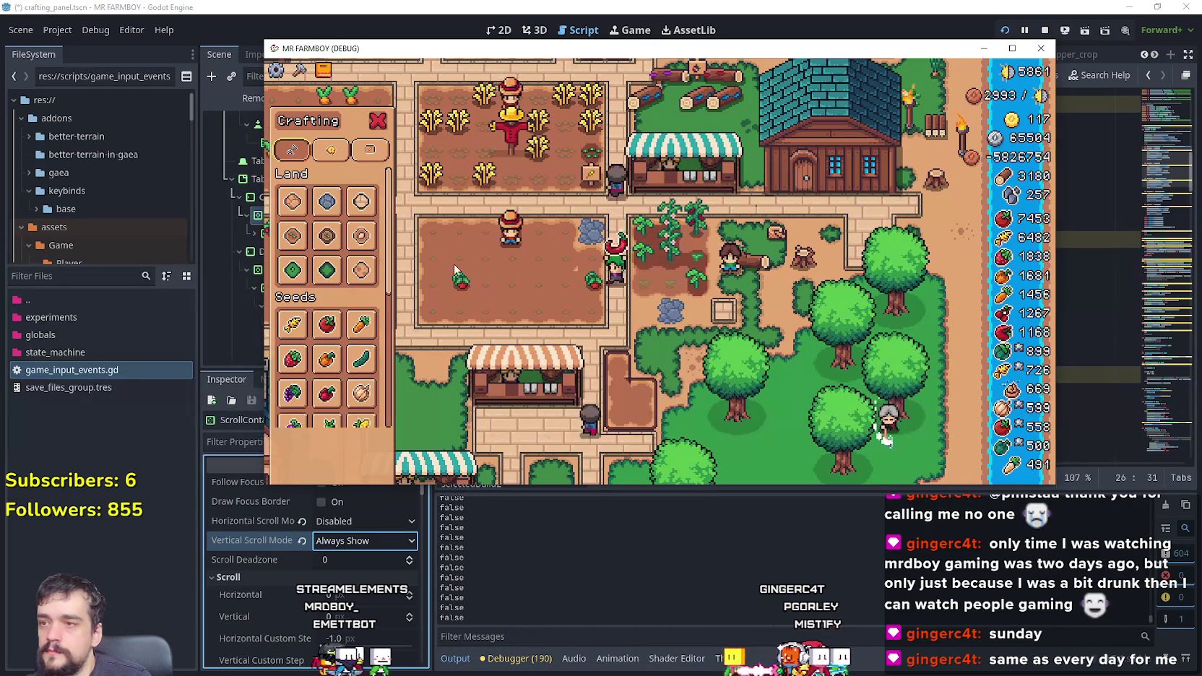
pyautogui.scroll(-3)
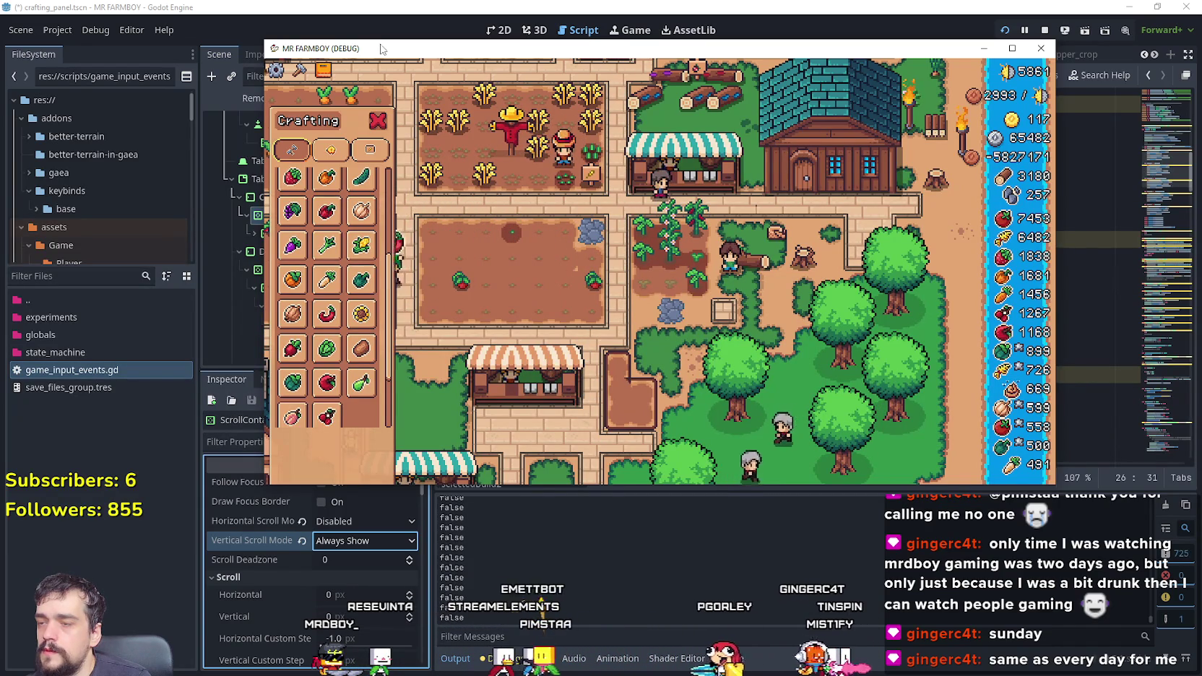
pyautogui.moveTo(506, 47); pyautogui.dragTo(588, 42)
pyautogui.moveTo(593, 480); pyautogui.dragTo(553, 517)
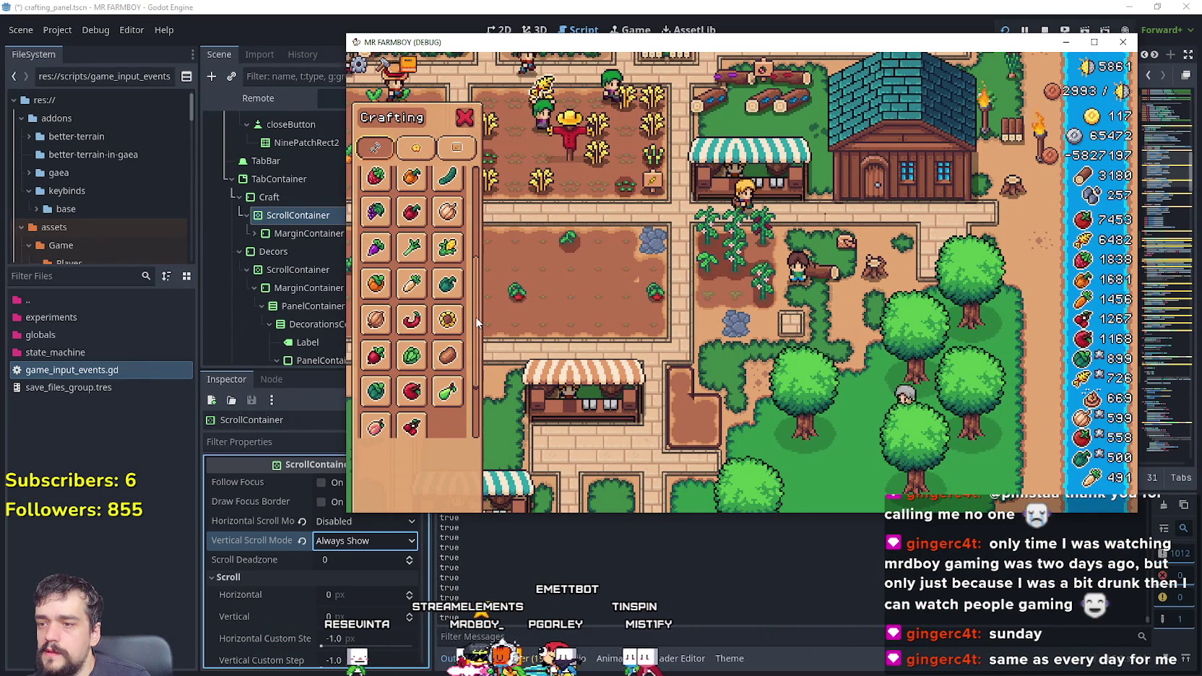
pyautogui.scroll(3)
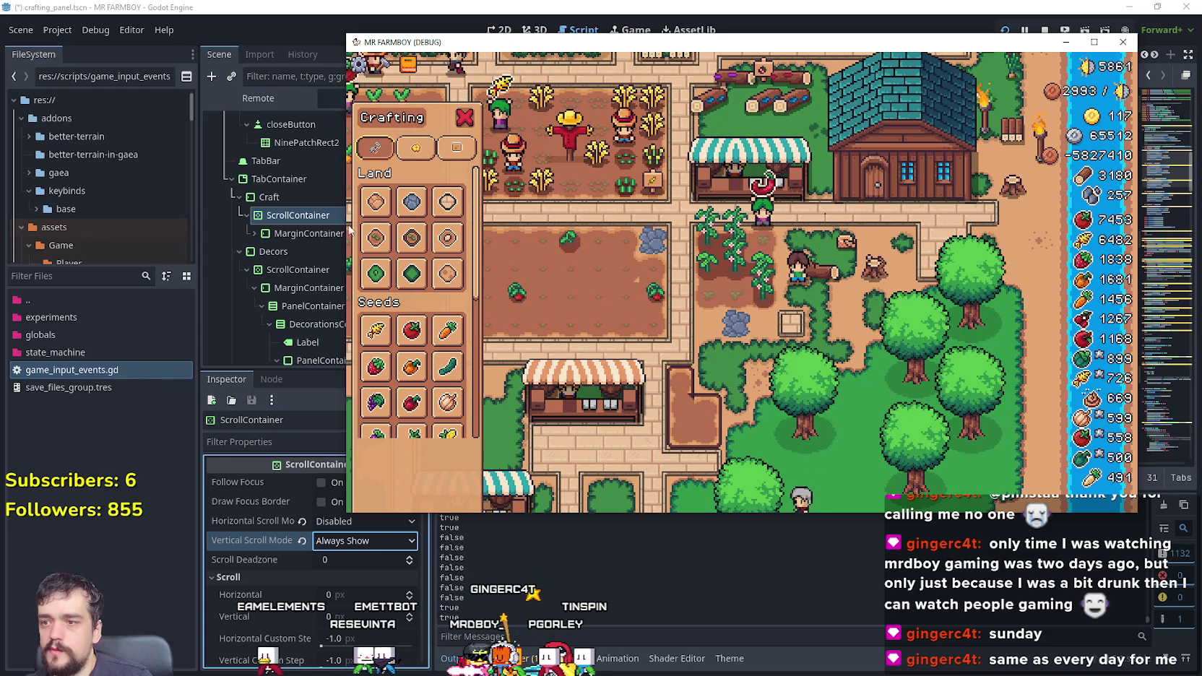
pyautogui.press('Escape')
pyautogui.press('F8')
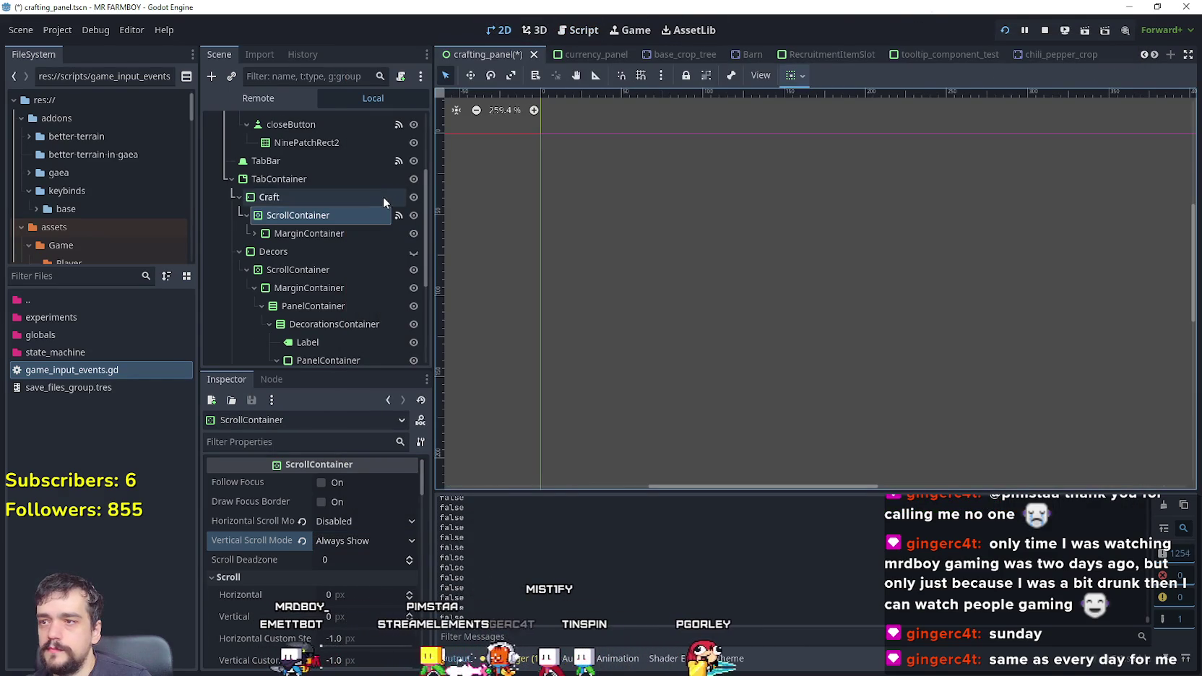
# Step: Hide and then re-show the CraftingContainer node in the scene tree
pyautogui.scroll(3)
pyautogui.scroll(-3)
pyautogui.scroll(3)
pyautogui.click(413, 140)
pyautogui.click(413, 142)
# Step: Scroll the in-game crafting list through Seeds, switch to Decorations, and close the game
pyautogui.scroll(-3)
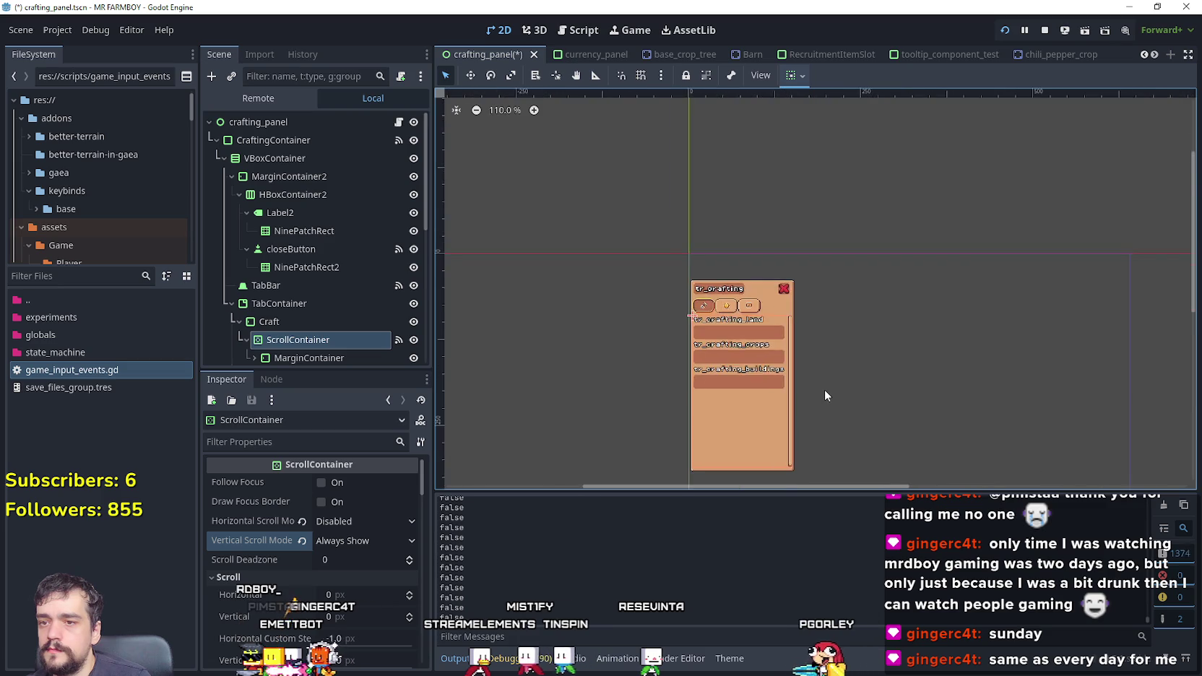
pyautogui.scroll(-3)
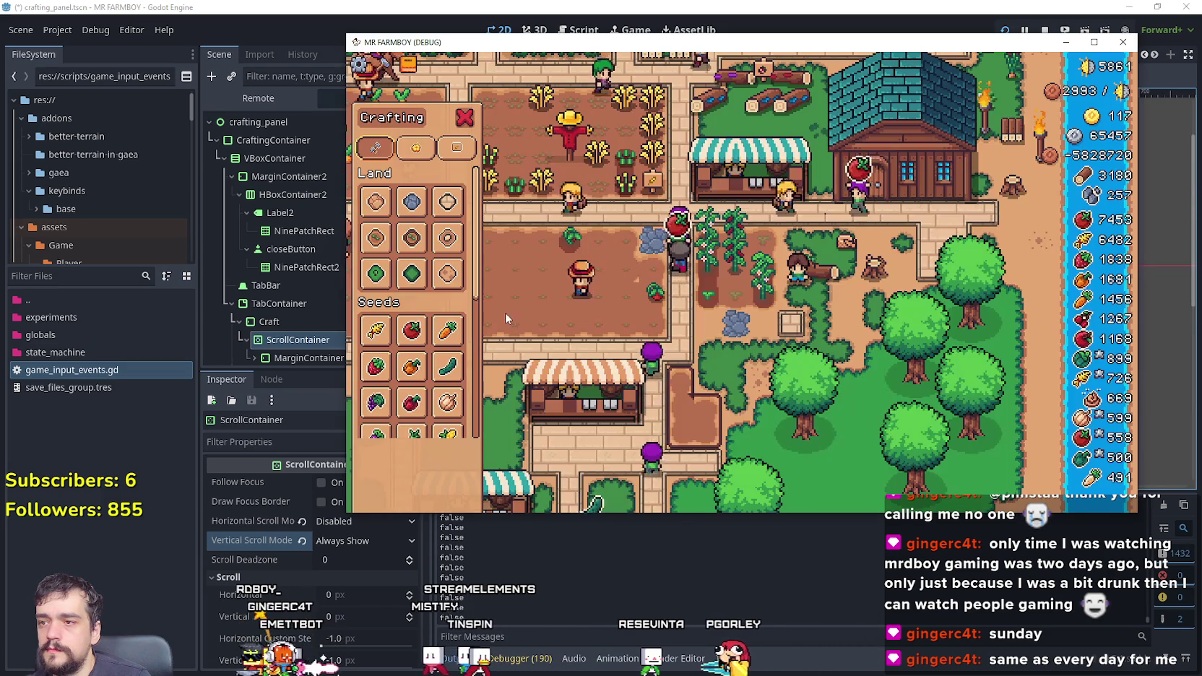
pyautogui.scroll(3)
pyautogui.scroll(-3)
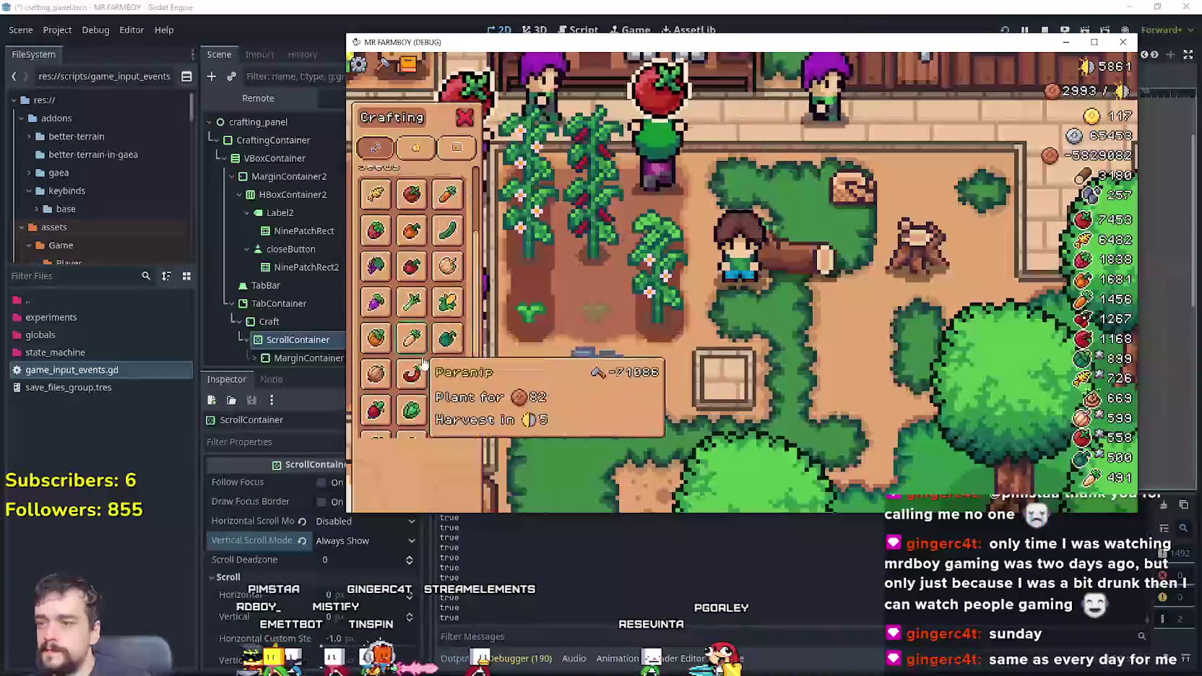
pyautogui.click(418, 149)
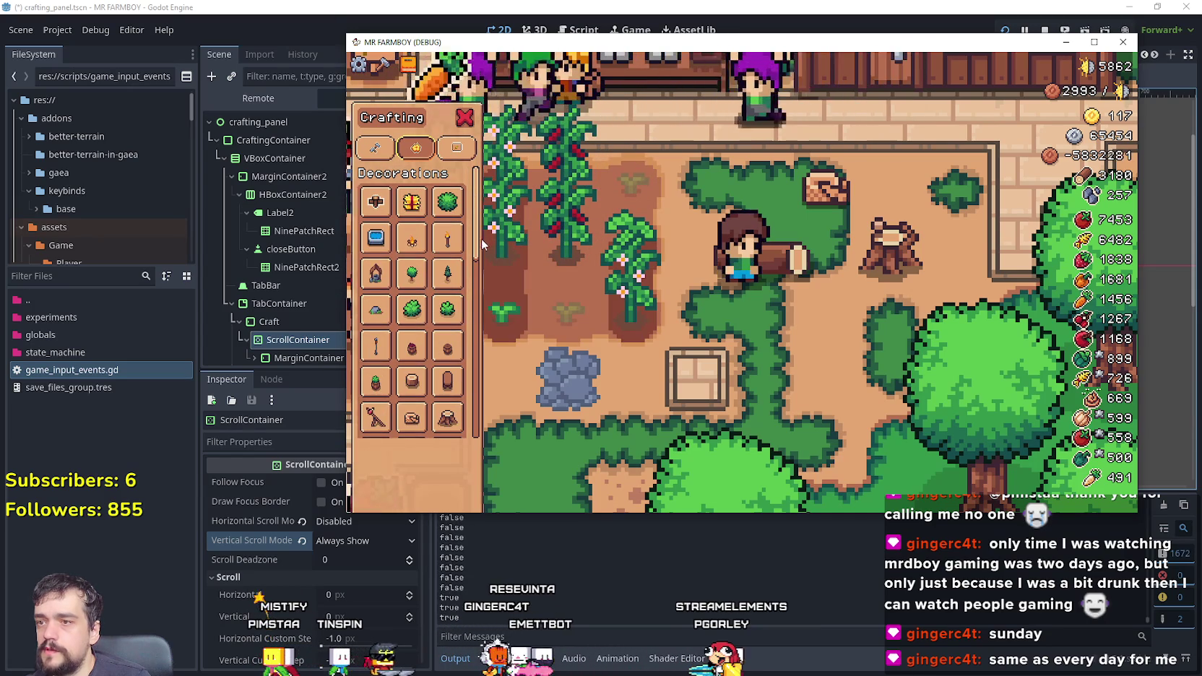
pyautogui.click(282, 6)
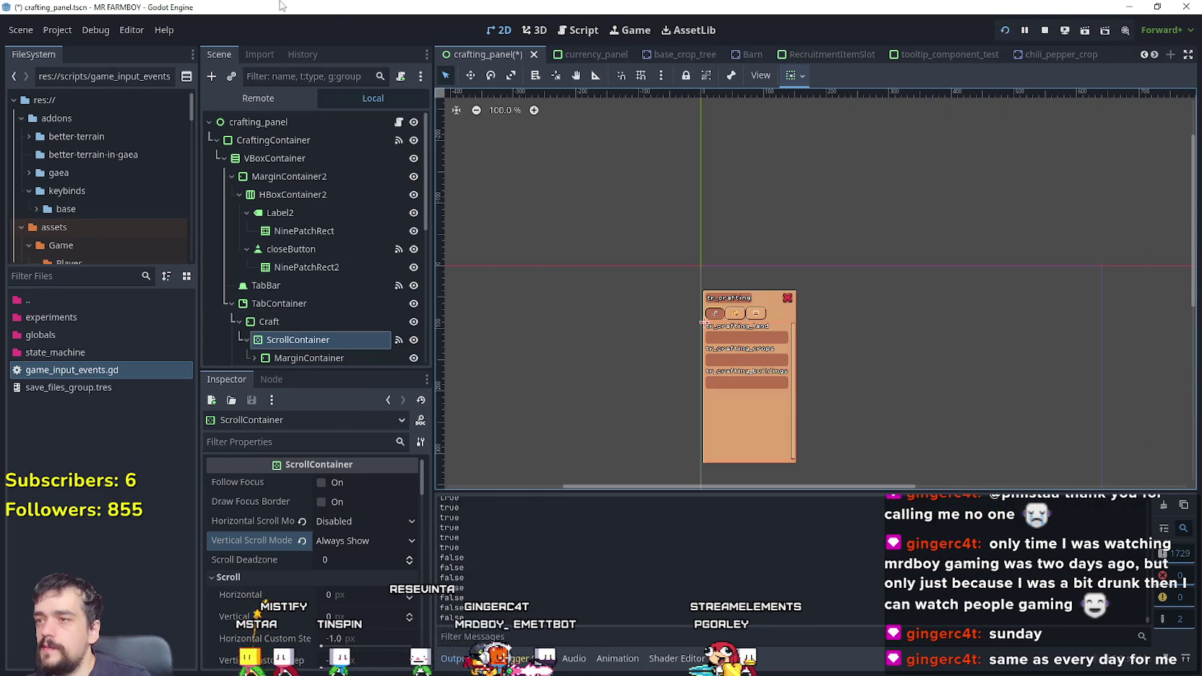
# Step: Select the Decors ScrollContainer and bring up its Mouse Filter options
pyautogui.scroll(-3)
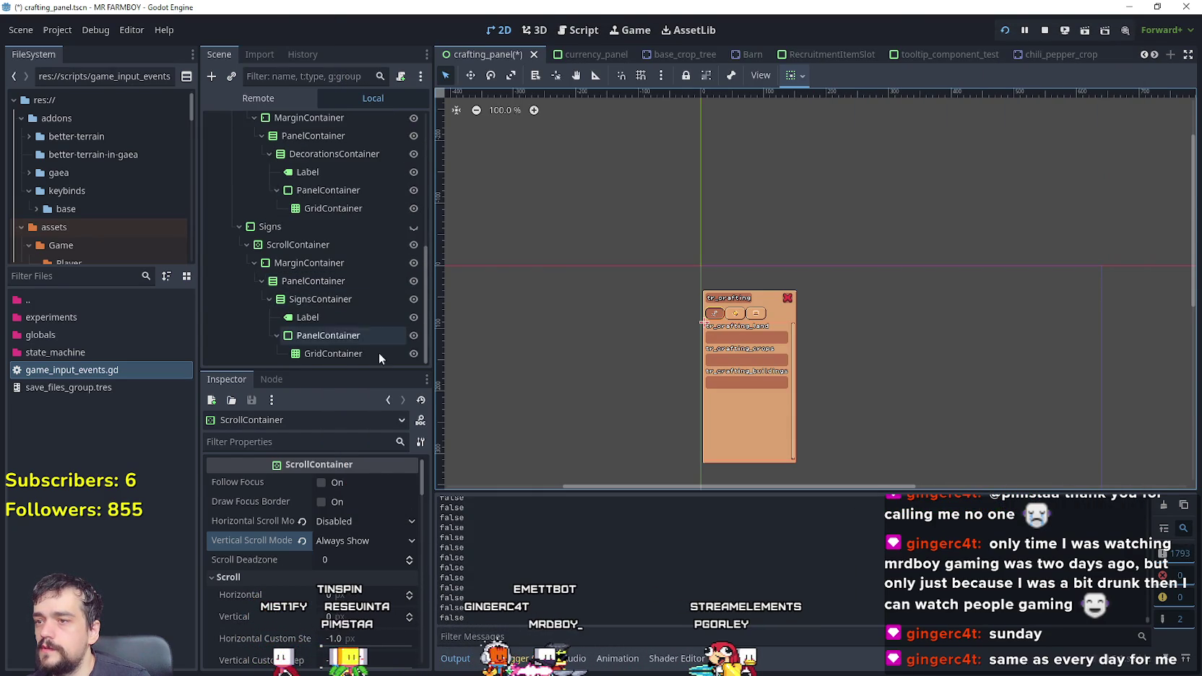
pyautogui.scroll(3)
pyautogui.scroll(3)
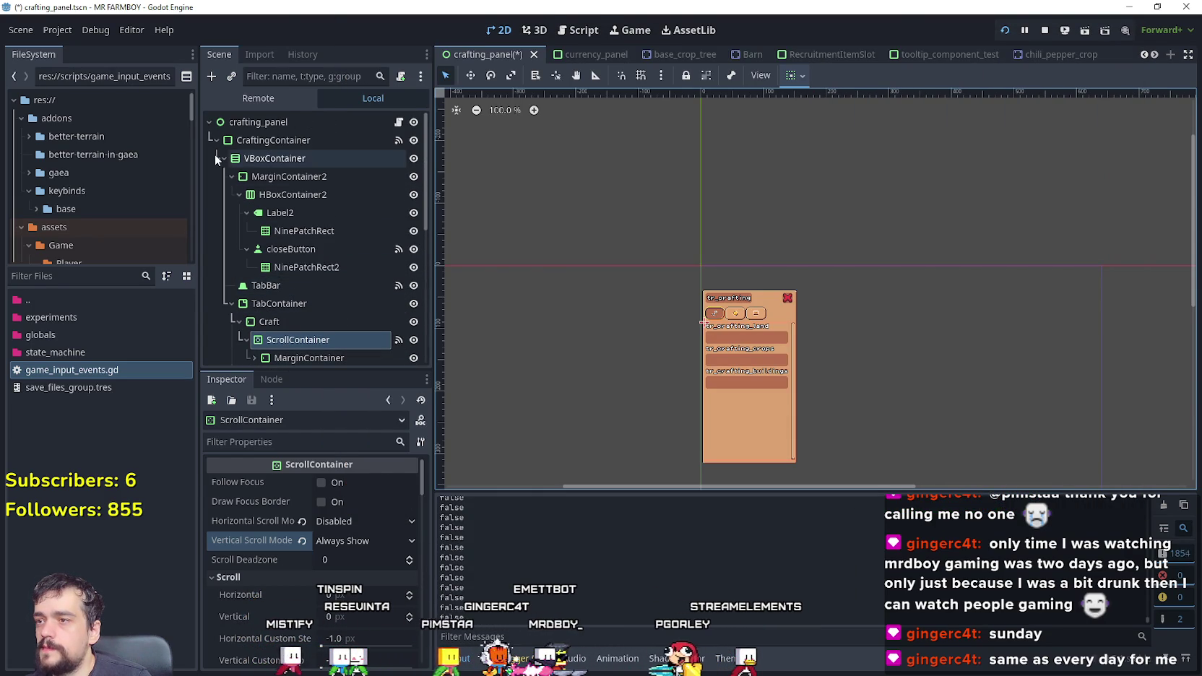
pyautogui.click(234, 304)
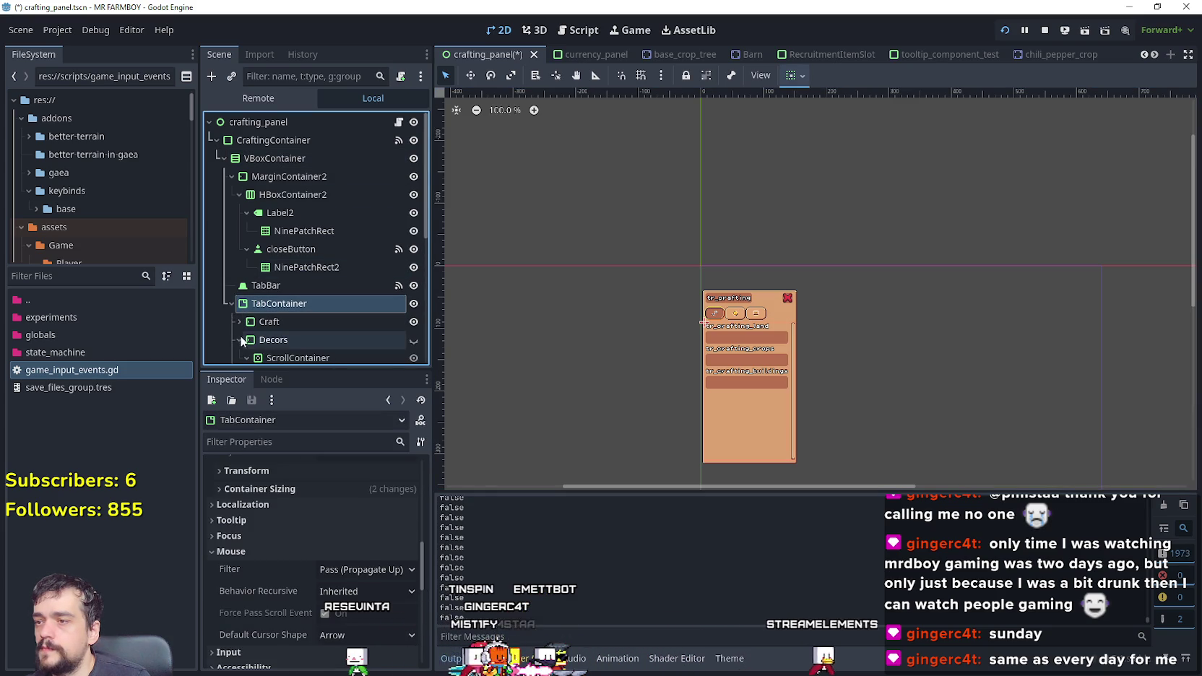
pyautogui.scroll(-3)
pyautogui.click(297, 234)
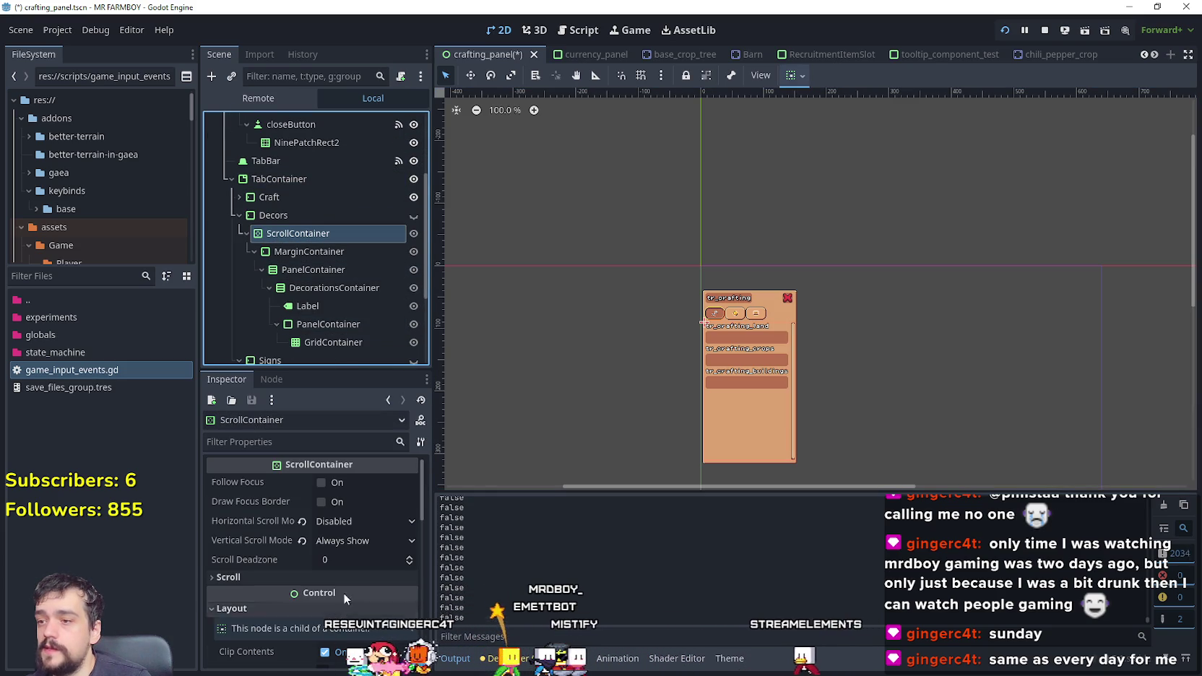
pyautogui.scroll(-3)
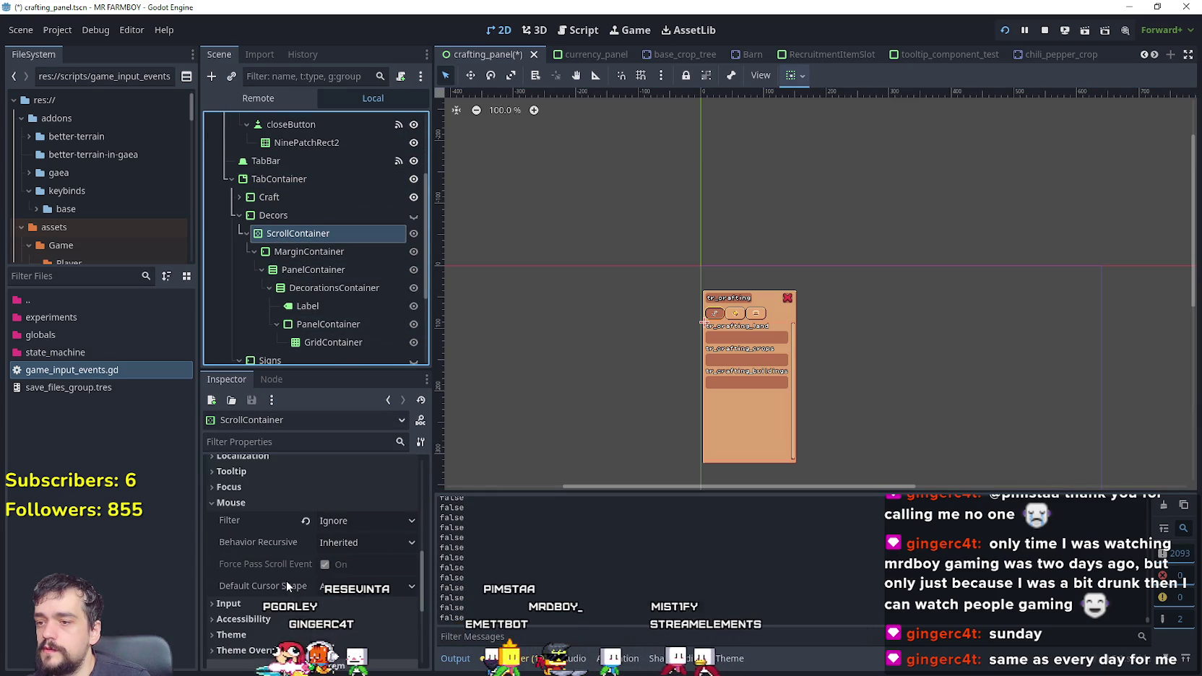
pyautogui.click(361, 520)
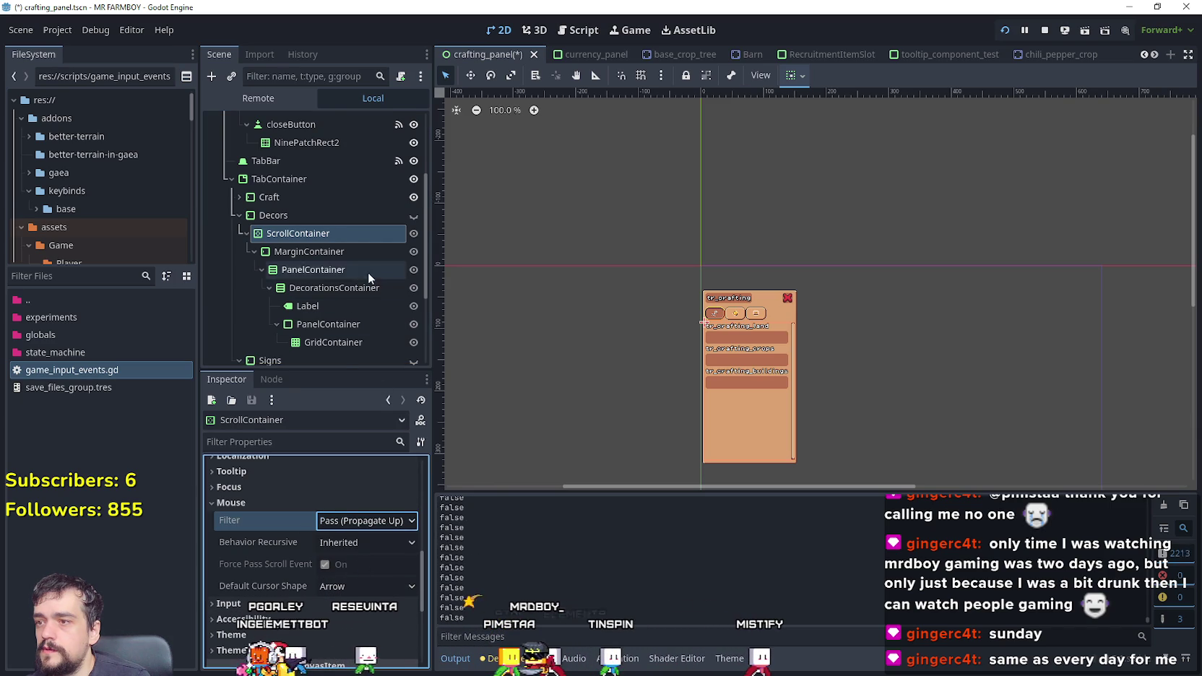
# Step: Set the Decors grid PanelContainer's Mouse Filter to Pass (Propagate Up)
pyautogui.scroll(-3)
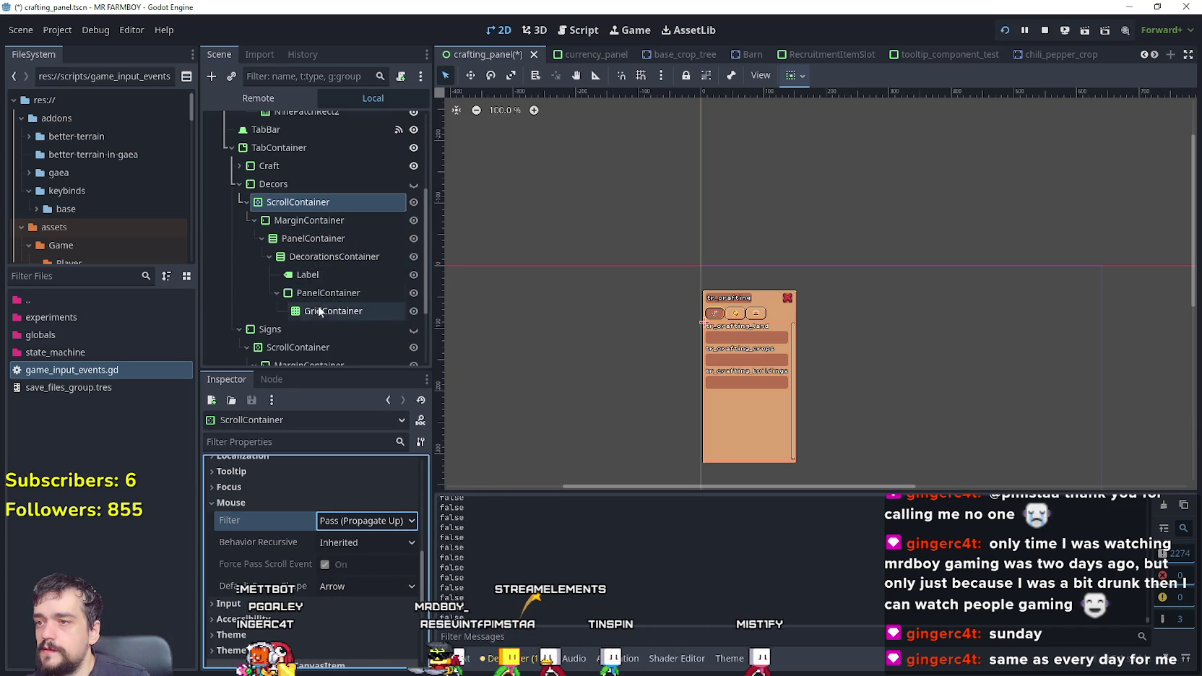
pyautogui.click(325, 296)
pyautogui.scroll(-3)
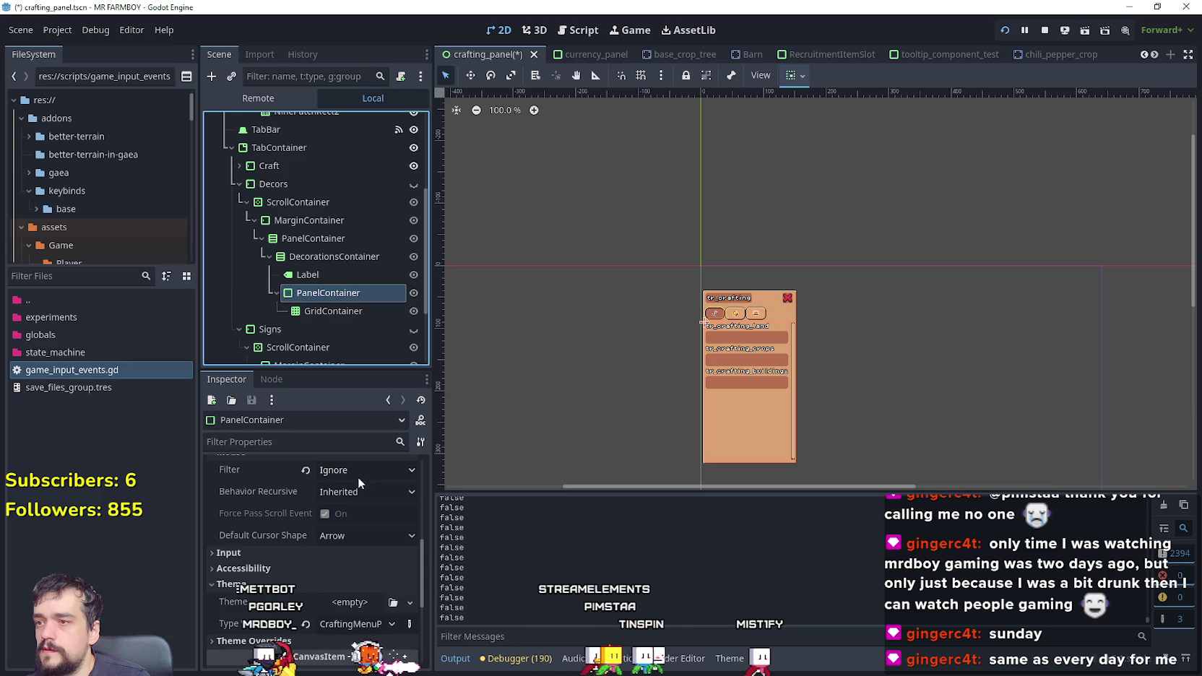
pyautogui.click(360, 473)
pyautogui.click(361, 508)
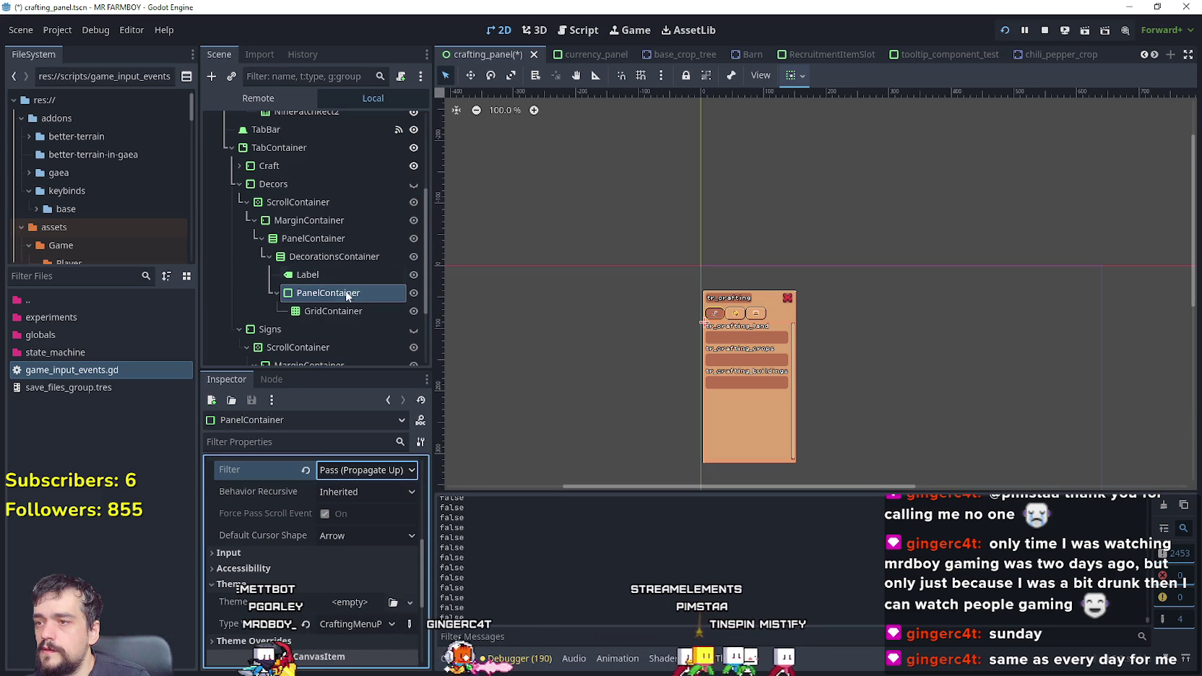
# Step: Inspect the DecorationsContainer node's Mouse settings
pyautogui.scroll(-3)
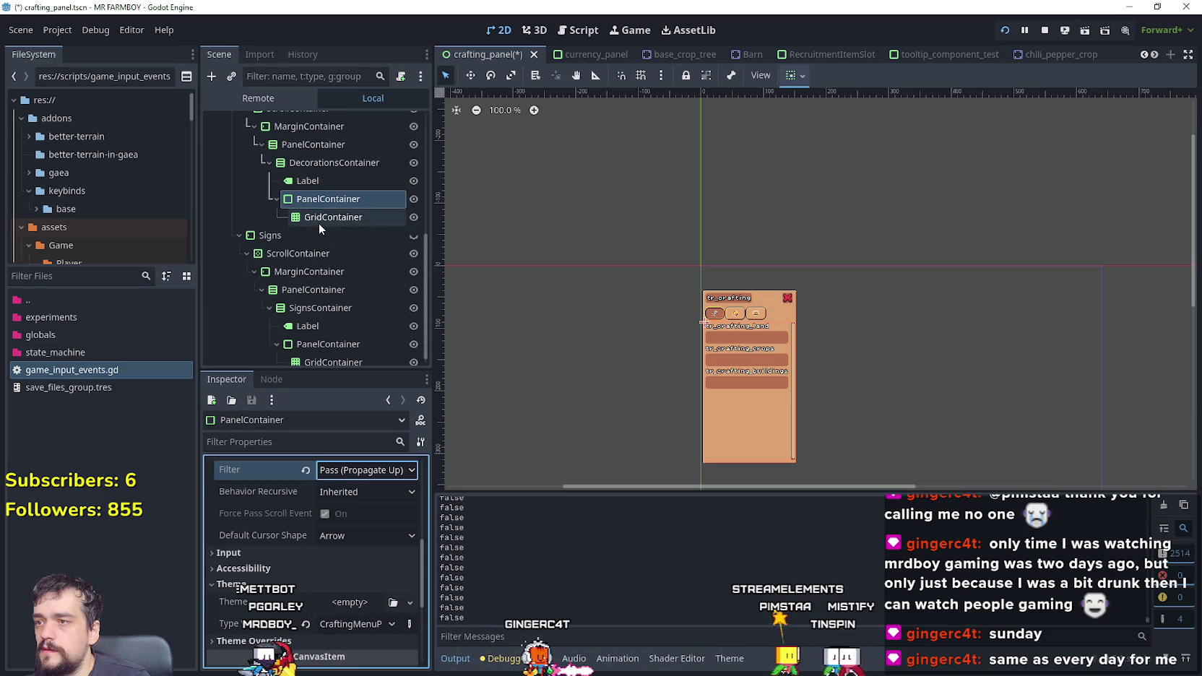
pyautogui.click(311, 160)
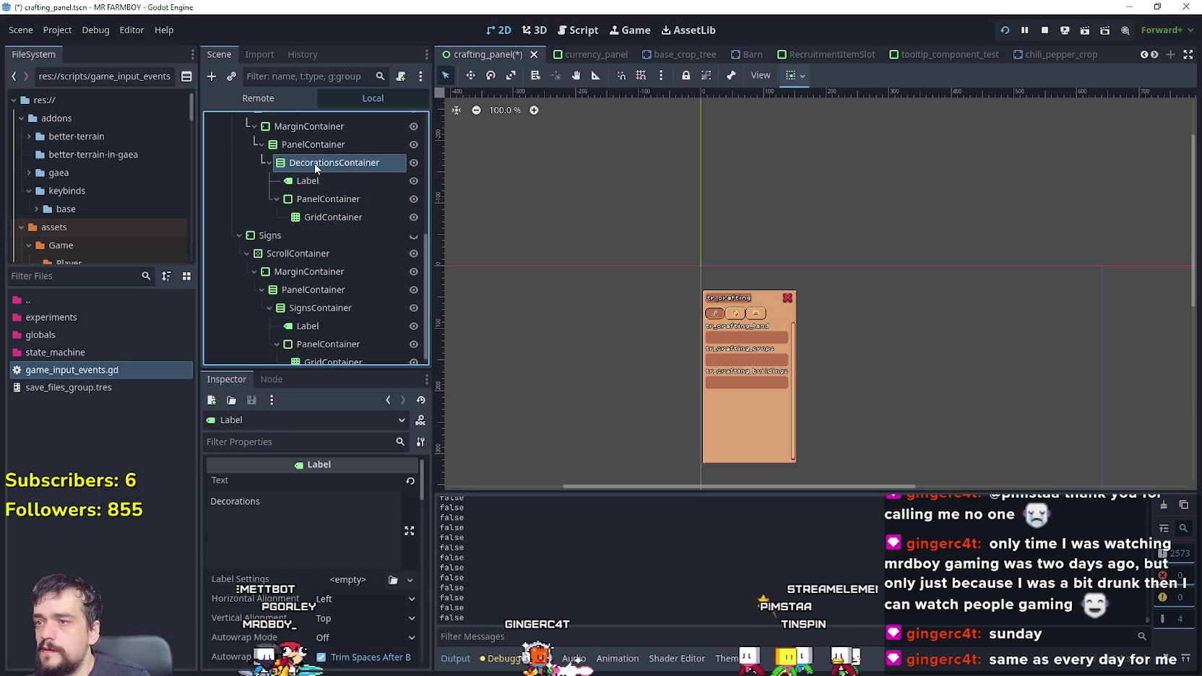
pyautogui.scroll(-3)
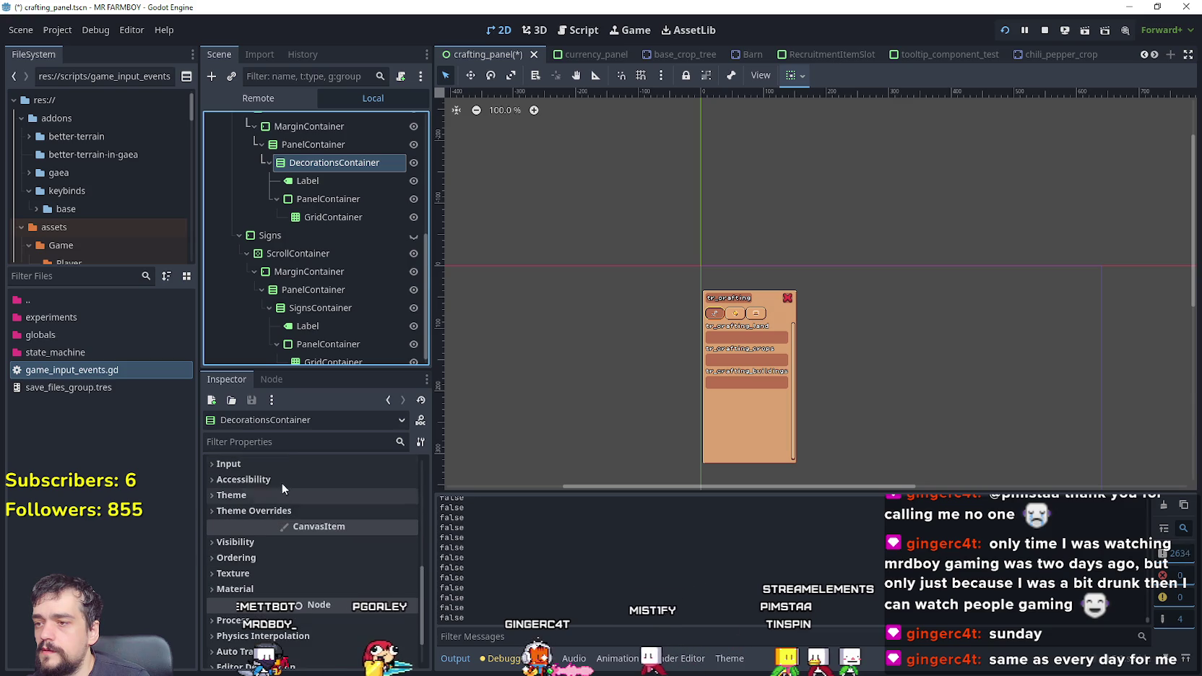
pyautogui.scroll(3)
pyautogui.click(272, 500)
pyautogui.click(272, 500)
# Step: Check the MarginContainer's Mouse settings, then select the Signs ScrollContainer
pyautogui.click(312, 145)
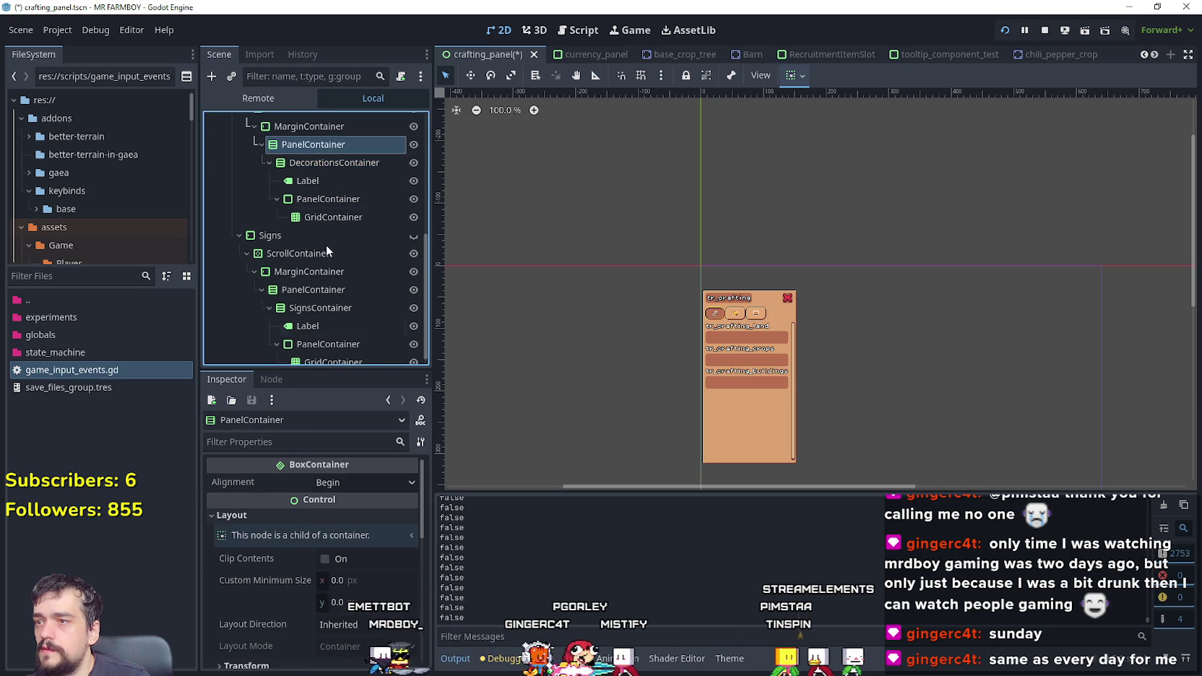
pyautogui.scroll(3)
pyautogui.press('Up')
pyautogui.scroll(-3)
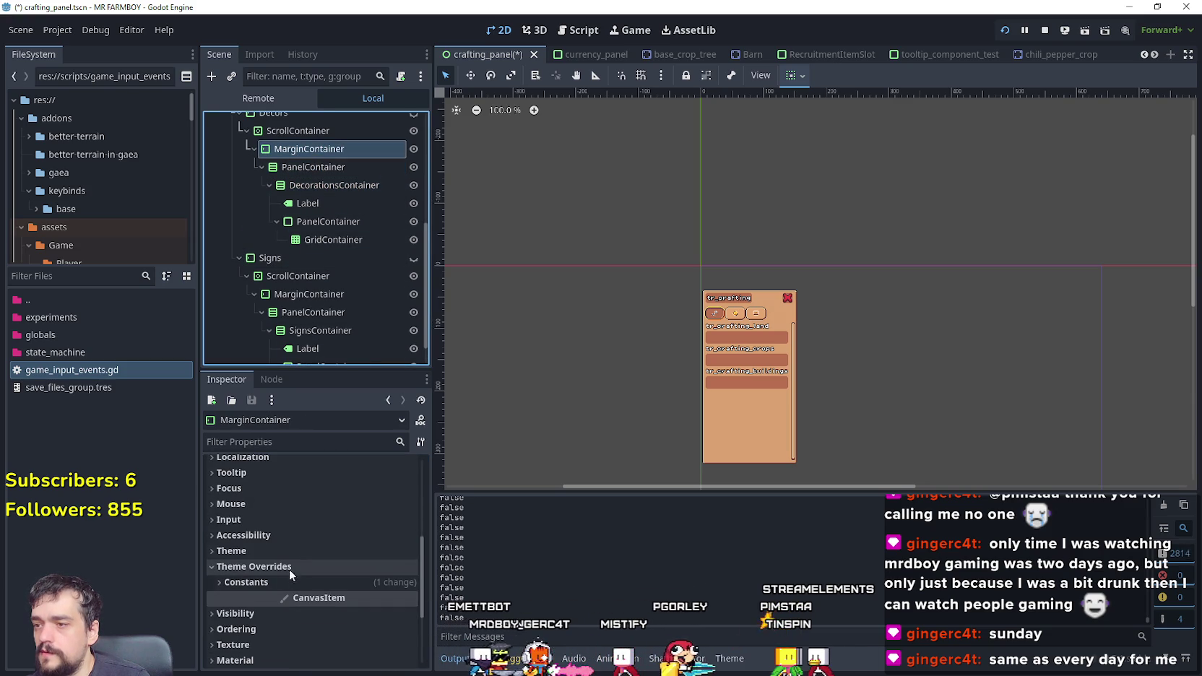
pyautogui.click(294, 501)
pyautogui.click(295, 502)
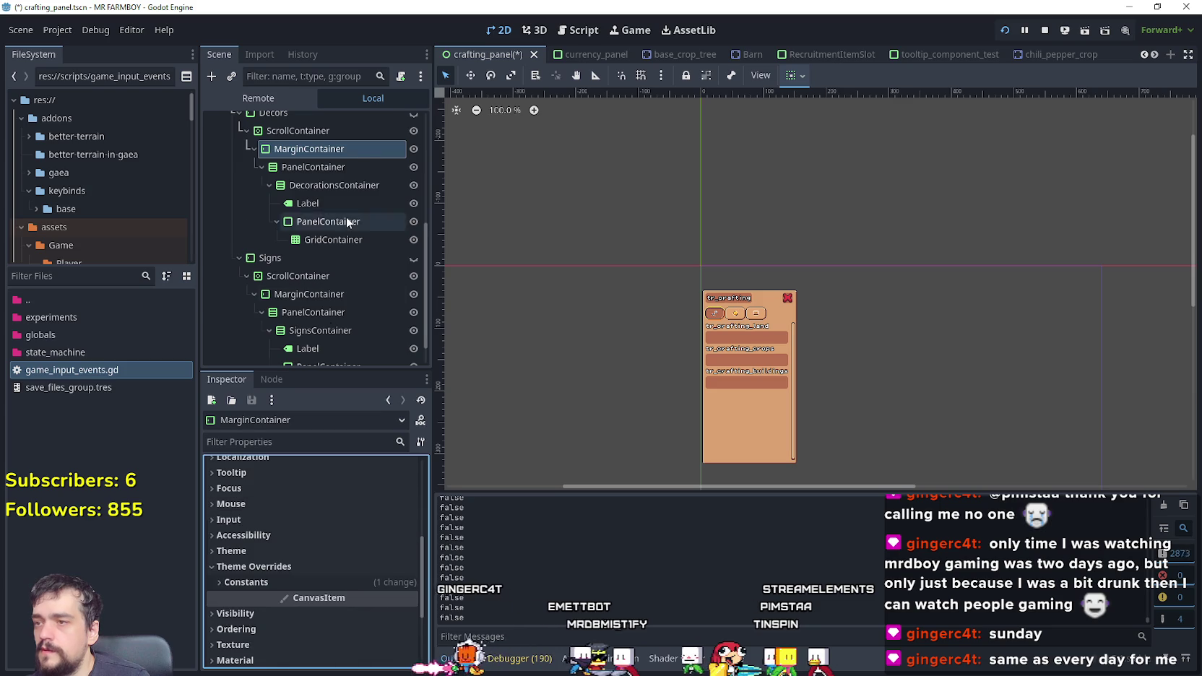
pyautogui.scroll(-3)
pyautogui.click(320, 244)
pyautogui.scroll(-3)
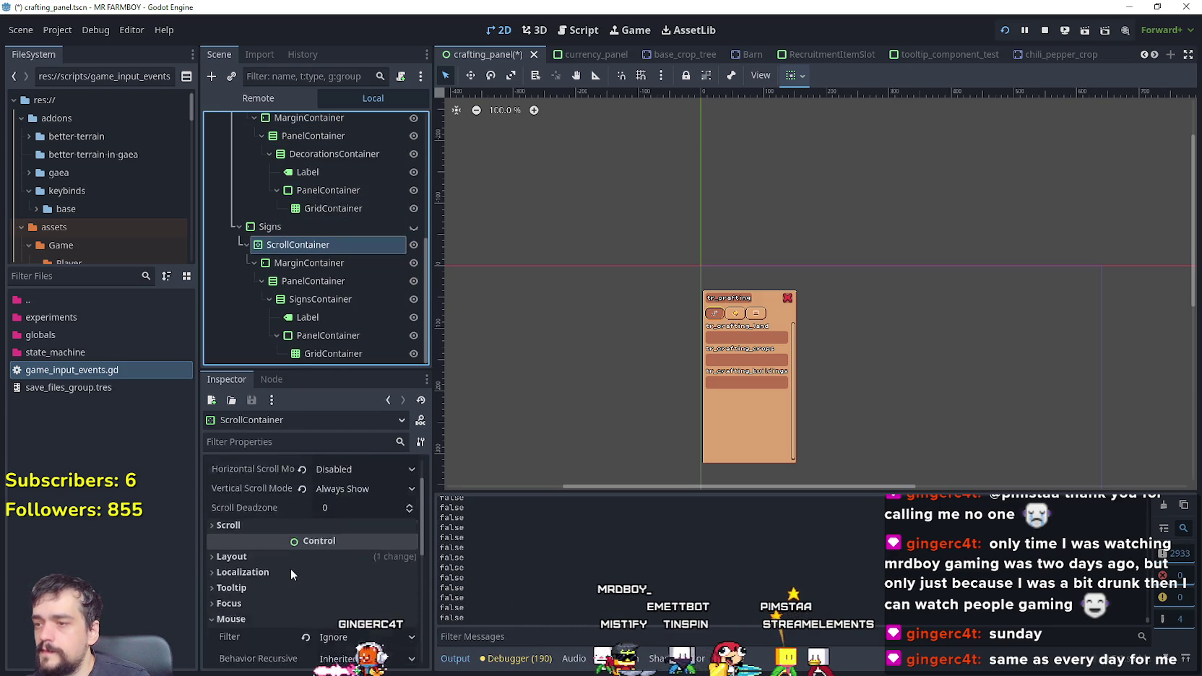
# Step: Set Mouse Filter to Pass (Propagate Up) on the Signs ScrollContainer and its grid PanelContainer
pyautogui.scroll(-3)
pyautogui.click(361, 533)
pyautogui.click(375, 576)
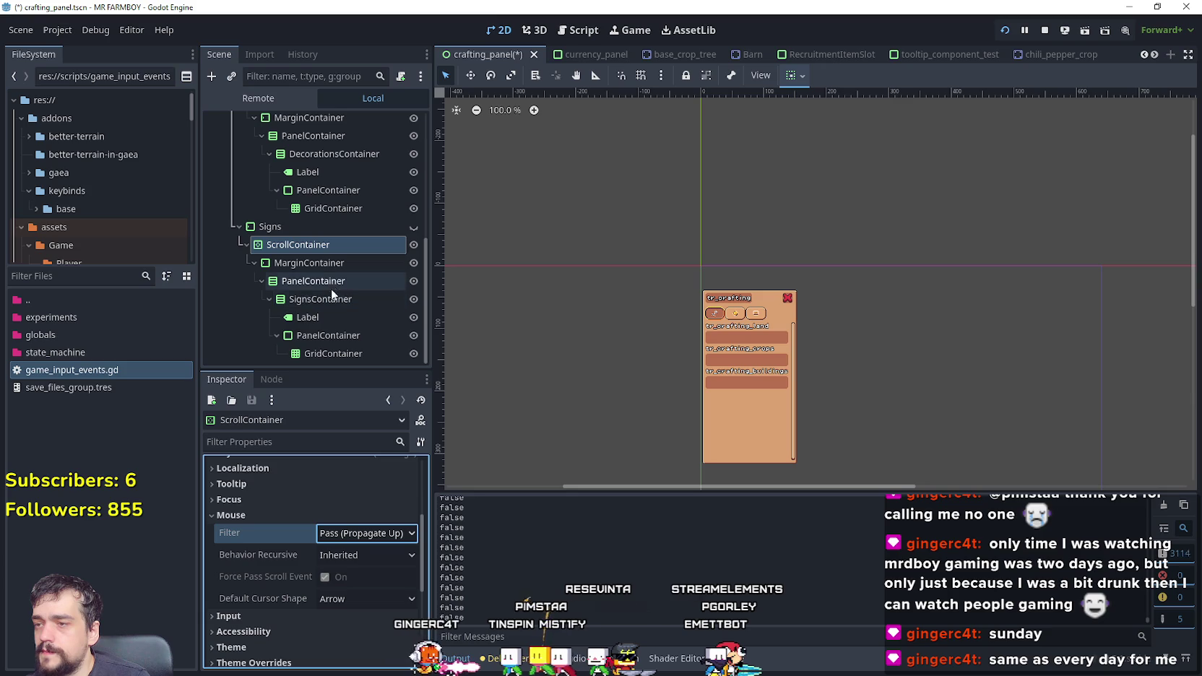
pyautogui.click(326, 336)
pyautogui.scroll(-3)
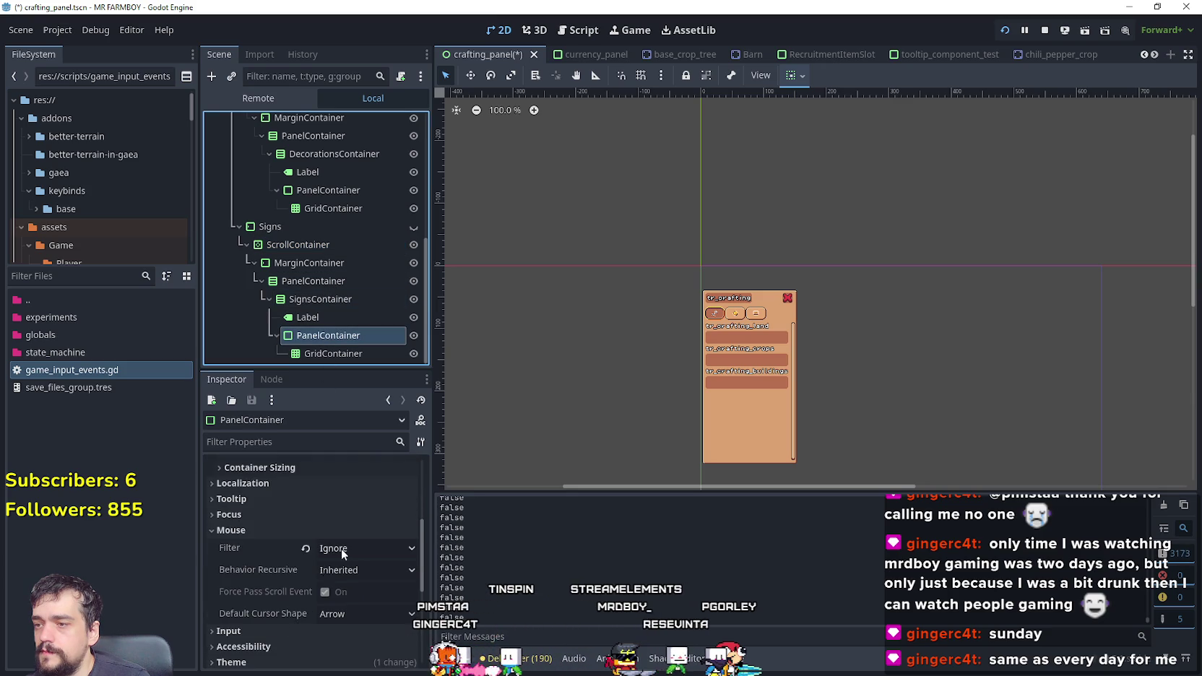
pyautogui.click(341, 548)
pyautogui.click(342, 584)
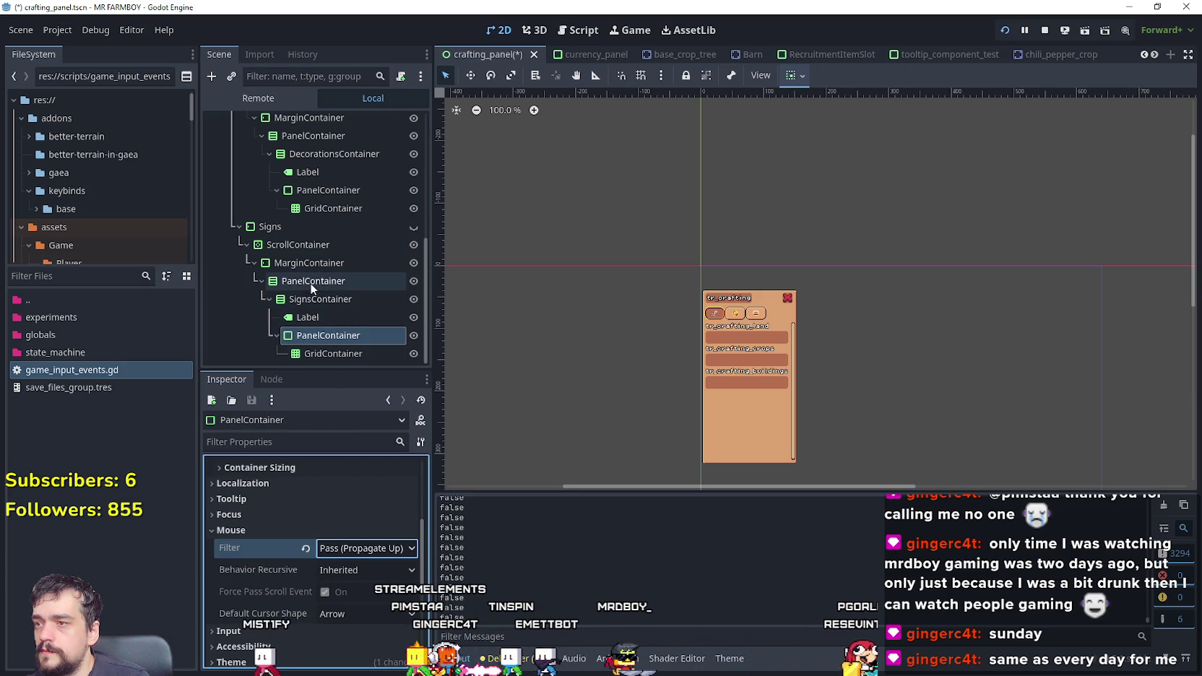
# Step: Stop the running game and open the crafting_panel.gd script
pyautogui.click(298, 244)
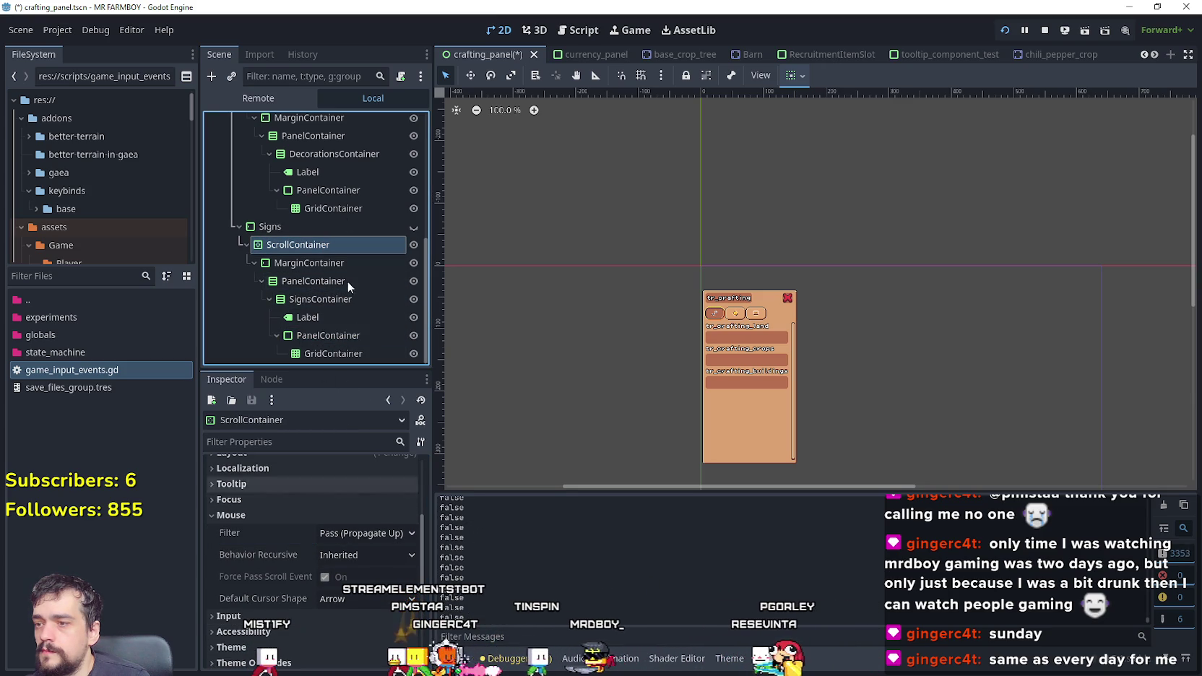
pyautogui.scroll(3)
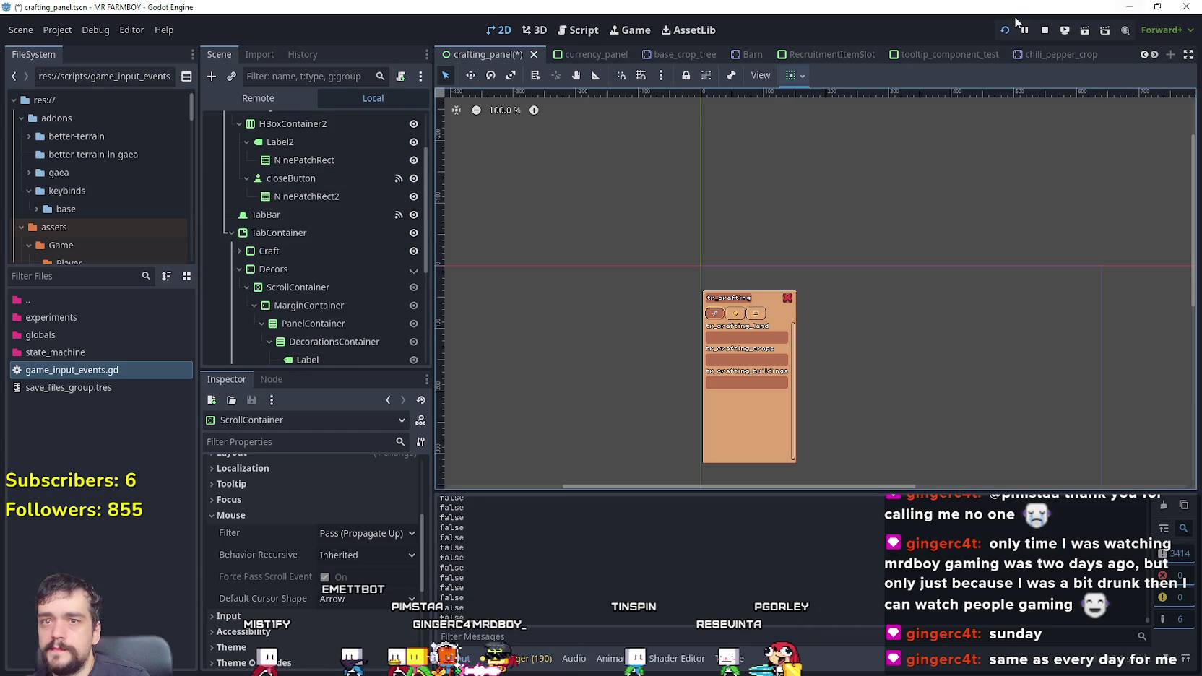
pyautogui.click(1044, 31)
pyautogui.scroll(3)
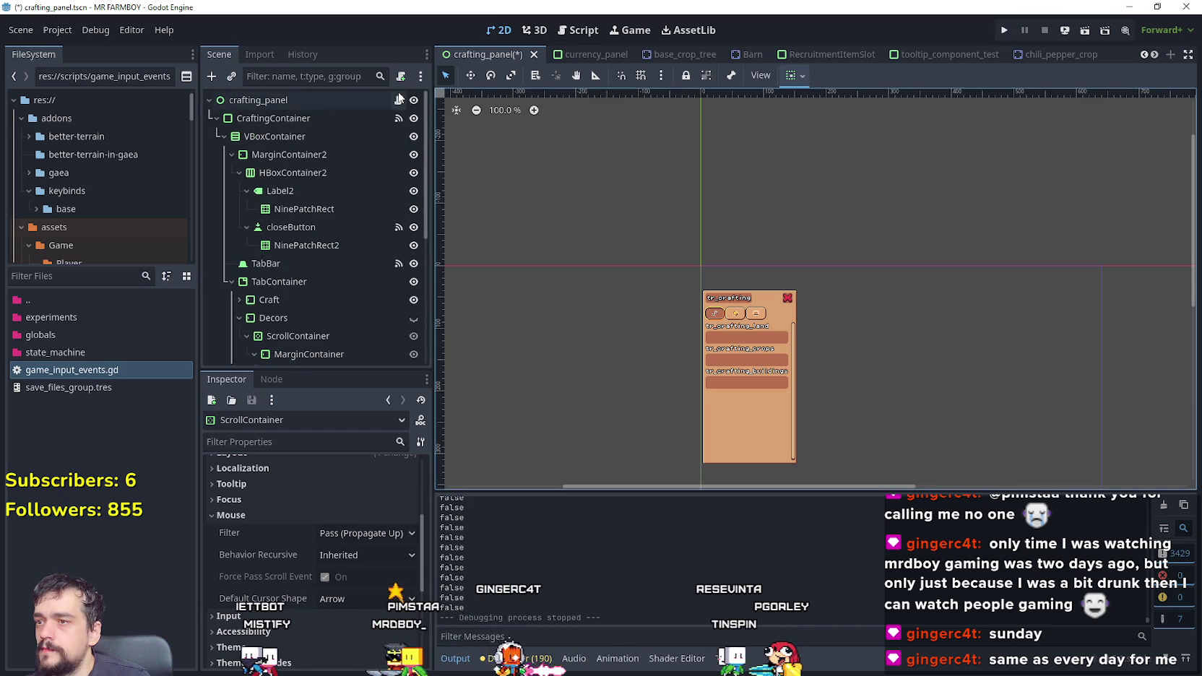
pyautogui.scroll(3)
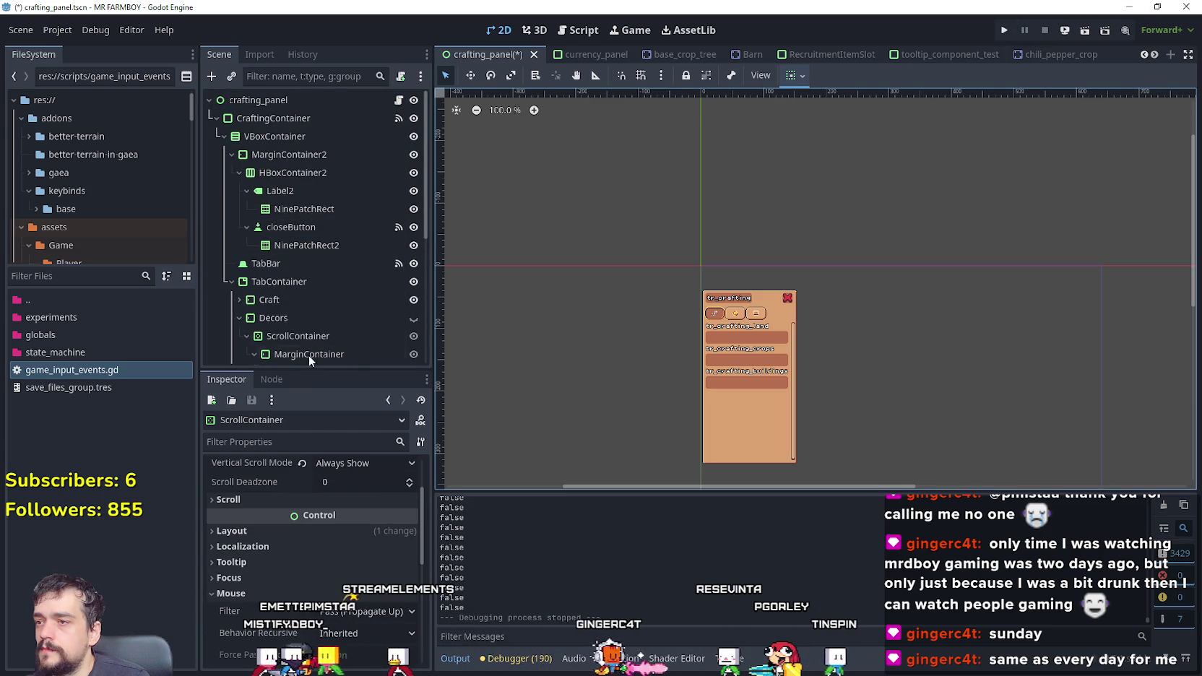
pyautogui.scroll(-3)
pyautogui.scroll(-3)
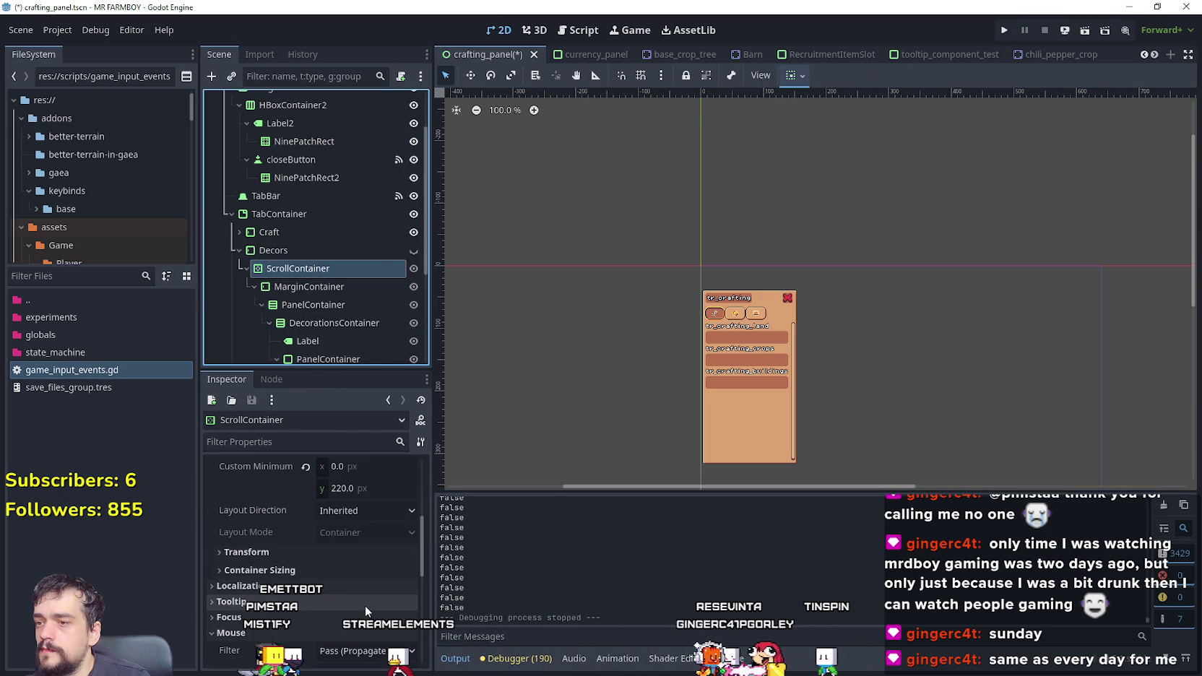
pyautogui.scroll(3)
pyautogui.click(399, 99)
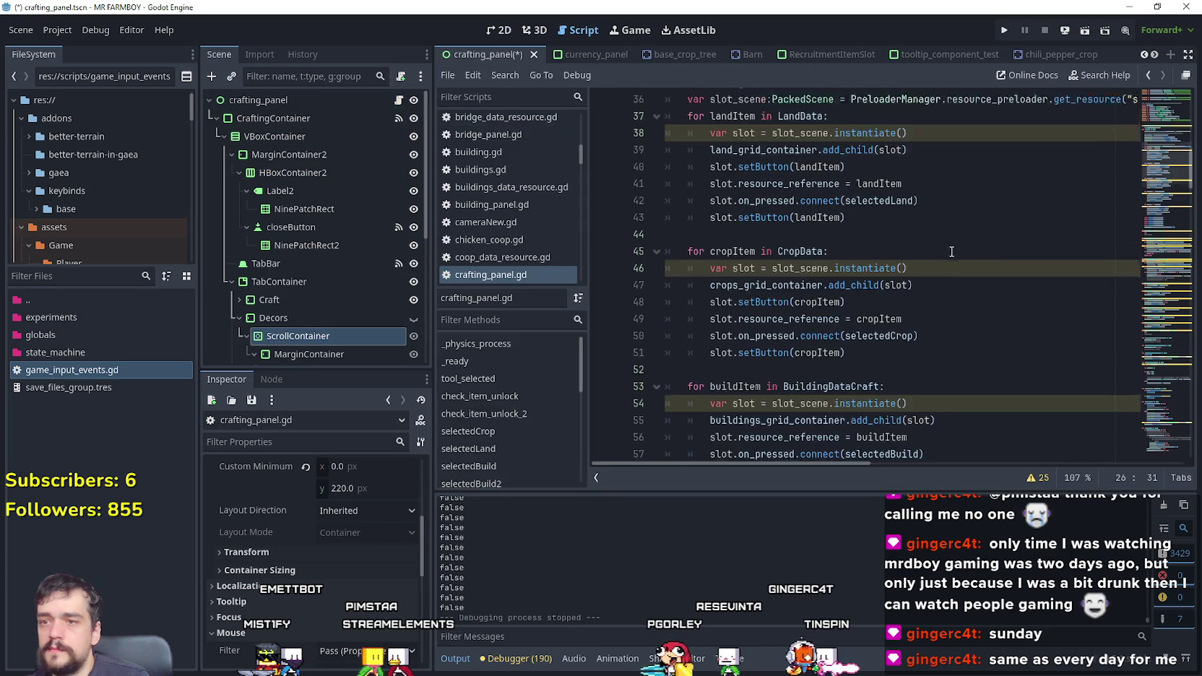
# Step: Duplicate the scroll_container declaration and rename line 22's variable to scroll_container_craft
pyautogui.scroll(3)
pyautogui.scroll(-3)
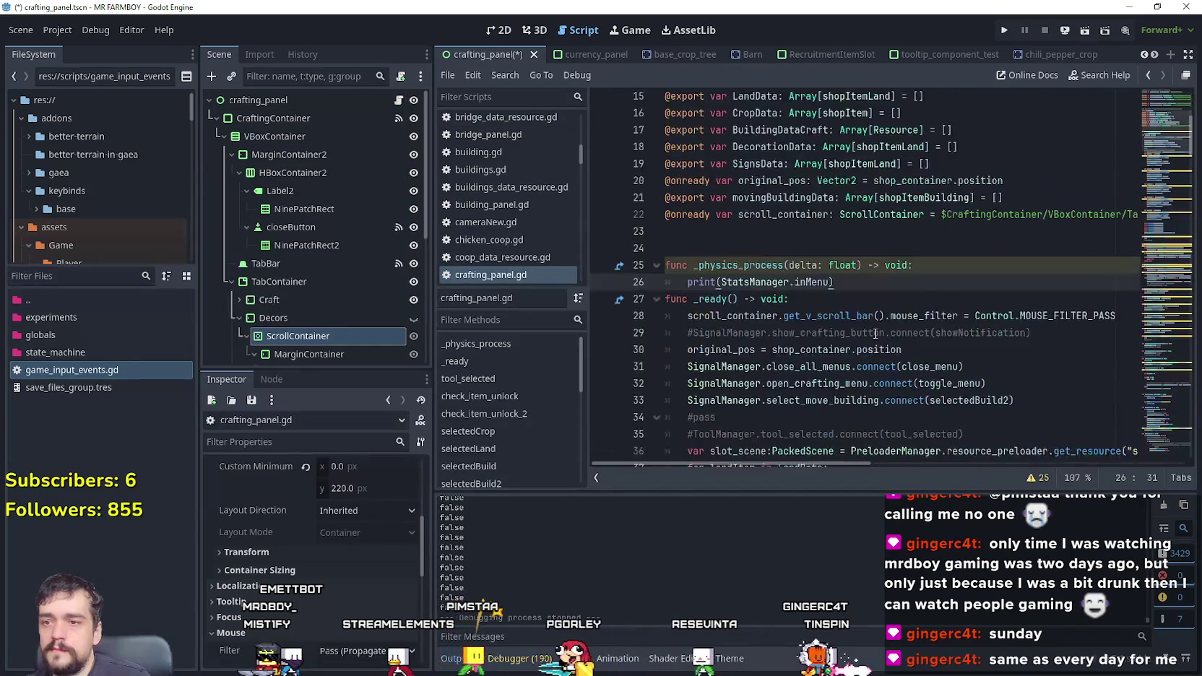
pyautogui.scroll(3)
pyautogui.press('Return')
pyautogui.press('BackSpace')
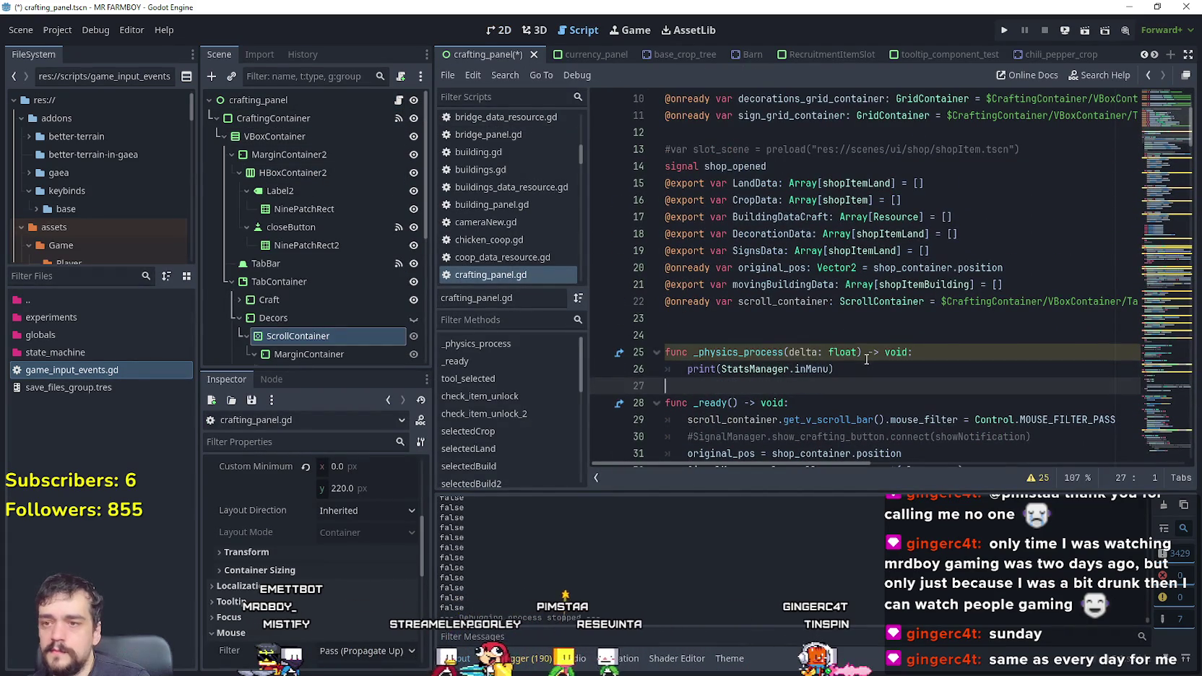
pyautogui.click(786, 317)
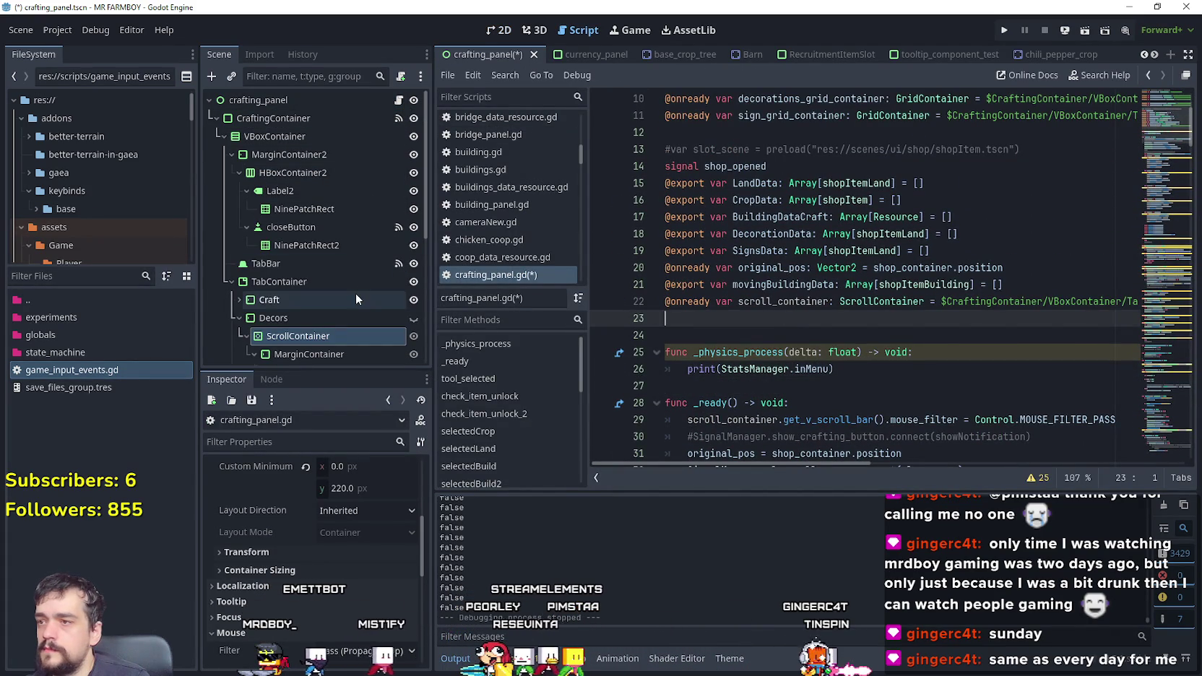
pyautogui.scroll(-3)
pyautogui.scroll(-3)
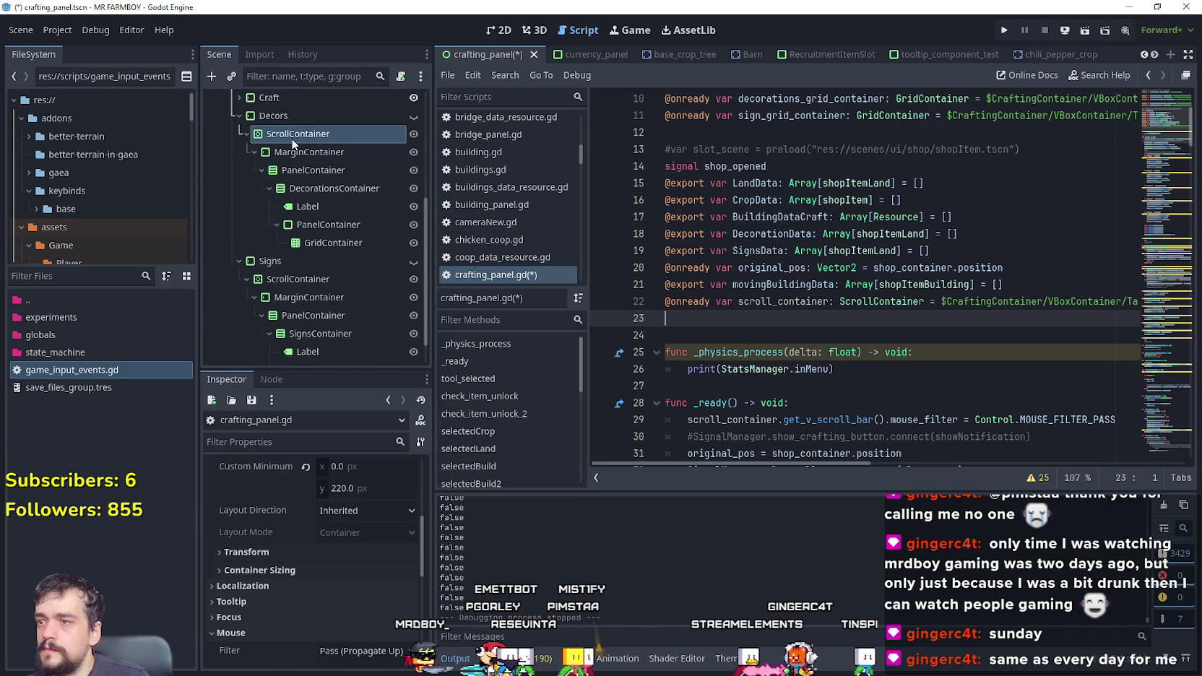
pyautogui.hotkey('ctrl', 'v')
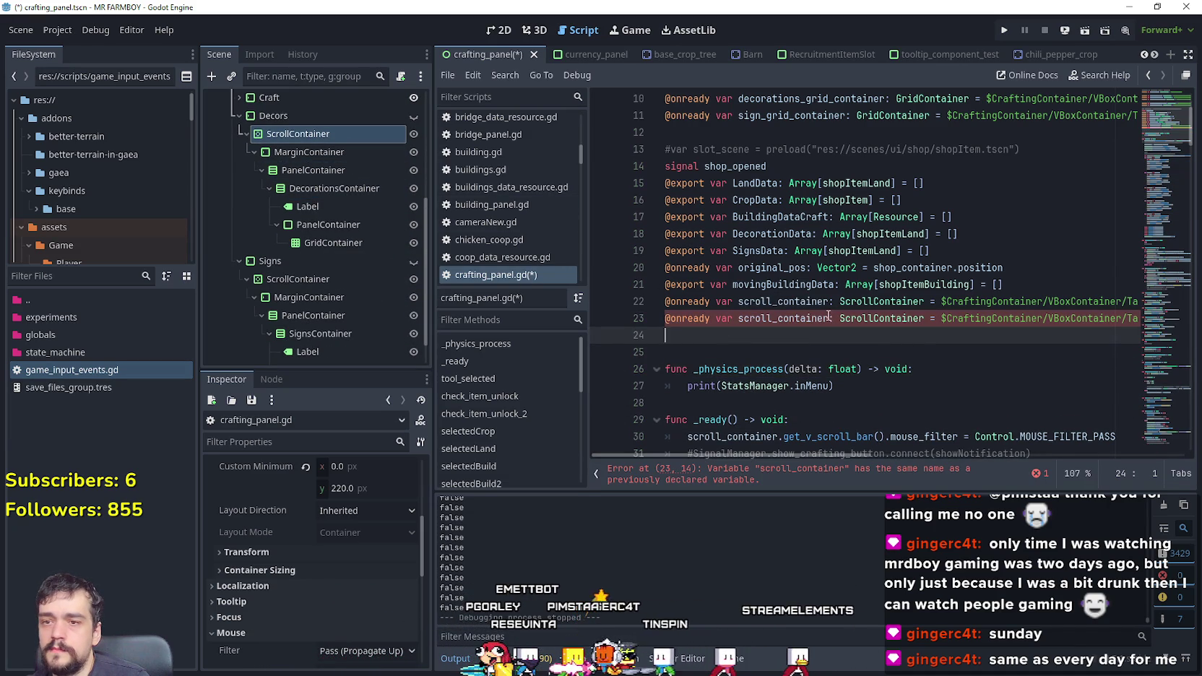
pyautogui.click(832, 318)
pyautogui.write('_deco')
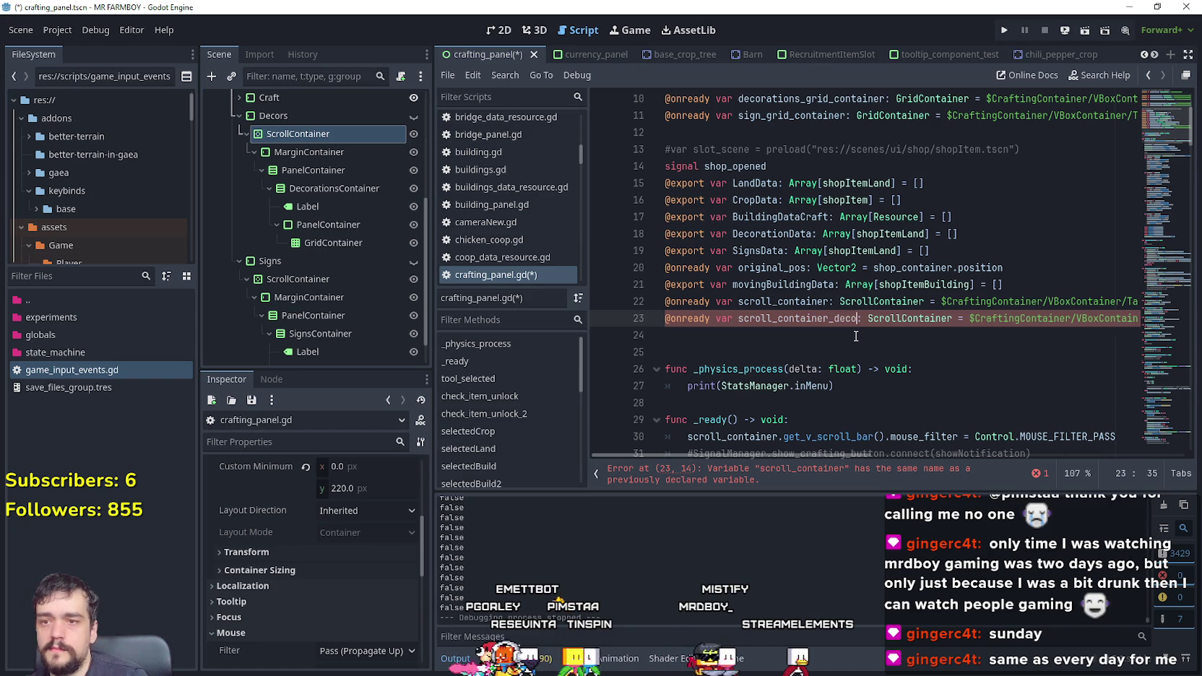
pyautogui.click(855, 336)
pyautogui.click(831, 300)
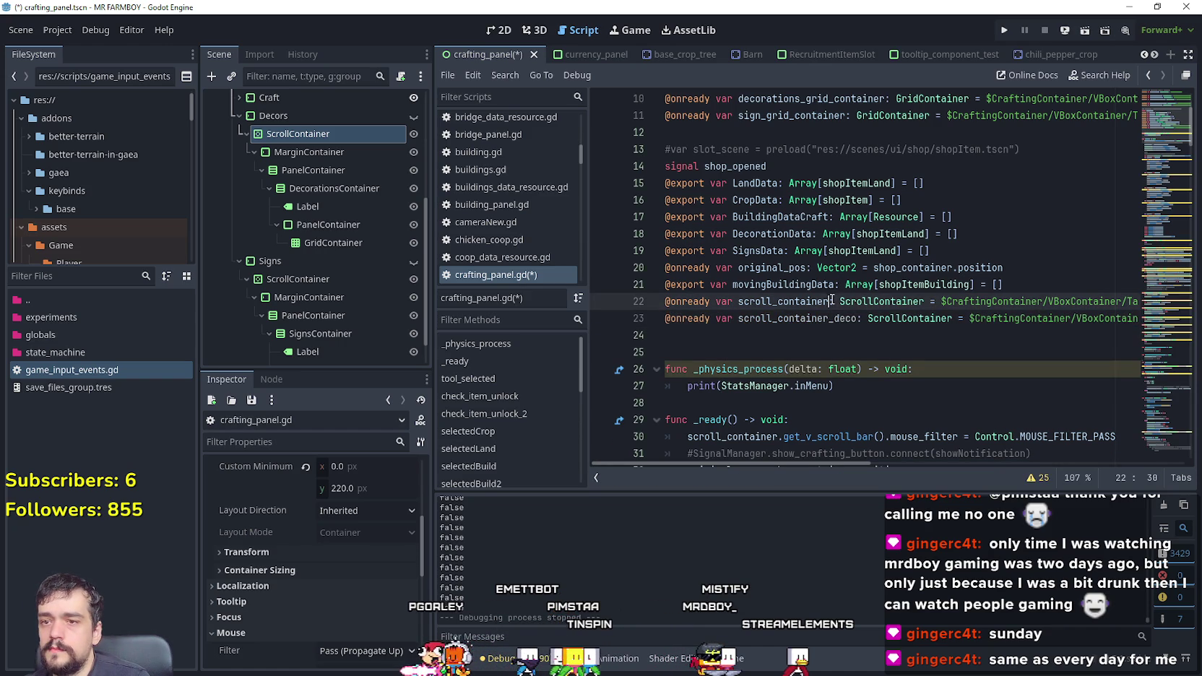
pyautogui.write('_craft')
# Step: Add the Signs ScrollContainer on line 24 as the variable scroll_container_sign
pyautogui.click(804, 330)
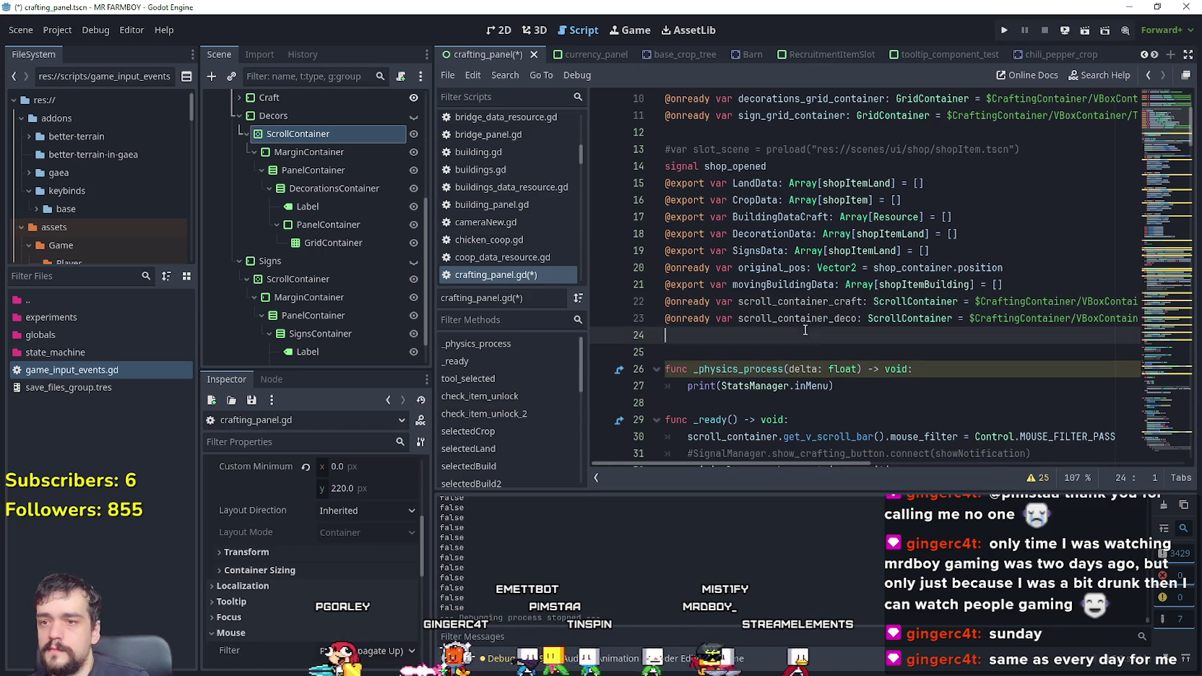
pyautogui.moveTo(320, 284); pyautogui.dragTo(848, 343)
pyautogui.click(826, 336)
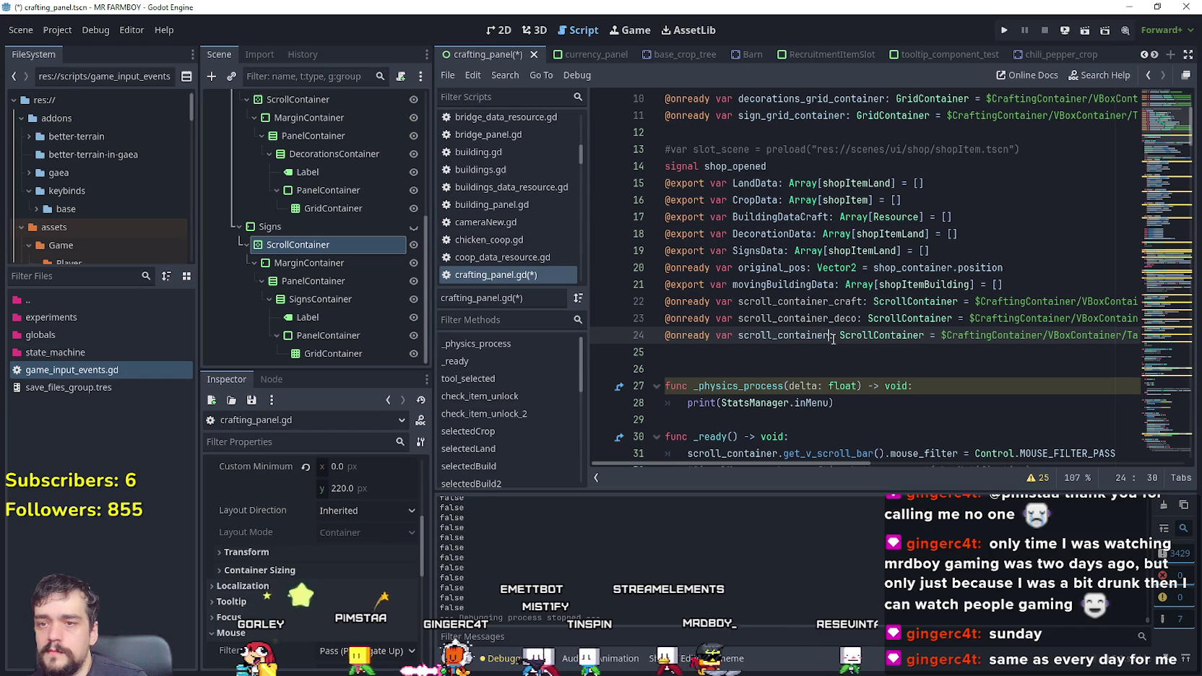
pyautogui.write('_sign')
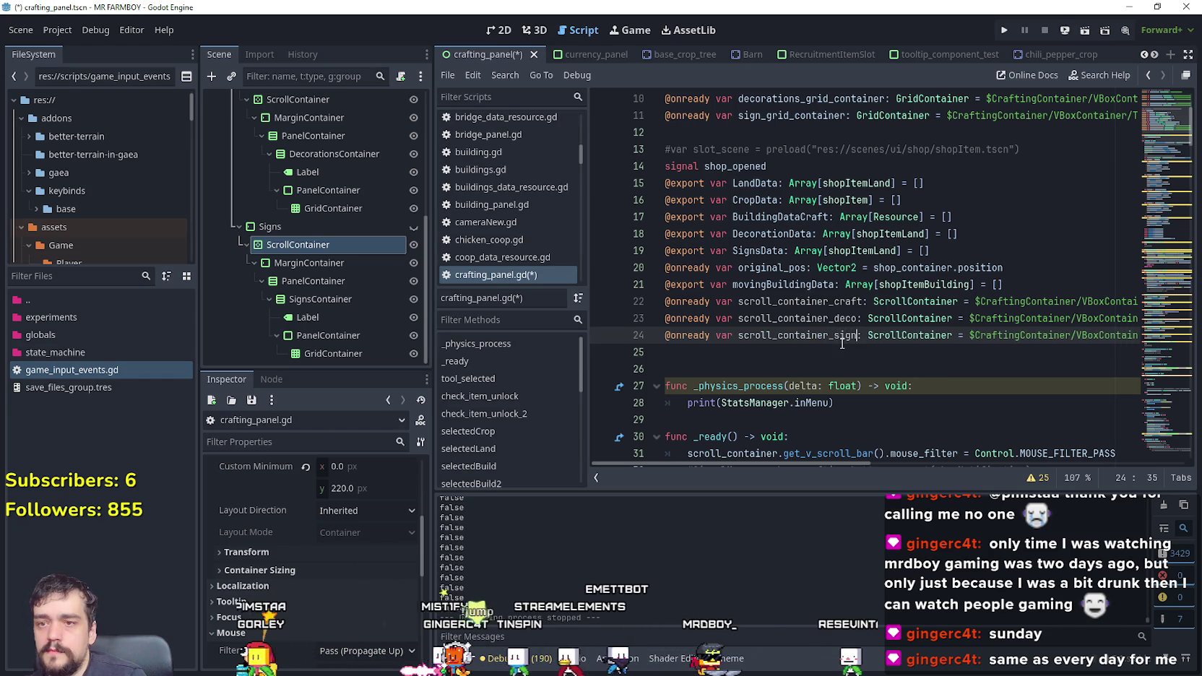
pyautogui.scroll(-3)
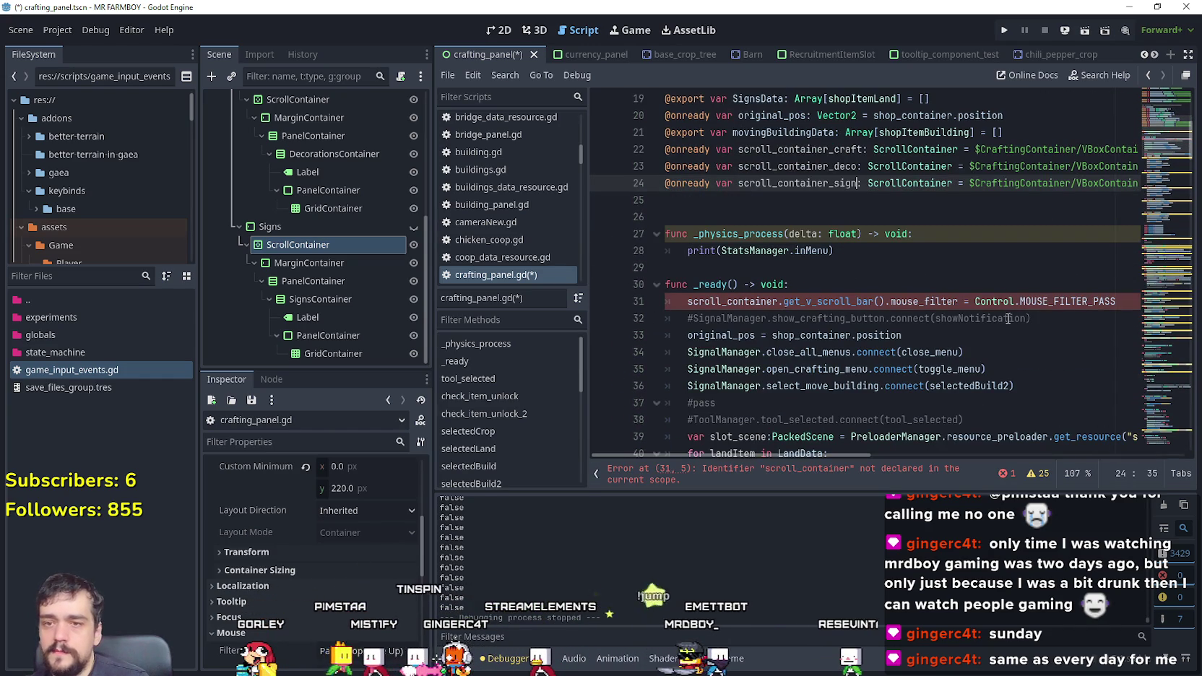
# Step: Point line 31's mouse-filter line at scroll_container_craft and duplicate it twice
pyautogui.scroll(3)
pyautogui.doubleClick(794, 199)
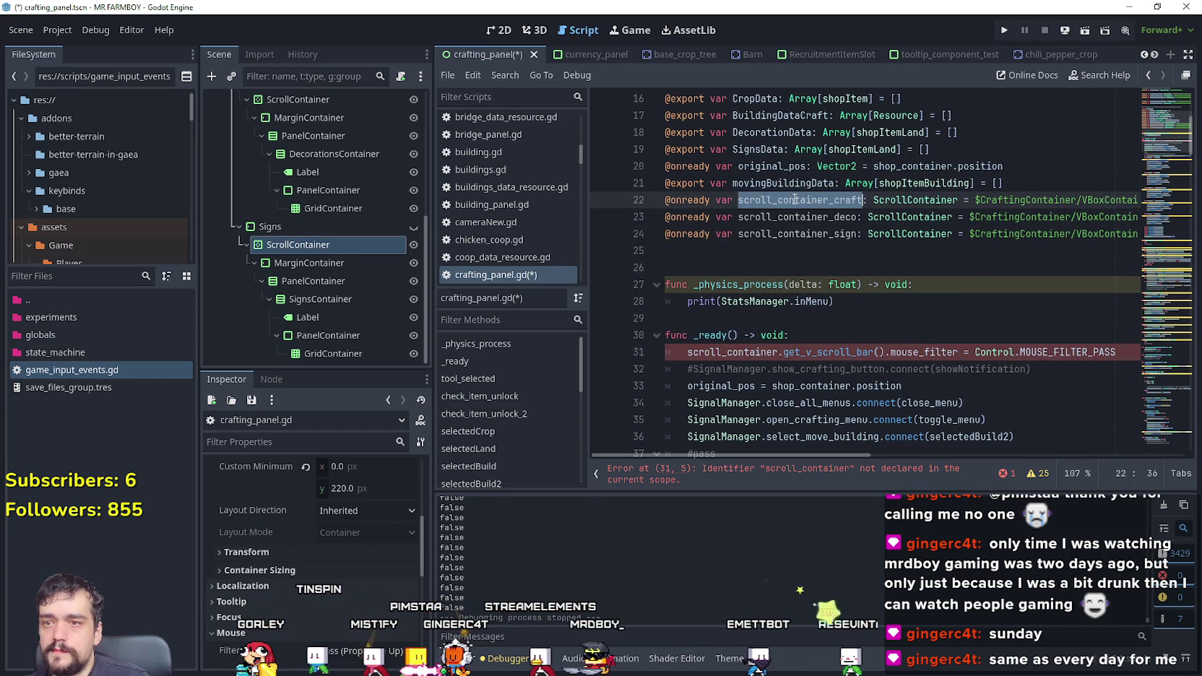
pyautogui.doubleClick(742, 354)
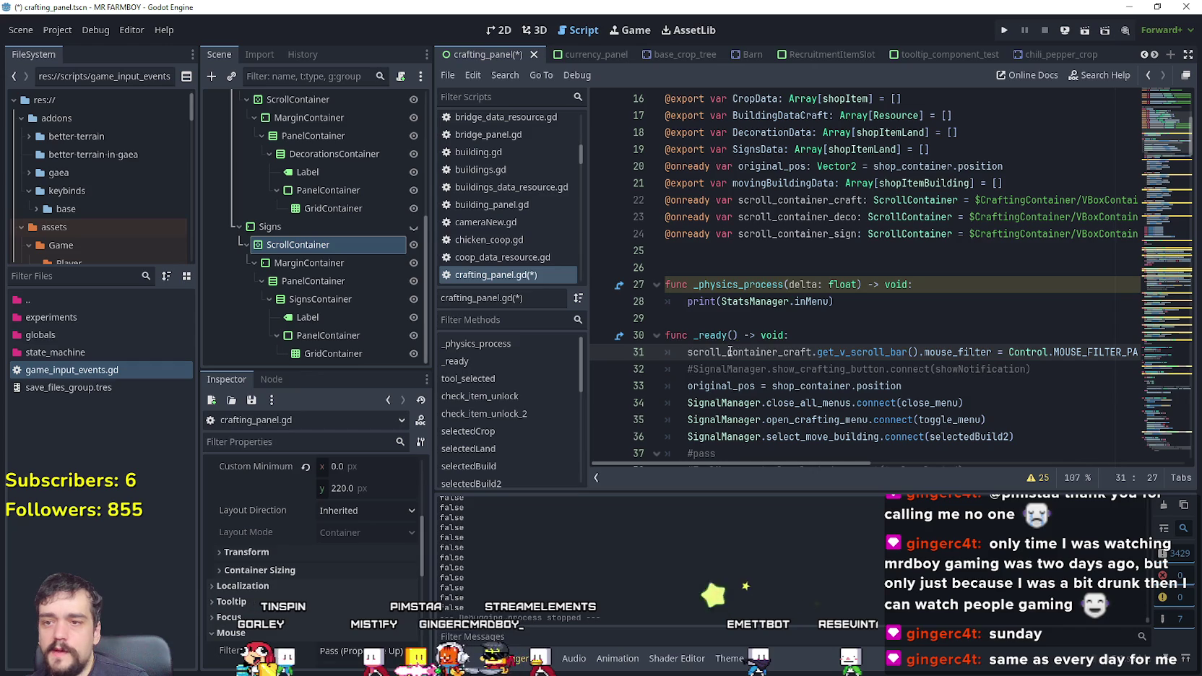
pyautogui.moveTo(1044, 361); pyautogui.dragTo(1149, 352)
pyautogui.click(1122, 352)
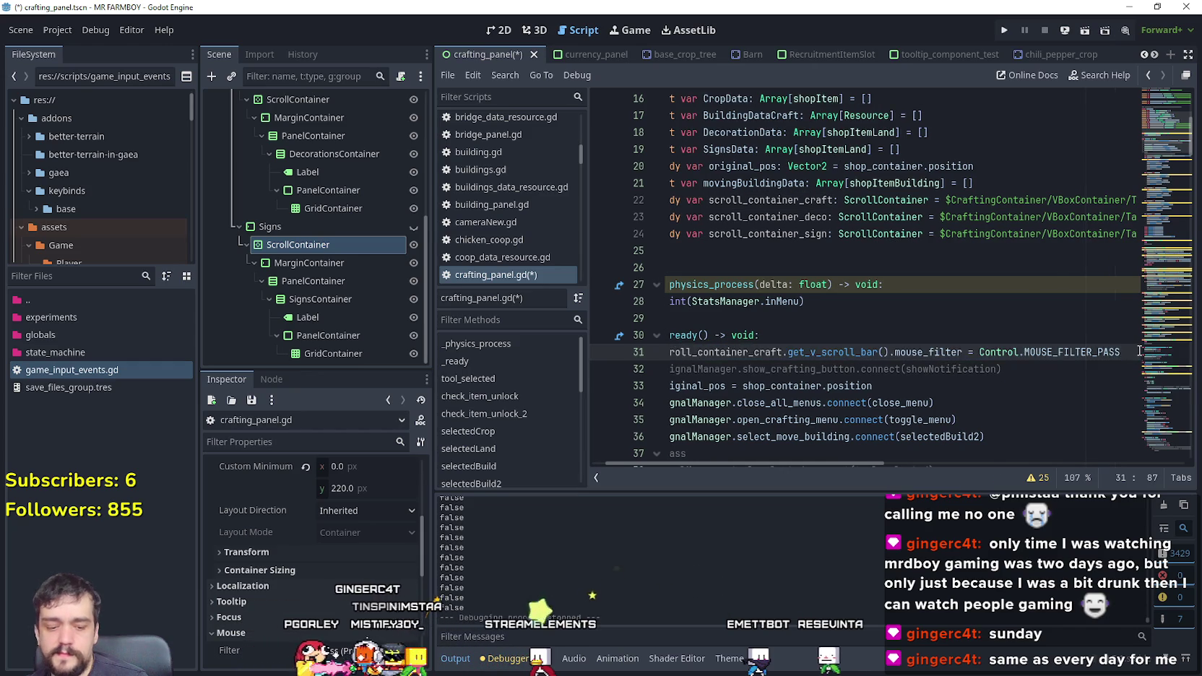
pyautogui.hotkey('ctrl', 'shift', 'd')
pyautogui.hotkey('ctrl', 'shift', 'd')
# Step: Change lines 32 and 33 to use scroll_container_deco, then save and run the game
pyautogui.doubleClick(813, 217)
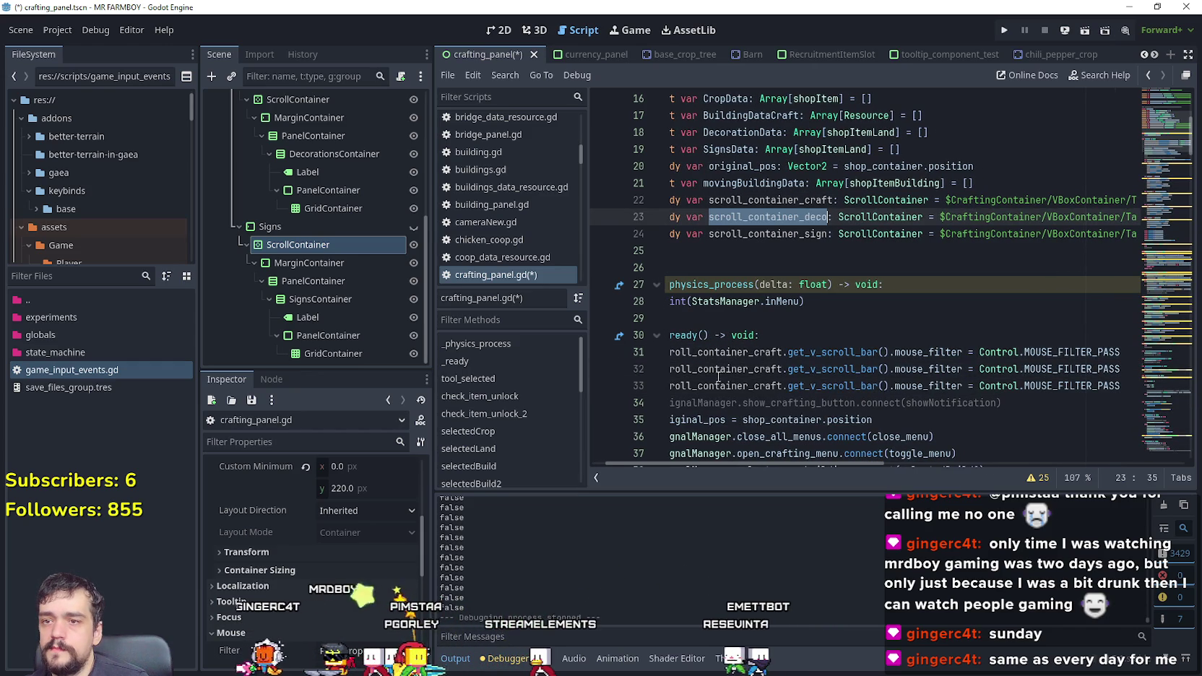
pyautogui.hotkey('ctrl', 'c')
pyautogui.doubleClick(730, 369)
pyautogui.hotkey('ctrl', 'v')
pyautogui.scroll(3)
pyautogui.click(745, 381)
pyautogui.scroll(-3)
pyautogui.scroll(-3)
pyautogui.doubleClick(752, 301)
pyautogui.hotkey('ctrl', 'v')
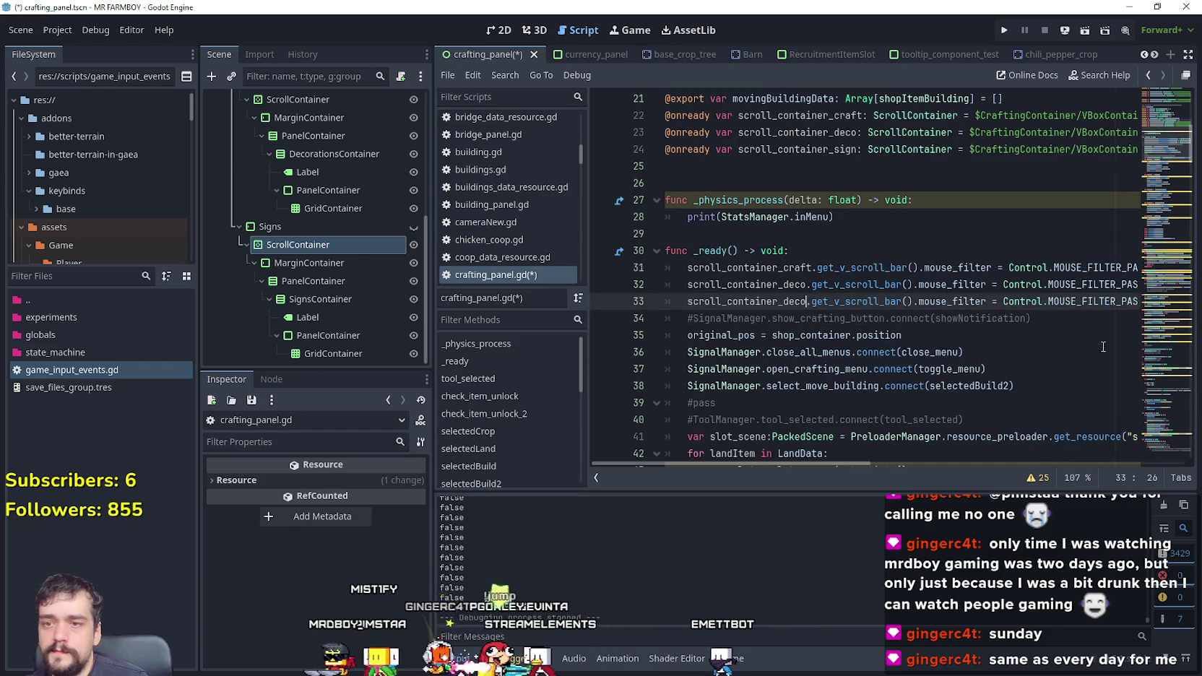
pyautogui.click(1022, 329)
pyautogui.scroll(-3)
pyautogui.scroll(3)
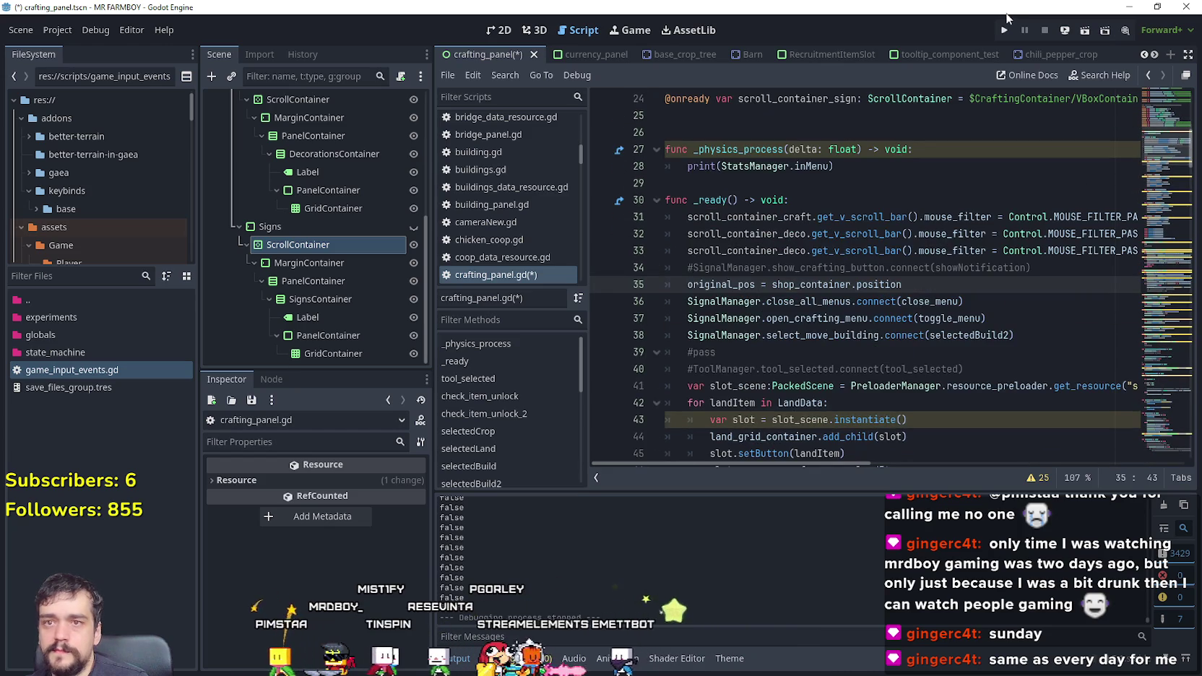
pyautogui.click(1004, 30)
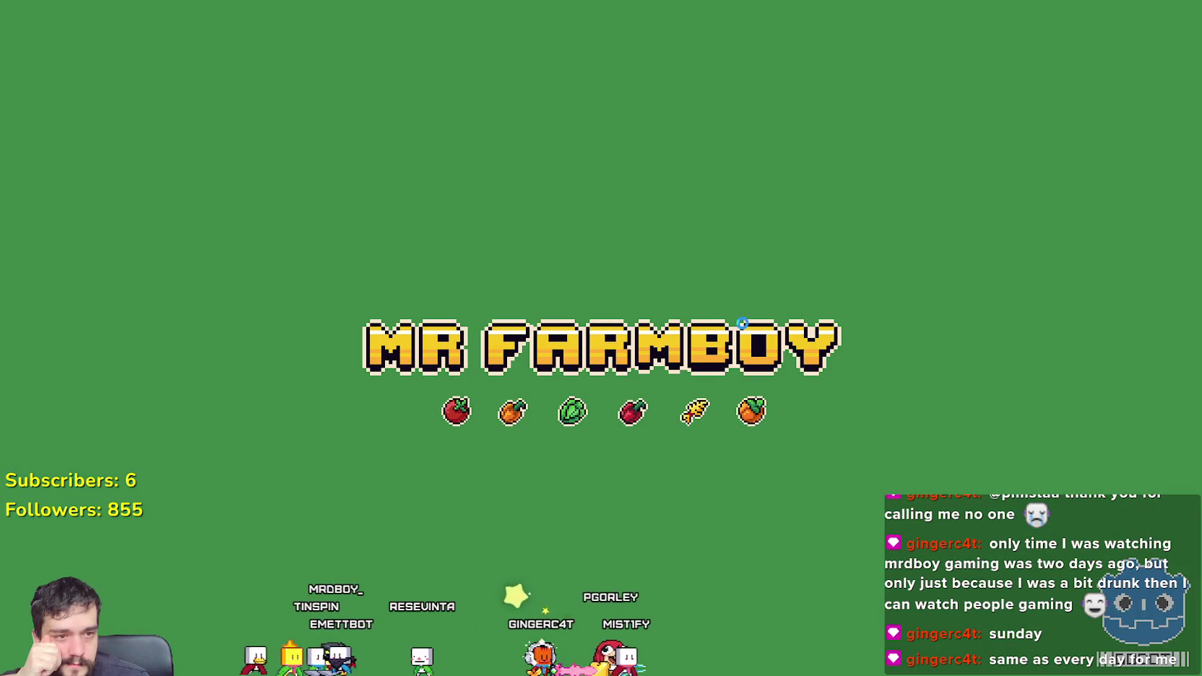
# Step: Load Save 1 from the Continue list, check the Crafting panel, and return to the editor
pyautogui.click(578, 313)
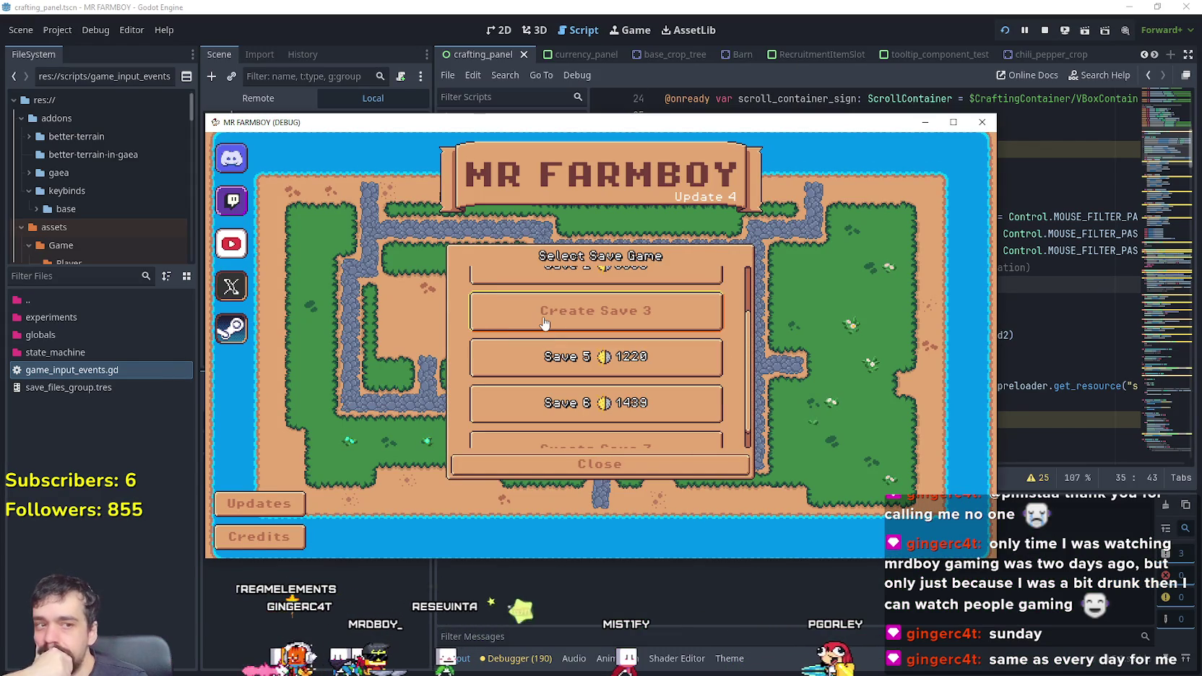
pyautogui.scroll(3)
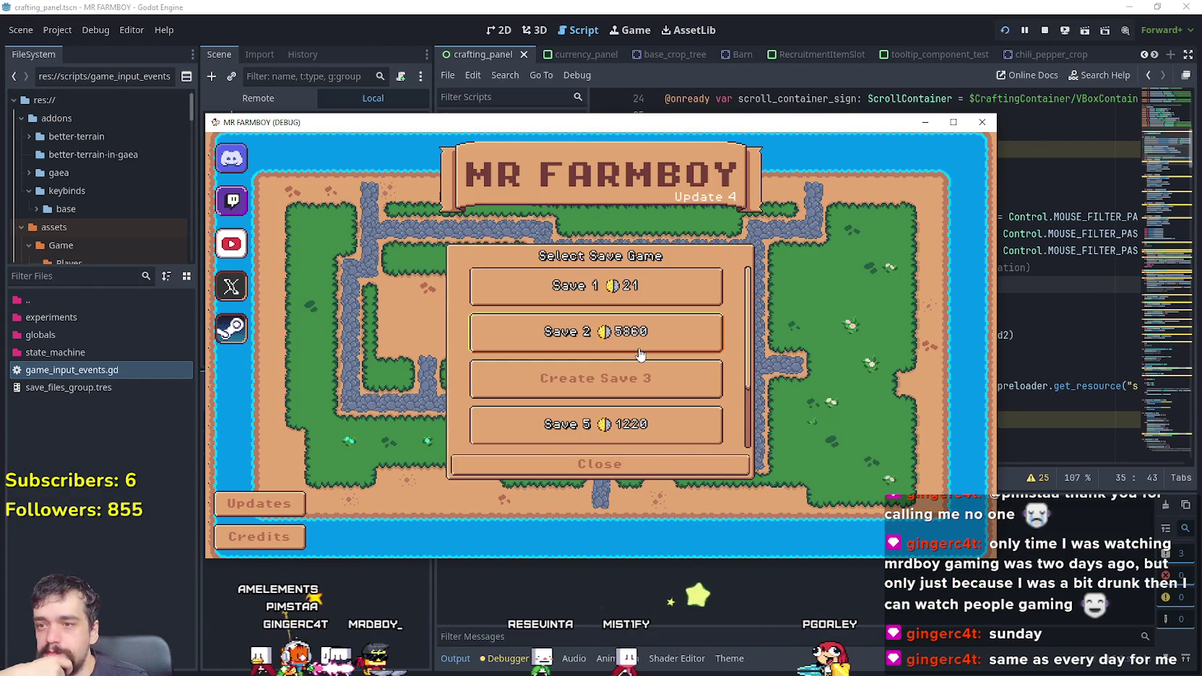
pyautogui.click(652, 318)
pyautogui.click(564, 297)
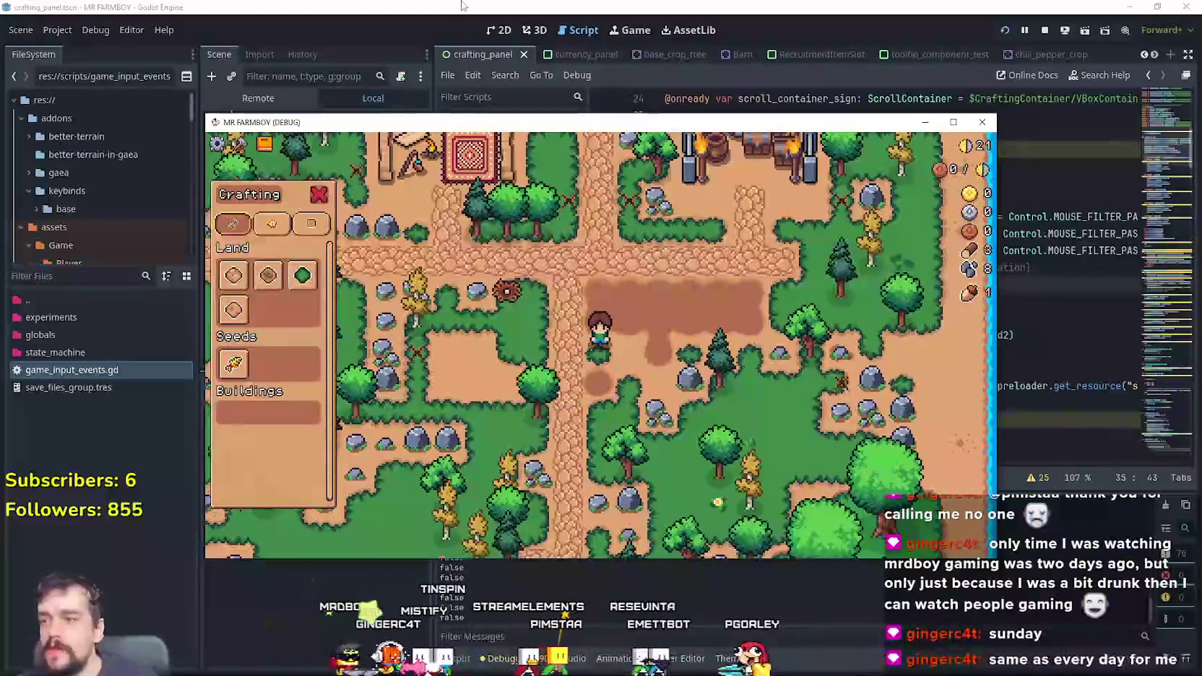
pyautogui.click(428, 42)
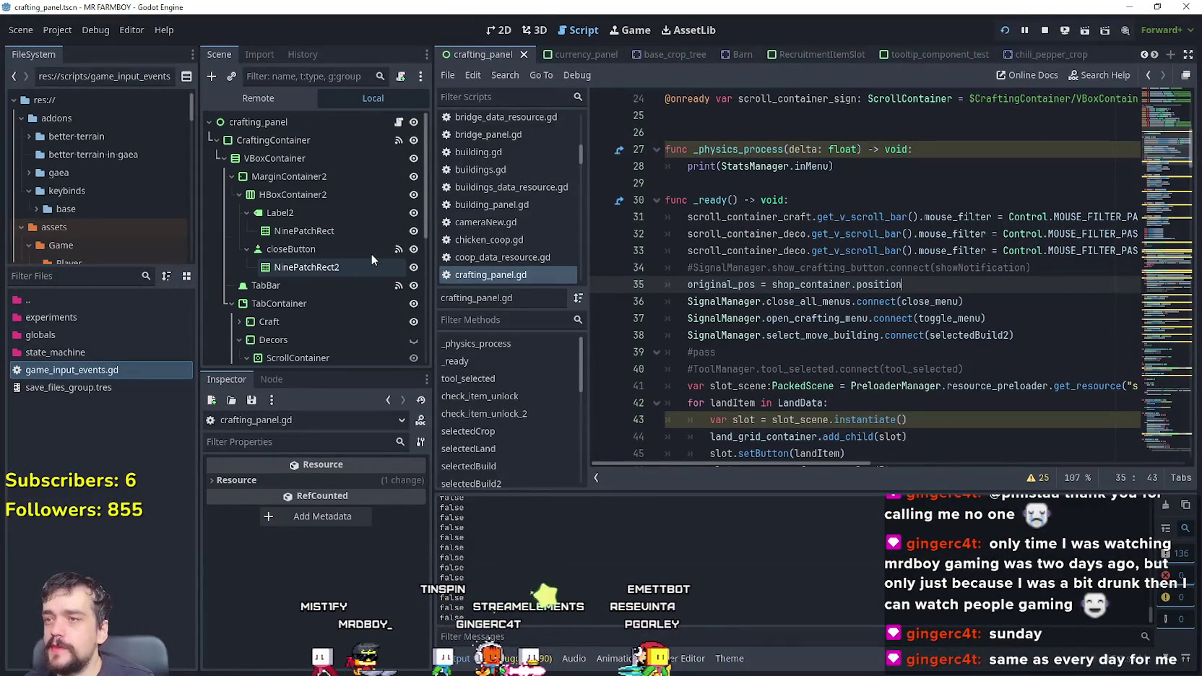
# Step: Stop the game, place the caret on the _ready line, and save and relaunch Mr Farmboy
pyautogui.click(1044, 30)
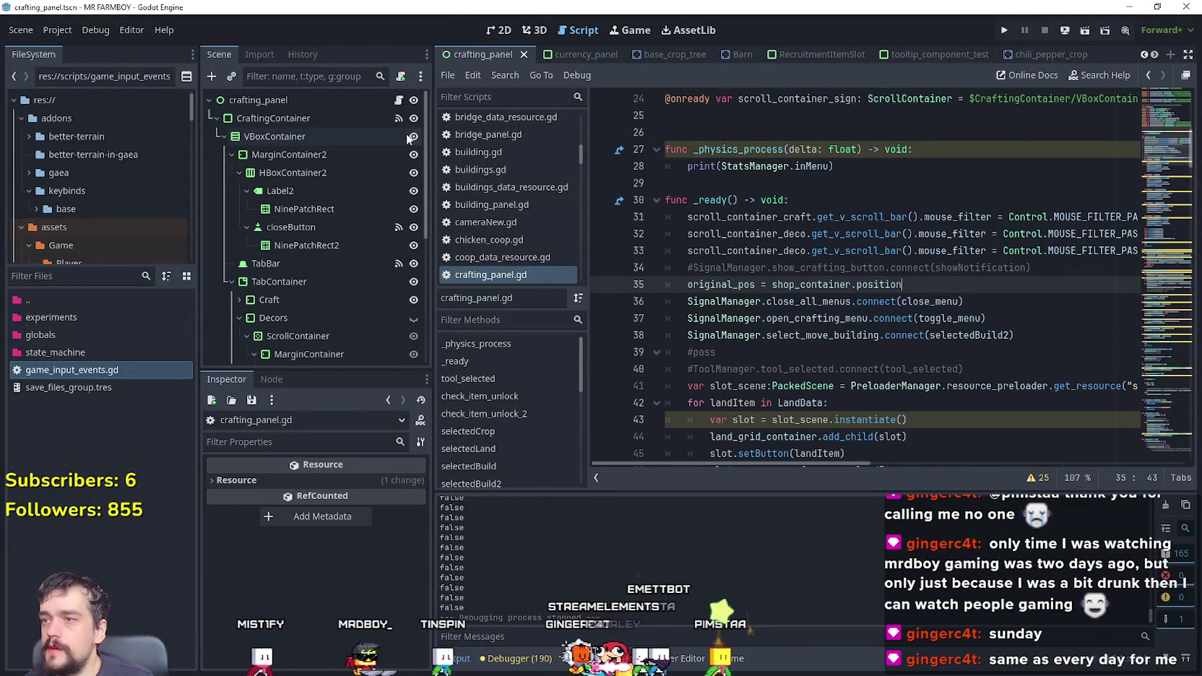
pyautogui.click(874, 199)
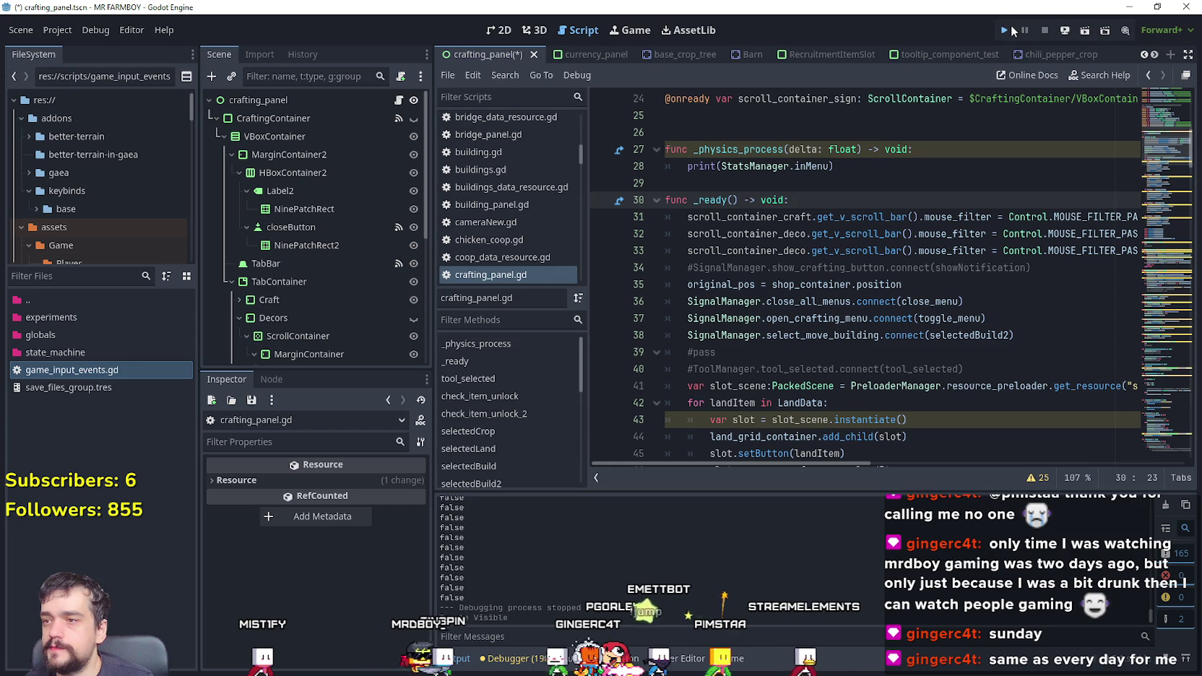
pyautogui.click(1004, 31)
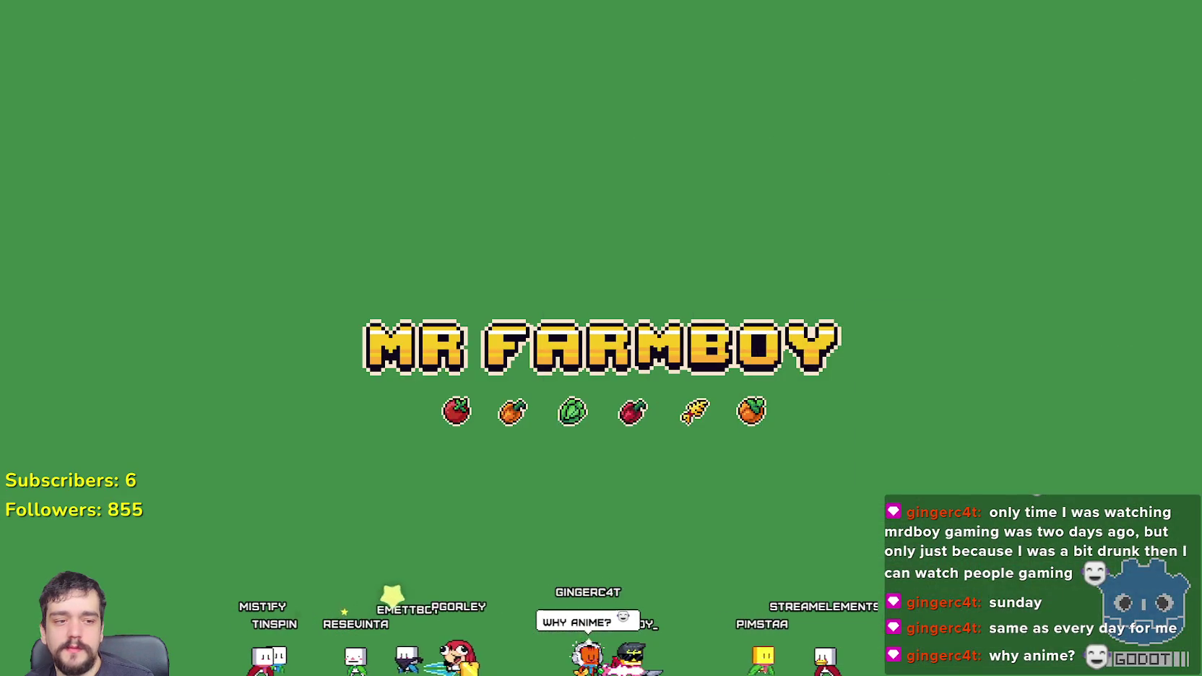
# Step: Restore, nudge and minimise the Steam library window, then open the game's save list
pyautogui.doubleClick(446, 22)
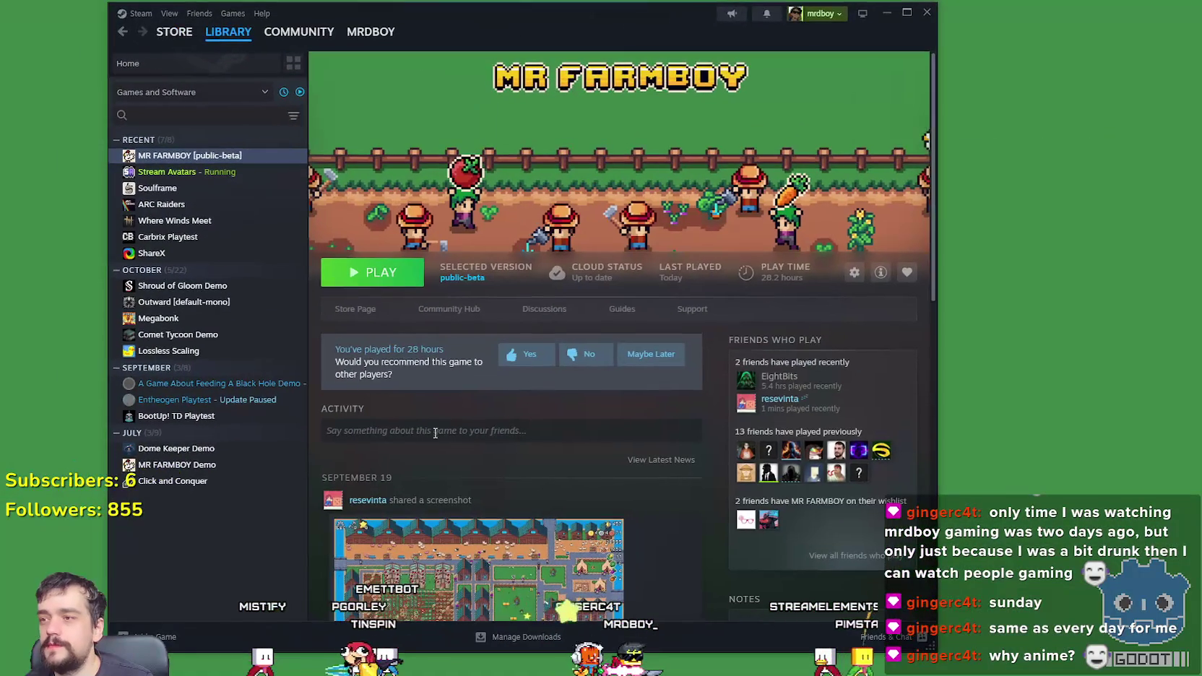
pyautogui.scroll(-3)
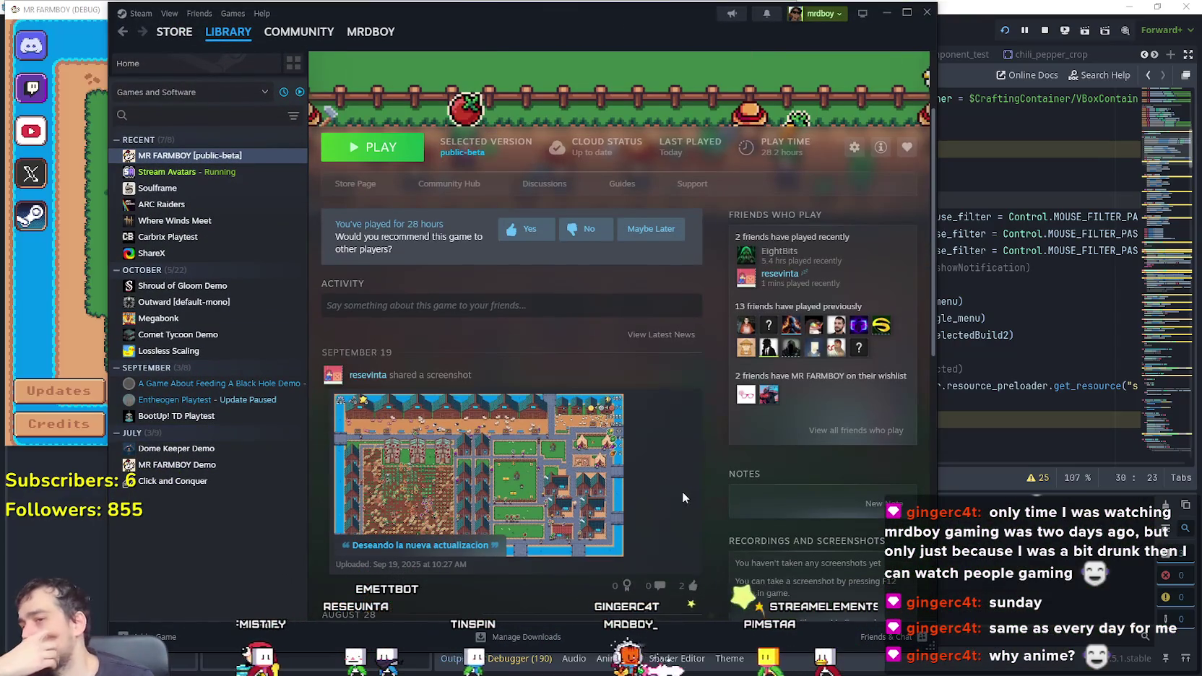
pyautogui.scroll(3)
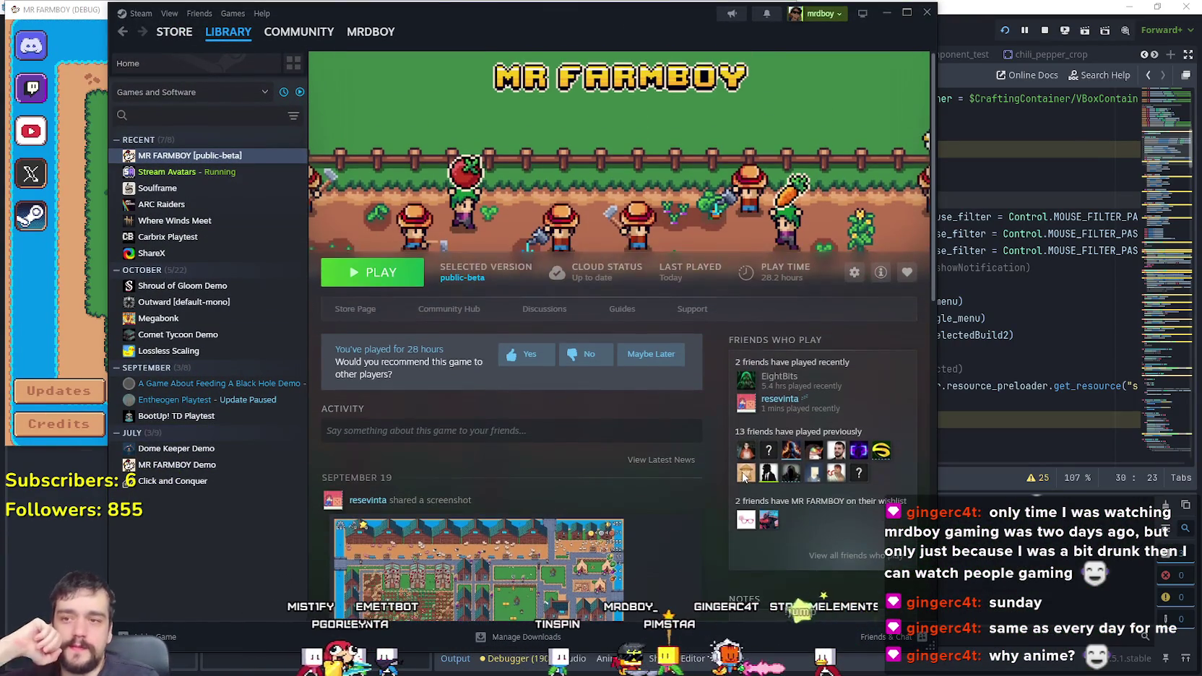
pyautogui.moveTo(473, 22); pyautogui.dragTo(520, 63)
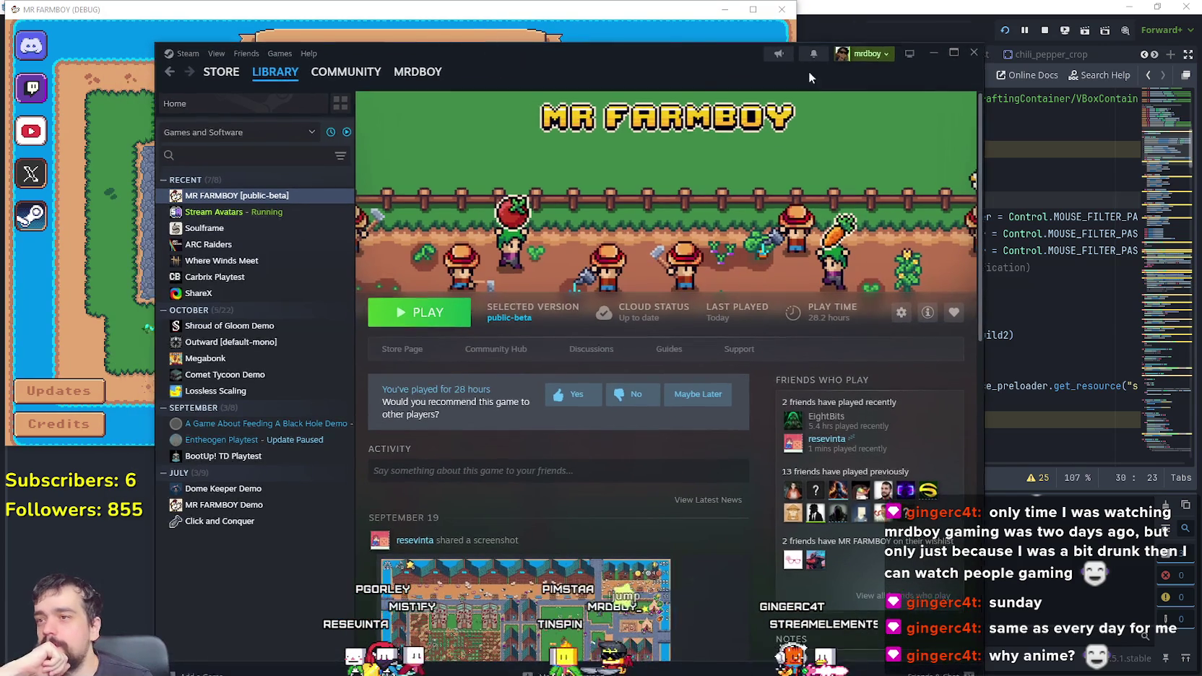
pyautogui.click(934, 53)
pyautogui.click(402, 196)
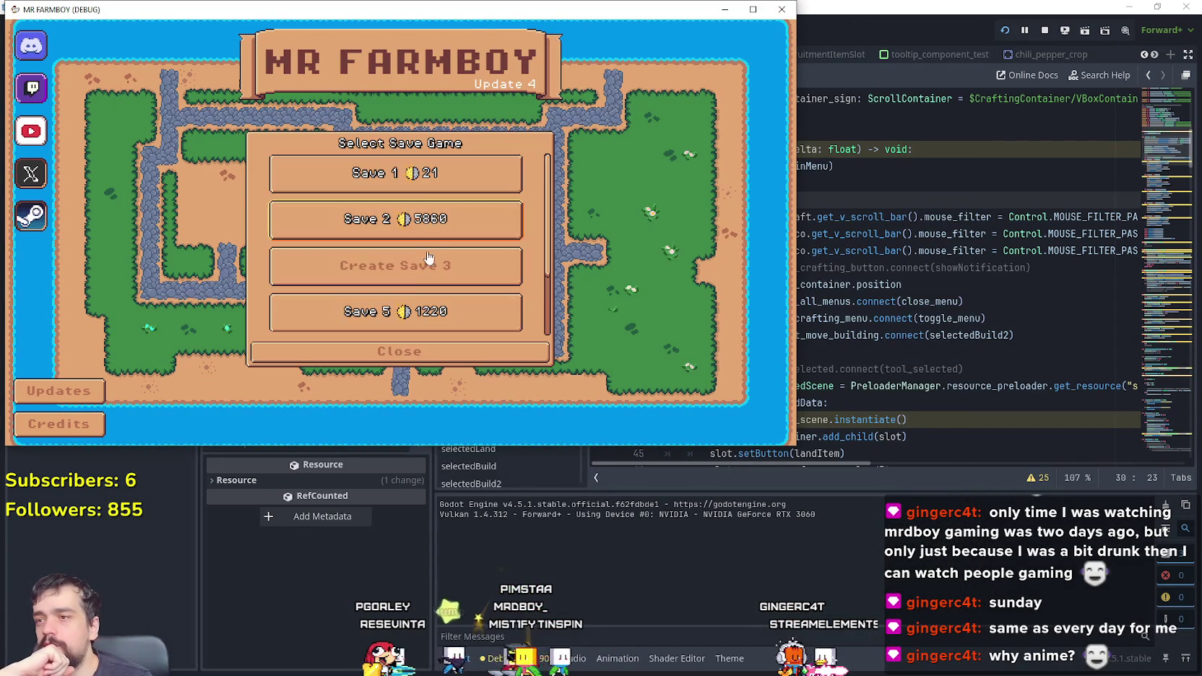
# Step: Load Save 2 and maximise the game window
pyautogui.scroll(3)
pyautogui.click(409, 239)
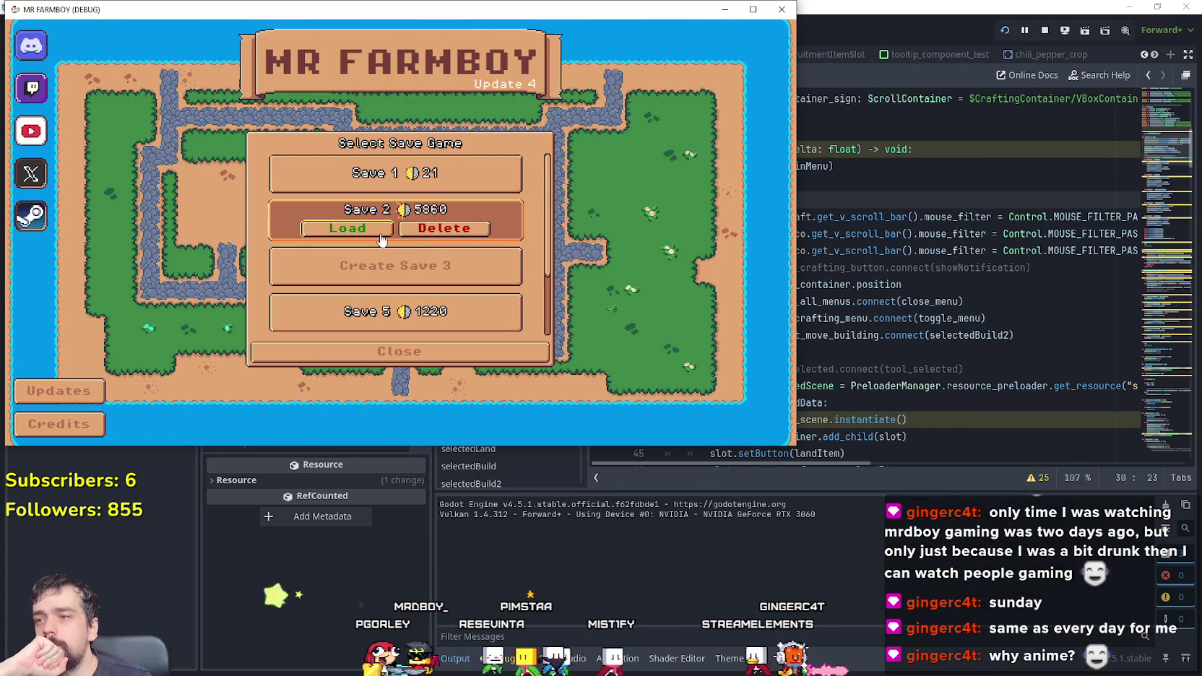
pyautogui.click(380, 229)
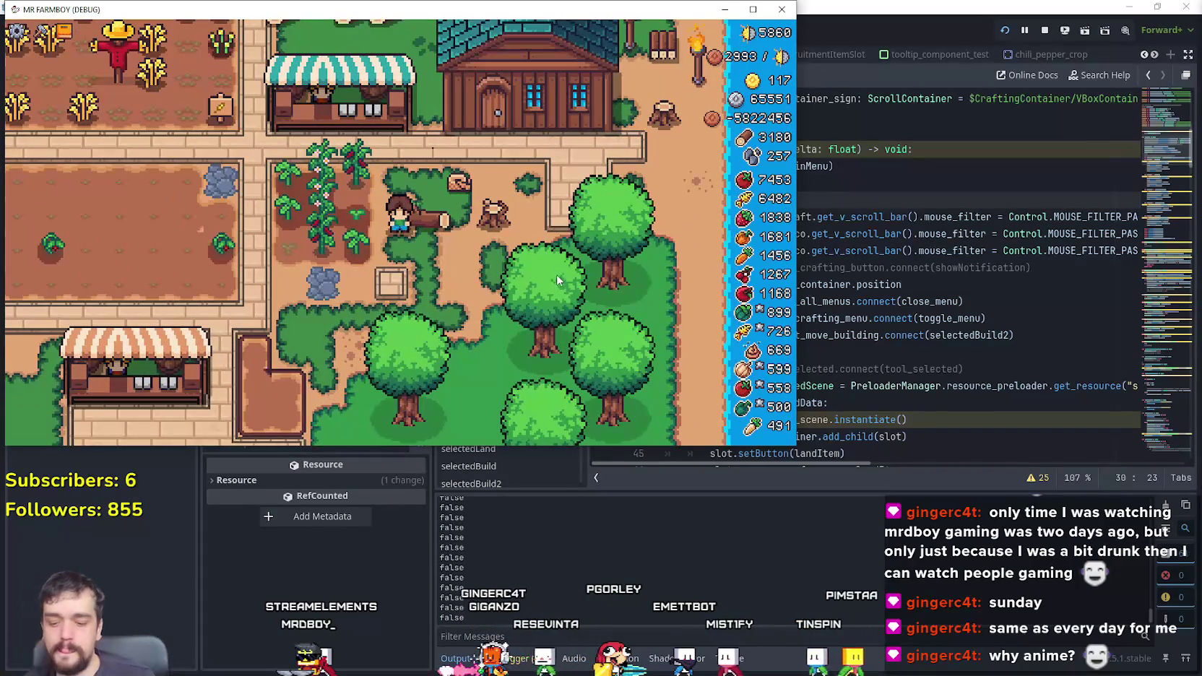
pyautogui.click(752, 8)
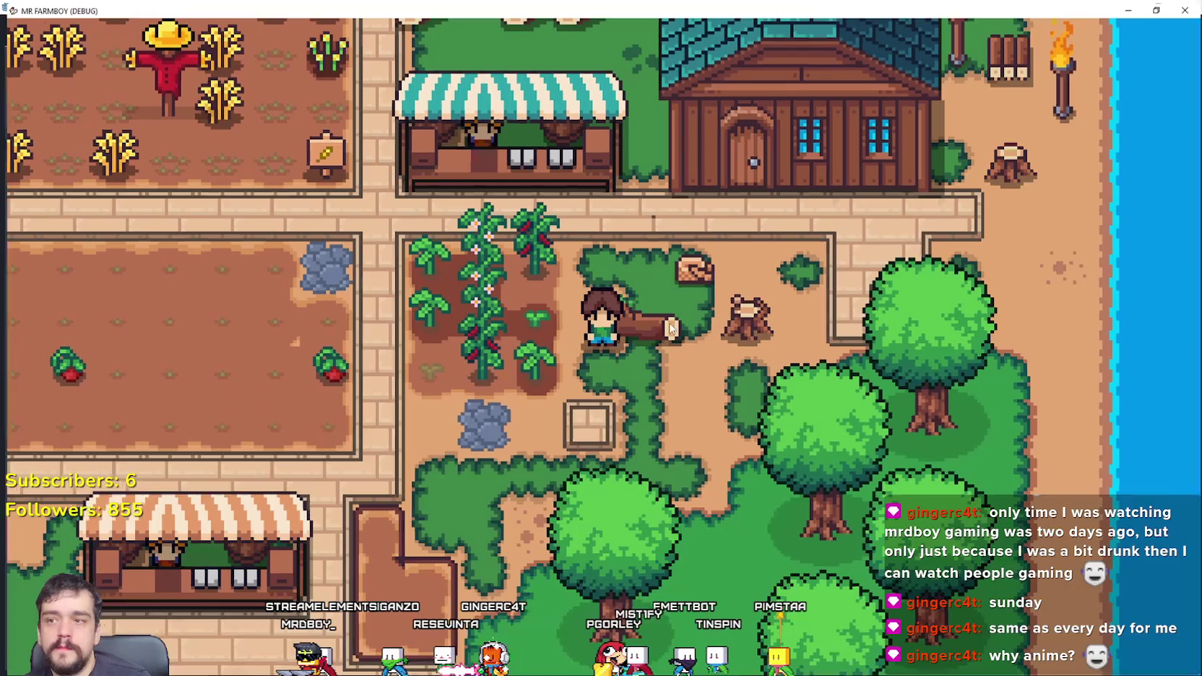
# Step: Walk the farmer past the wheat field with WASD, open the Crafting panel, and exit fullscreen
pyautogui.press('a')
pyautogui.press('a')
pyautogui.press('s')
pyautogui.press('d')
pyautogui.press('s')
pyautogui.press('w')
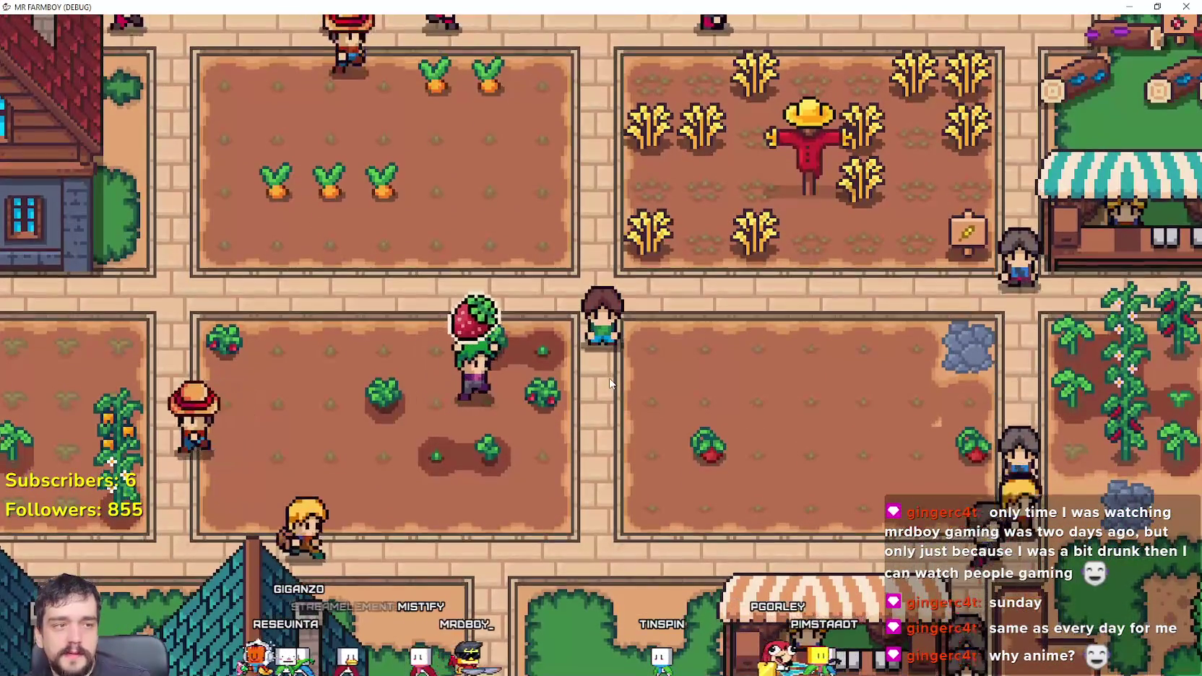
pyautogui.press('d')
pyautogui.press('w')
pyautogui.press('d')
pyautogui.press('w')
pyautogui.press('c')
pyautogui.press('F11')
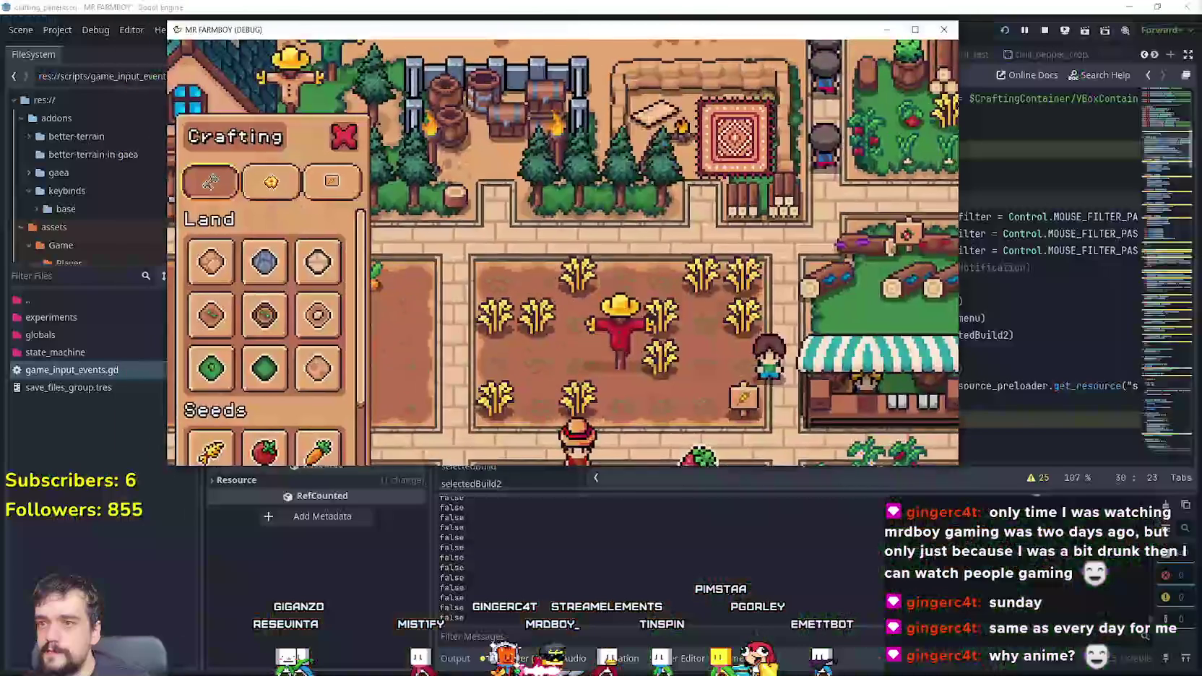
# Step: Scroll the Crafting panel's seed grid down, then back and forth to test its lower rows
pyautogui.scroll(-3)
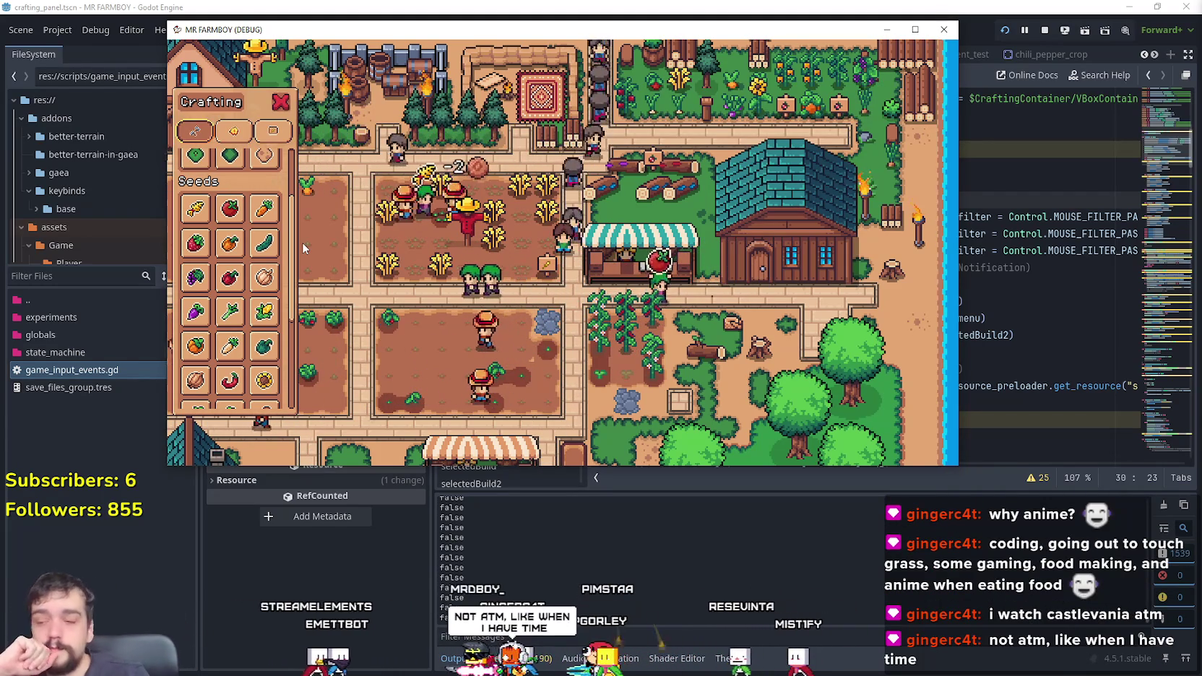
pyautogui.scroll(-3)
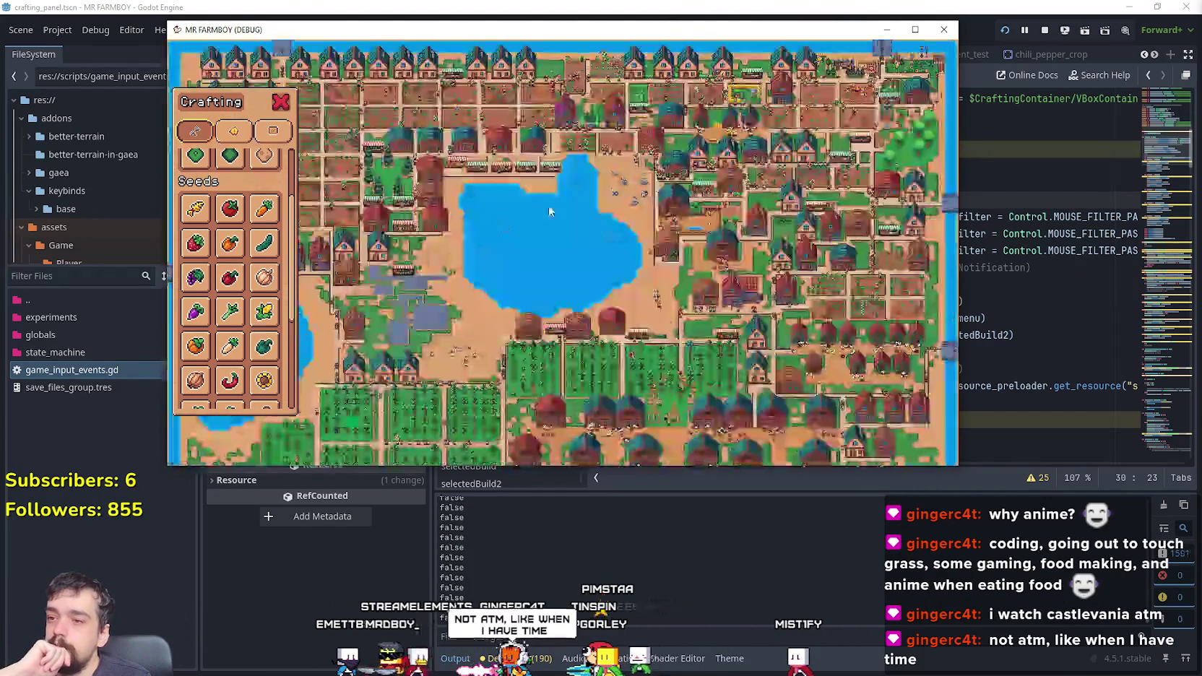
pyautogui.scroll(3)
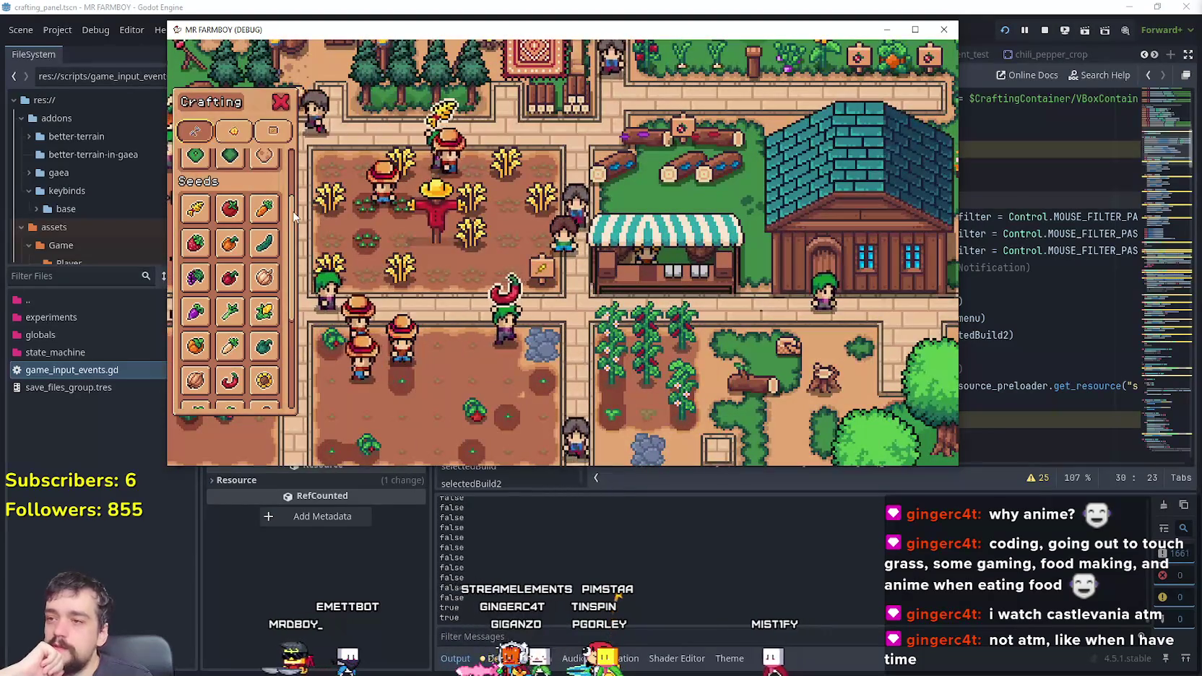
pyautogui.scroll(-3)
pyautogui.scroll(3)
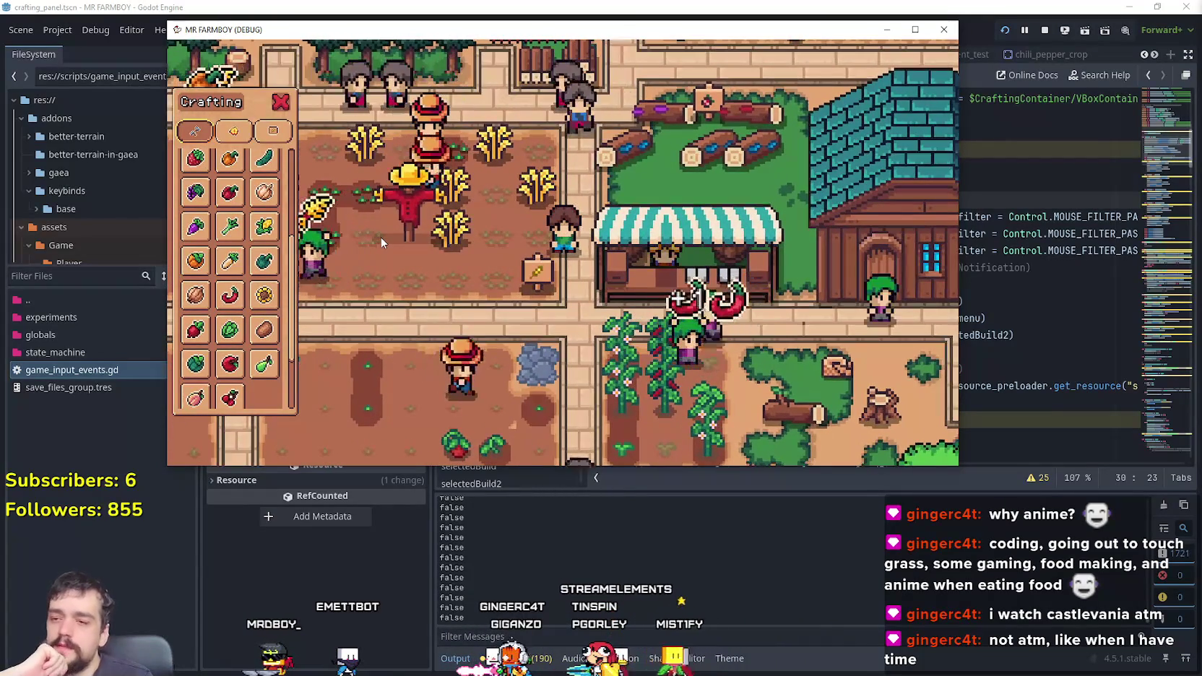
pyautogui.scroll(-3)
pyautogui.scroll(3)
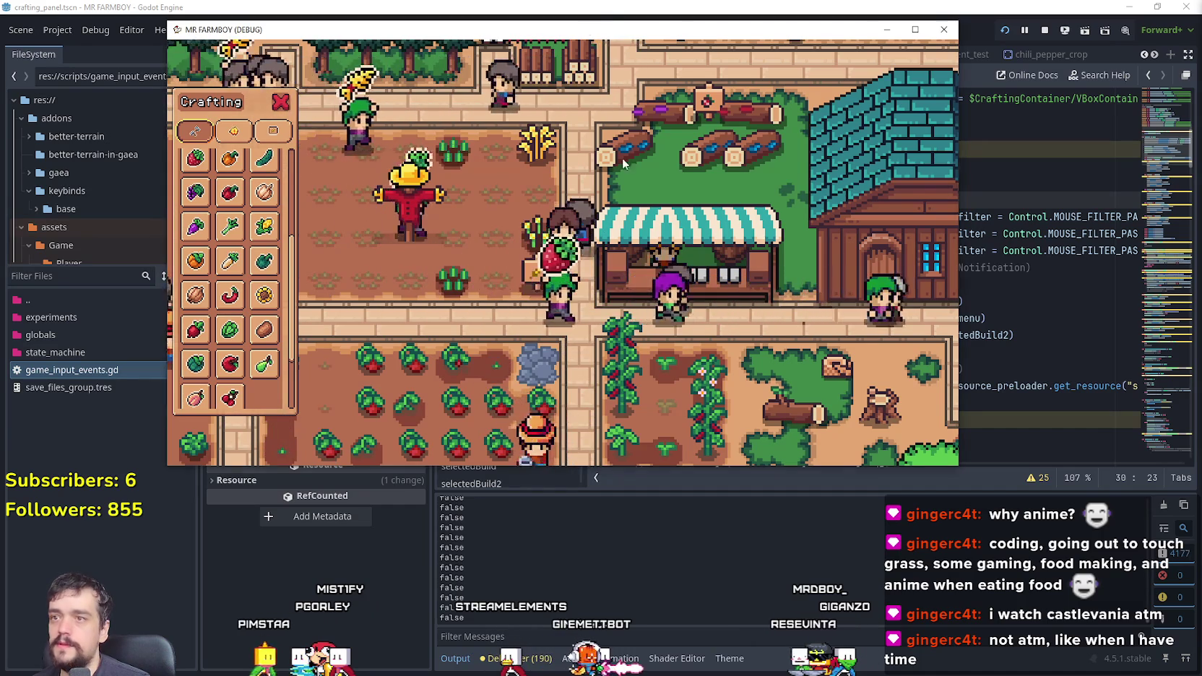
# Step: Walk the farmer west into town, south toward the barns, then east to the tomato fields
pyautogui.press('w')
pyautogui.press('a')
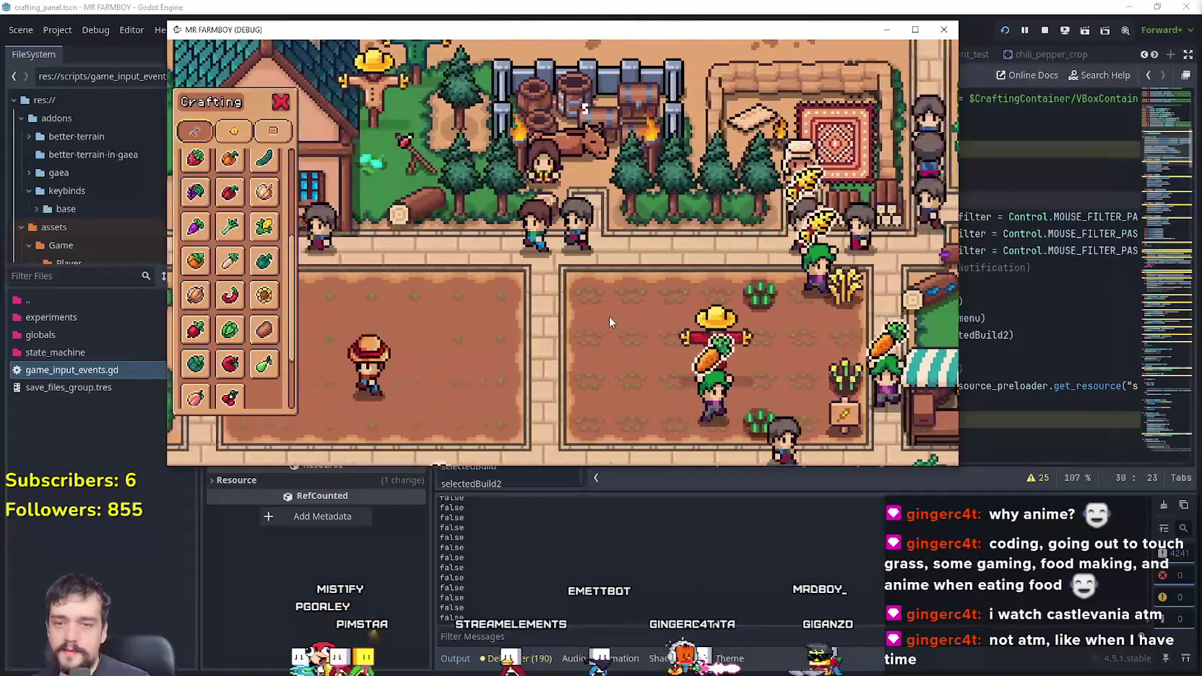
pyautogui.press('a')
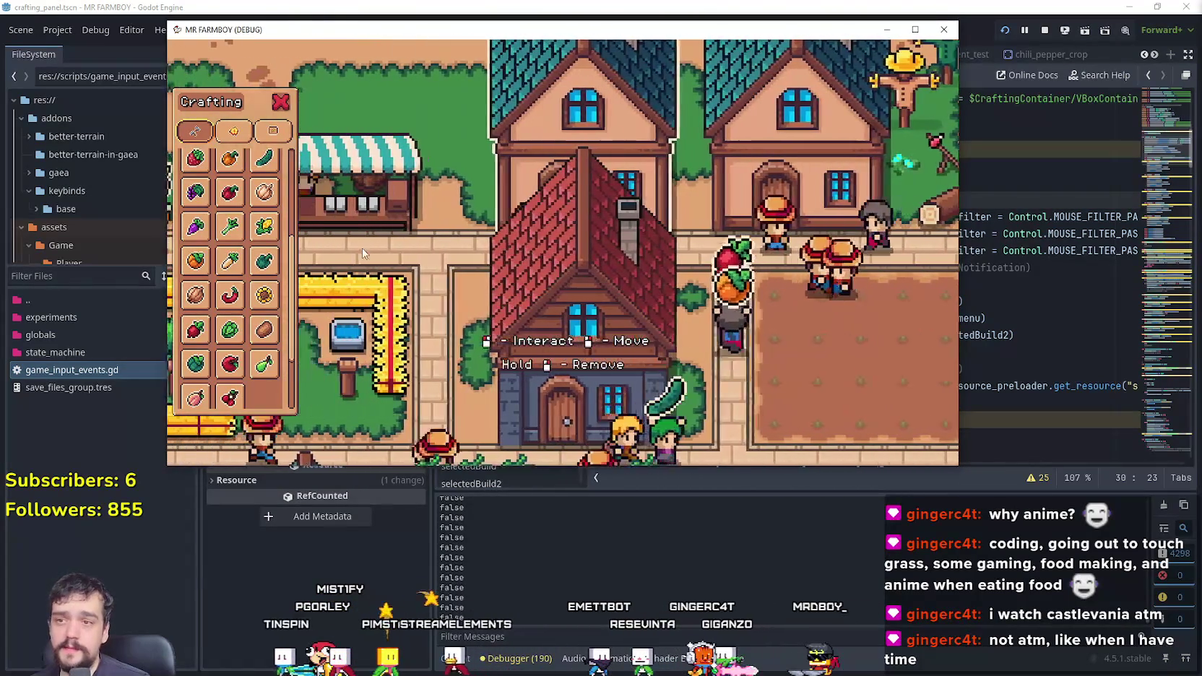
pyautogui.press('a')
pyautogui.press('s')
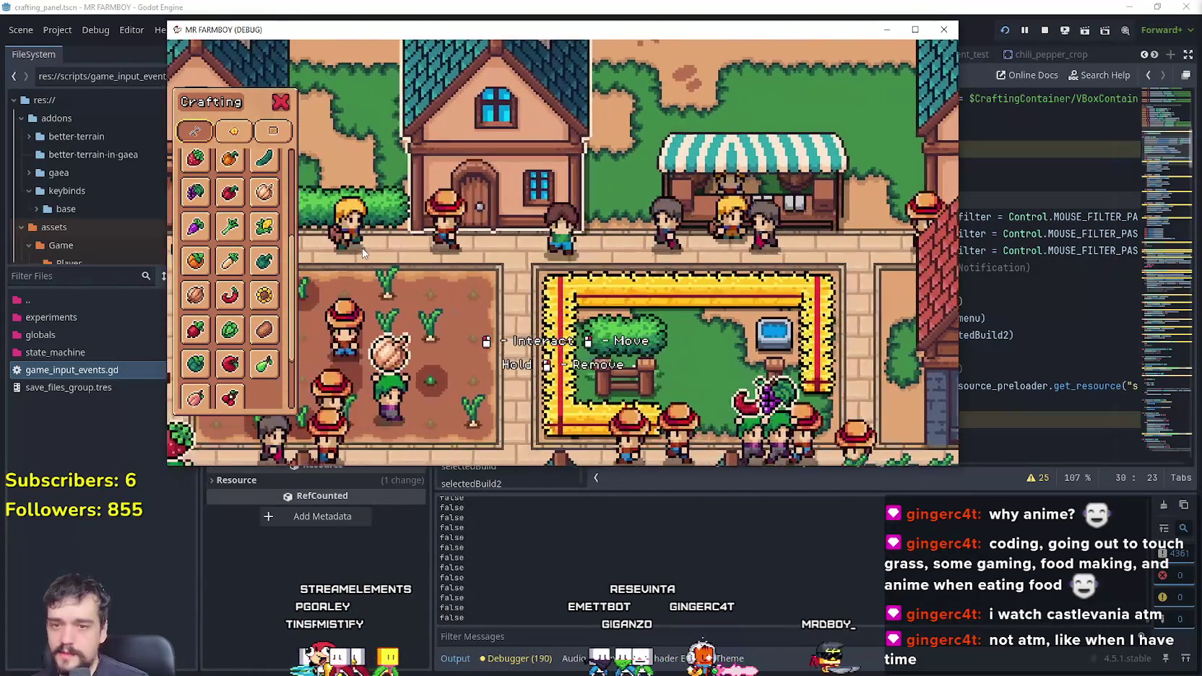
pyautogui.press('d')
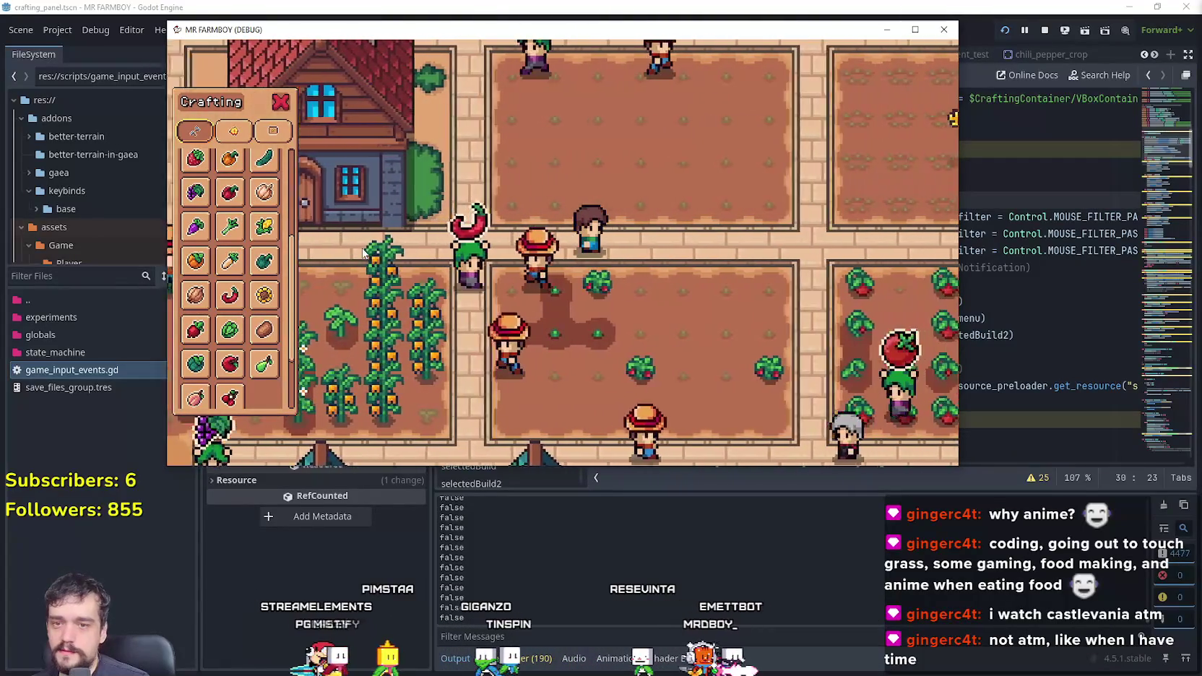
pyautogui.press('d')
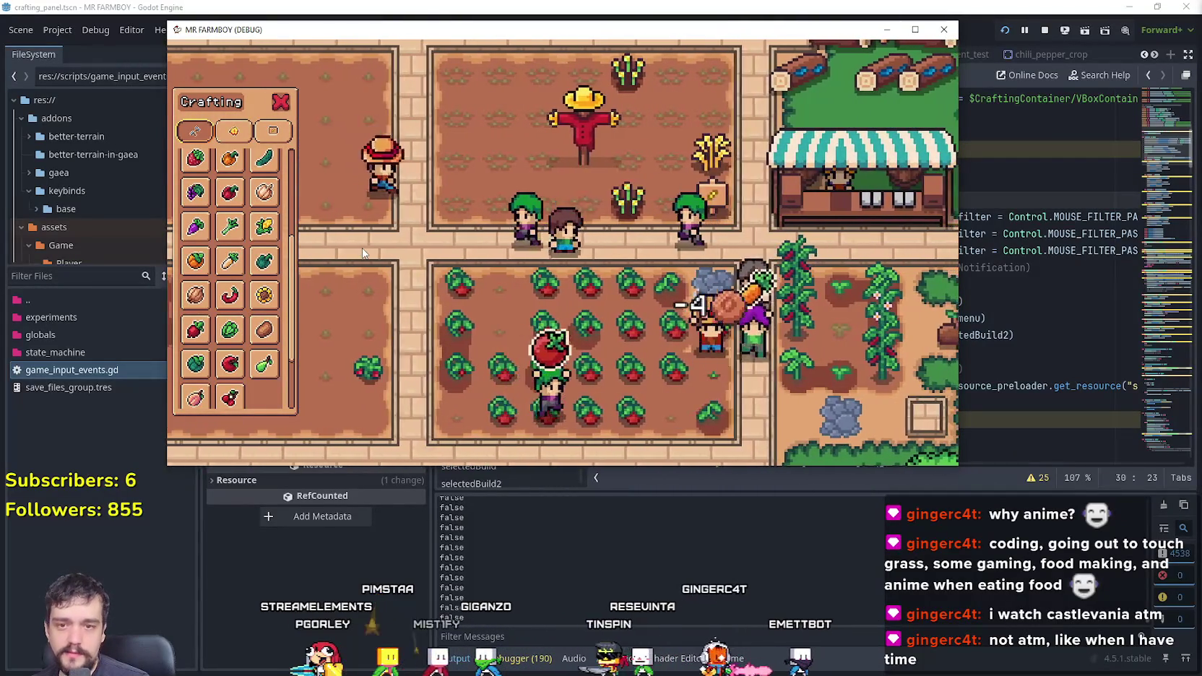
# Step: Walk the farmer past the market stall and trees to the chili pepper plot
pyautogui.press('w')
pyautogui.press('d')
pyautogui.press('s')
pyautogui.press('d')
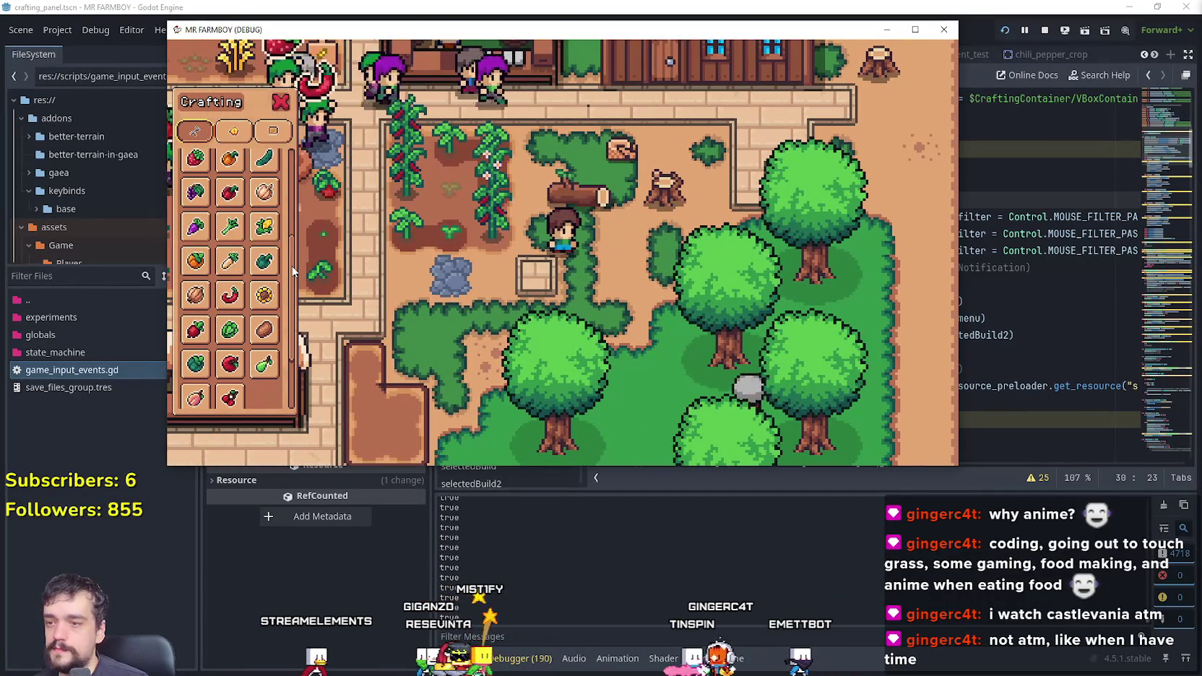
pyautogui.press('a')
pyautogui.press('a')
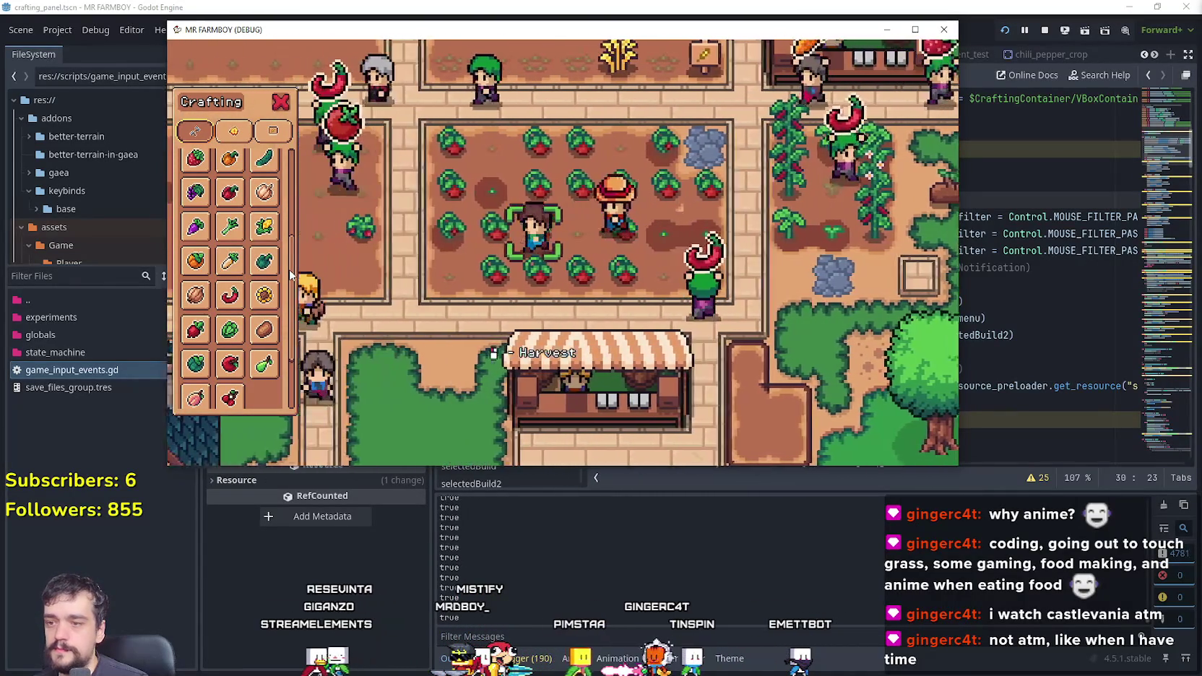
# Step: Walk the farmer north toward the scarecrow plot and house, then back south-west to the scarecrow field
pyautogui.press('w')
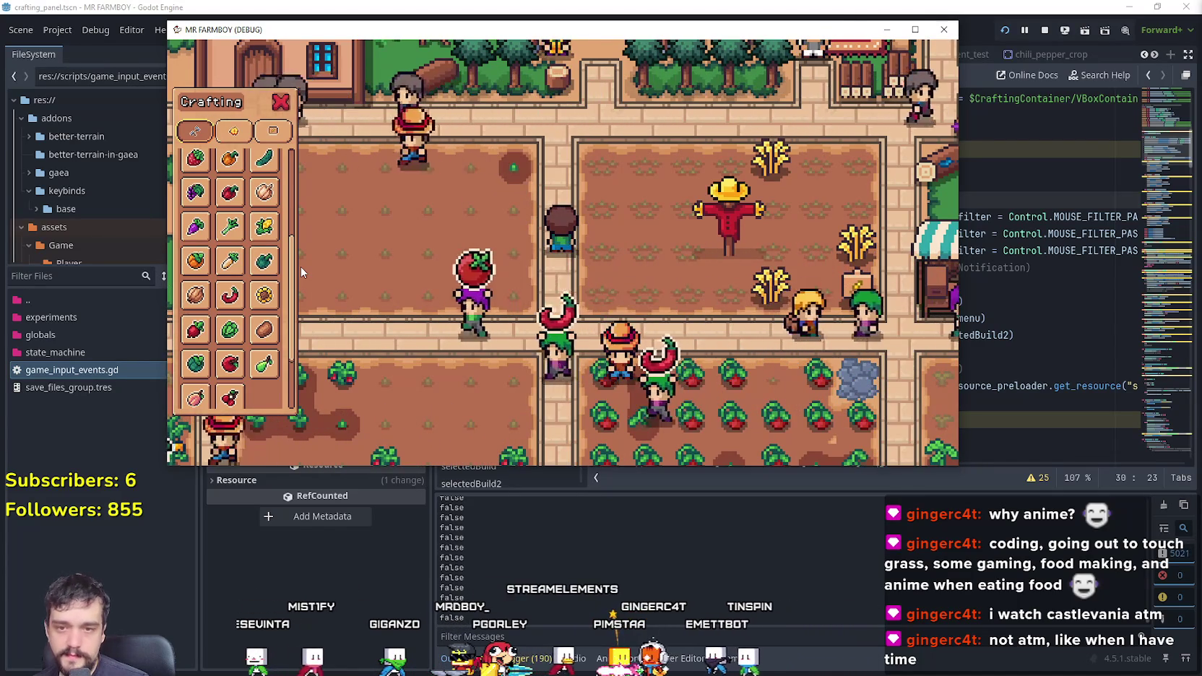
pyautogui.press('w')
pyautogui.press('a')
pyautogui.press('d')
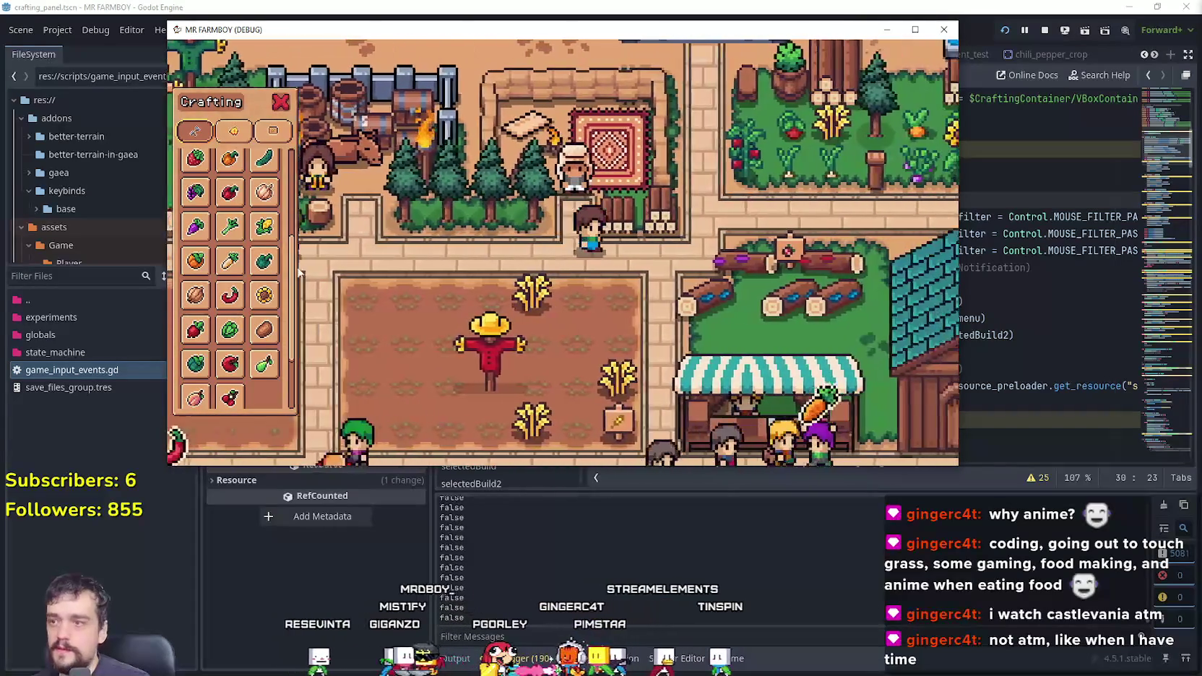
pyautogui.press('w')
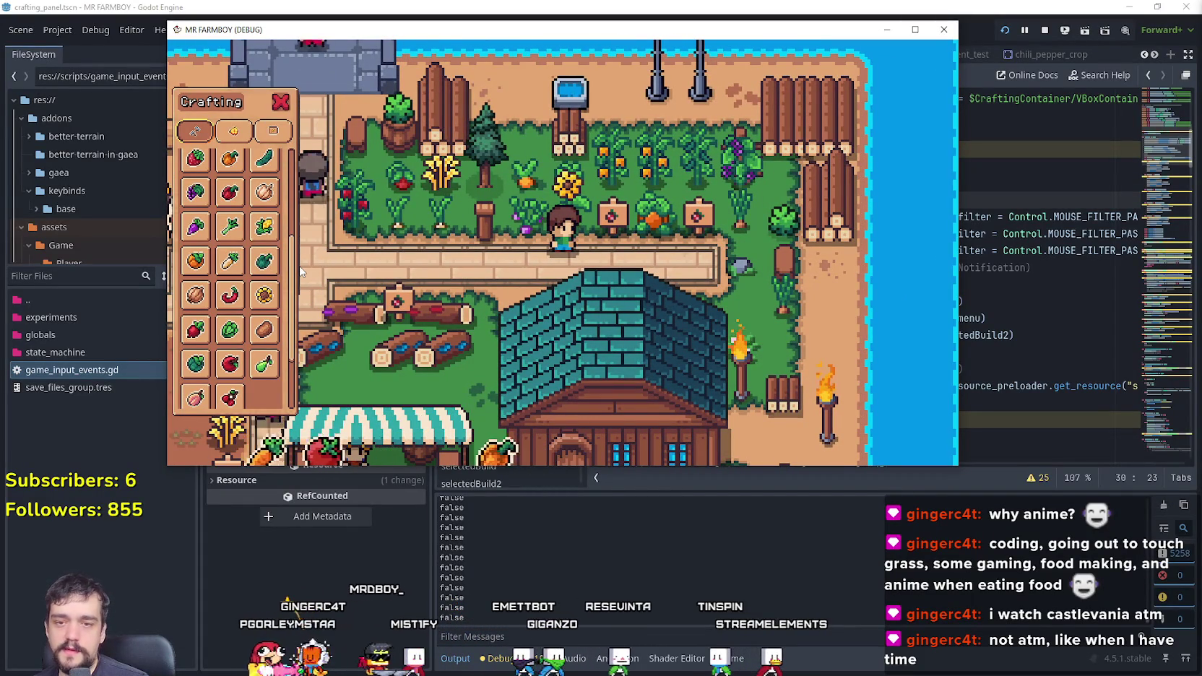
pyautogui.press('a')
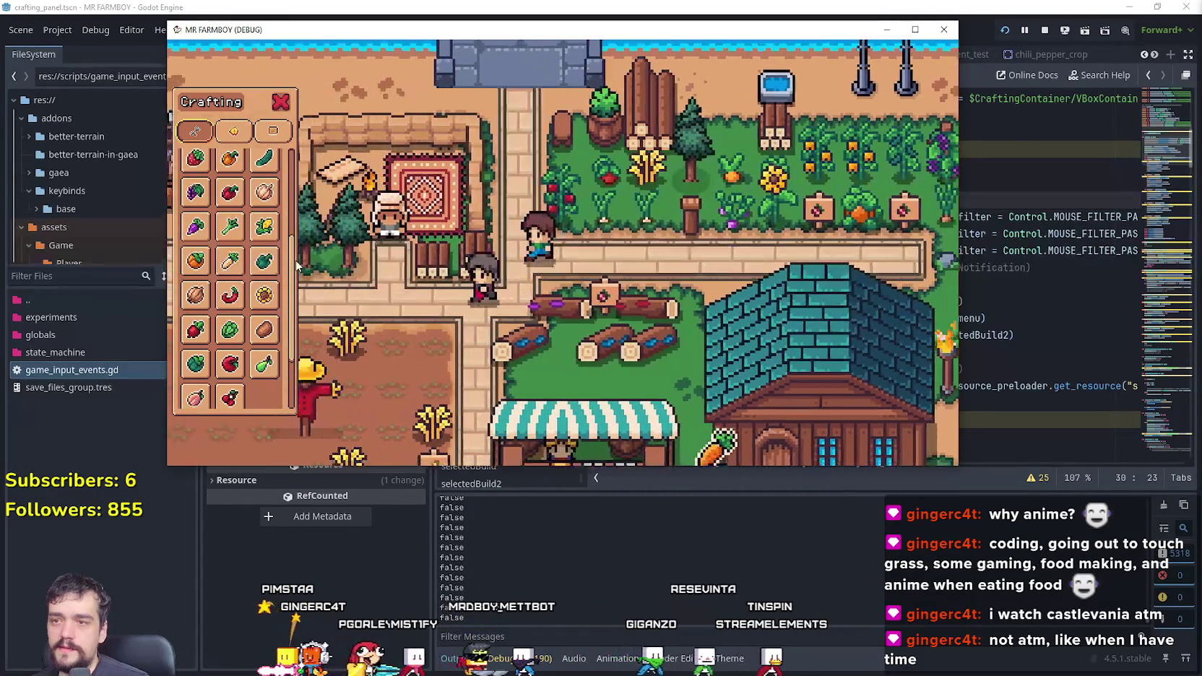
pyautogui.press('a')
pyautogui.press('s')
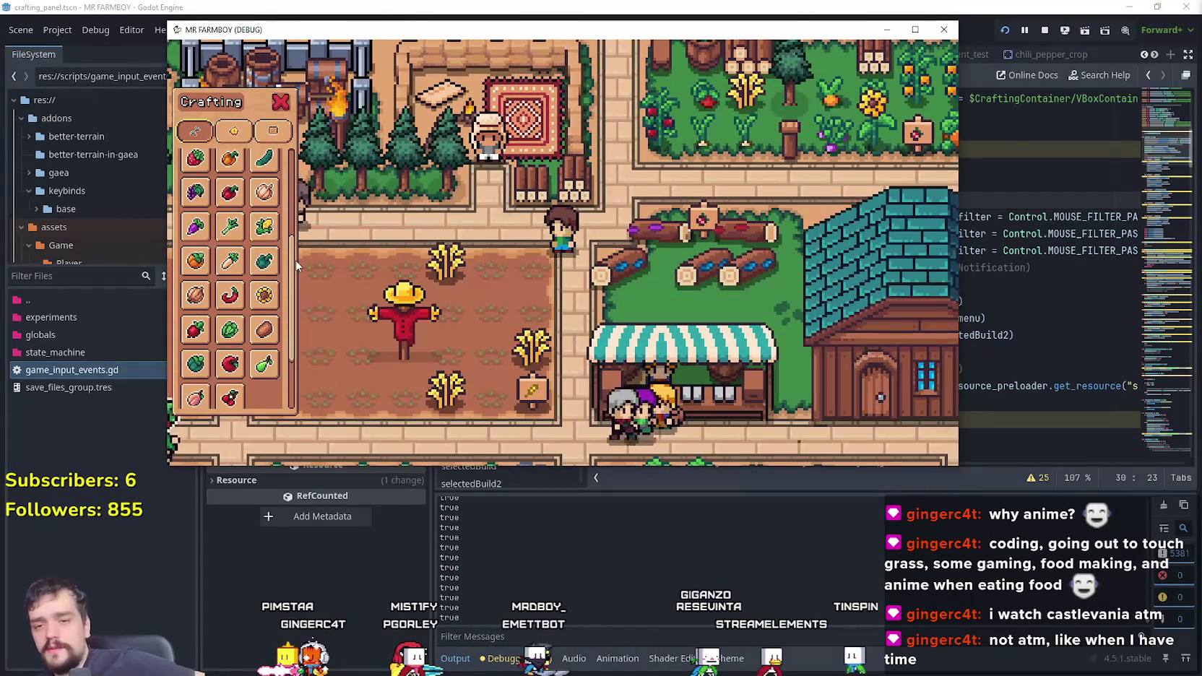
pyautogui.press('w')
pyautogui.press('a')
pyautogui.press('a')
pyautogui.press('s')
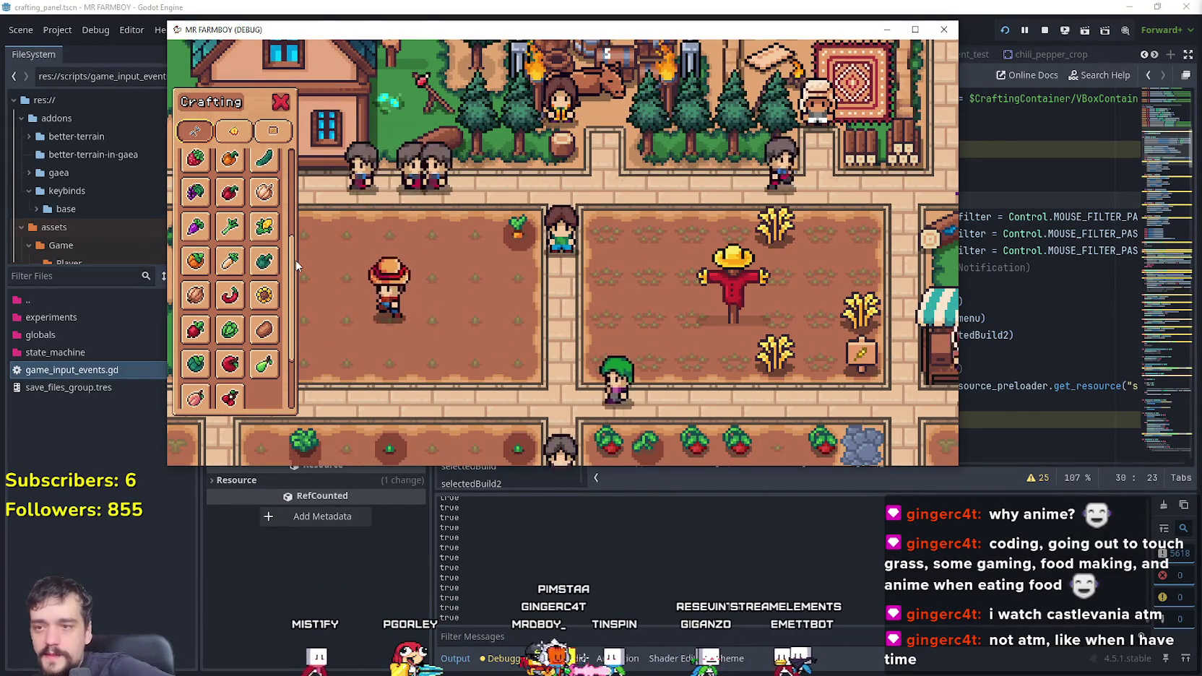
# Step: Walk the farmer west across town to the garden plot, then down and right away from it
pyautogui.press('a')
pyautogui.press('w')
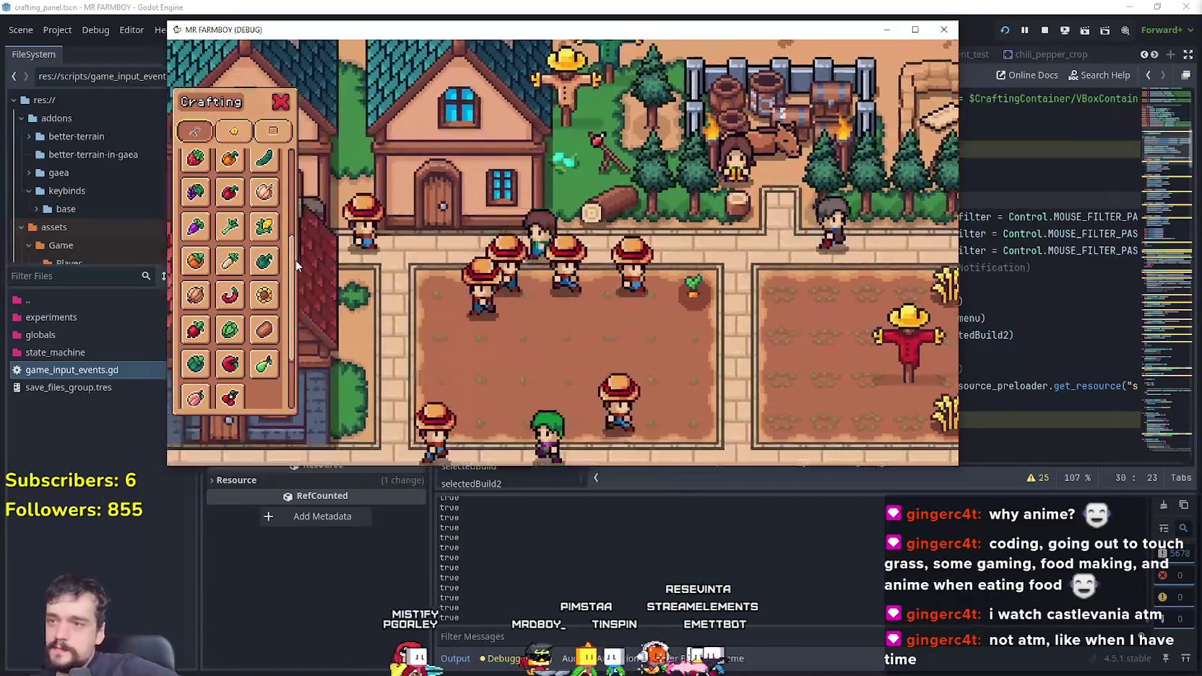
pyautogui.press('a')
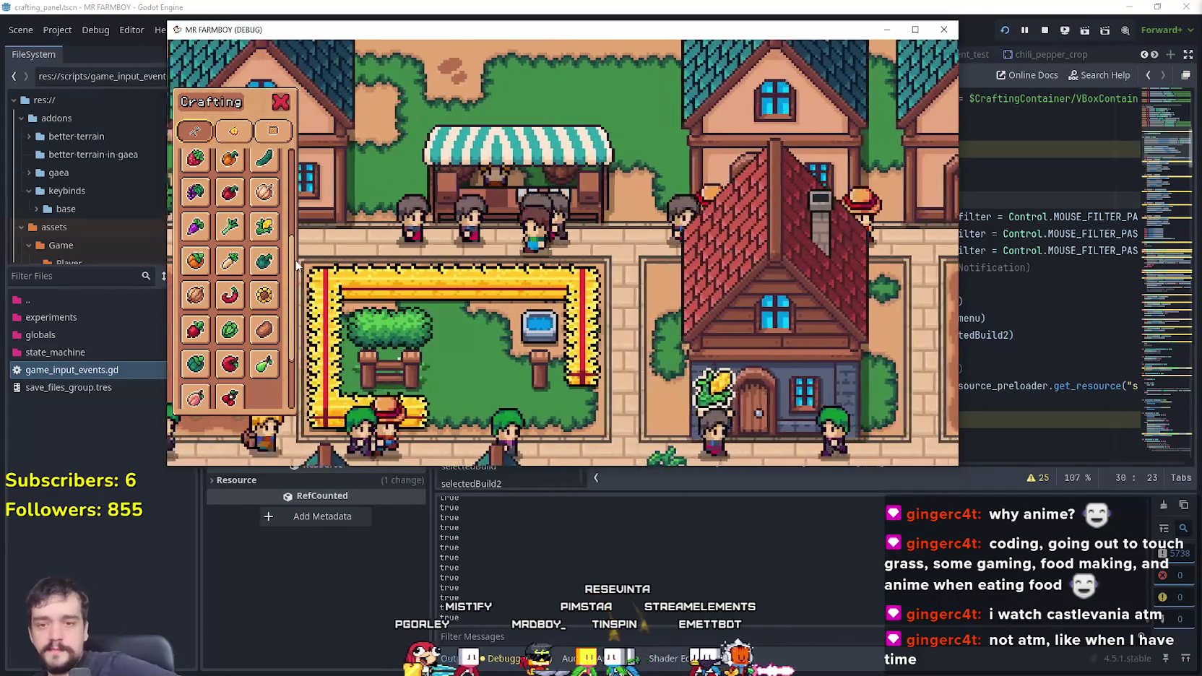
pyautogui.press('a')
pyautogui.press('s')
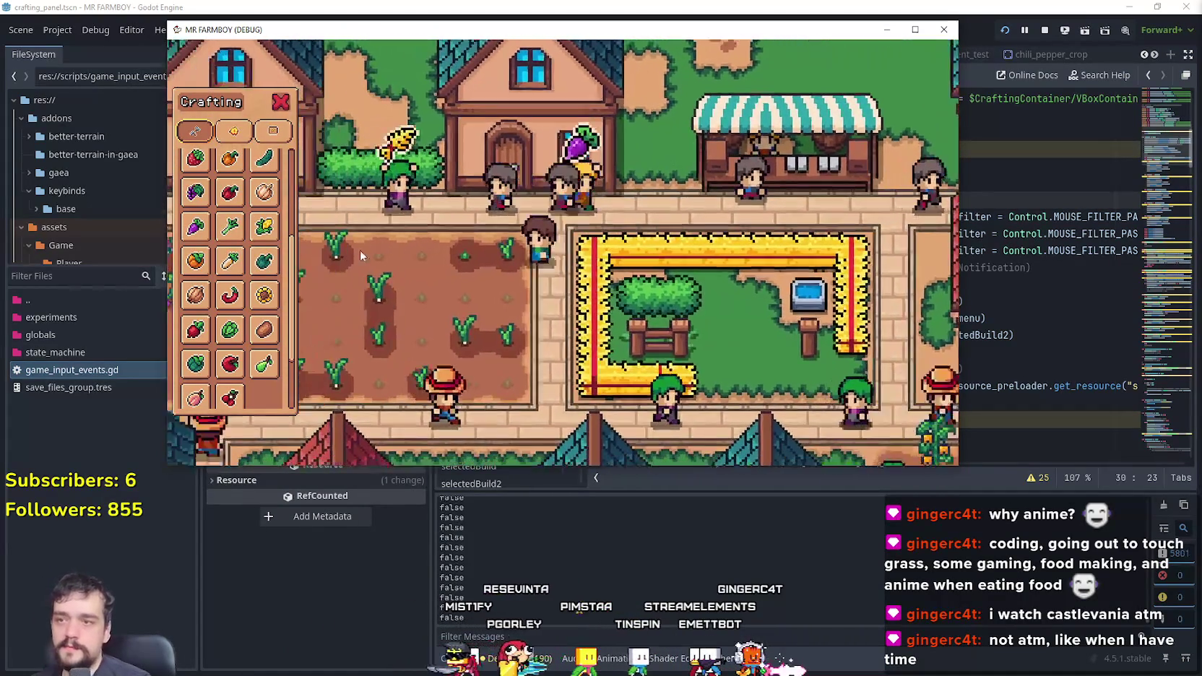
pyautogui.press('s')
pyautogui.press('d')
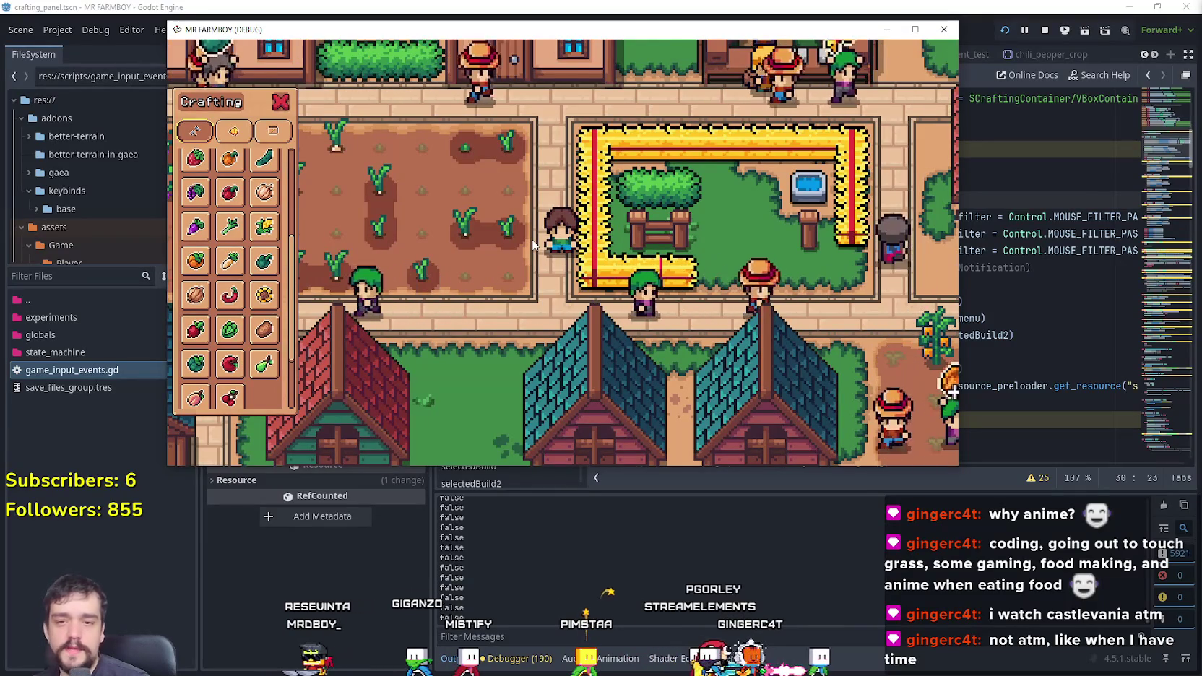
# Step: Walk the farmer past the chicken coops and market stall, then up toward the barn
pyautogui.press('s')
pyautogui.press('a')
pyautogui.press('a')
pyautogui.press('s')
pyautogui.press('w')
pyautogui.press('a')
pyautogui.press('s')
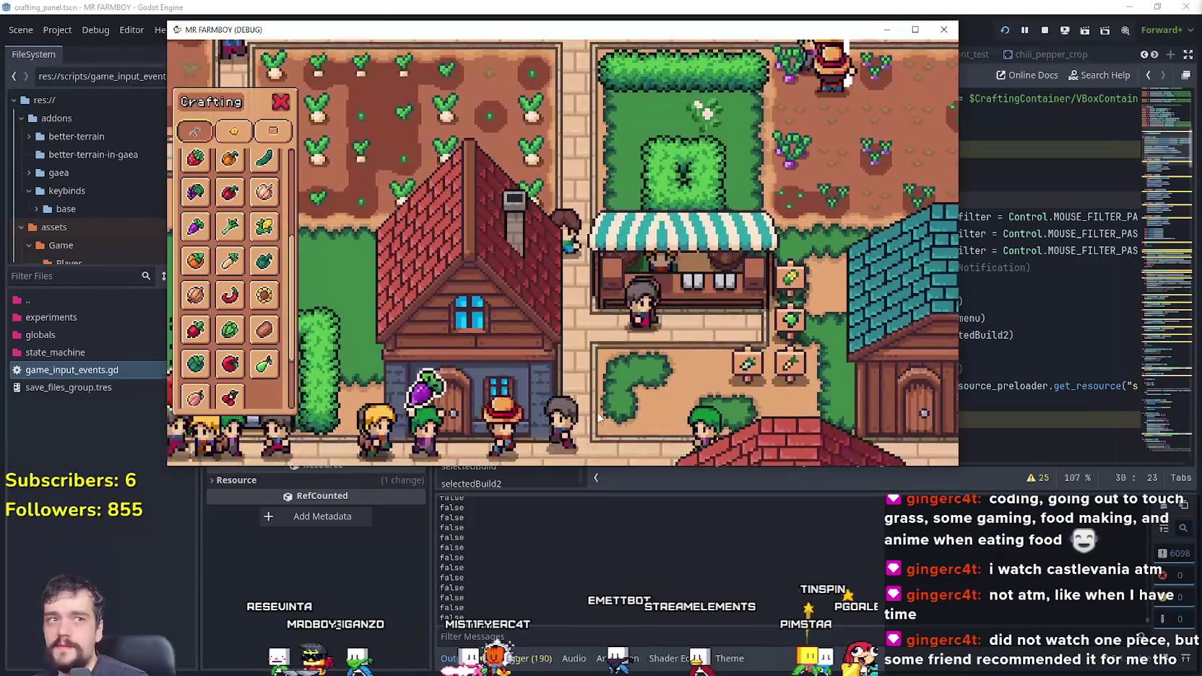
pyautogui.press('s')
pyautogui.press('d')
pyautogui.press('d')
pyautogui.press('w')
pyautogui.press('d')
pyautogui.press('d')
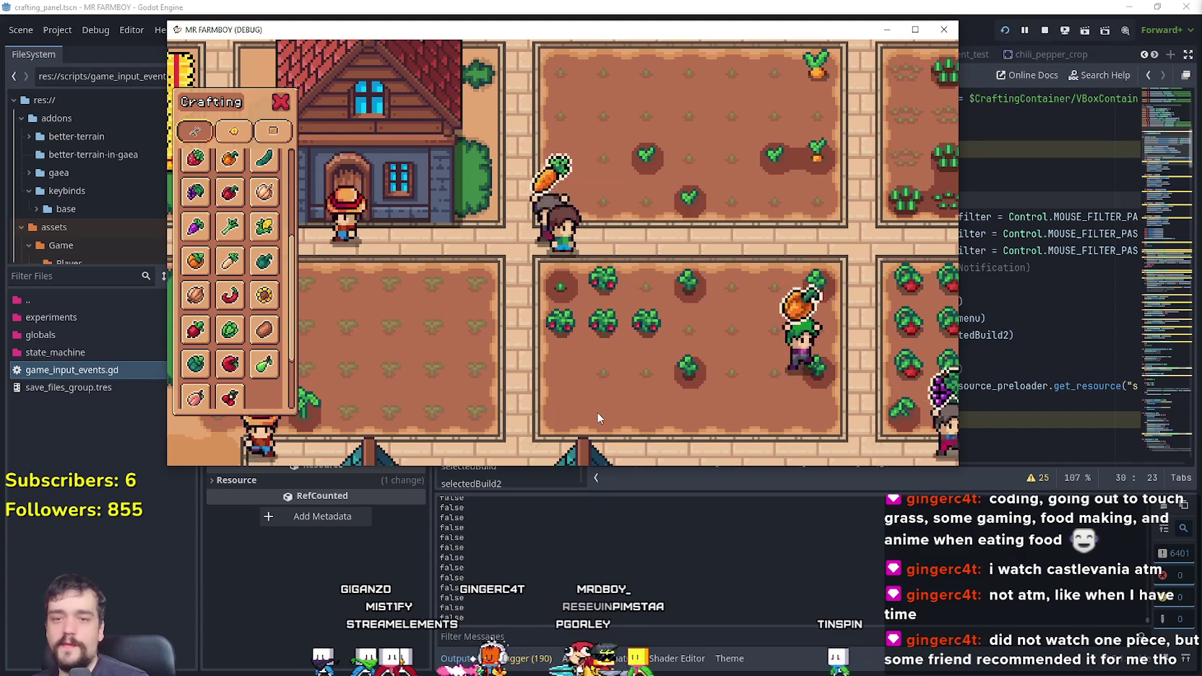
# Step: Walk the farmer north to the houses, then south and west past the chicken barns to the crop plot
pyautogui.press('w')
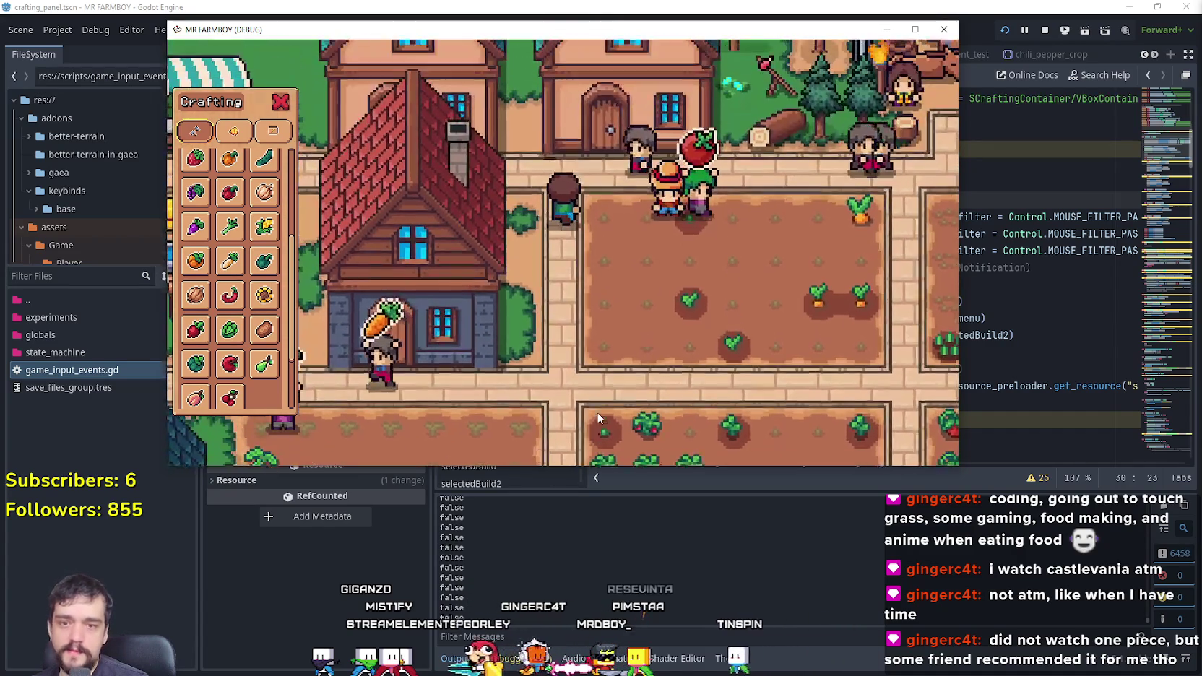
pyautogui.press('s')
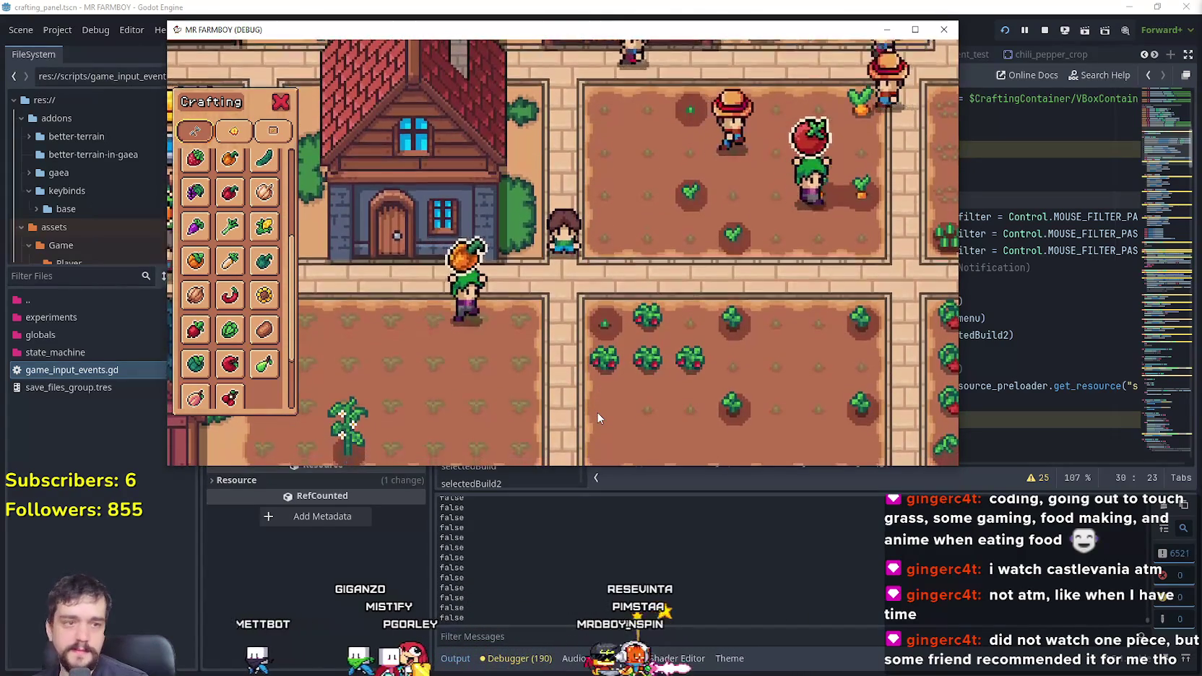
pyautogui.press('s')
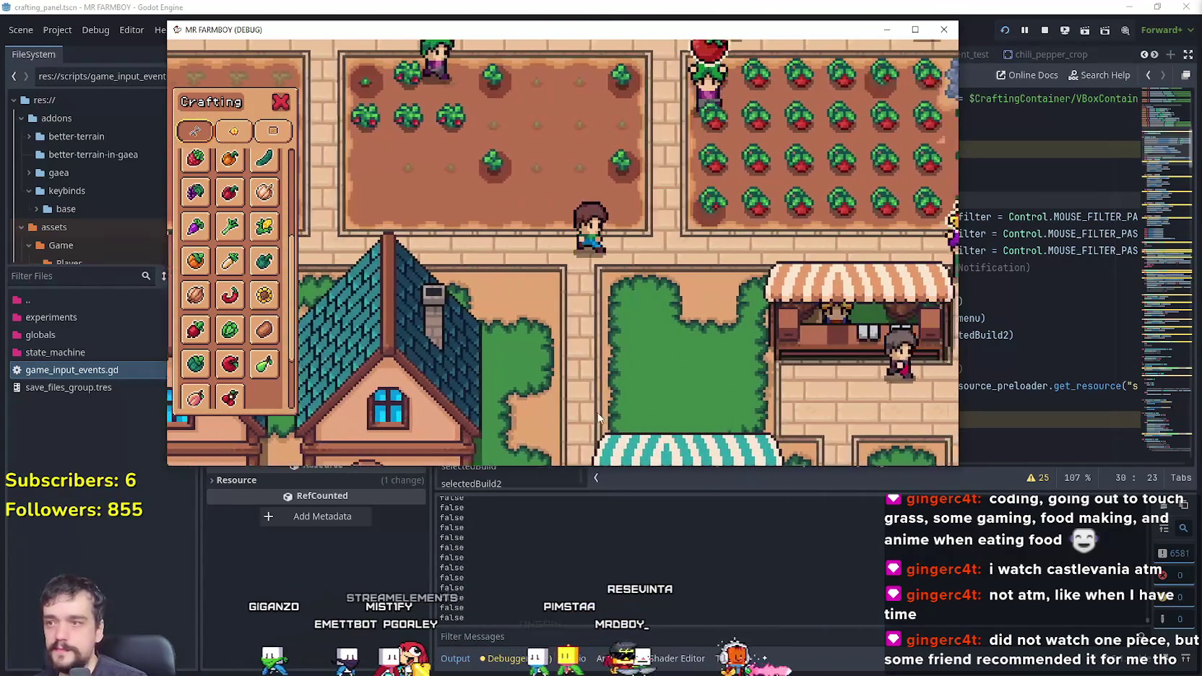
pyautogui.press('a')
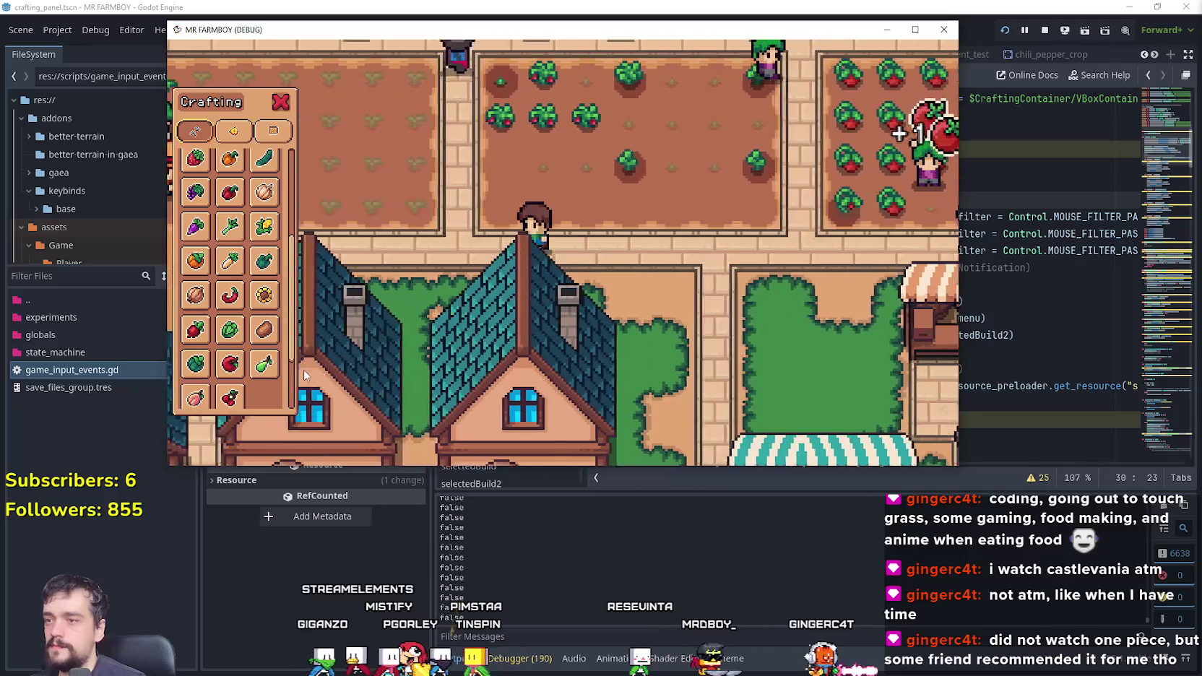
pyautogui.press('a')
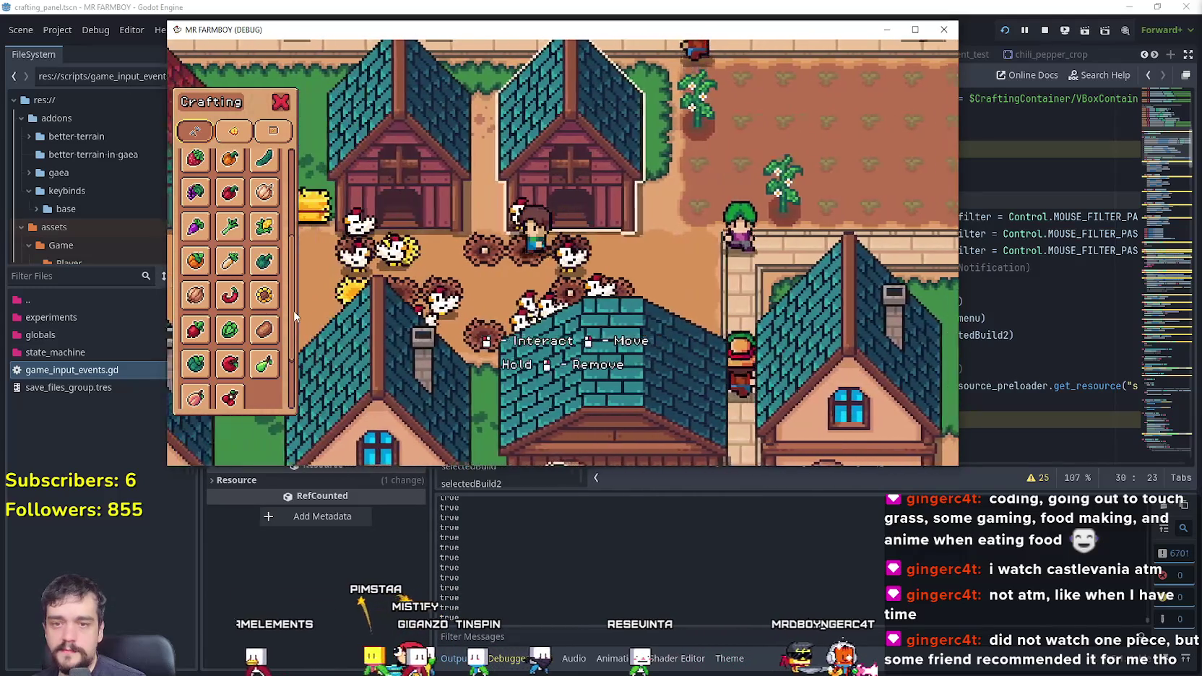
pyautogui.press('a')
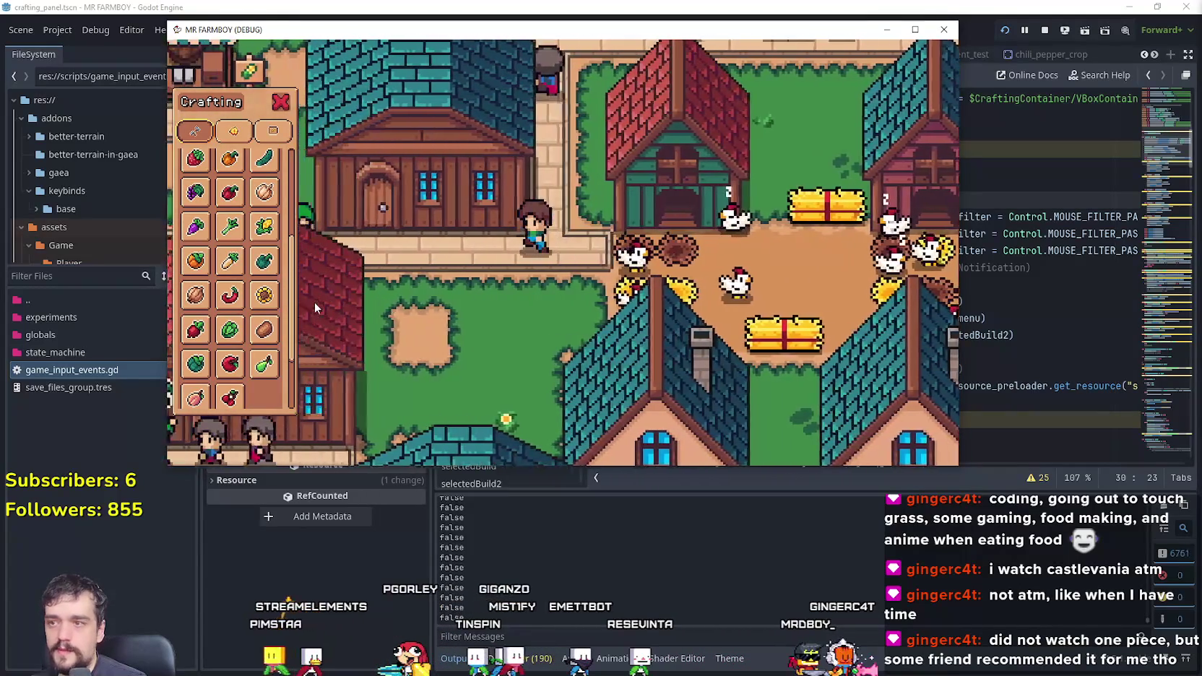
pyautogui.press('s')
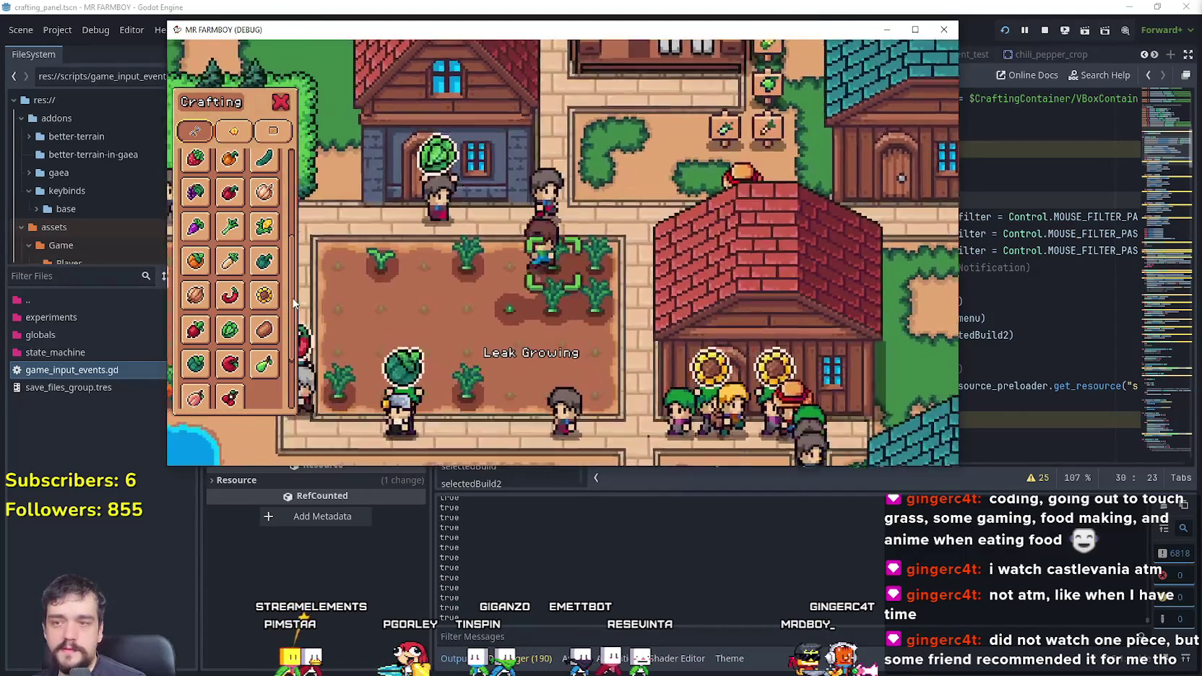
pyautogui.press('s')
# Step: Walk the farmer along the path past the houses and chicken coops toward the carrot plot
pyautogui.press('d')
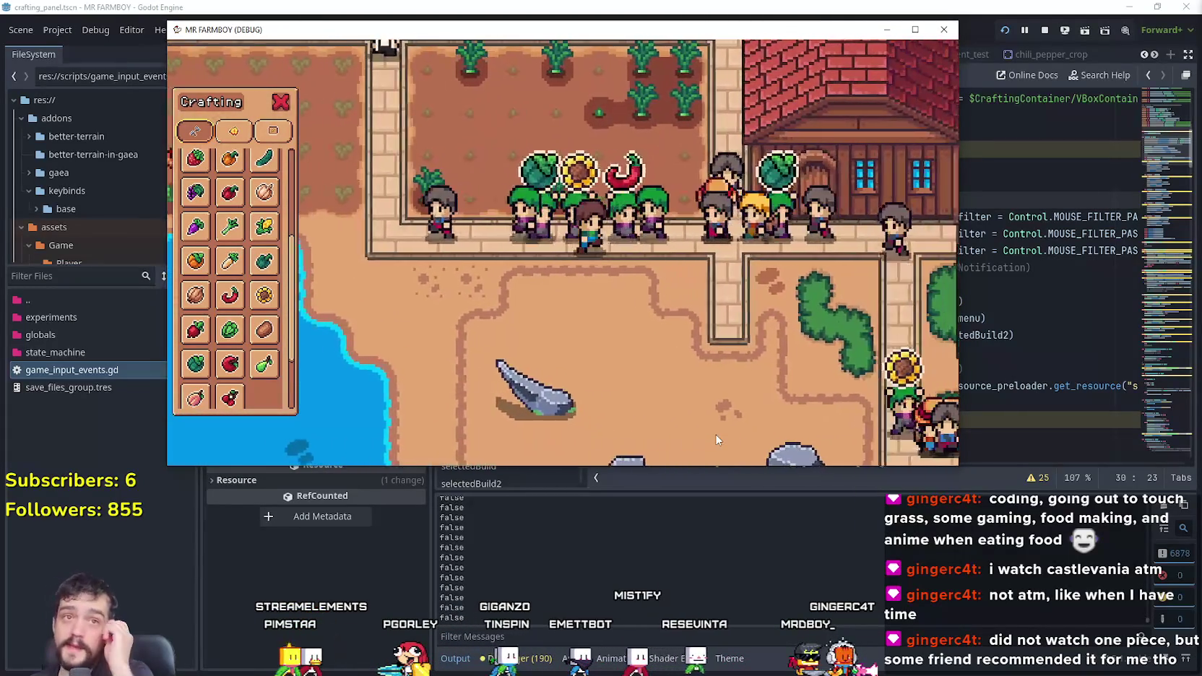
pyautogui.press('s')
pyautogui.press('d')
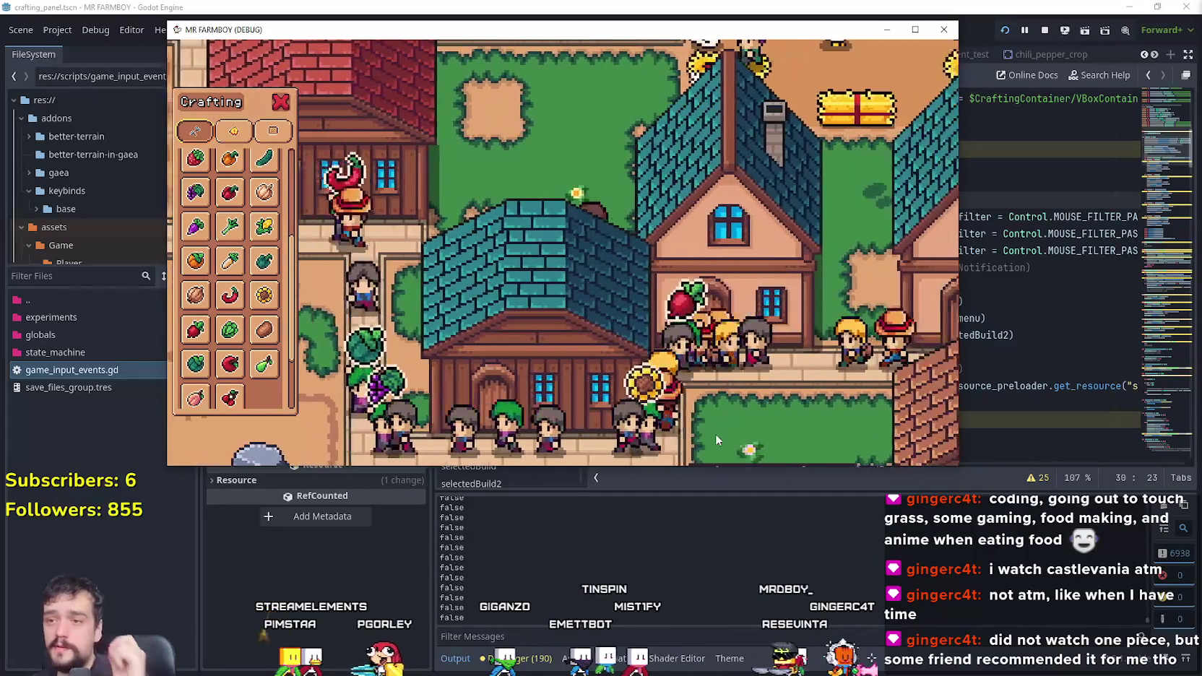
pyautogui.press('w')
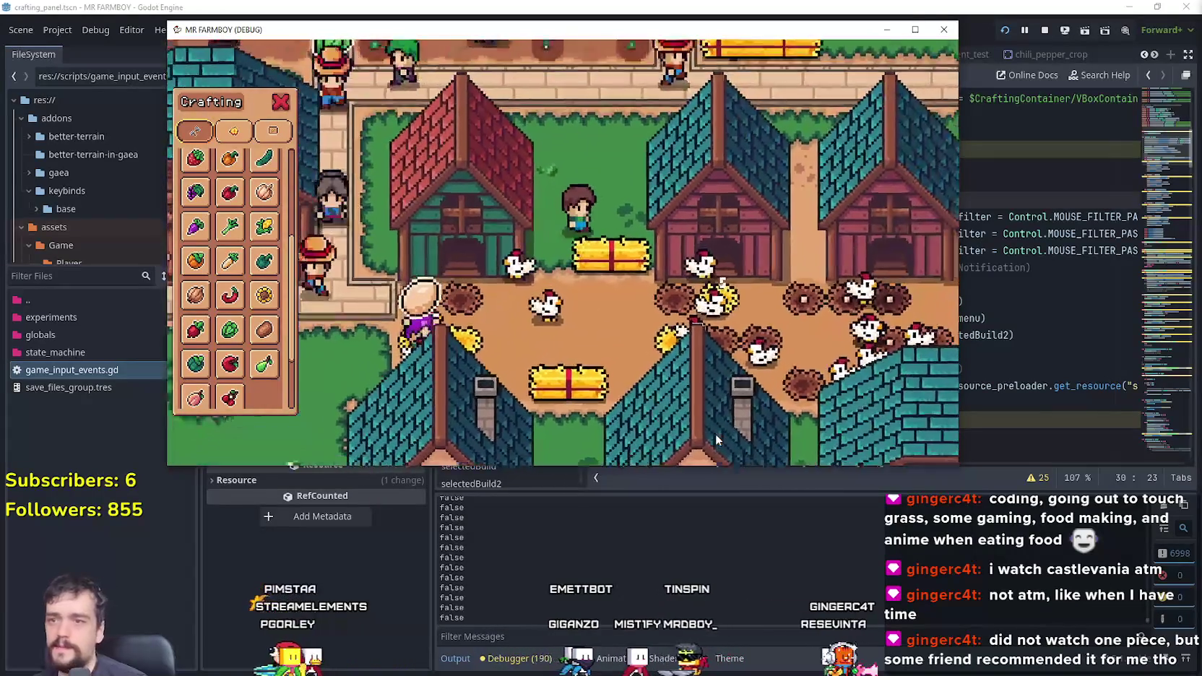
pyautogui.press('w')
pyautogui.press('d')
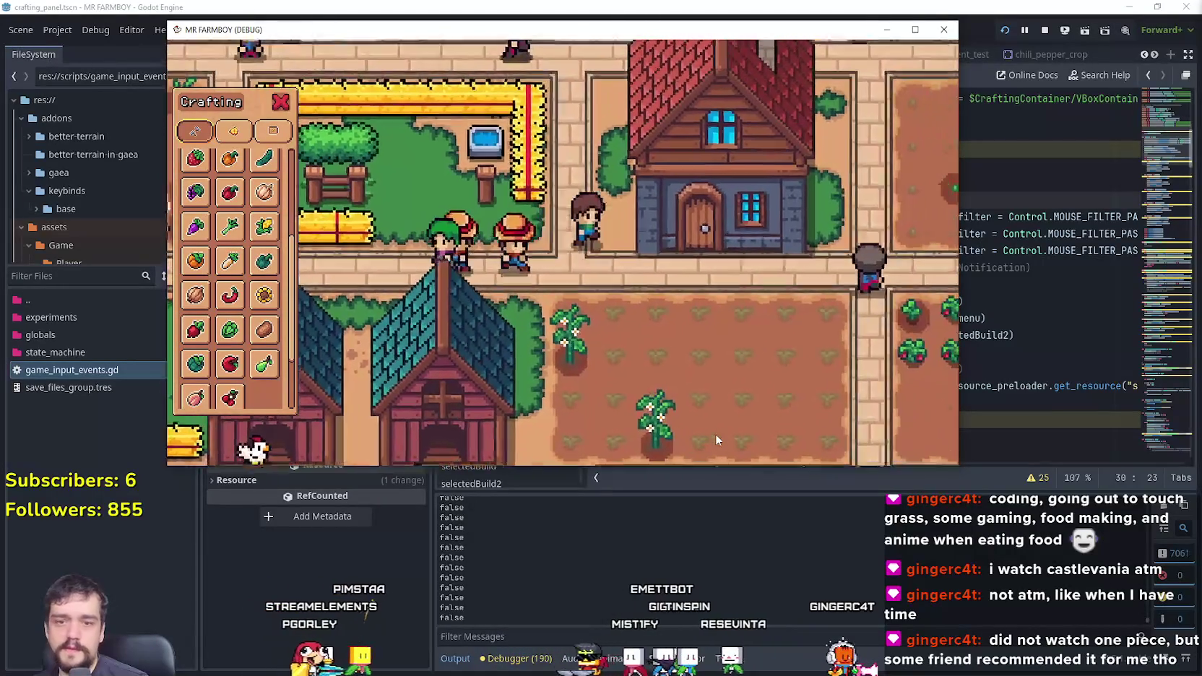
pyautogui.press('w')
pyautogui.press('d')
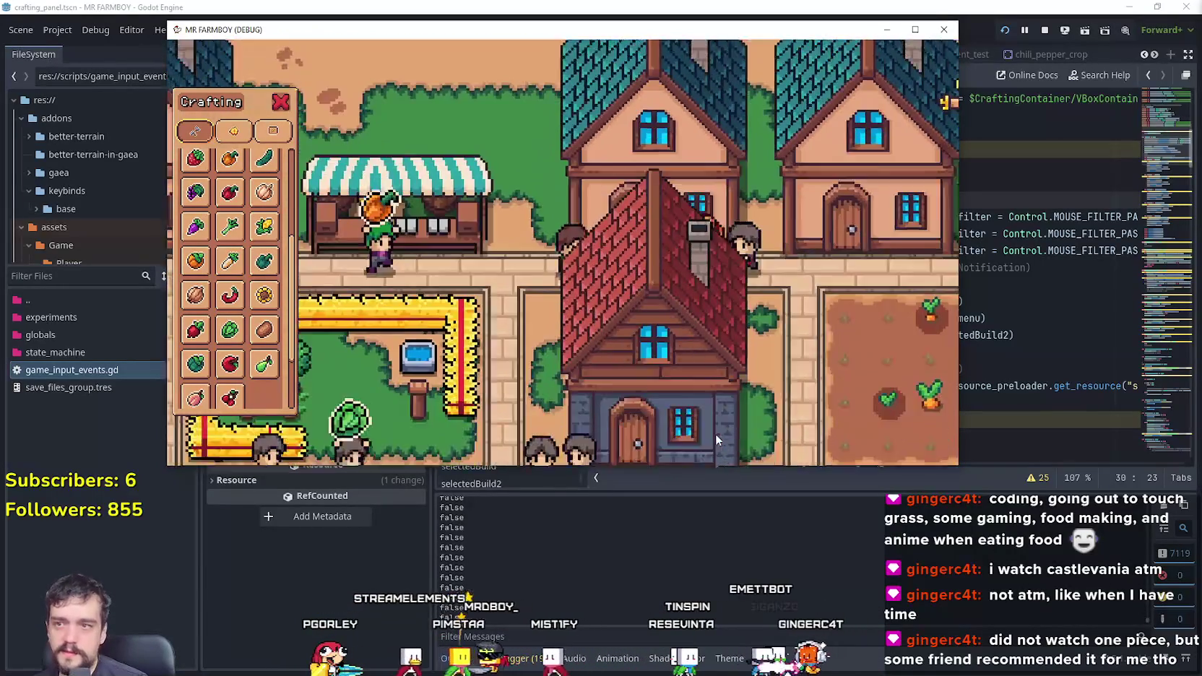
# Step: Walk the farmer to the tomato field and market stalls, then scroll the Crafting list
pyautogui.press('d')
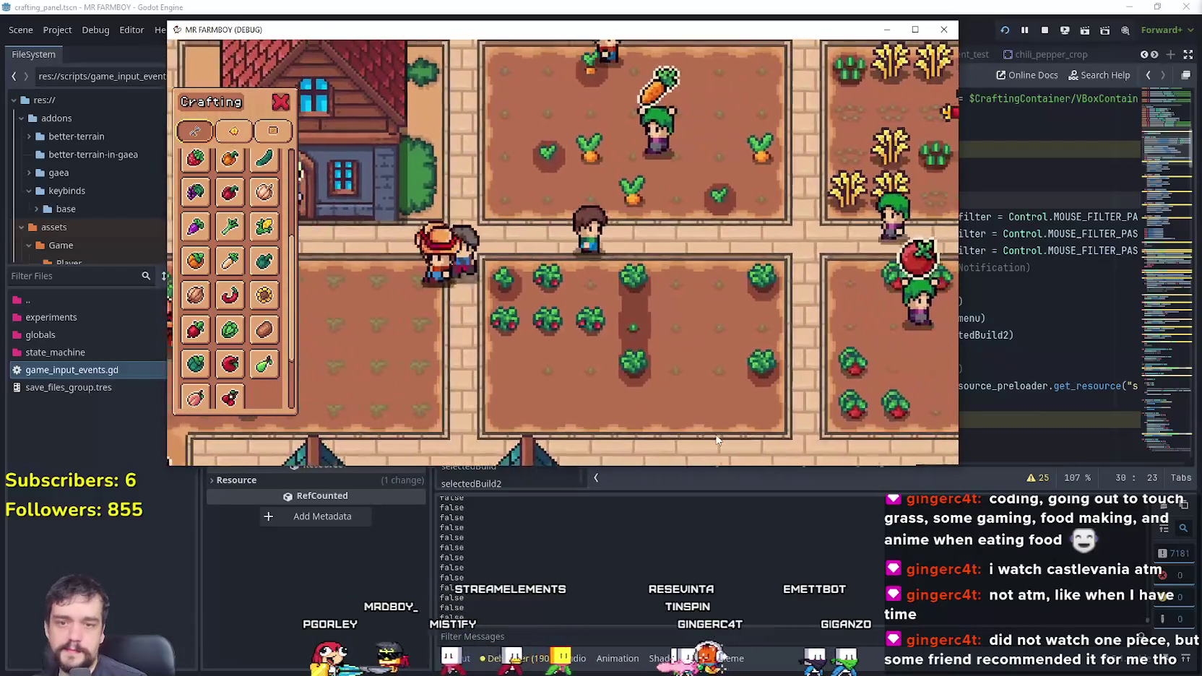
pyautogui.press('d')
pyautogui.press('s')
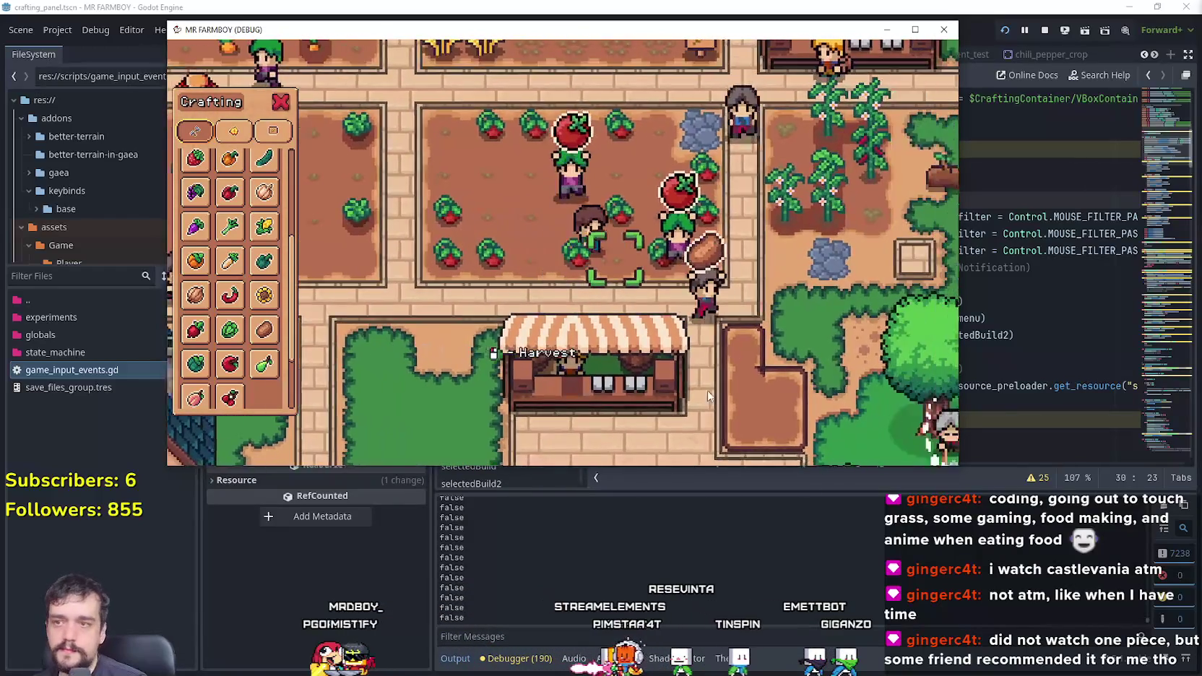
pyautogui.press('s')
pyautogui.press('d')
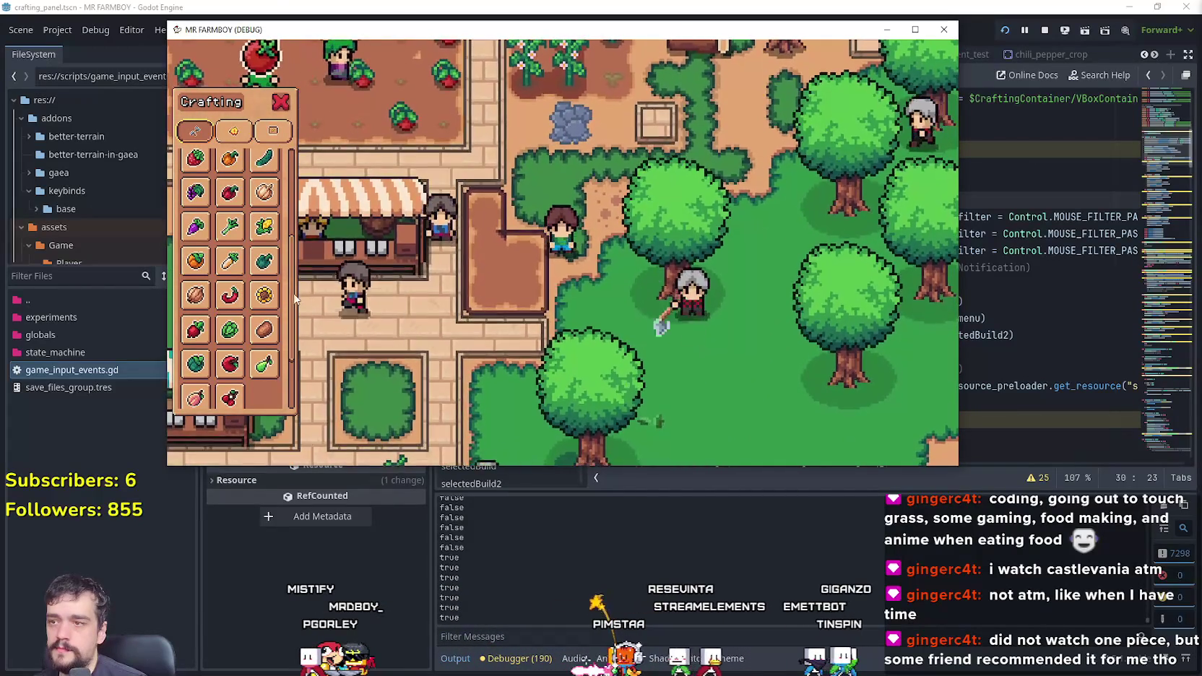
pyautogui.press('a')
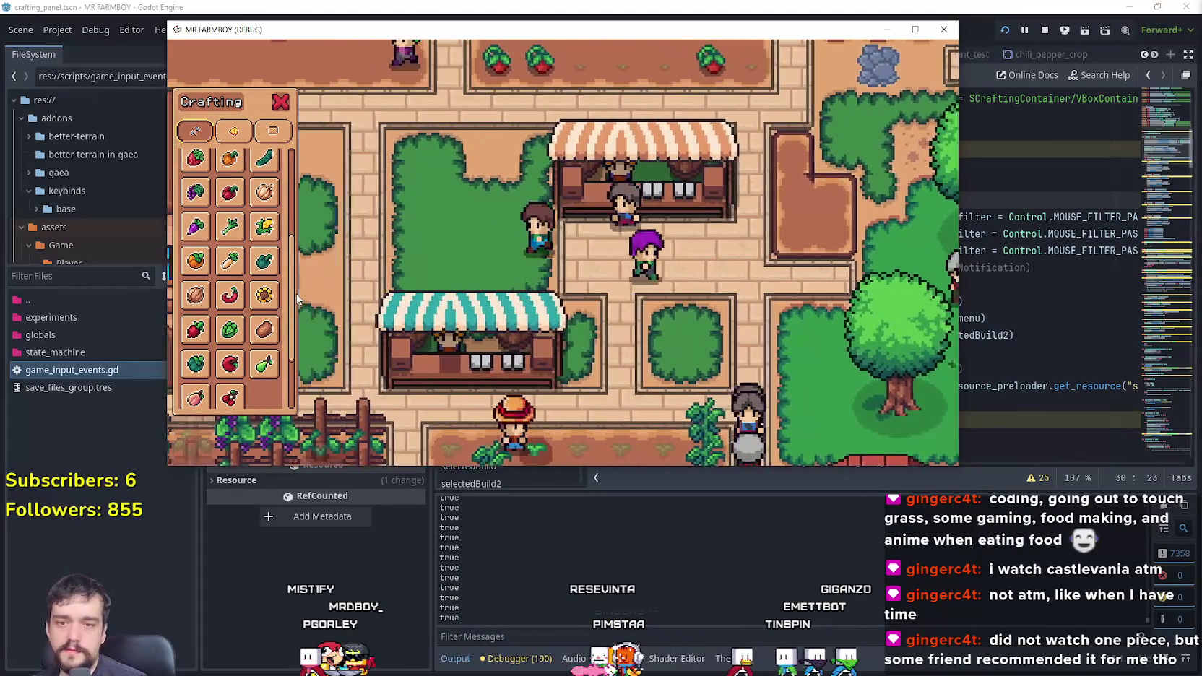
pyautogui.press('w')
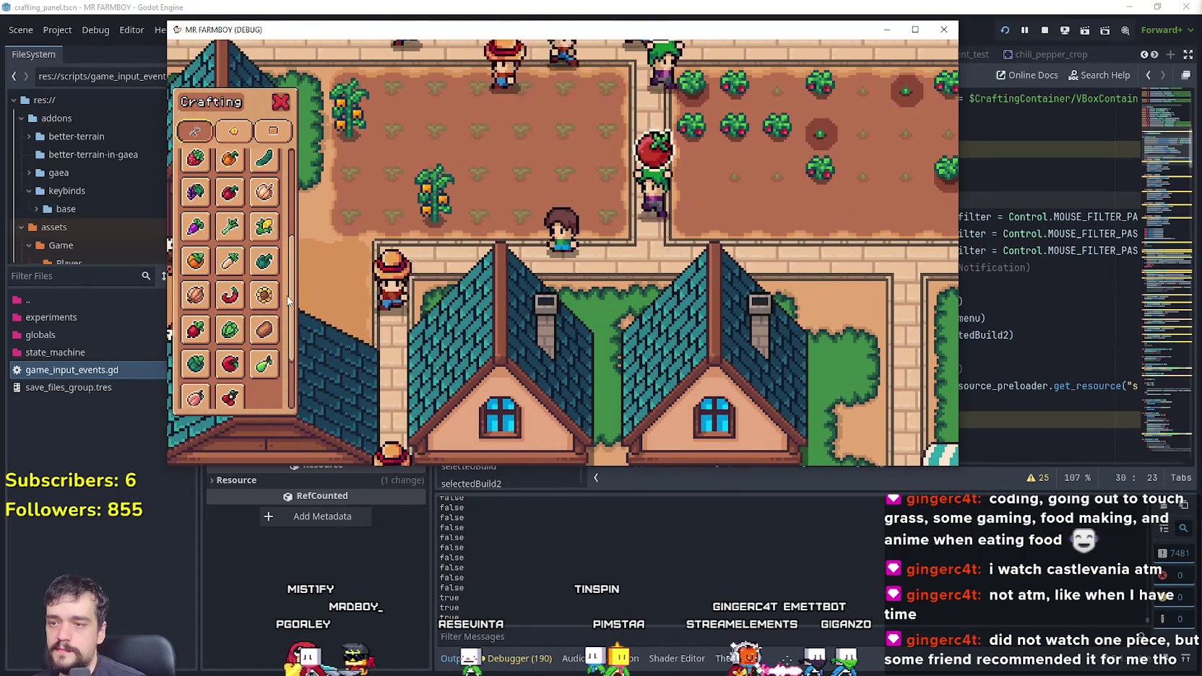
pyautogui.scroll(3)
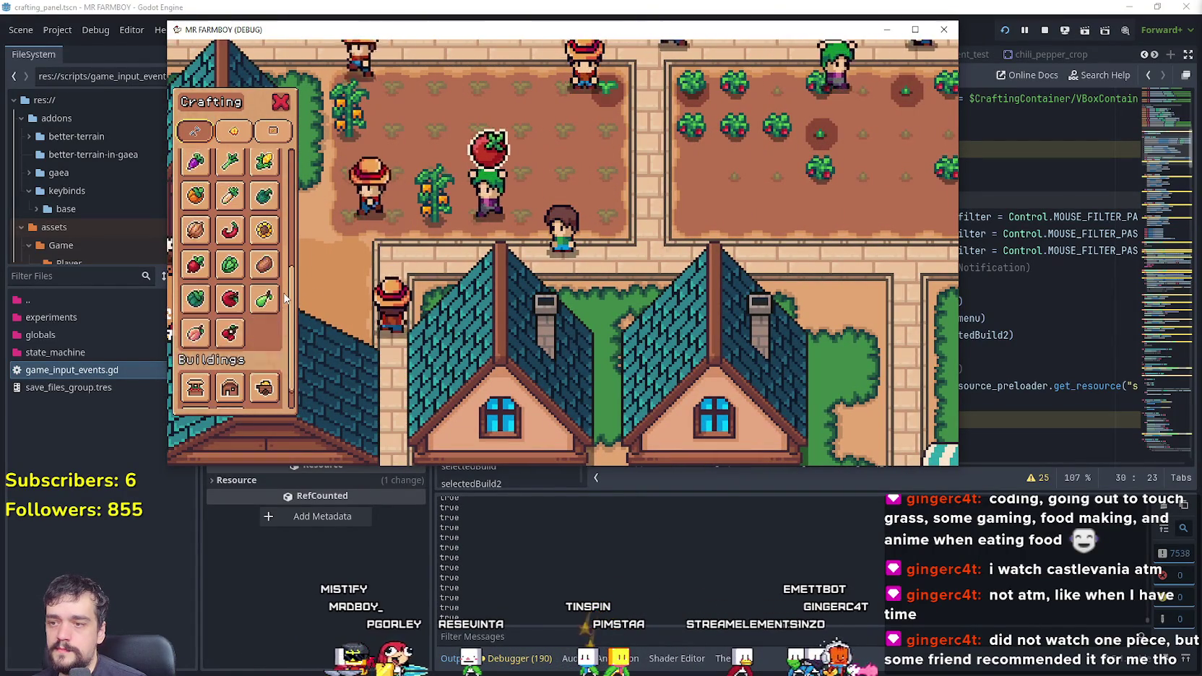
# Step: Scroll the Crafting list up and down while walking the farmer left across the farm
pyautogui.scroll(3)
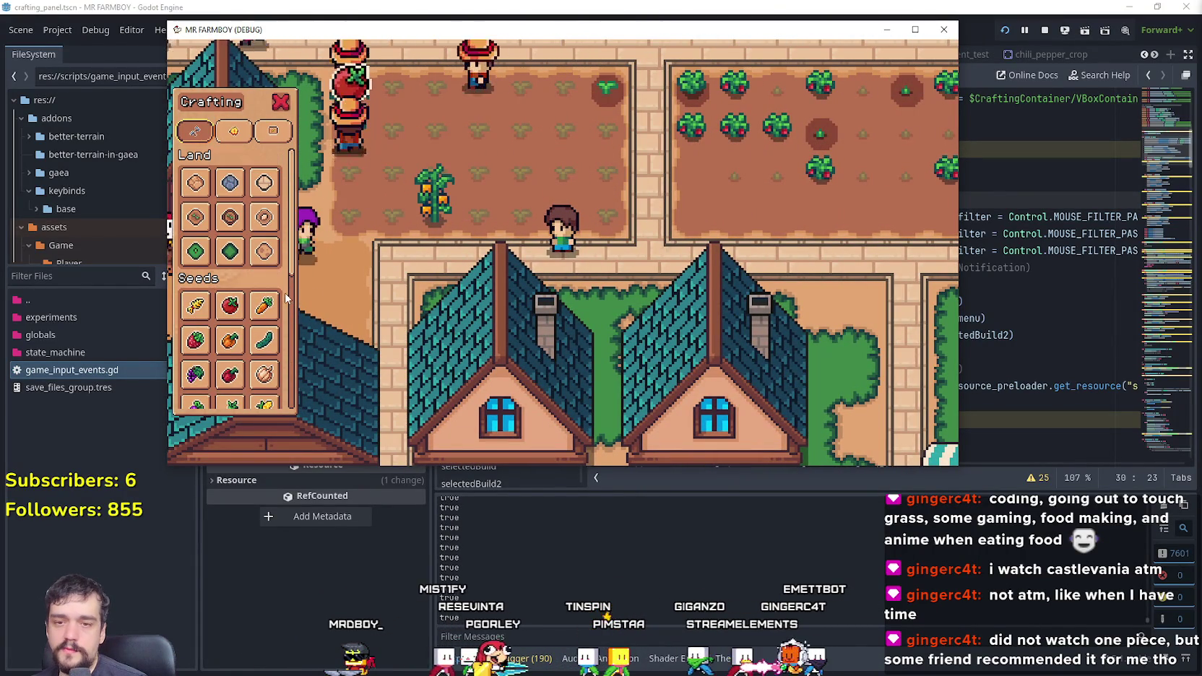
pyautogui.press('a')
pyautogui.press('a')
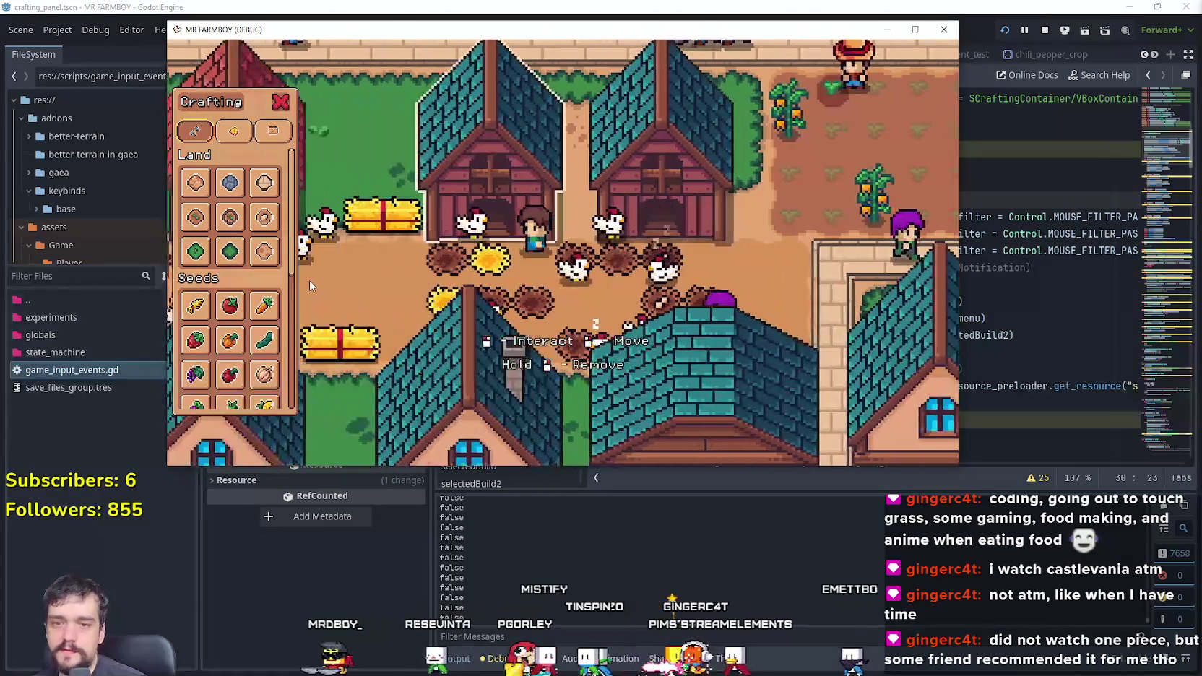
pyautogui.press('w')
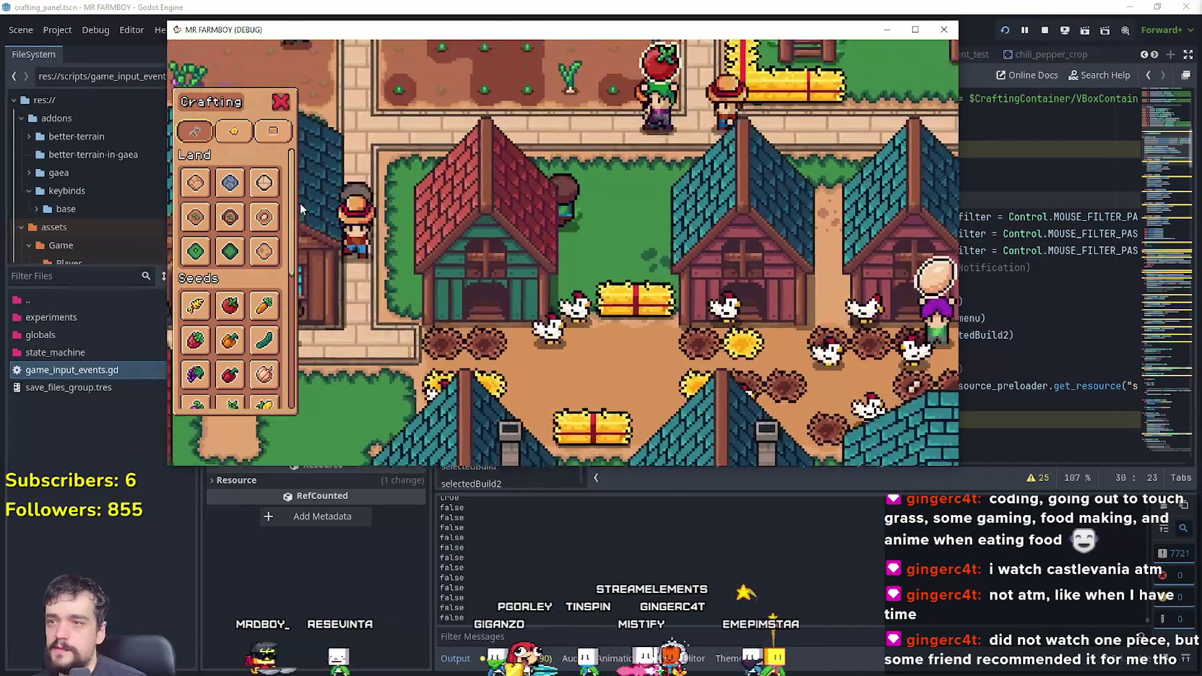
pyautogui.scroll(-3)
pyautogui.press('a')
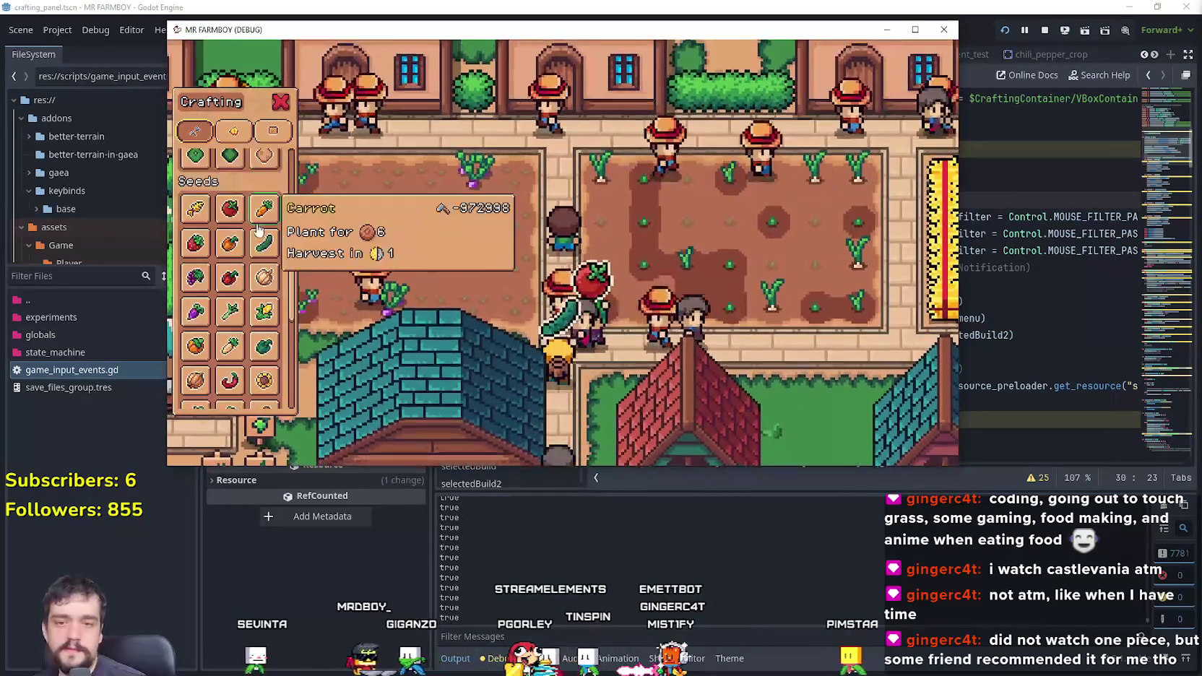
pyautogui.press('a')
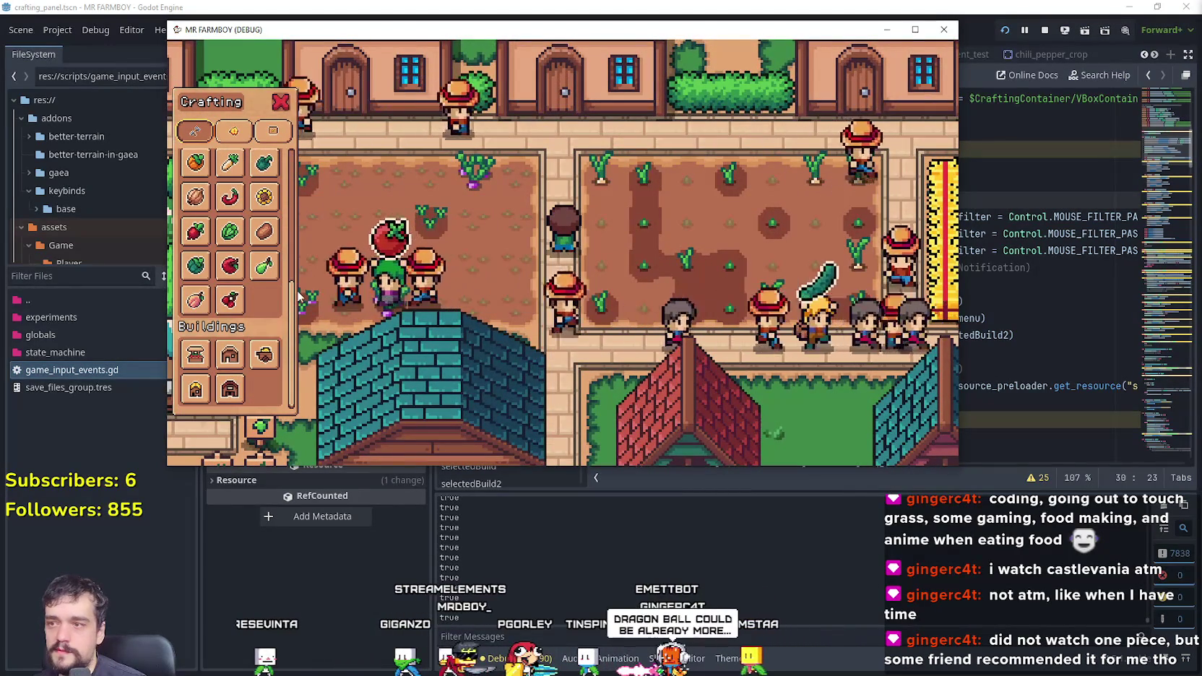
pyautogui.press('a')
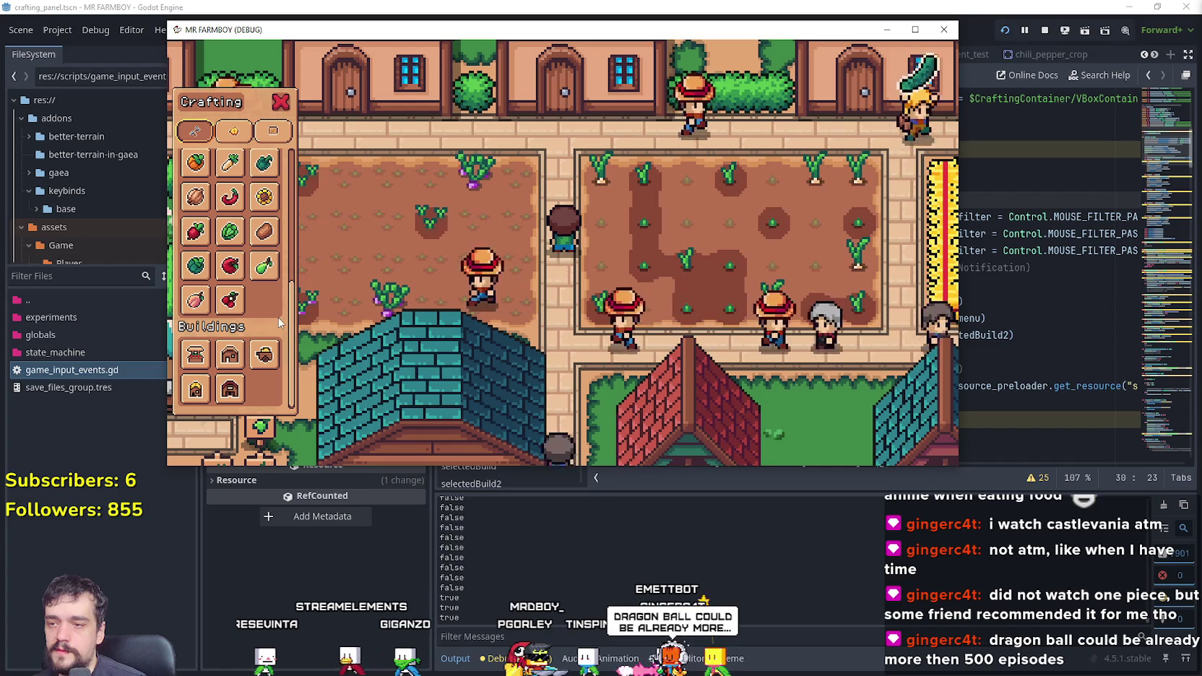
# Step: Scroll the list repeatedly between Buildings and the Land and Seeds sections, then walk right
pyautogui.scroll(3)
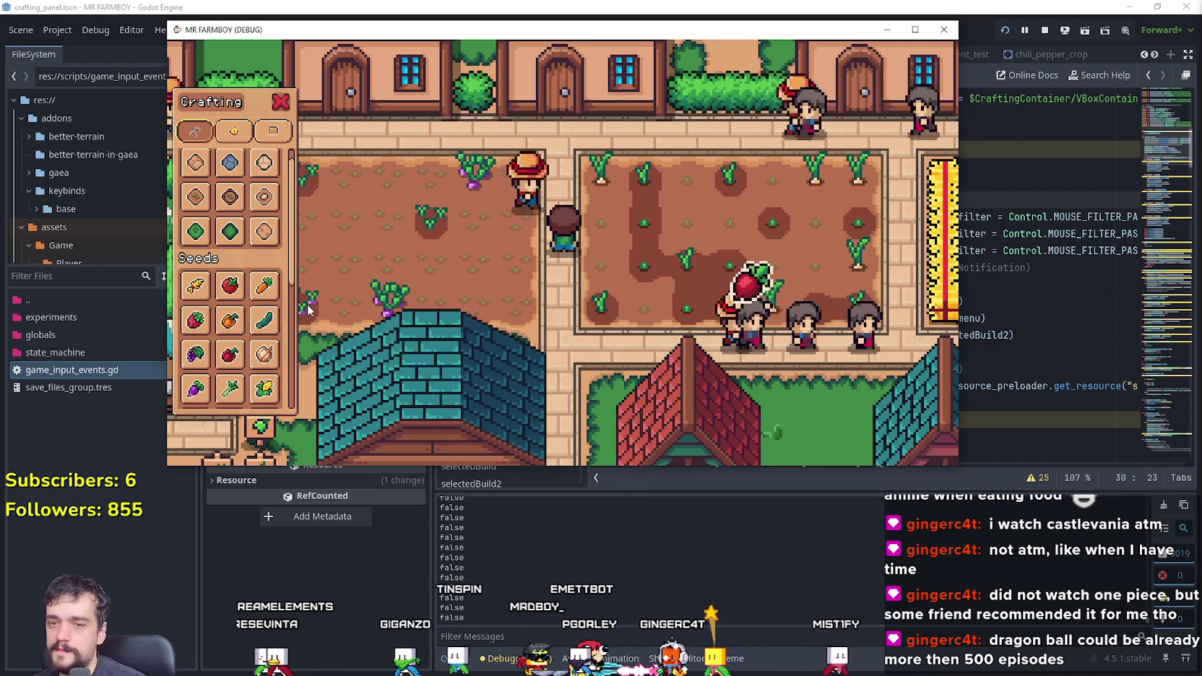
pyautogui.scroll(-3)
pyautogui.scroll(3)
pyautogui.scroll(-3)
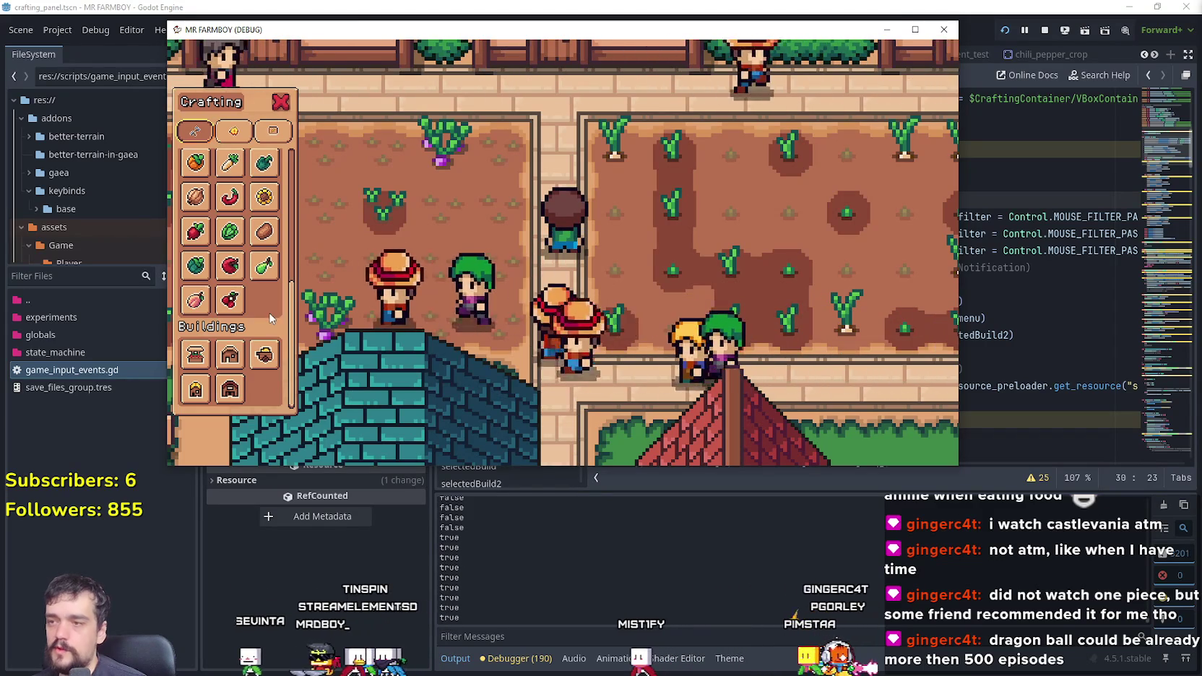
pyautogui.scroll(3)
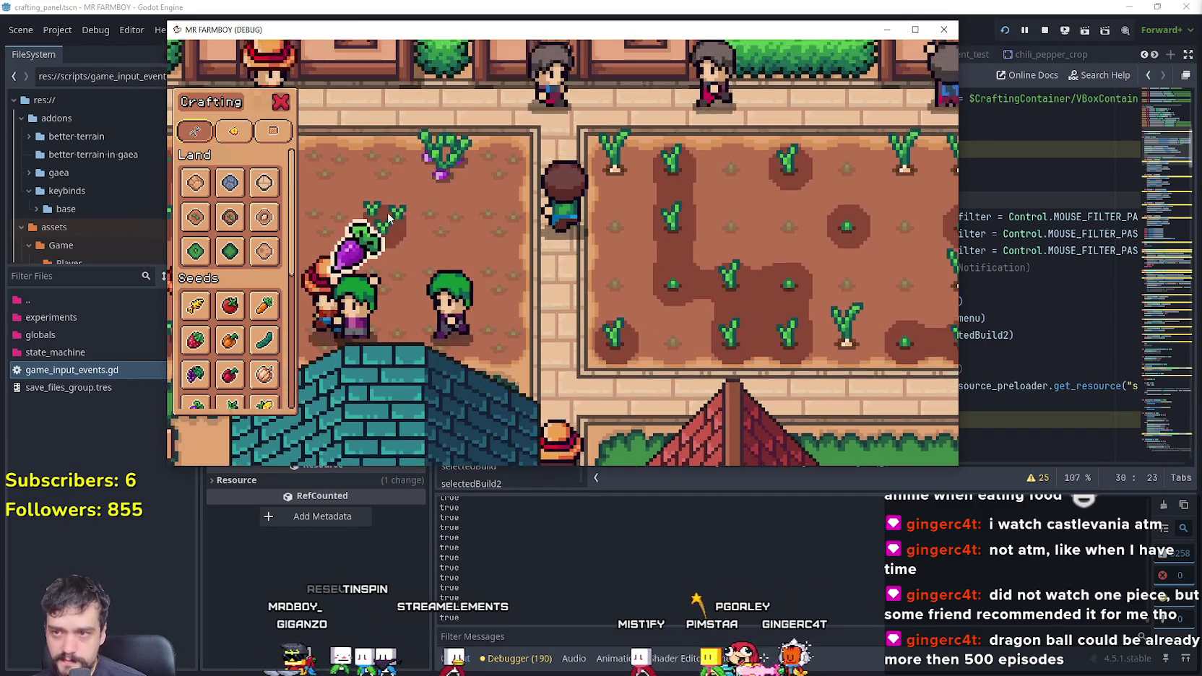
pyautogui.press('d')
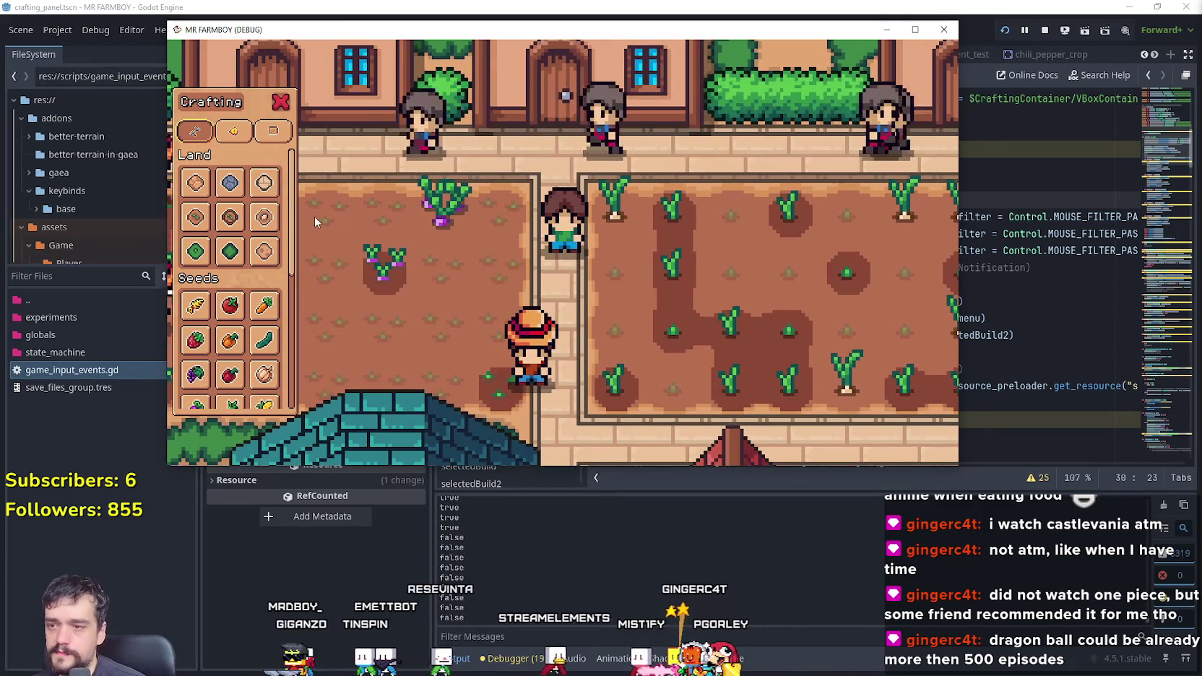
# Step: Switch the Crafting panel from Decorations to the Signs category while walking the farmer
pyautogui.click(233, 131)
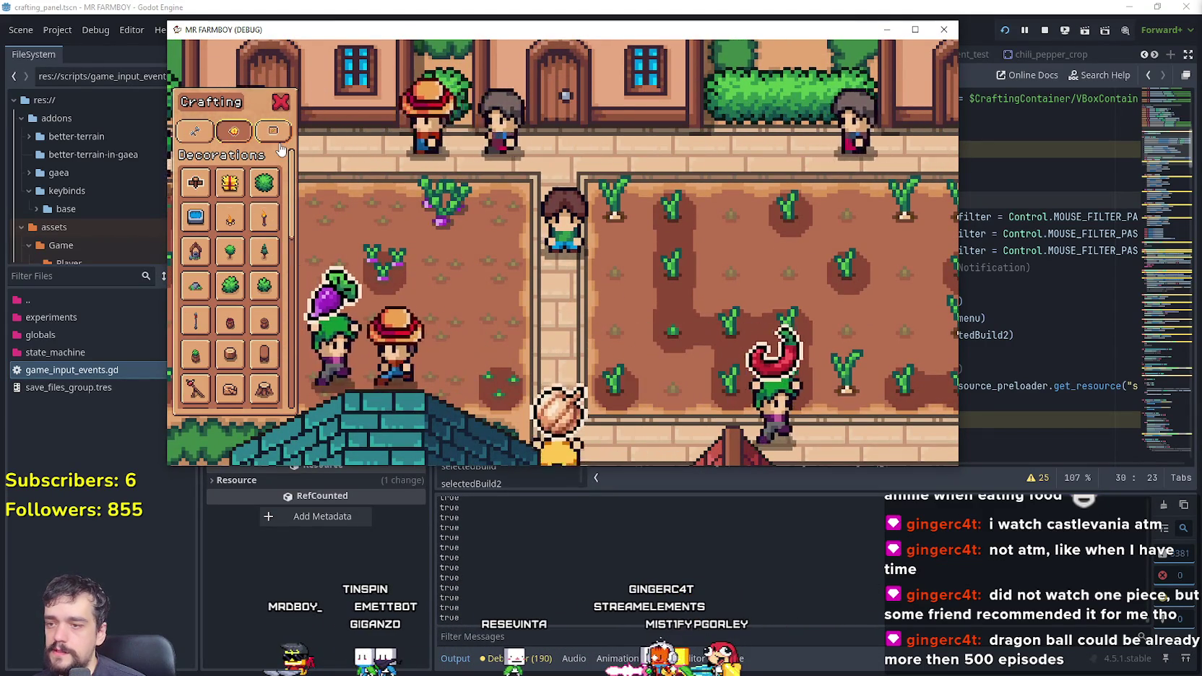
pyautogui.press('d')
pyautogui.press('s')
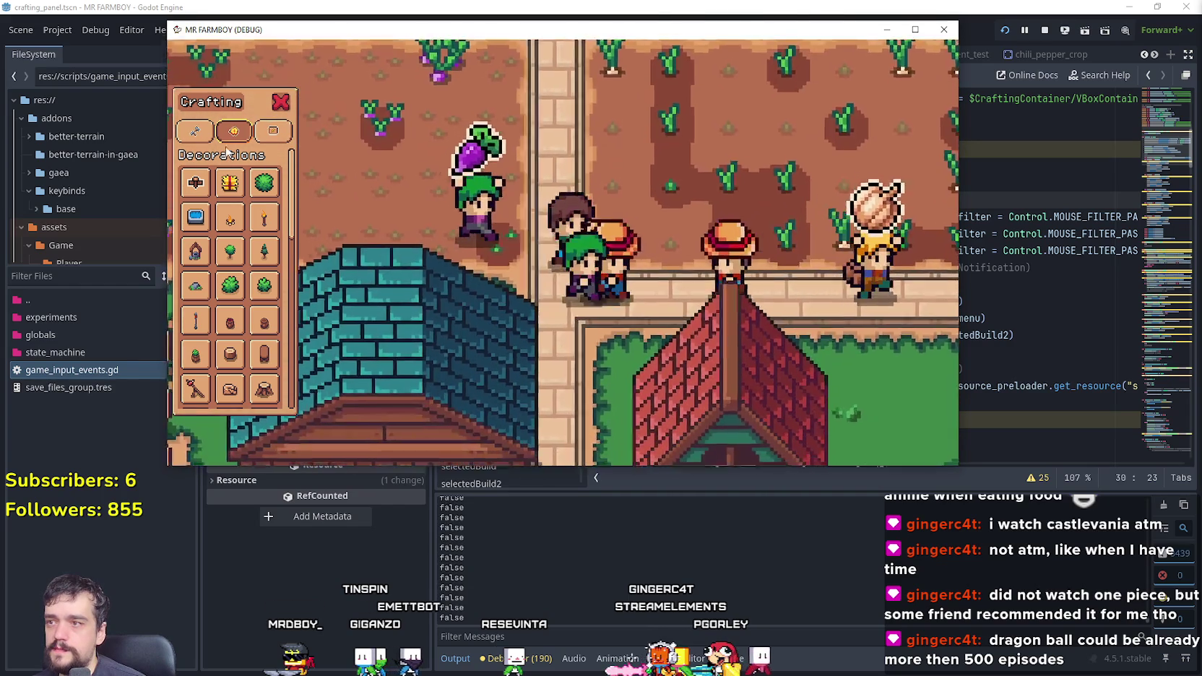
pyautogui.click(273, 131)
# Step: Walk the farmer right toward the market stall and scroll down the Signs list
pyautogui.press('d')
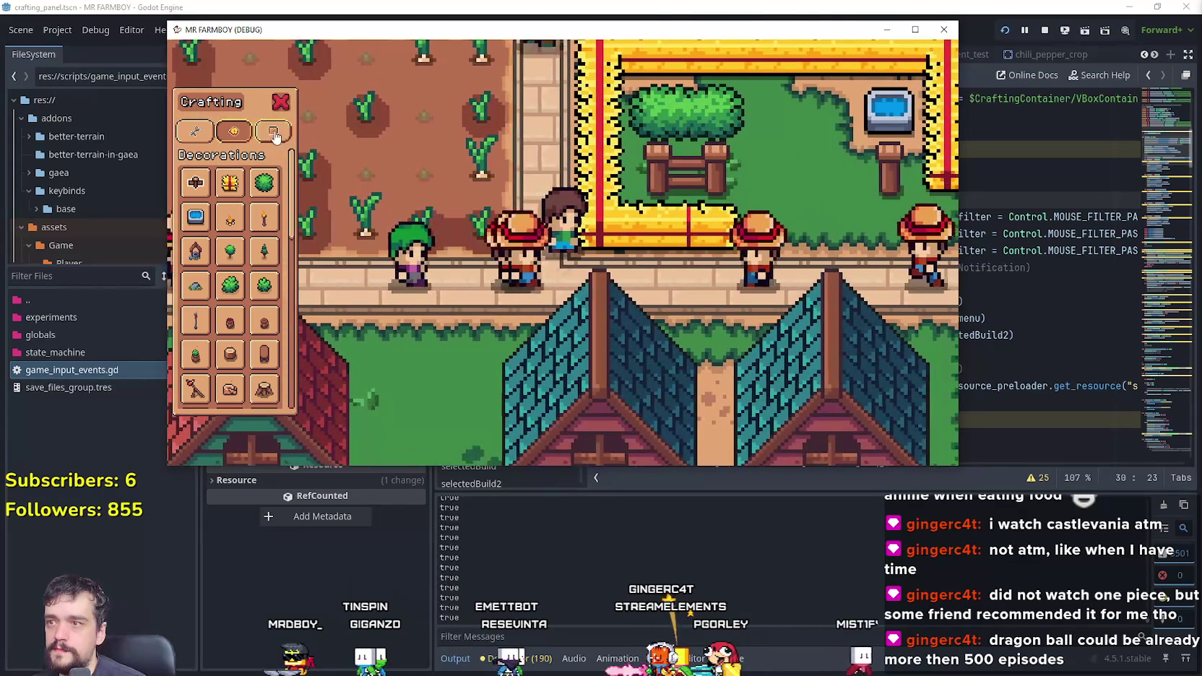
pyautogui.press('d')
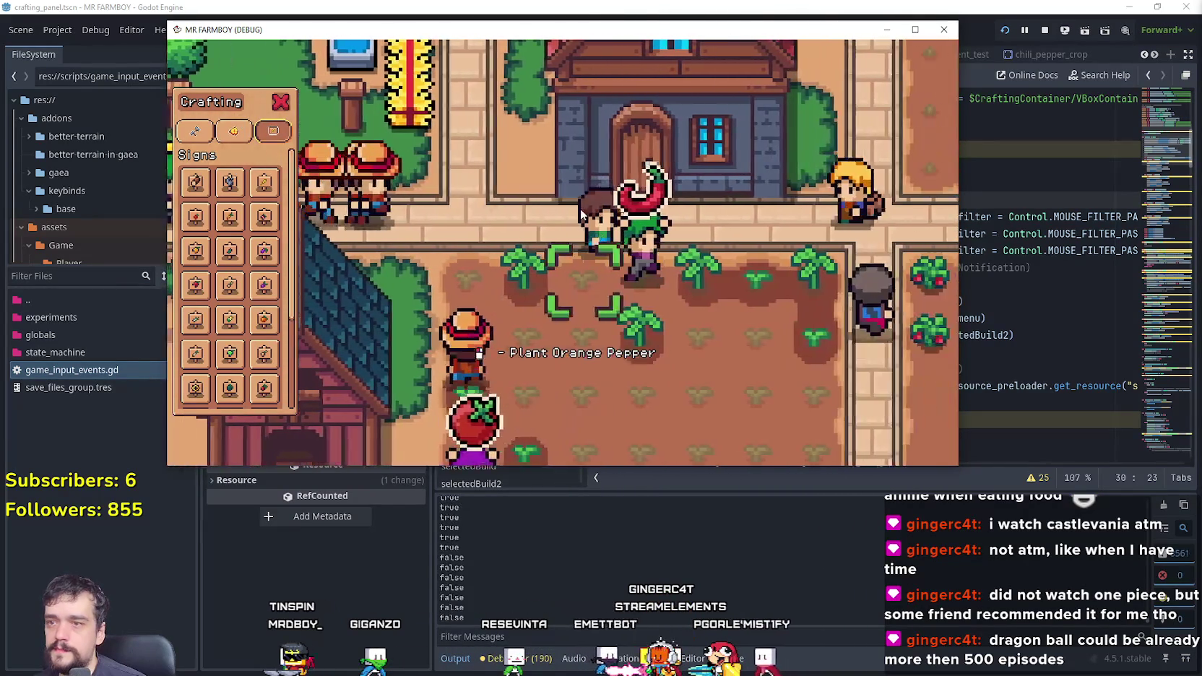
pyautogui.press('d')
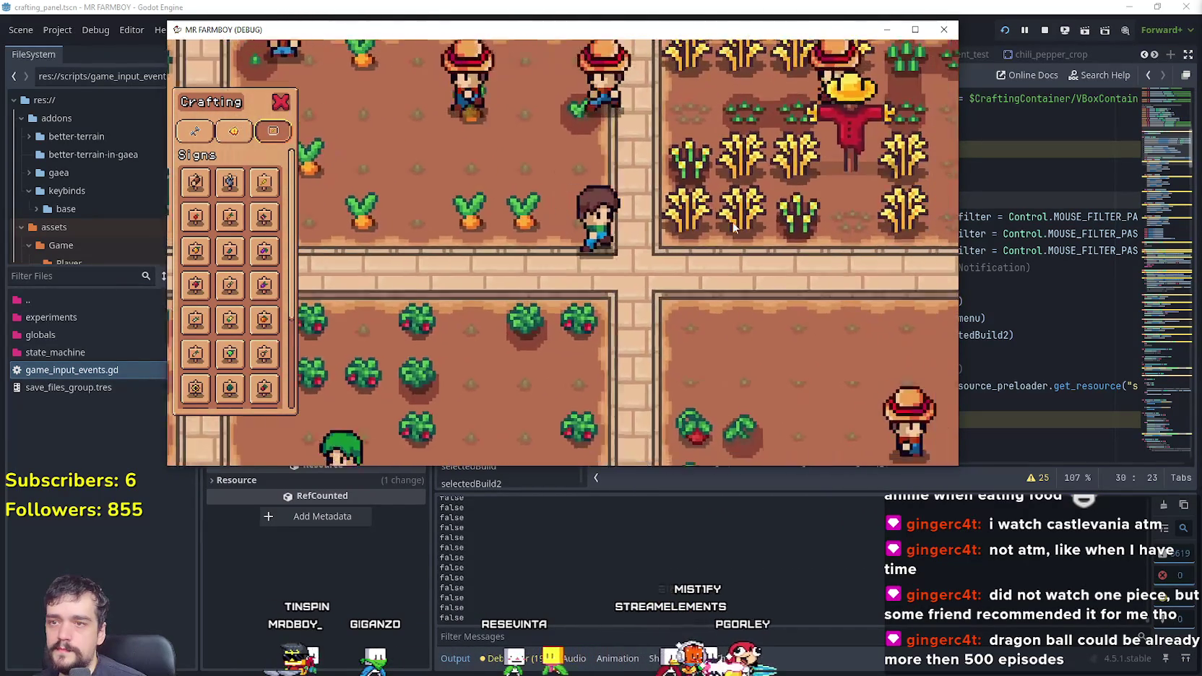
pyautogui.press('d')
pyautogui.press('w')
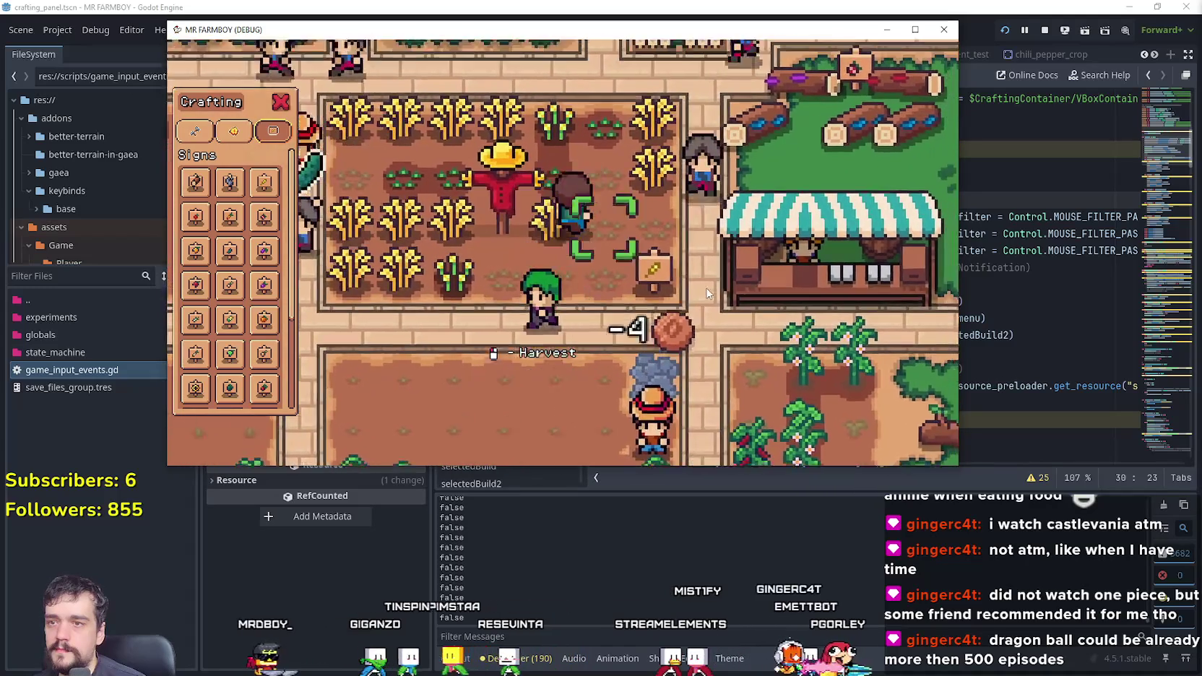
pyautogui.press('d')
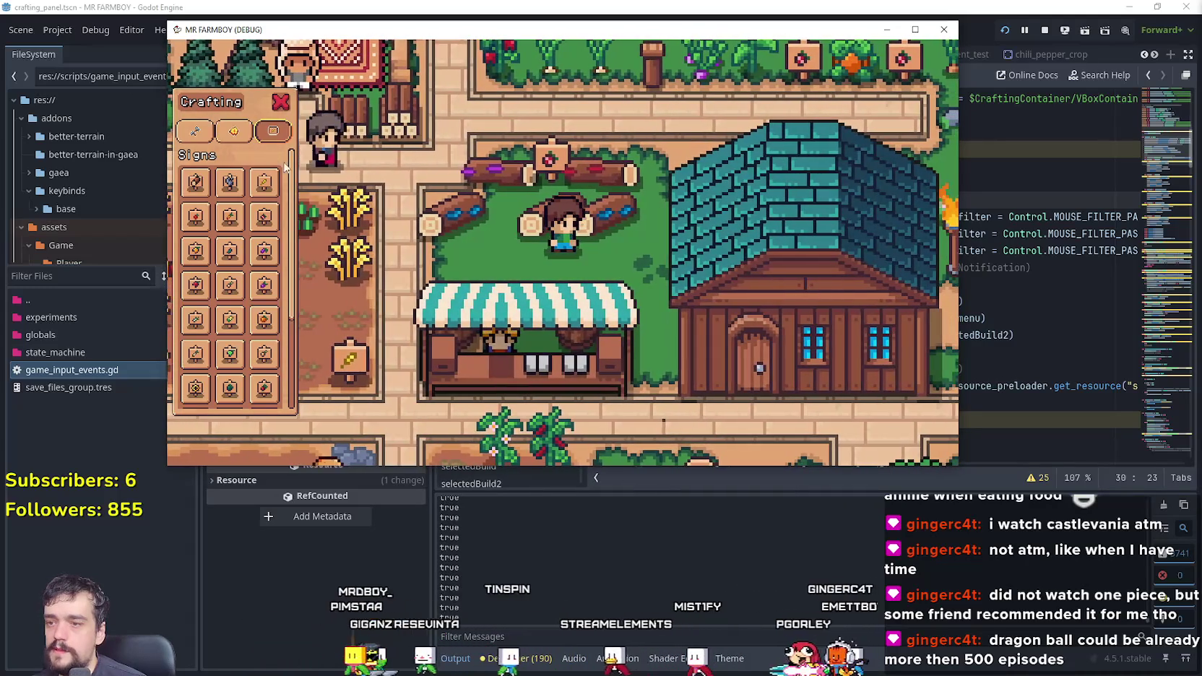
pyautogui.scroll(-3)
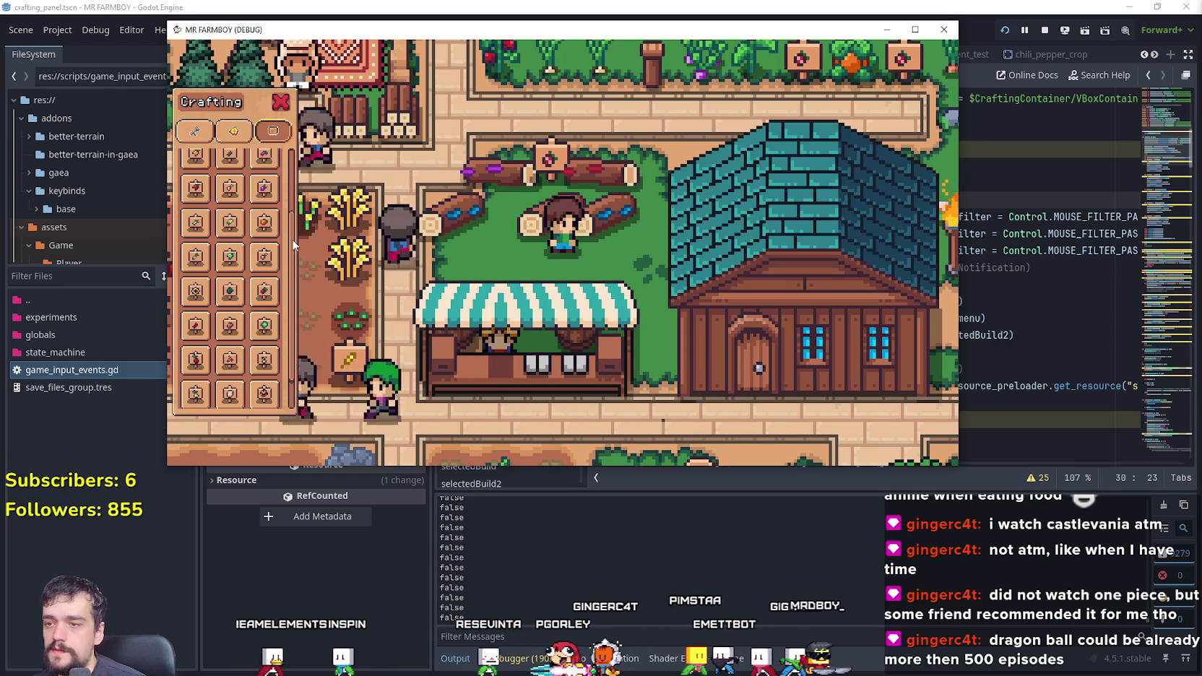
# Step: Scroll the Decorations list, pick a decoration item, then switch to Signs
pyautogui.scroll(3)
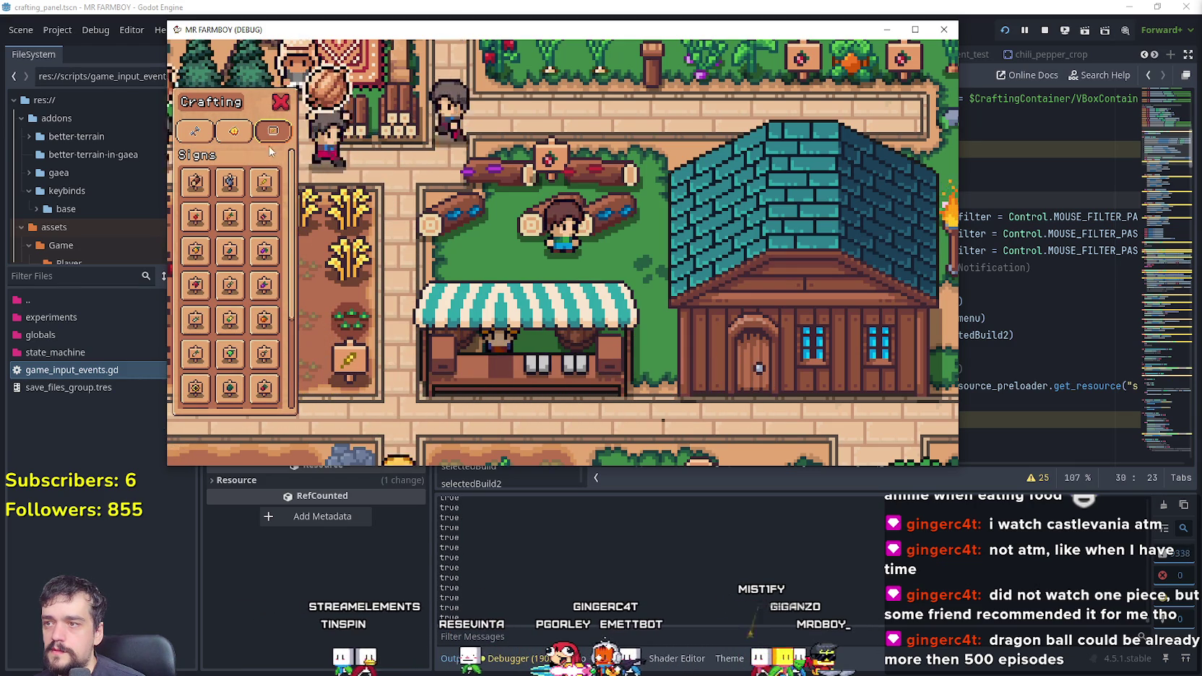
pyautogui.click(238, 134)
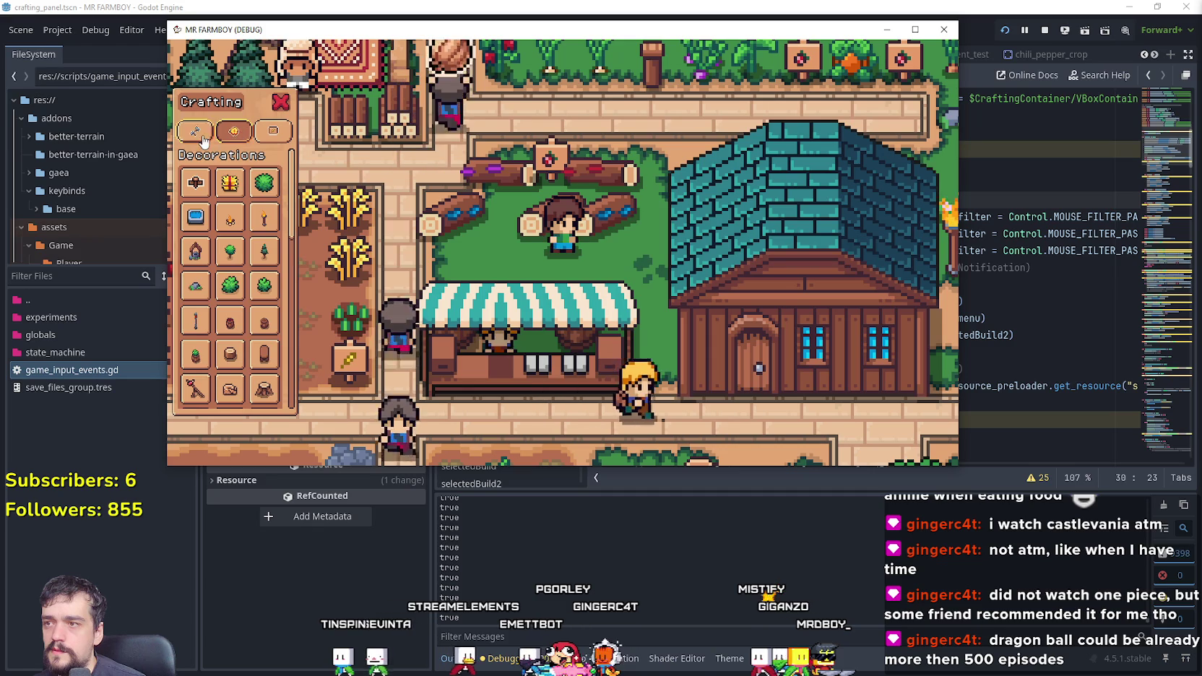
pyautogui.scroll(-3)
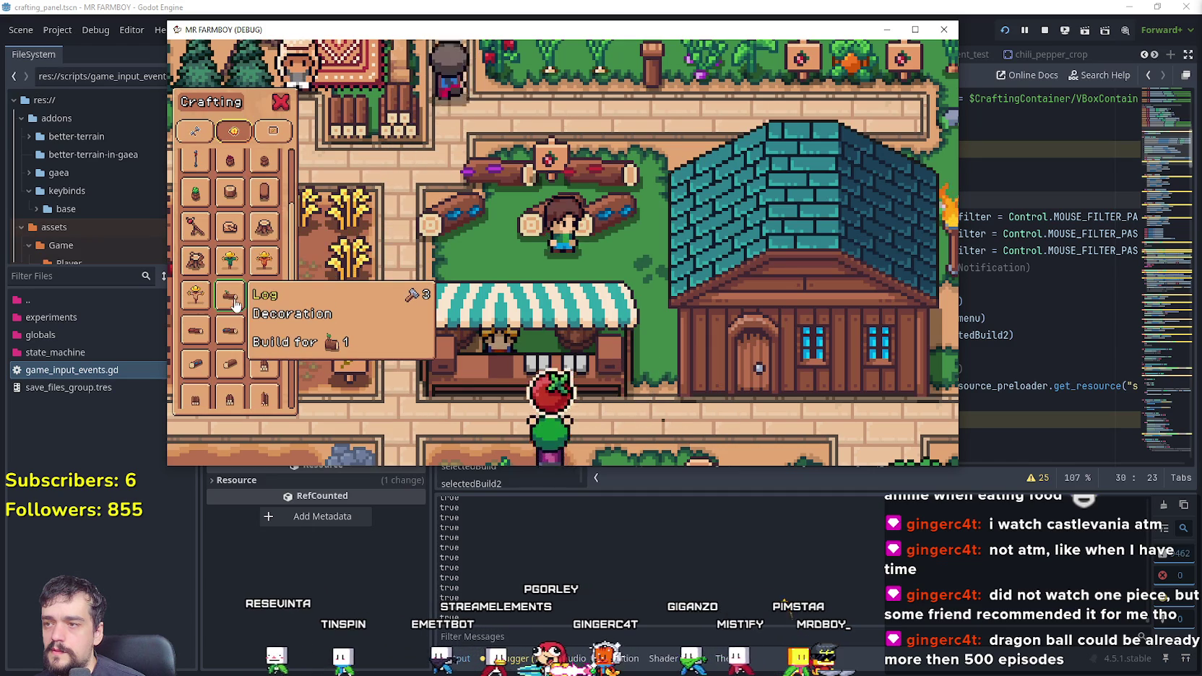
pyautogui.press('d')
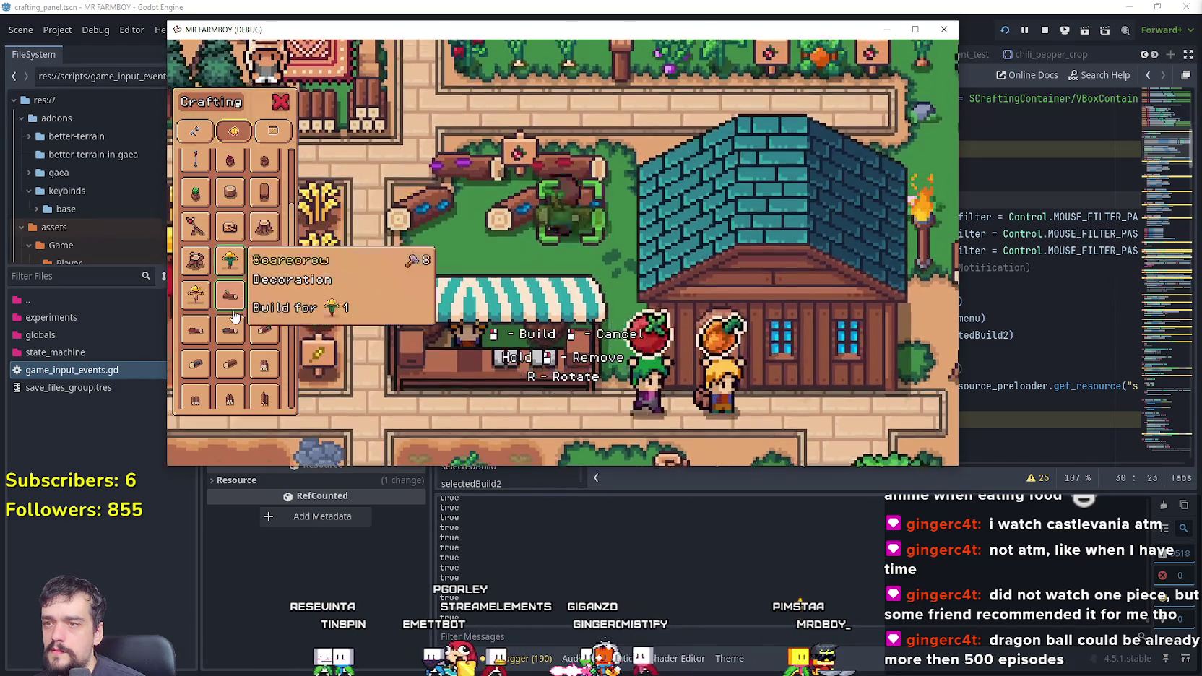
pyautogui.click(231, 225)
pyautogui.press('a')
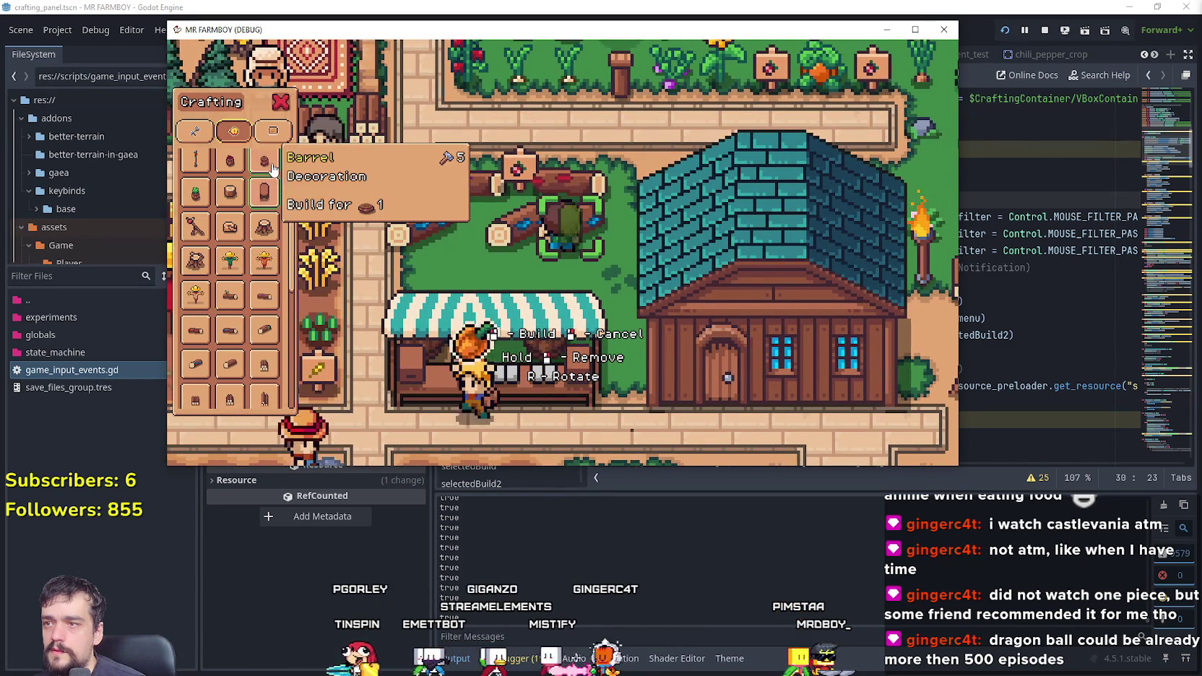
pyautogui.click(271, 132)
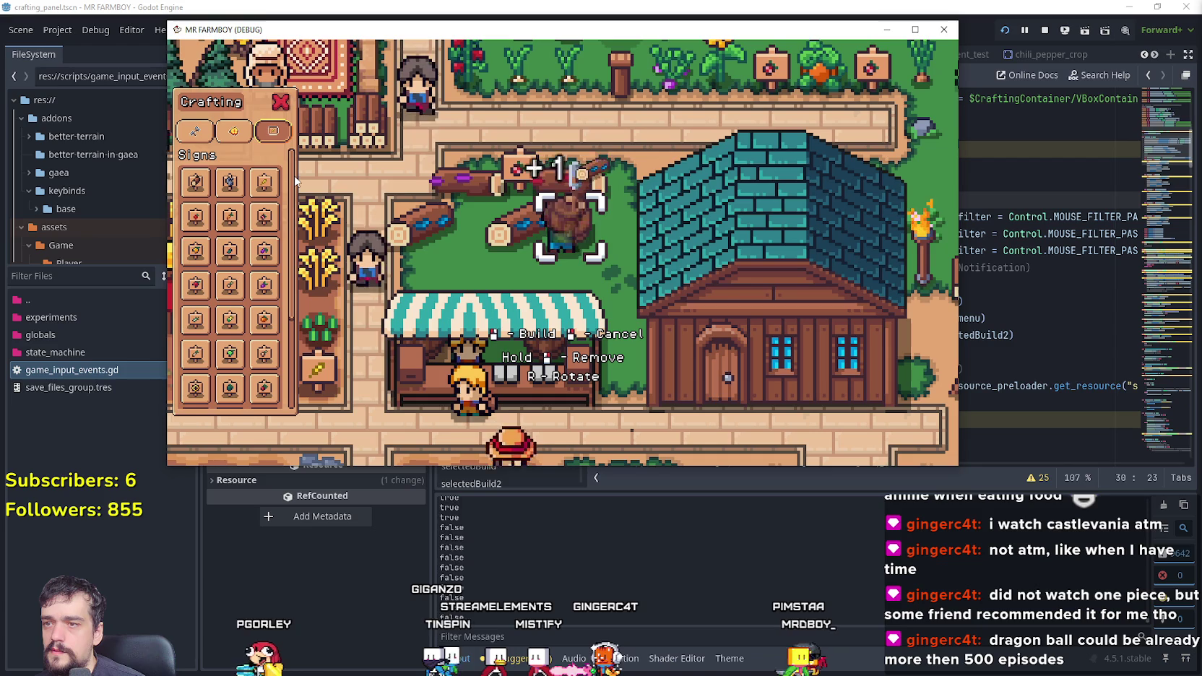
# Step: Switch to the Land and Seeds tab and scroll its list down and up
pyautogui.click(233, 131)
pyautogui.click(190, 132)
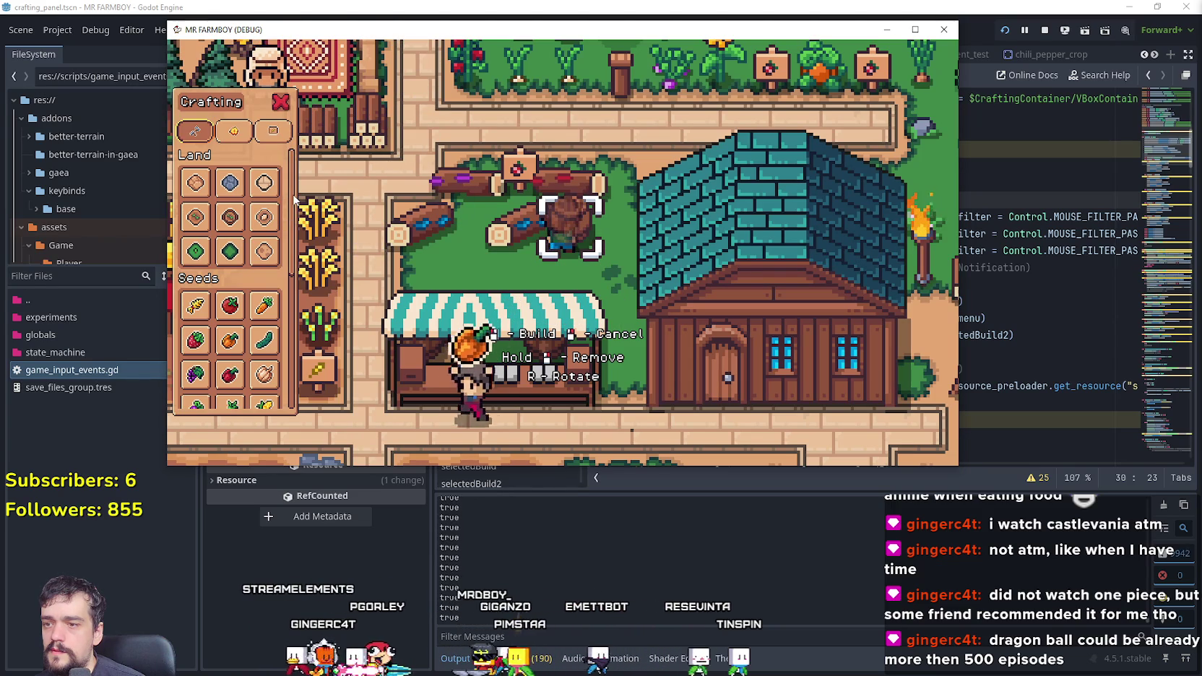
pyautogui.moveTo(266, 307)
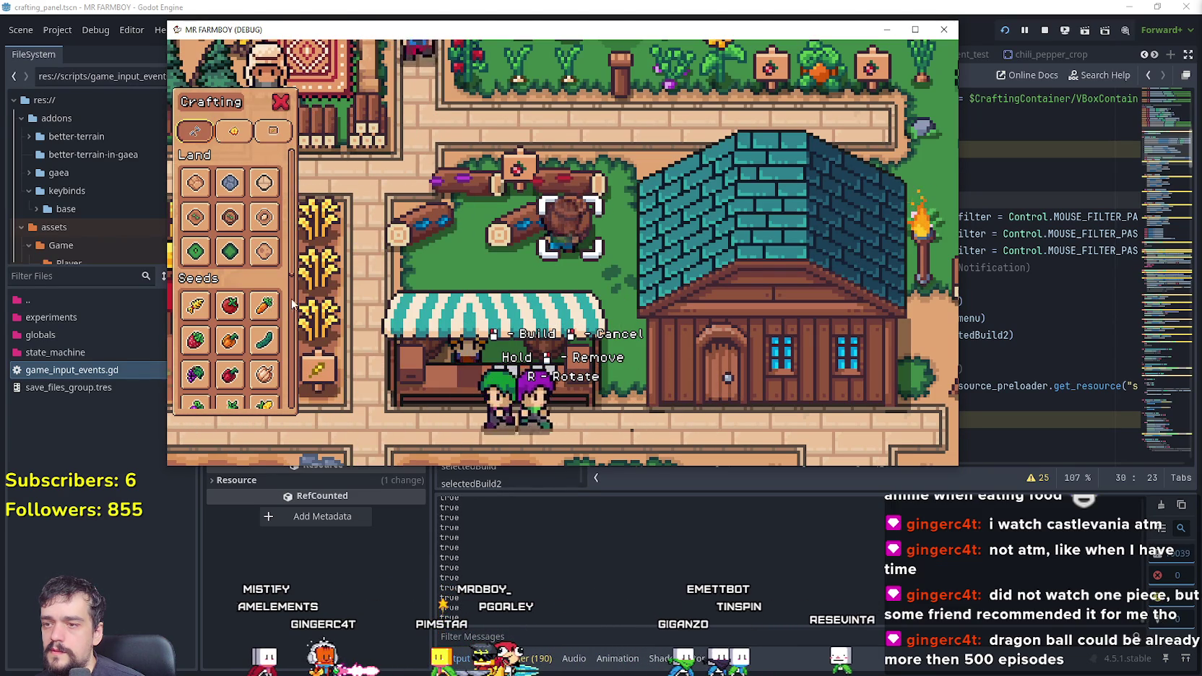
pyautogui.scroll(-3)
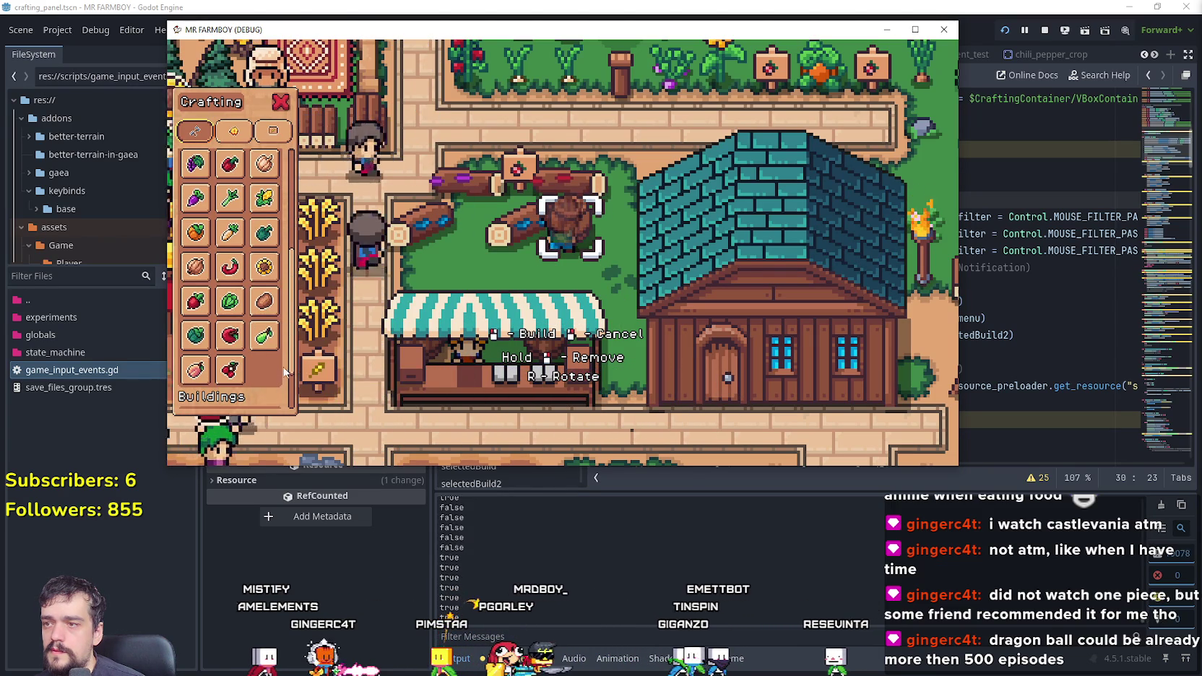
pyautogui.moveTo(275, 349)
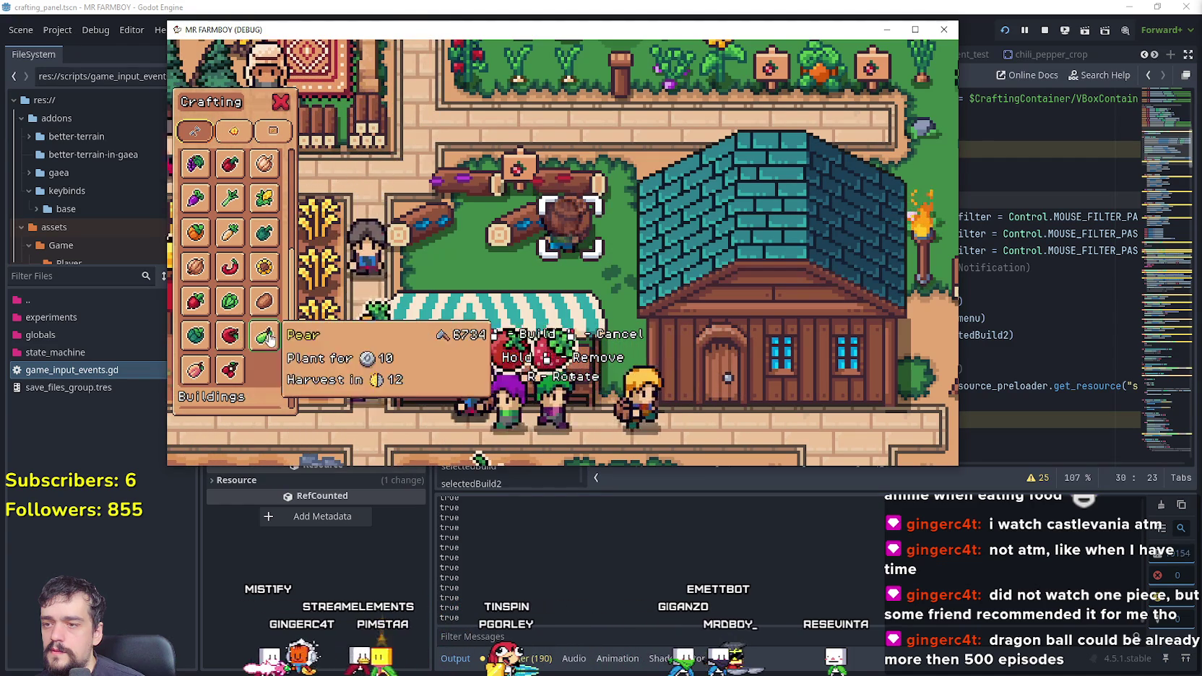
pyautogui.scroll(-3)
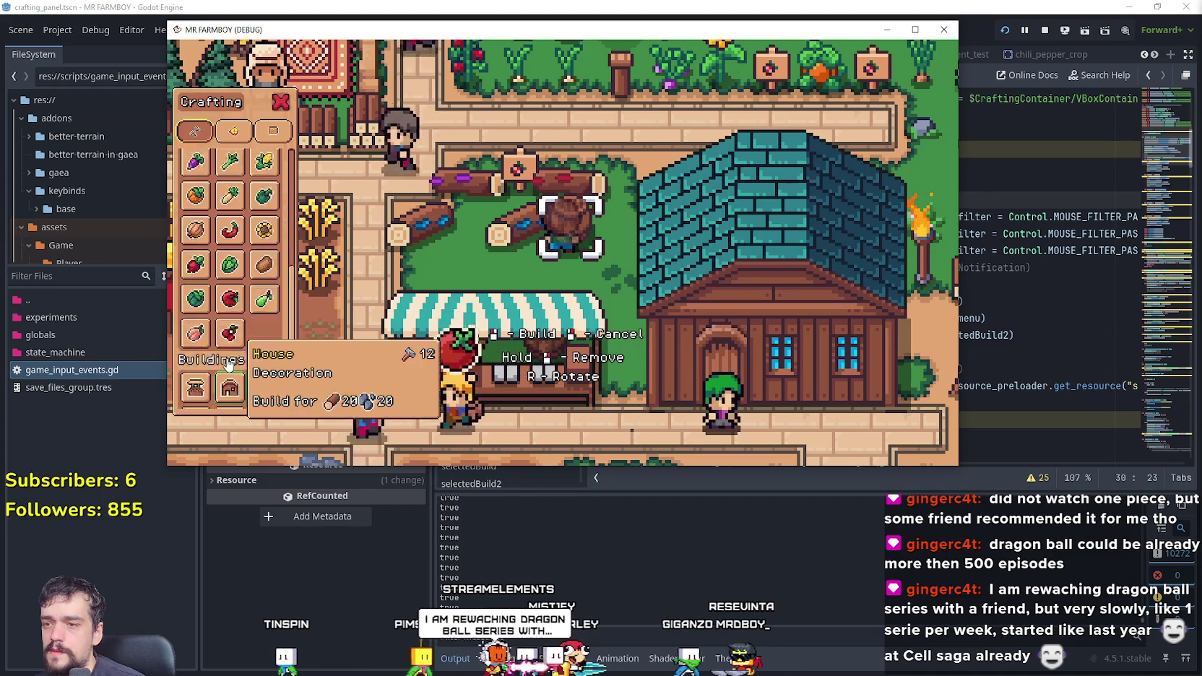
pyautogui.scroll(3)
pyautogui.scroll(-3)
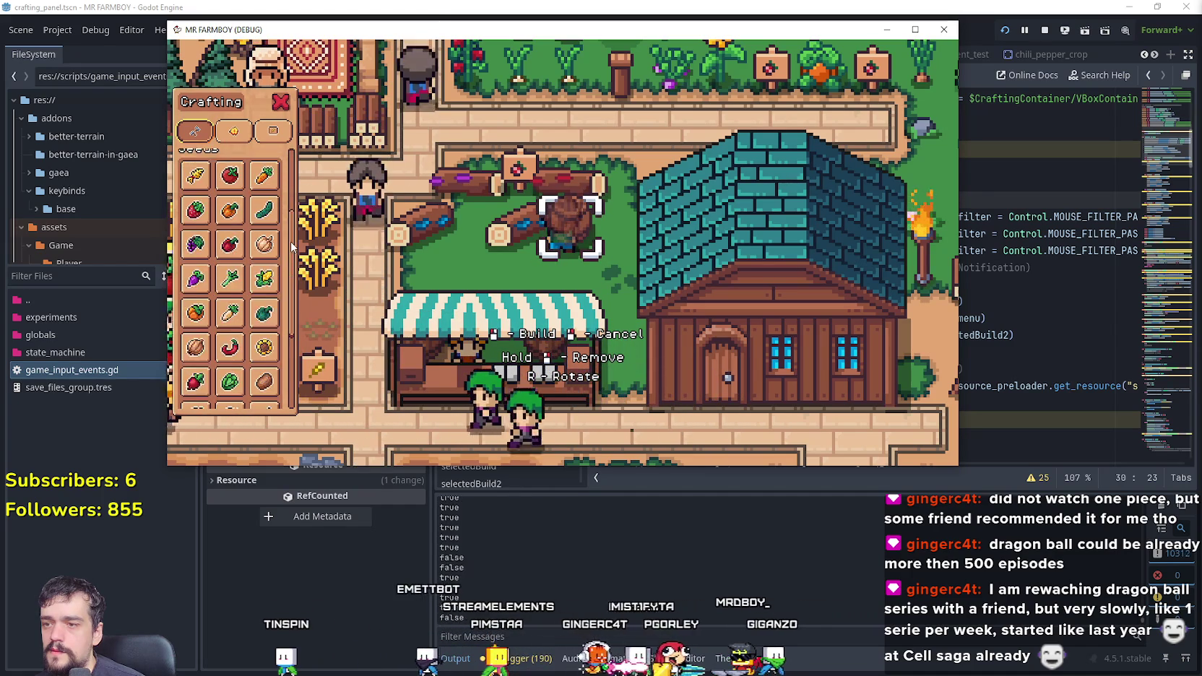
pyautogui.scroll(3)
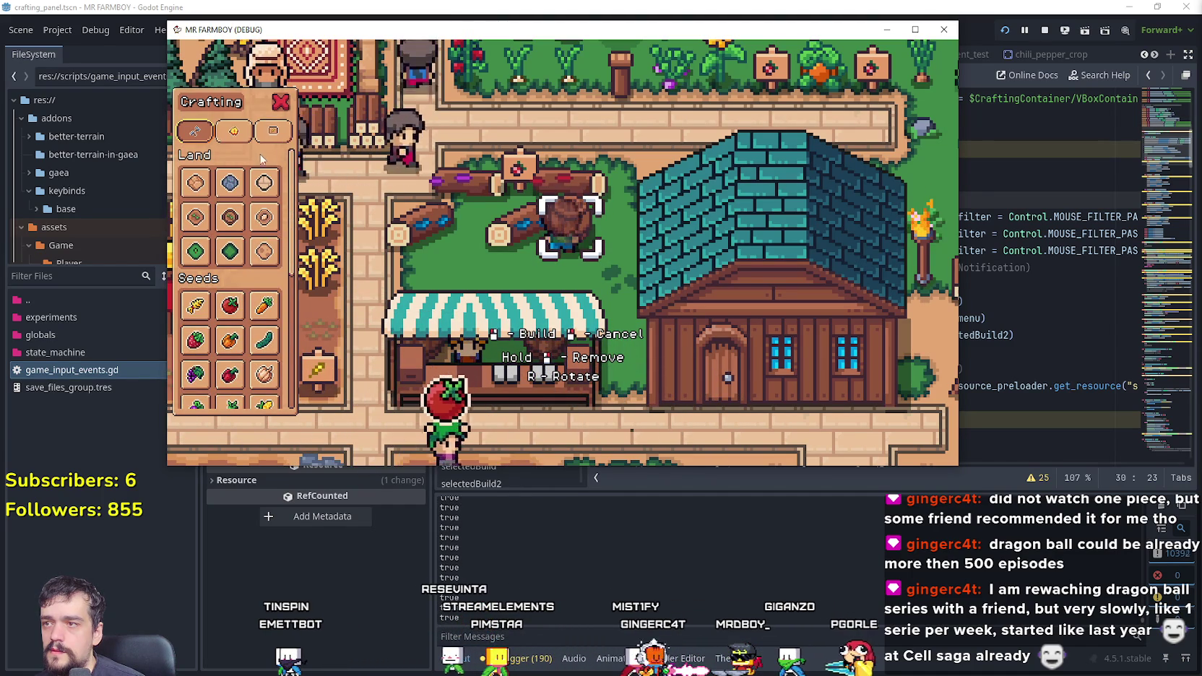
# Step: Scroll the Decorations list down to the Cherry Sign and place it on the map
pyautogui.click(246, 135)
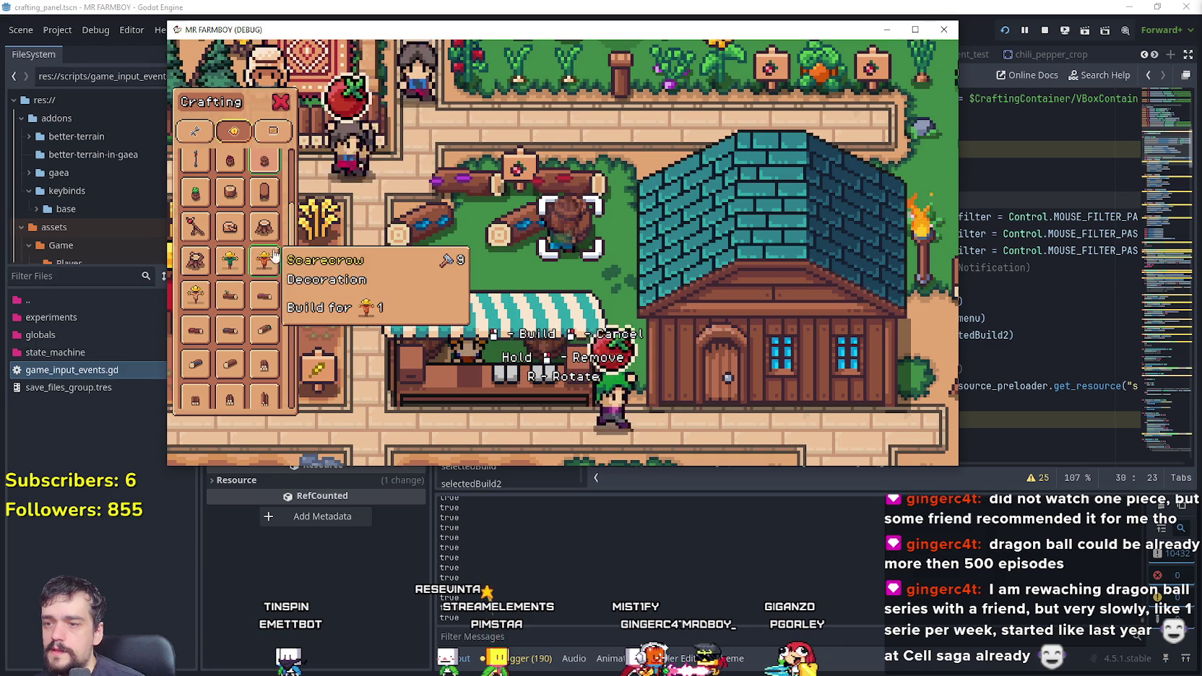
pyautogui.scroll(-3)
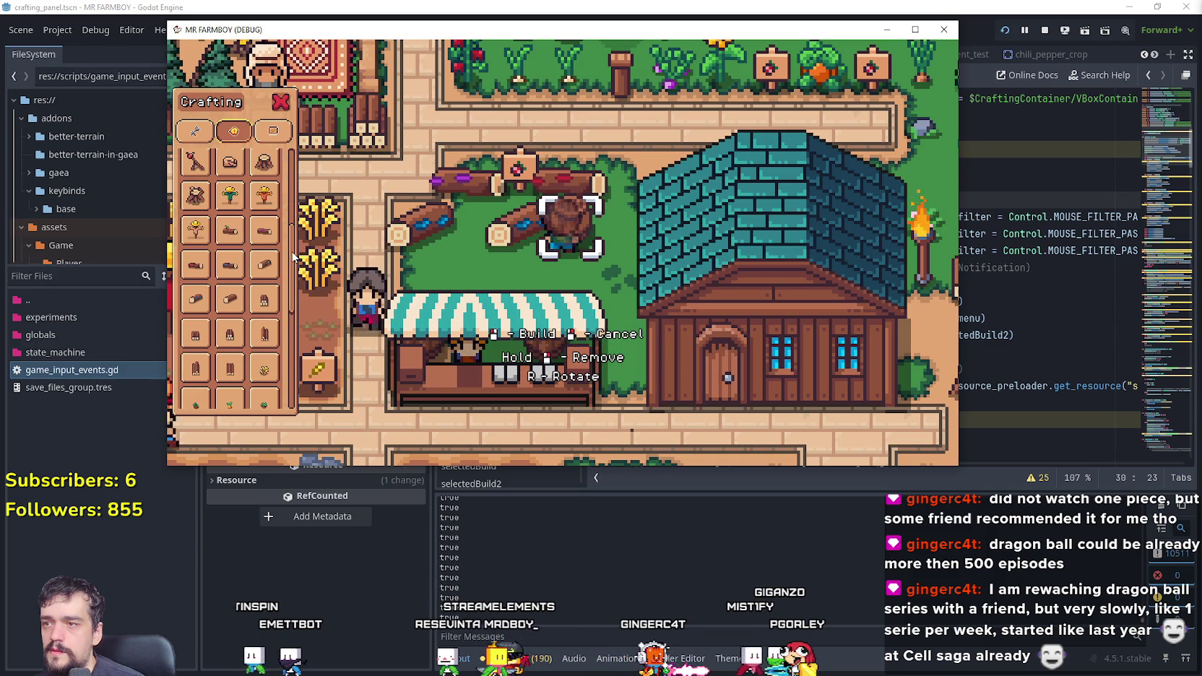
pyautogui.scroll(-3)
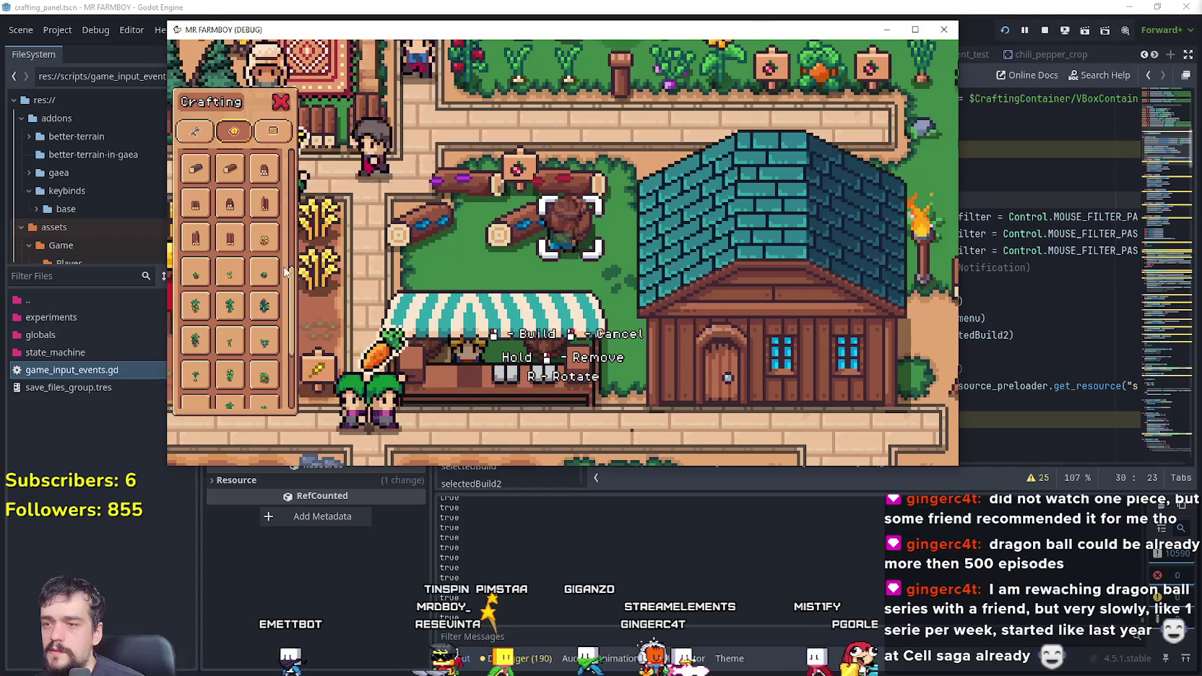
pyautogui.scroll(-3)
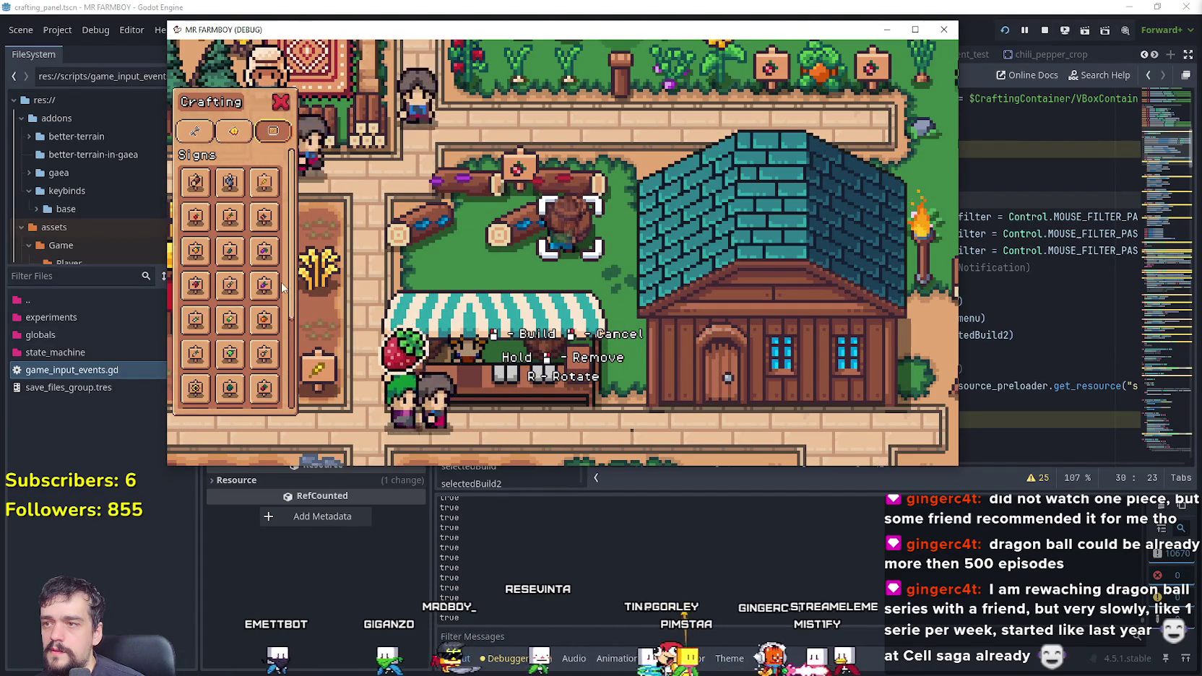
pyautogui.scroll(-3)
pyautogui.click(238, 327)
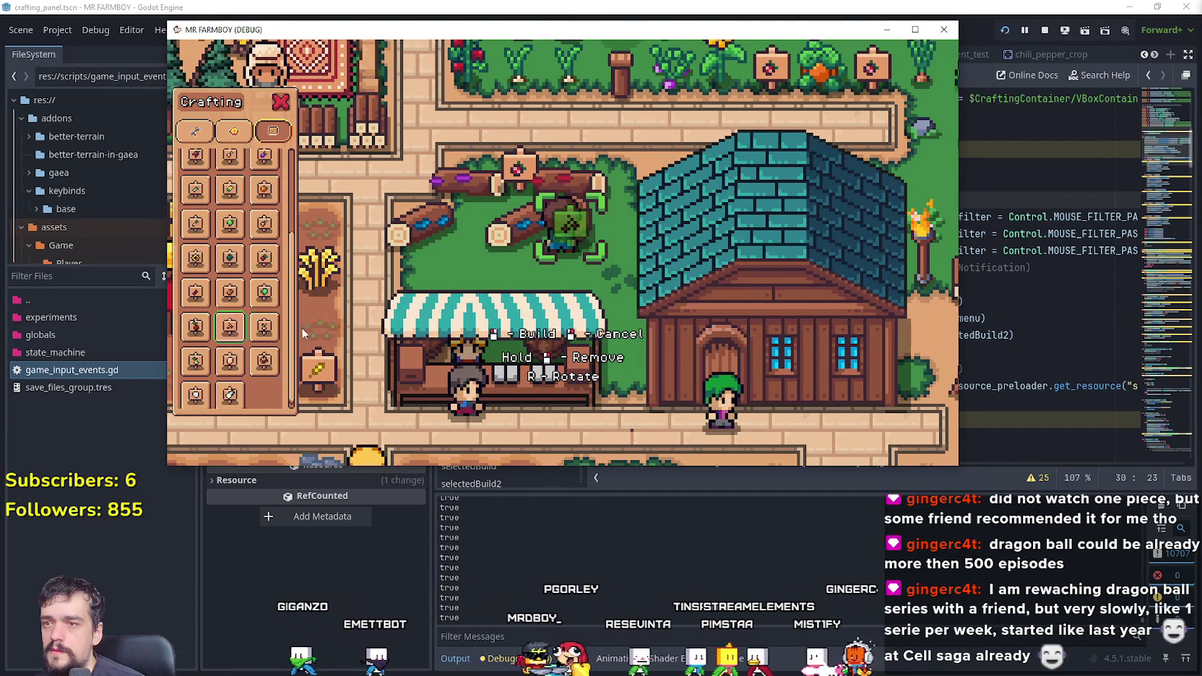
pyautogui.click(1183, 512)
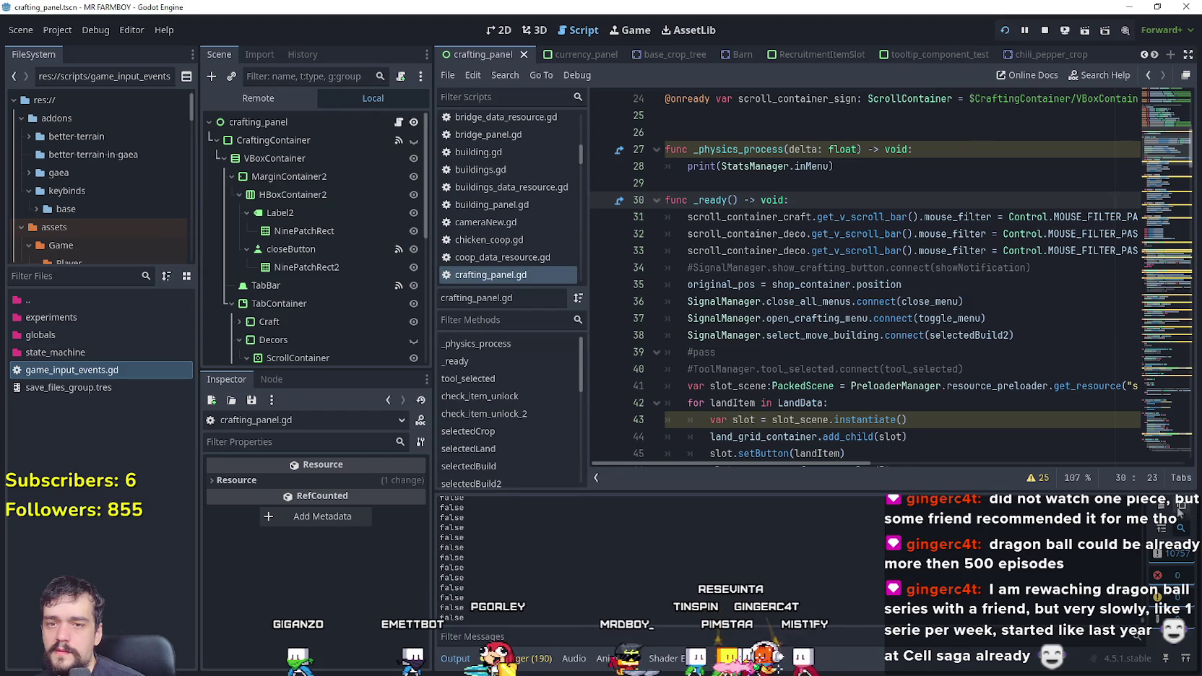
pyautogui.hotkey('alt', 'Tab')
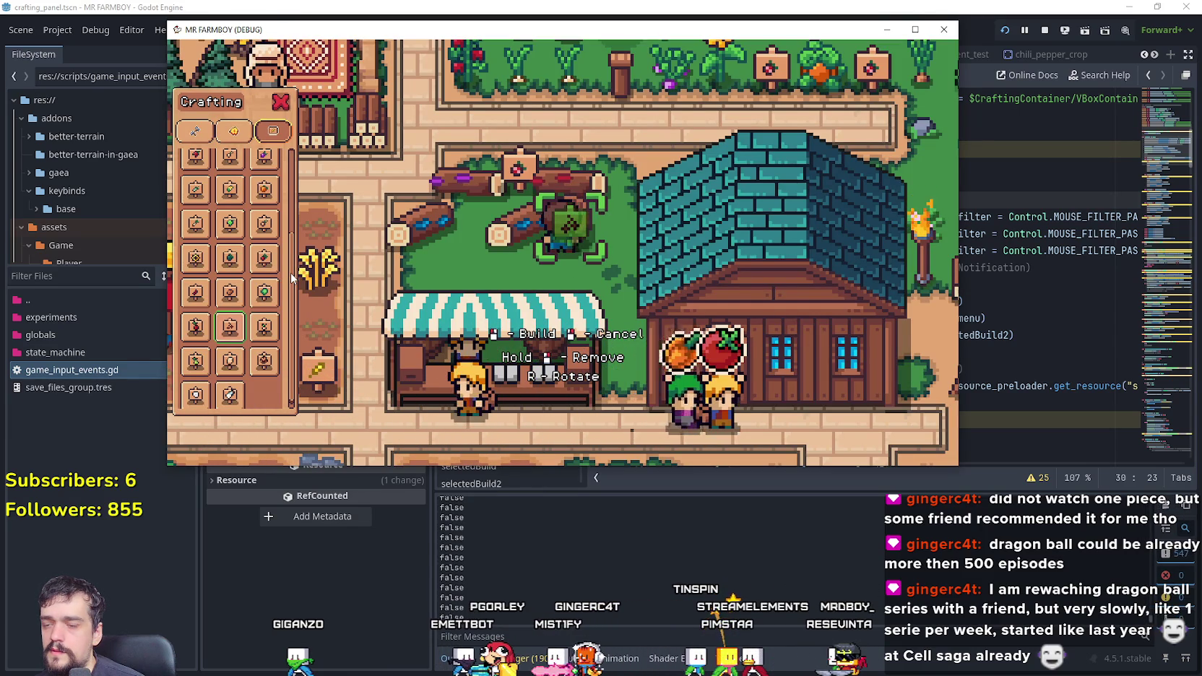
pyautogui.click(298, 256)
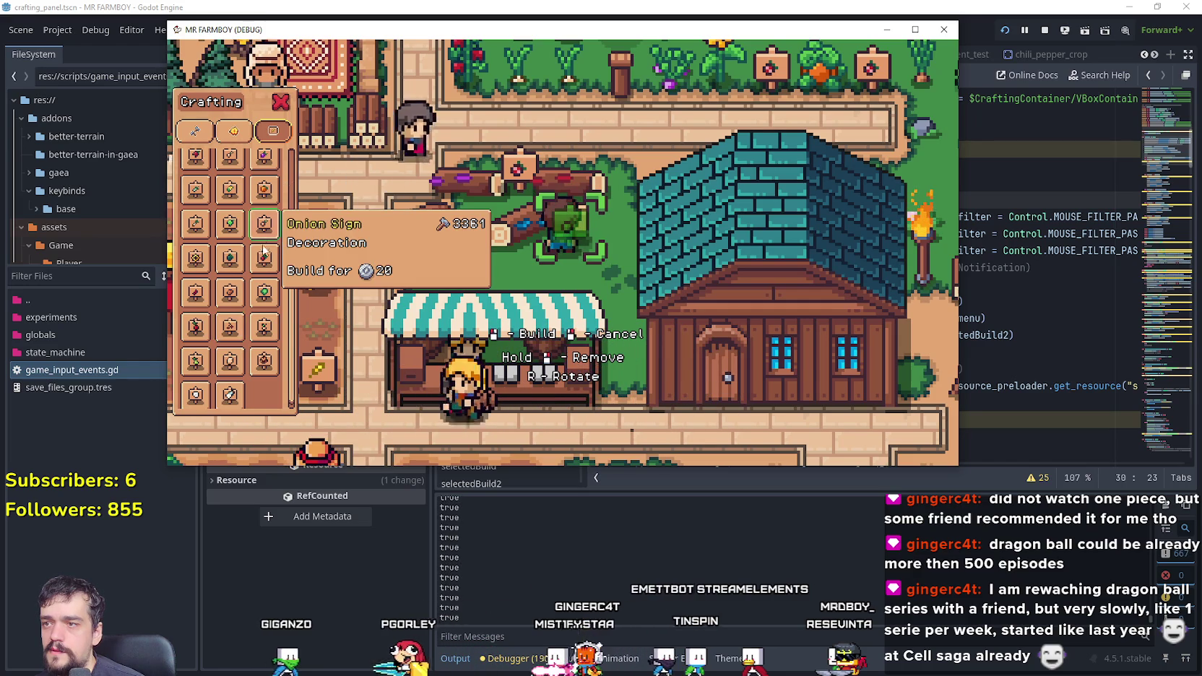
# Step: Scroll the decoration list once more, then stop the running game
pyautogui.click(233, 131)
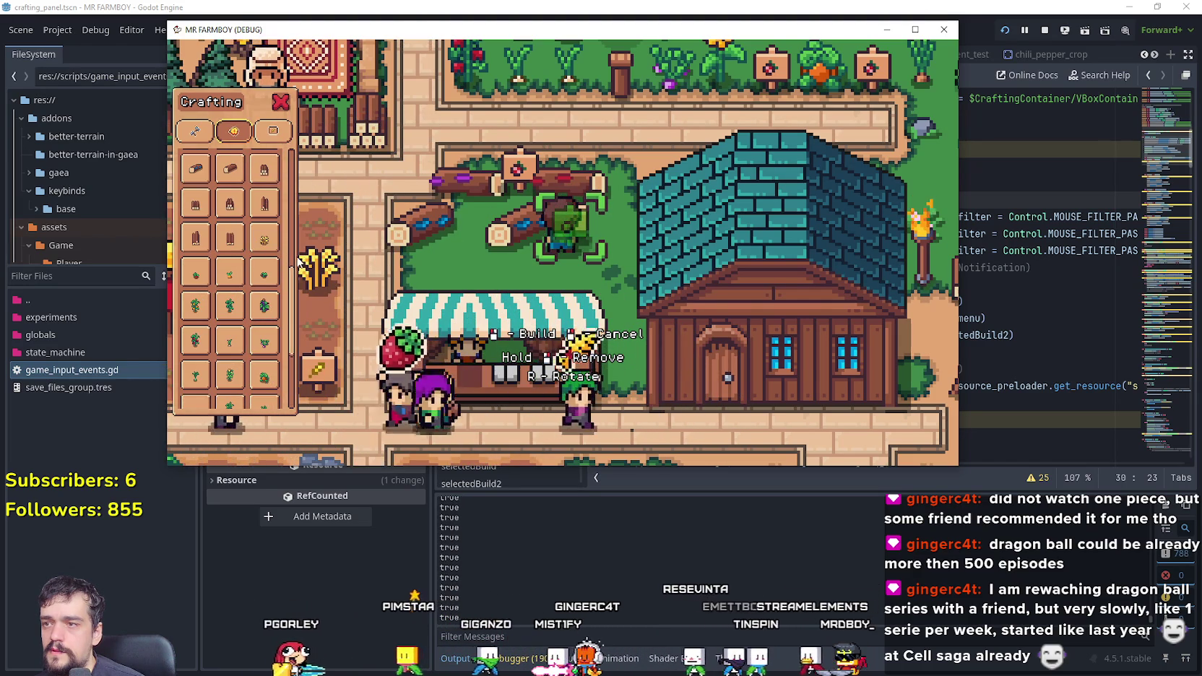
pyautogui.scroll(-3)
pyautogui.scroll(3)
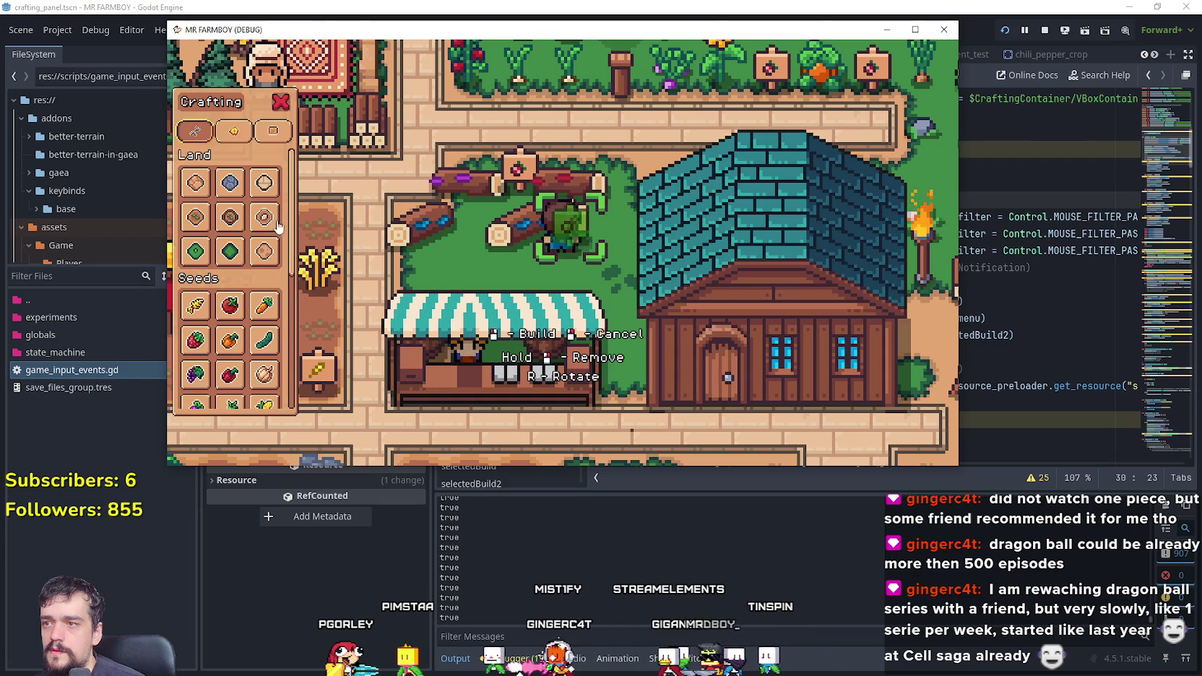
pyautogui.scroll(-3)
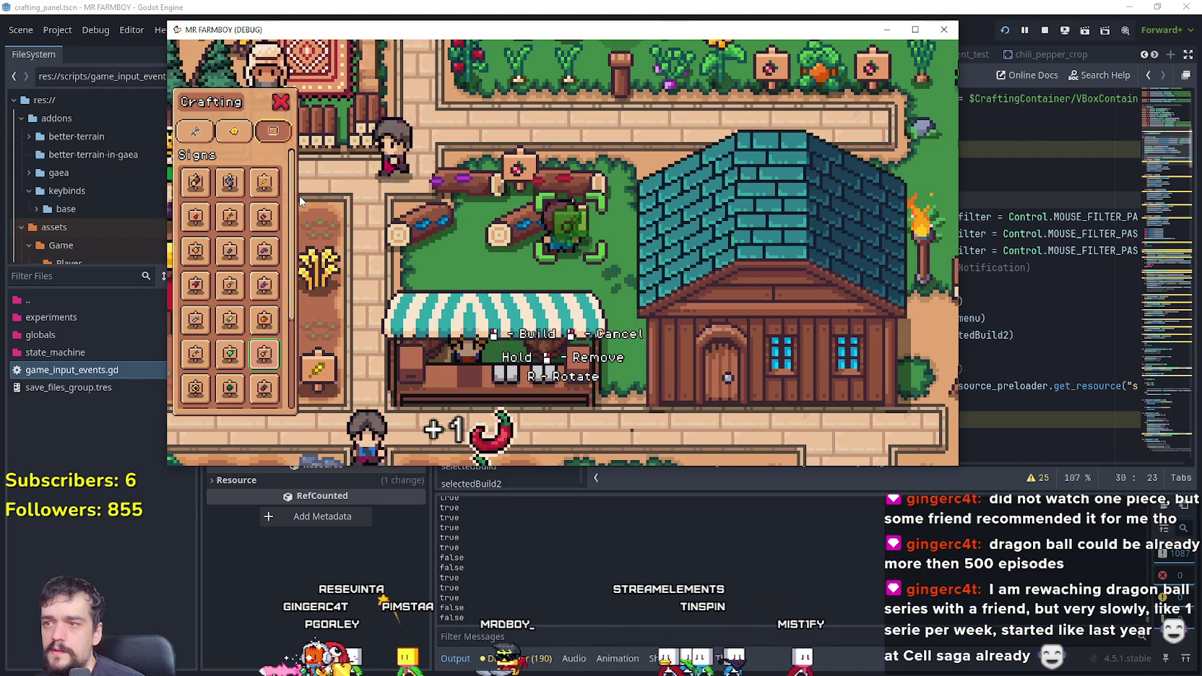
pyautogui.click(1045, 31)
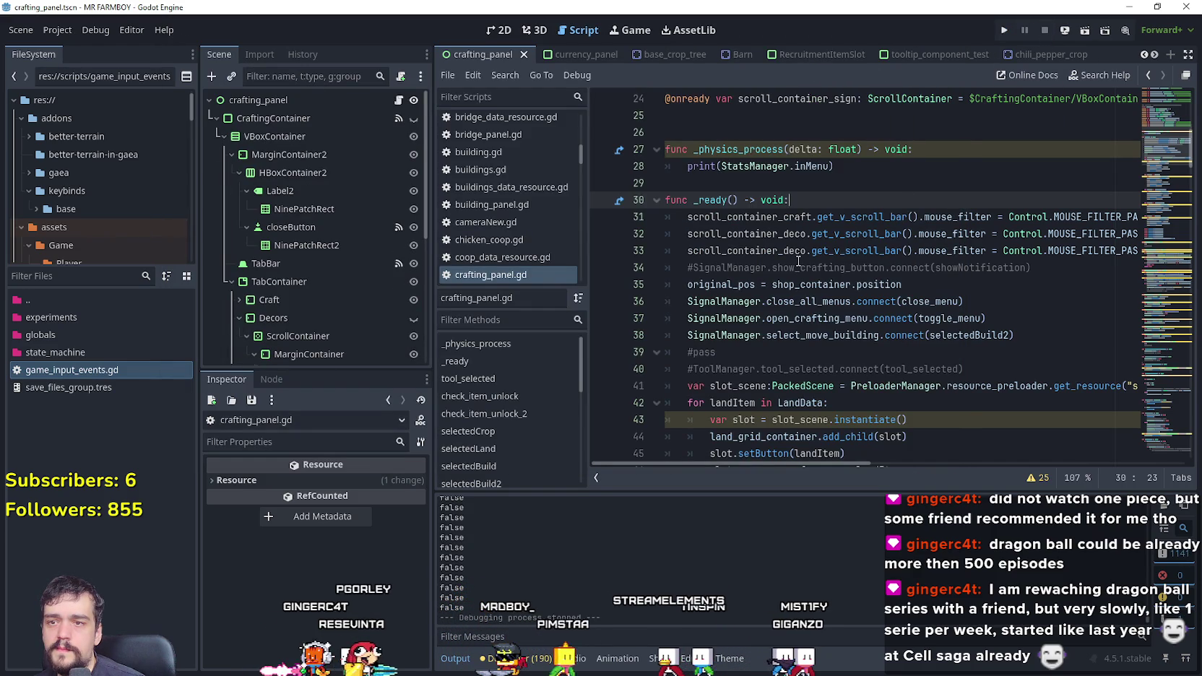
# Step: In crafting_panel.gd, make line 33 use scroll_container_sign and comment out _physics_process
pyautogui.scroll(3)
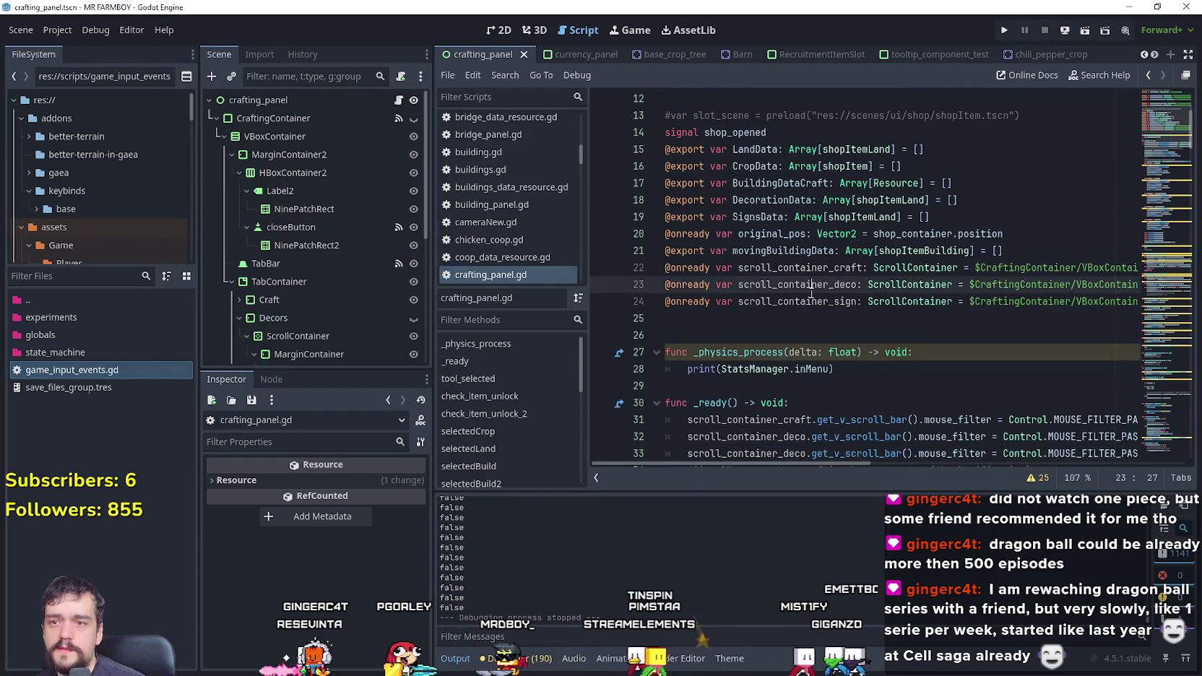
pyautogui.click(811, 302)
pyautogui.doubleClick(811, 302)
pyautogui.hotkey('ctrl', 'c')
pyautogui.scroll(-3)
pyautogui.doubleClick(747, 301)
pyautogui.hotkey('ctrl', 'v')
pyautogui.moveTo(829, 221); pyautogui.dragTo(647, 204)
pyautogui.hotkey('ctrl', 'k')
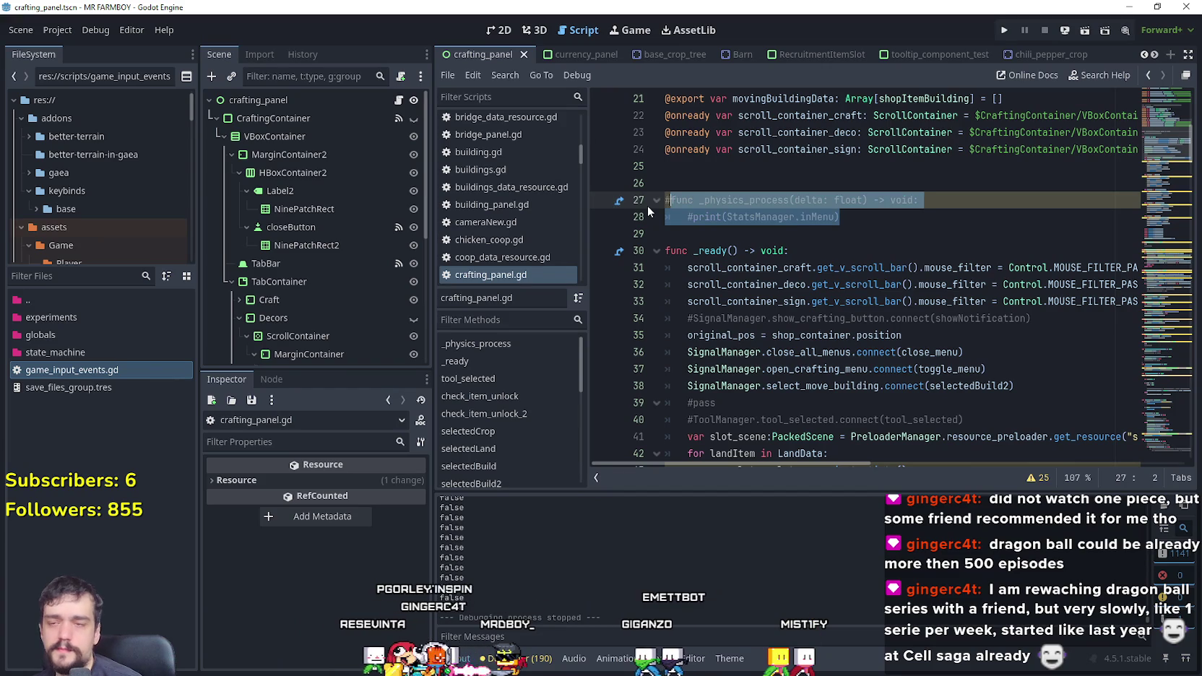
# Step: Add a line in _on_scroll_container_mouse_entered, save the script, and switch to File Explorer
pyautogui.moveTo(1170, 130); pyautogui.dragTo(1181, 433)
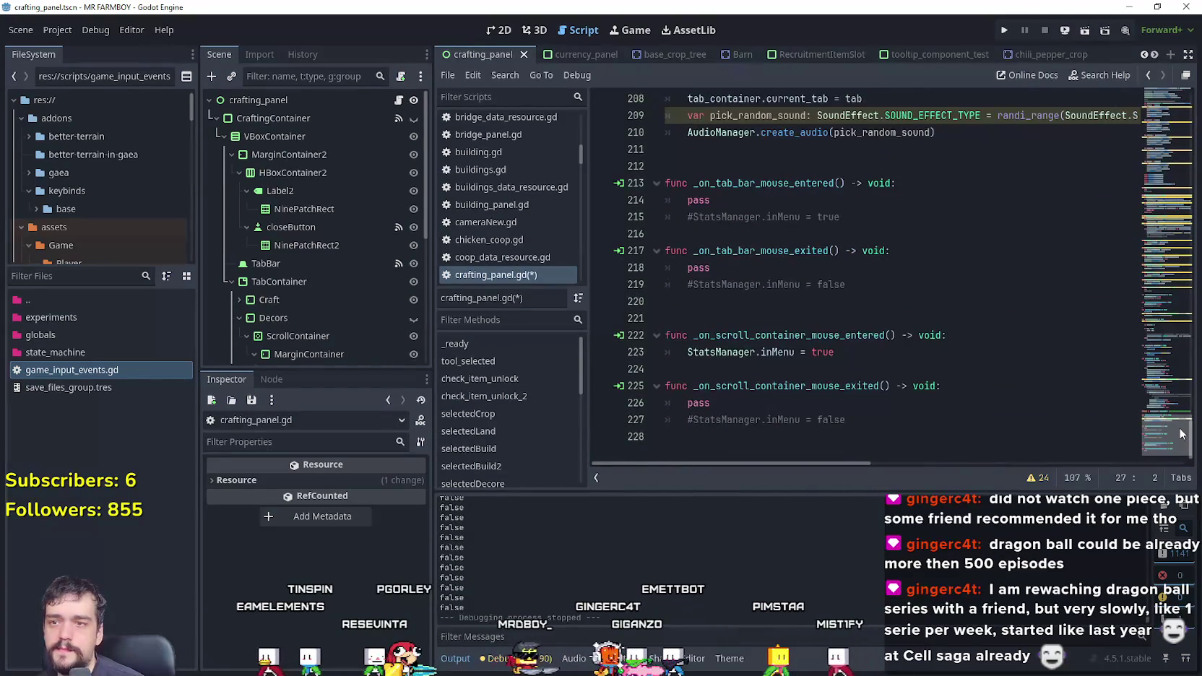
pyautogui.click(1039, 342)
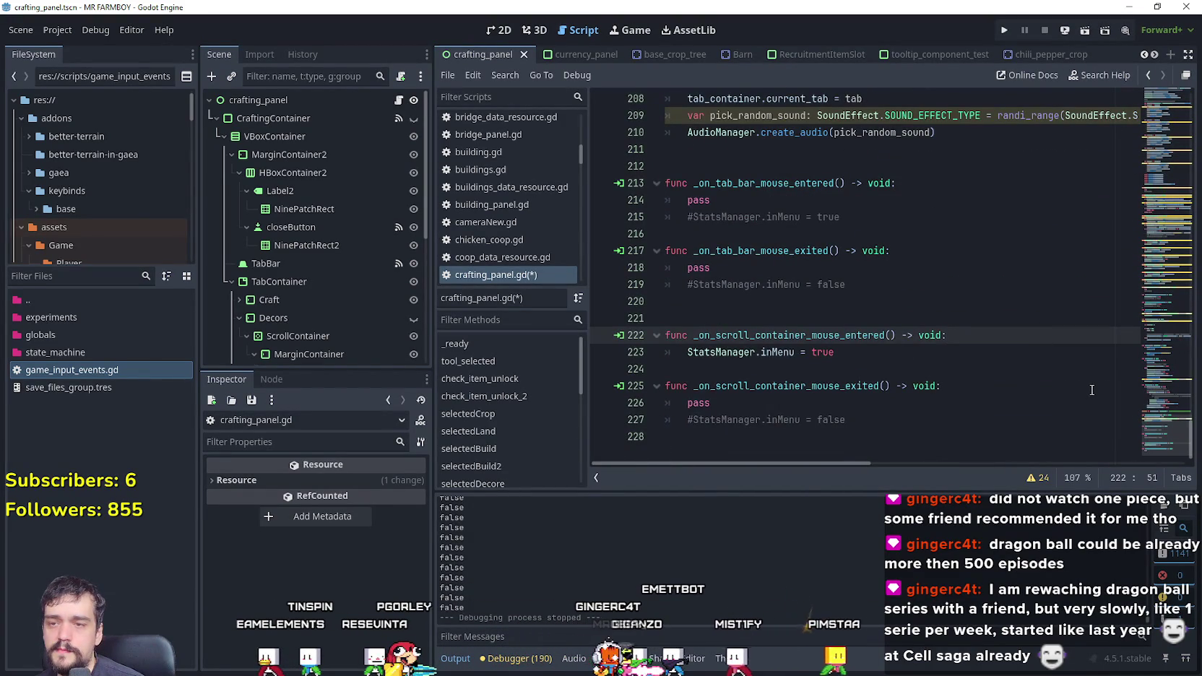
pyautogui.press('Return')
pyautogui.write('pass')
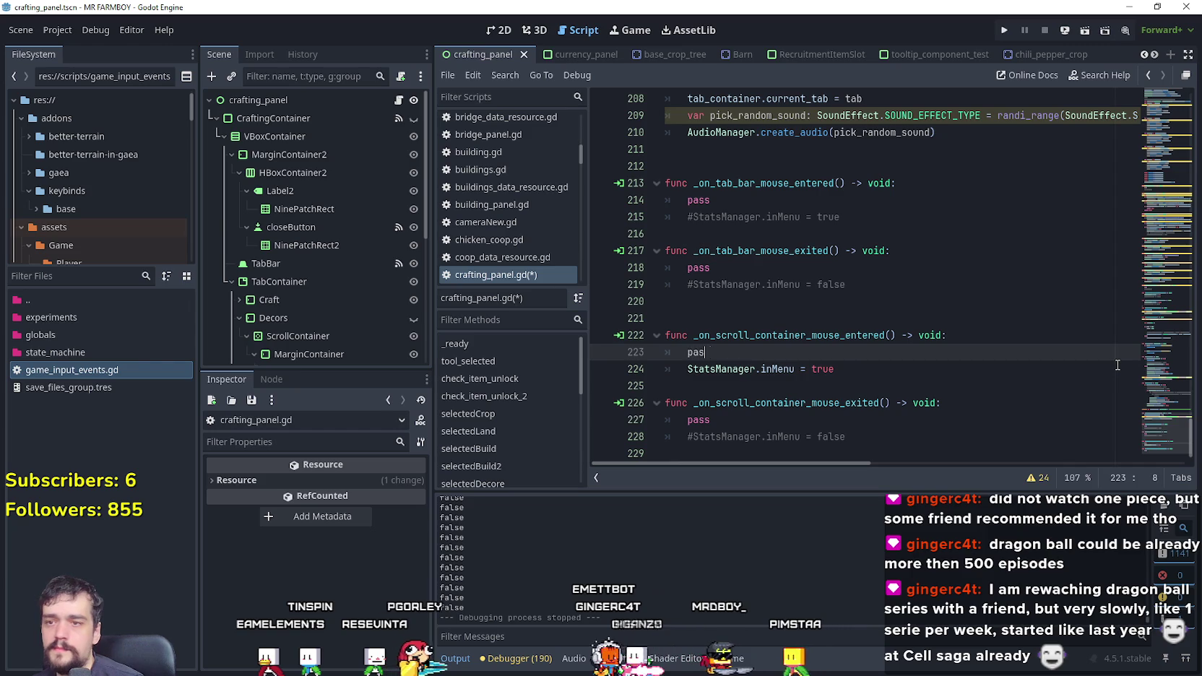
pyautogui.click(736, 377)
pyautogui.hotkey('ctrl', 's')
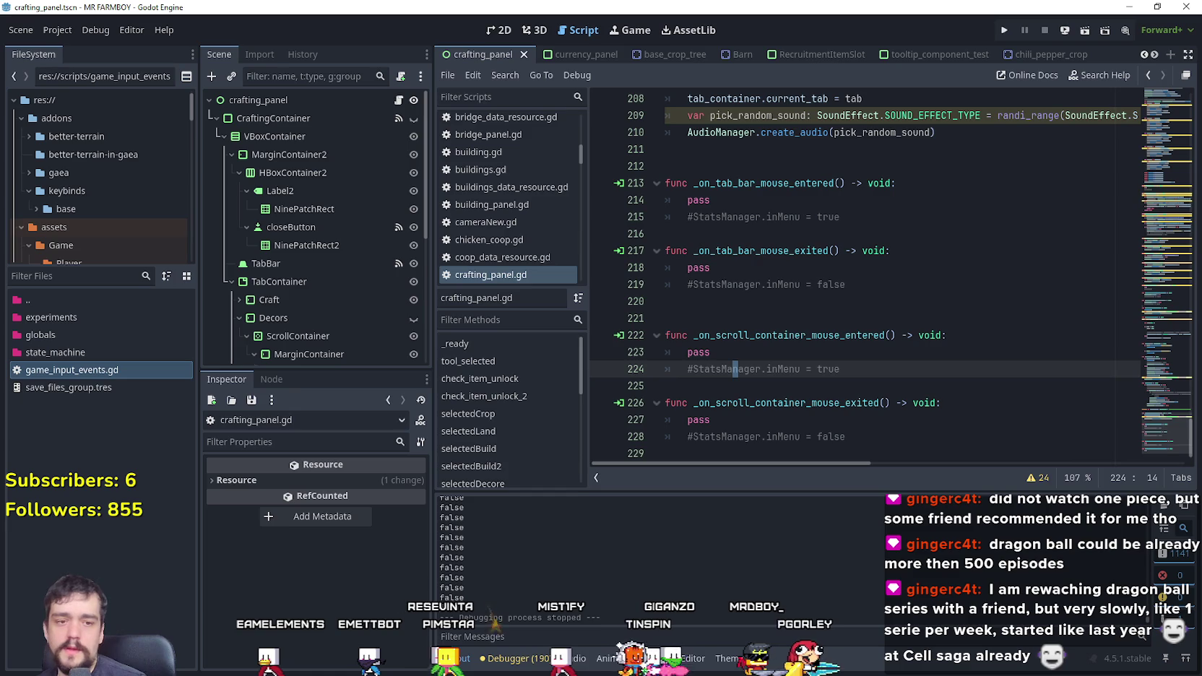
pyautogui.hotkey('alt', 'Tab')
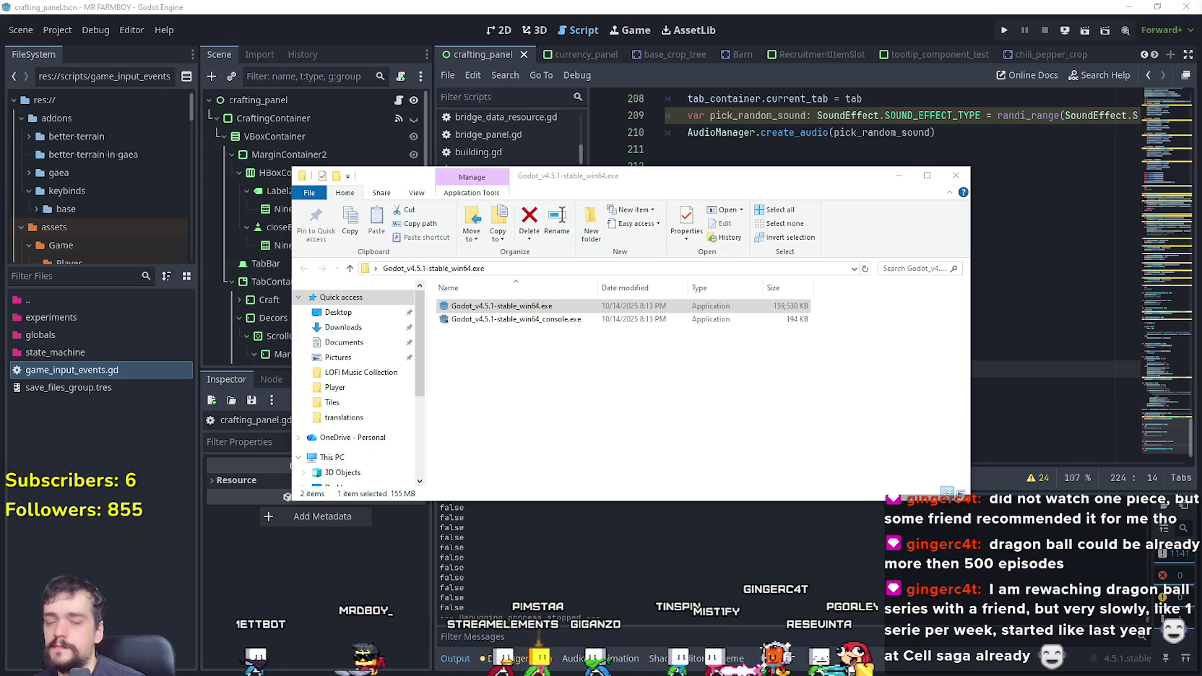
# Step: Delete both old zip builds from Documents > GitHub > GodotExportTemplates > Steam > NewExport
pyautogui.click(859, 404)
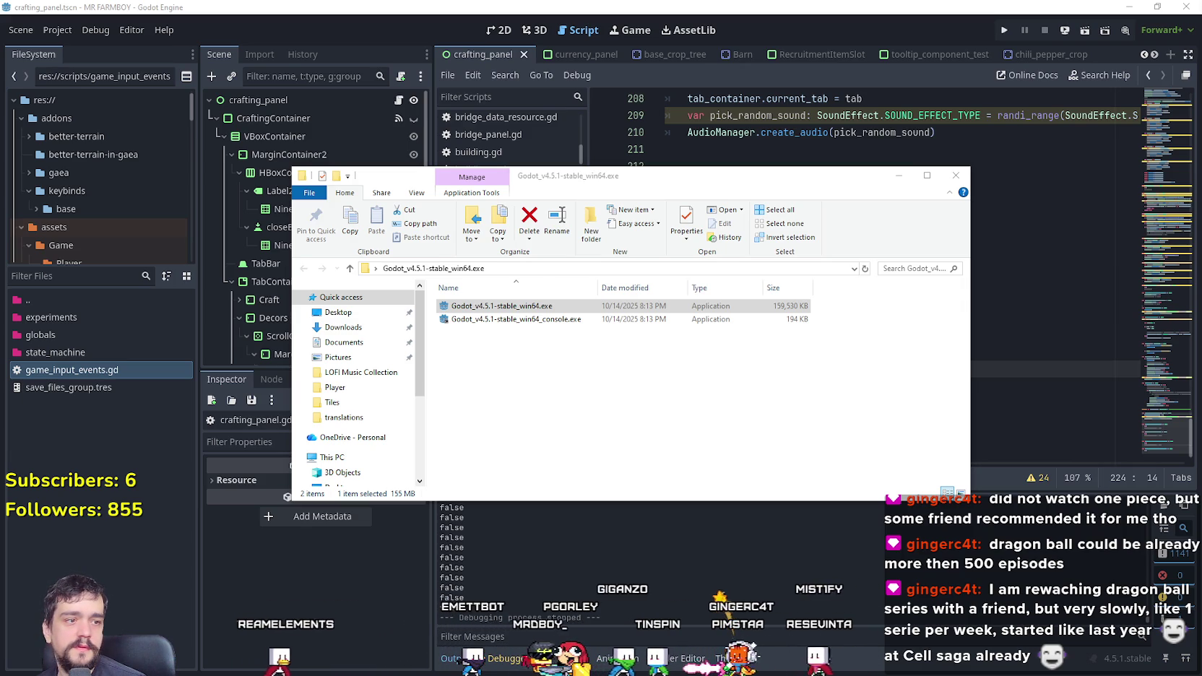
pyautogui.click(344, 342)
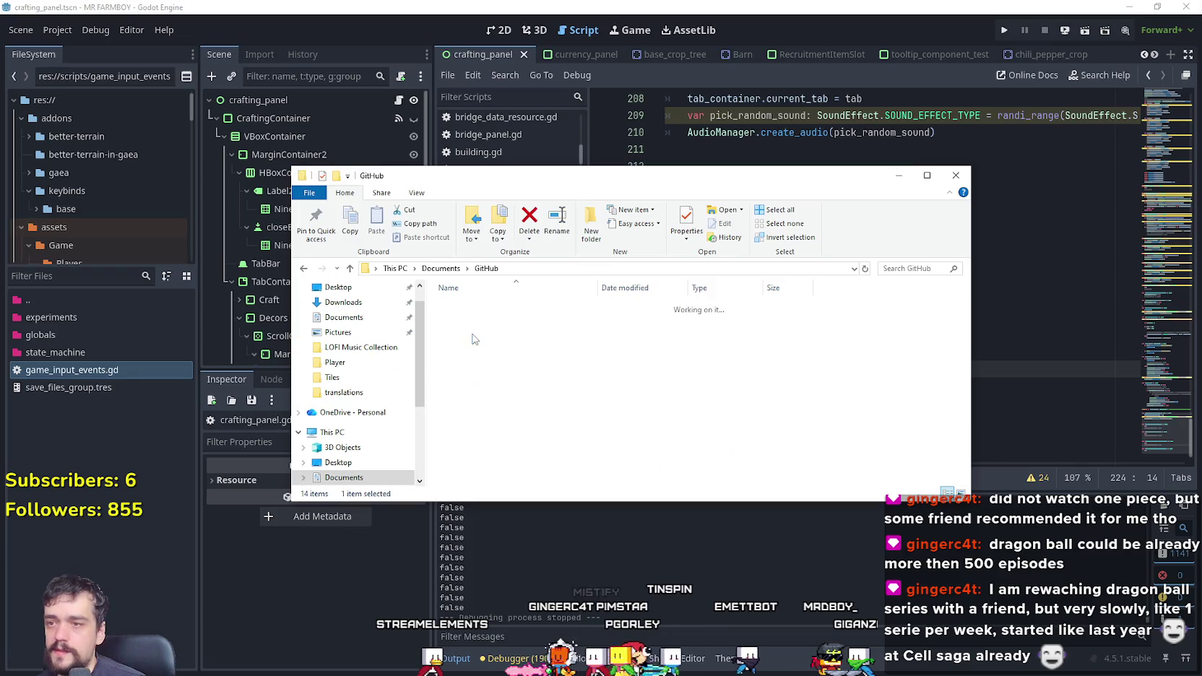
pyautogui.doubleClick(469, 342)
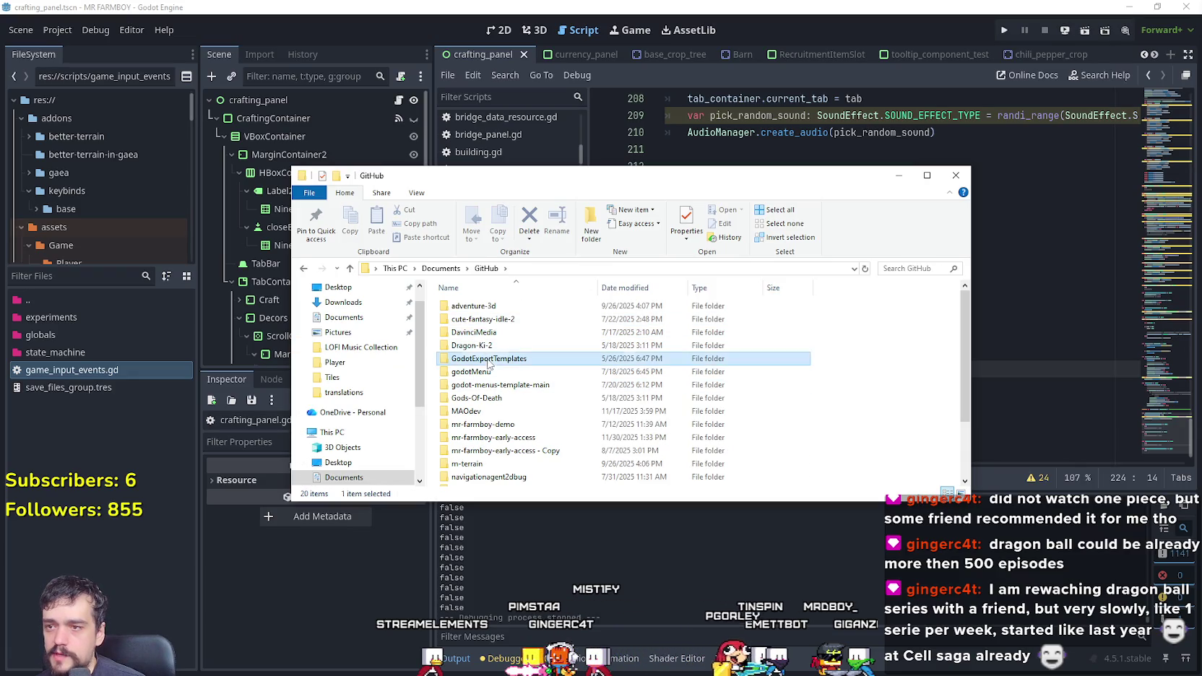
pyautogui.doubleClick(488, 361)
pyautogui.doubleClick(506, 383)
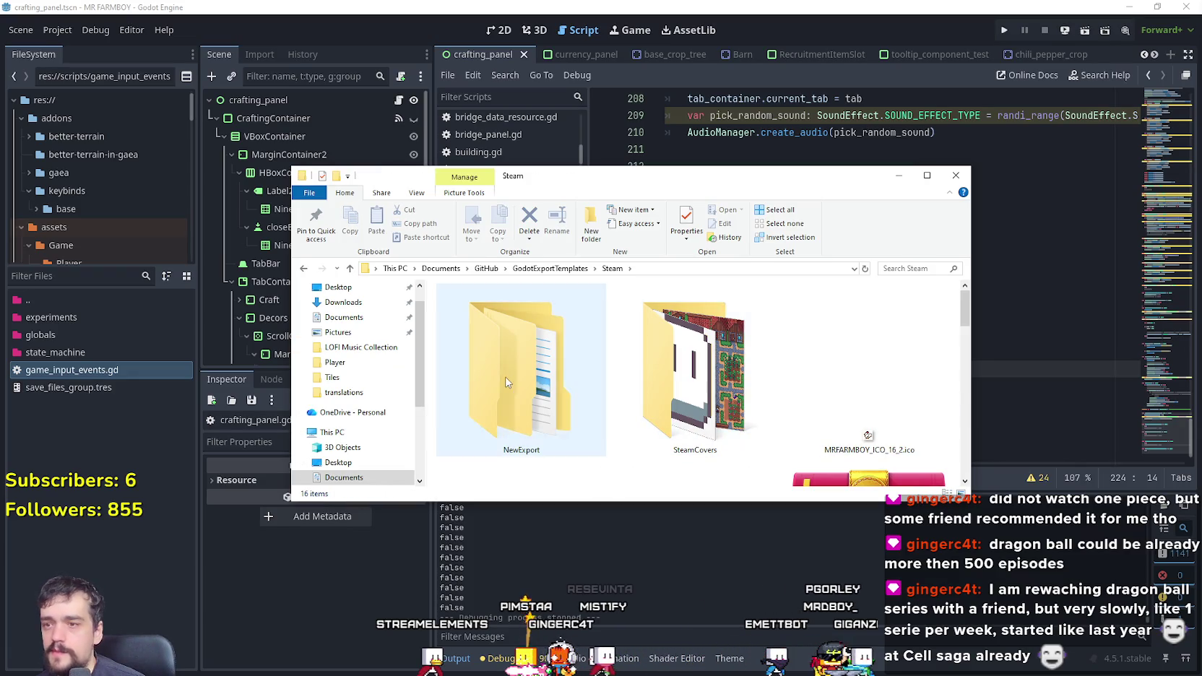
pyautogui.doubleClick(506, 383)
pyautogui.moveTo(695, 413); pyautogui.dragTo(483, 310)
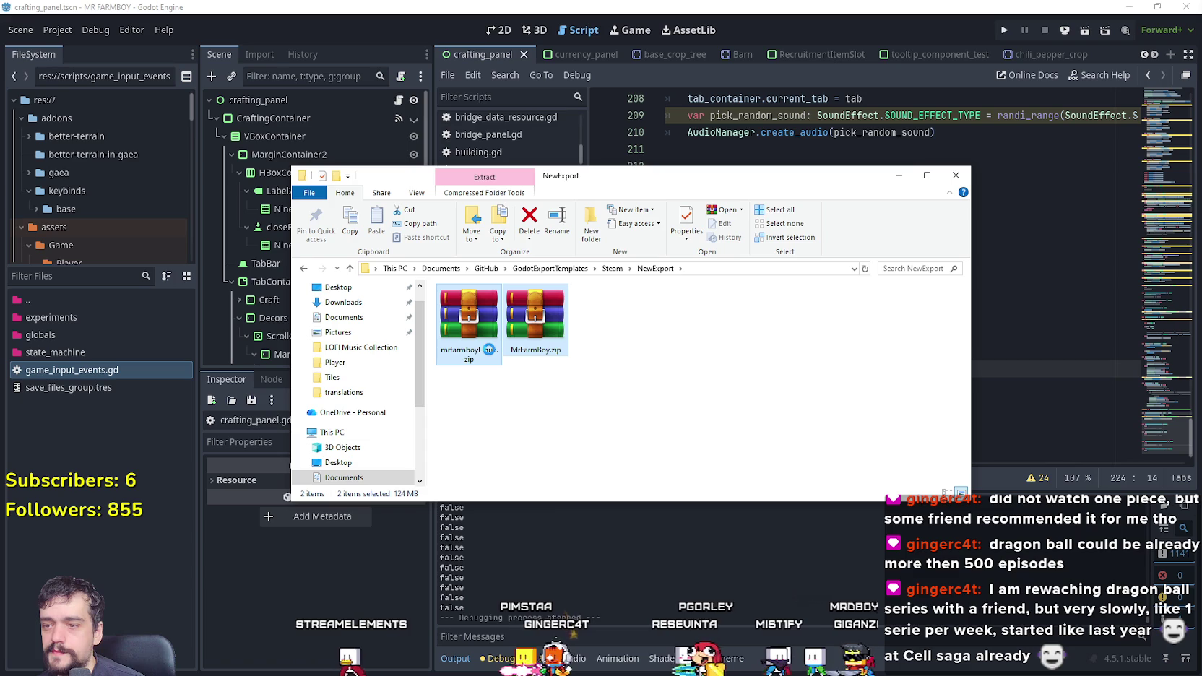
pyautogui.rightClick(481, 307)
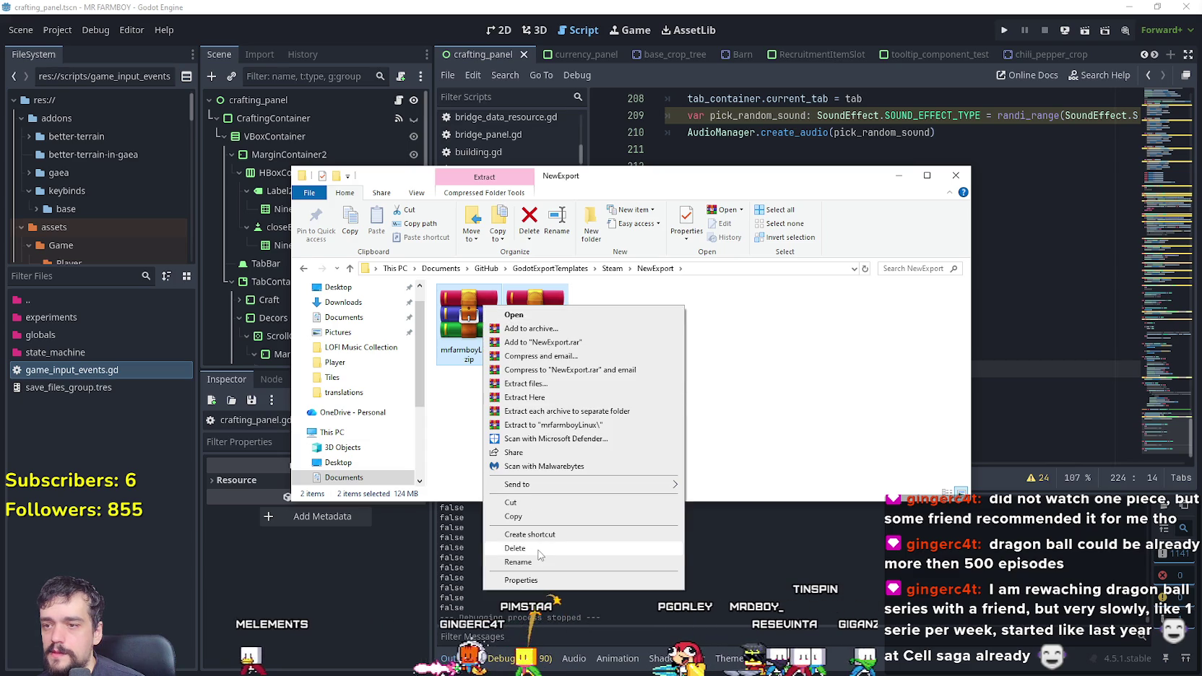
pyautogui.click(539, 546)
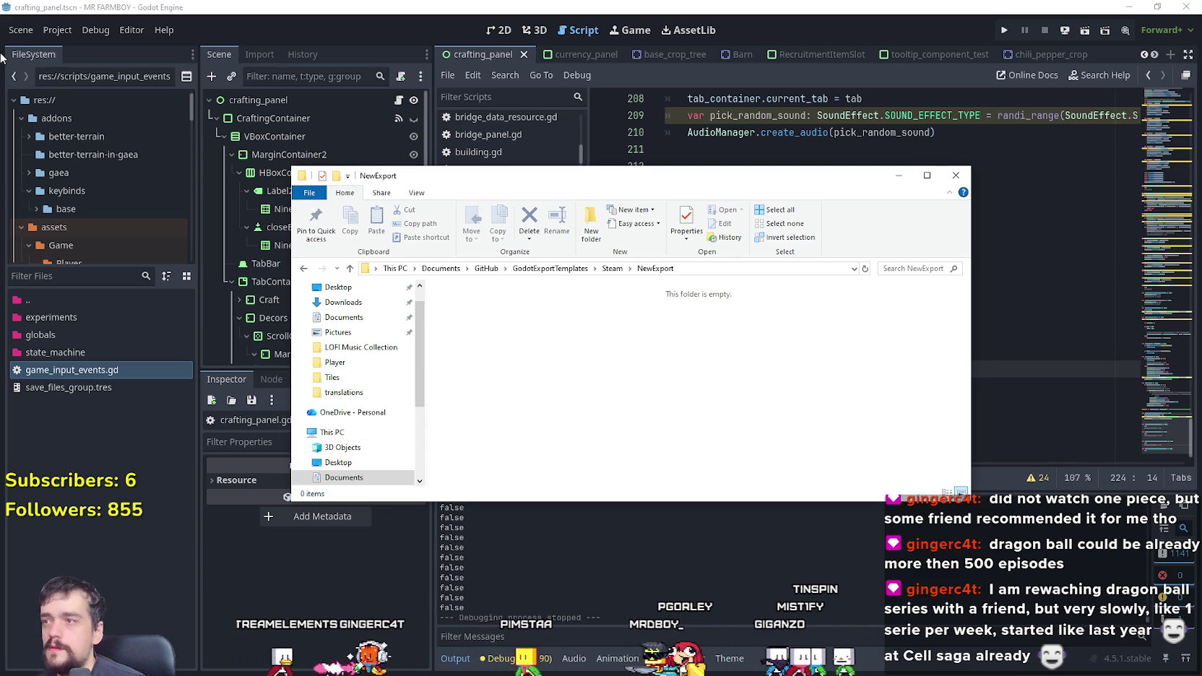
# Step: Back in Godot, bring up the Project > Export dialog
pyautogui.click(47, 33)
pyautogui.click(46, 33)
pyautogui.click(77, 117)
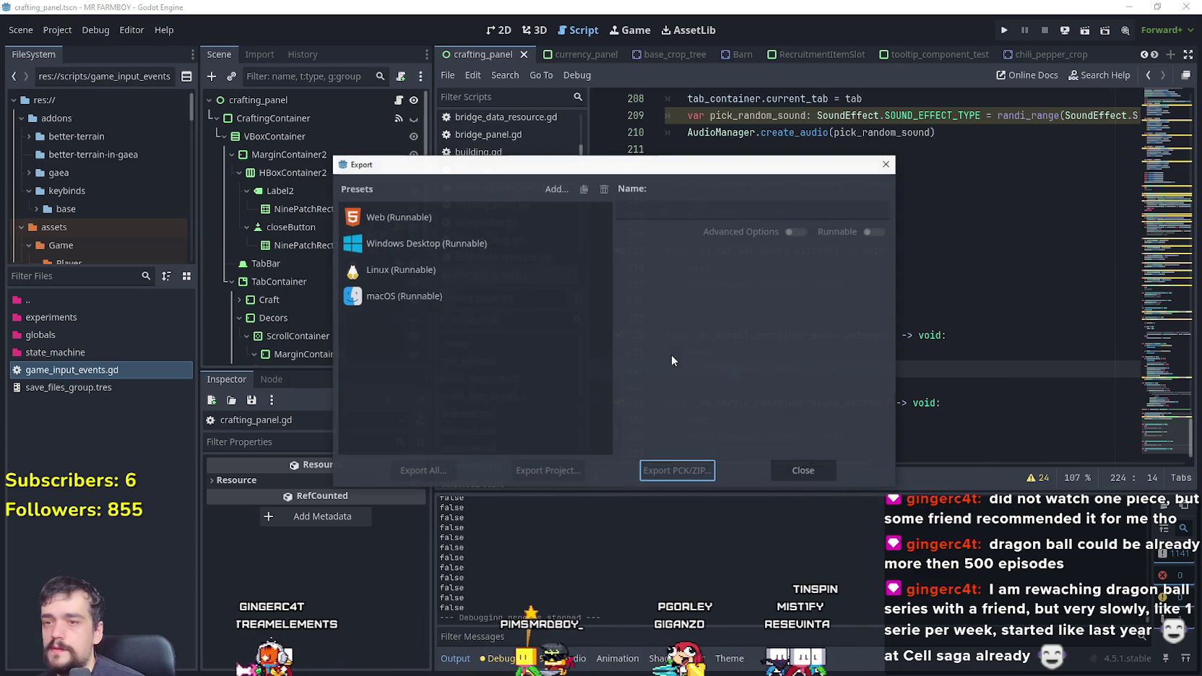
# Step: Export the Windows Desktop preset as MrFarmBoy.zip
pyautogui.click(426, 243)
pyautogui.click(548, 469)
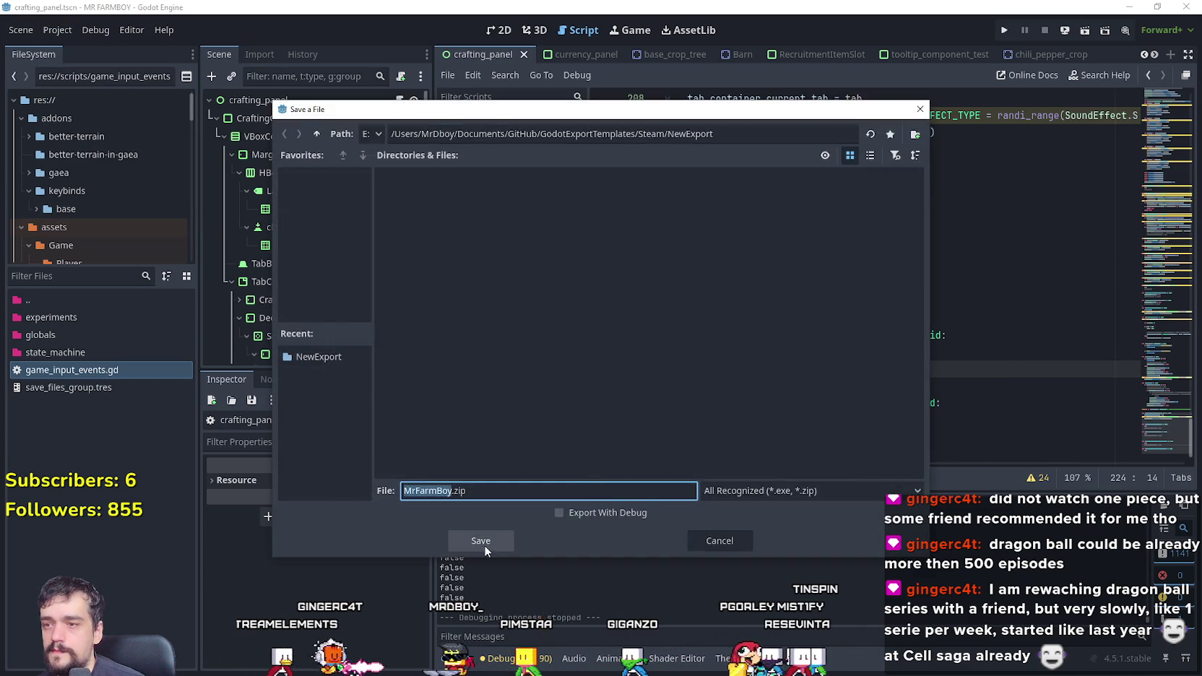
pyautogui.click(482, 546)
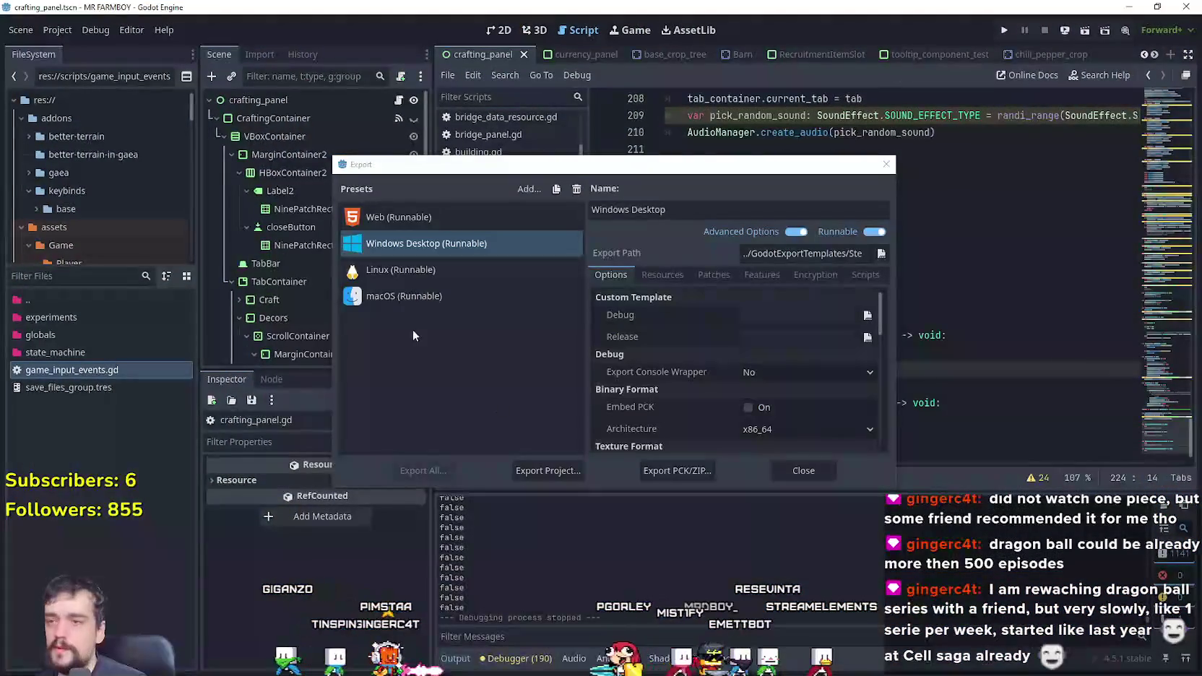
# Step: Export the Linux preset as mrfarmboyLinux.x86_64 and close the Export dialog
pyautogui.click(413, 273)
pyautogui.click(548, 470)
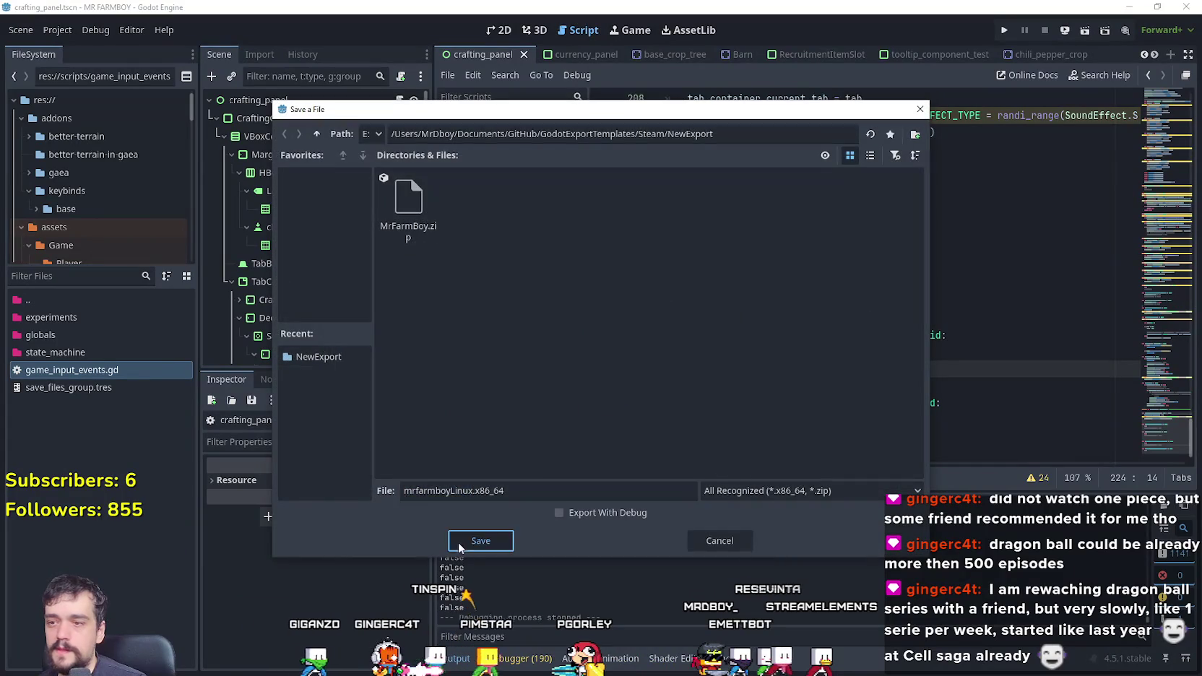
pyautogui.click(458, 543)
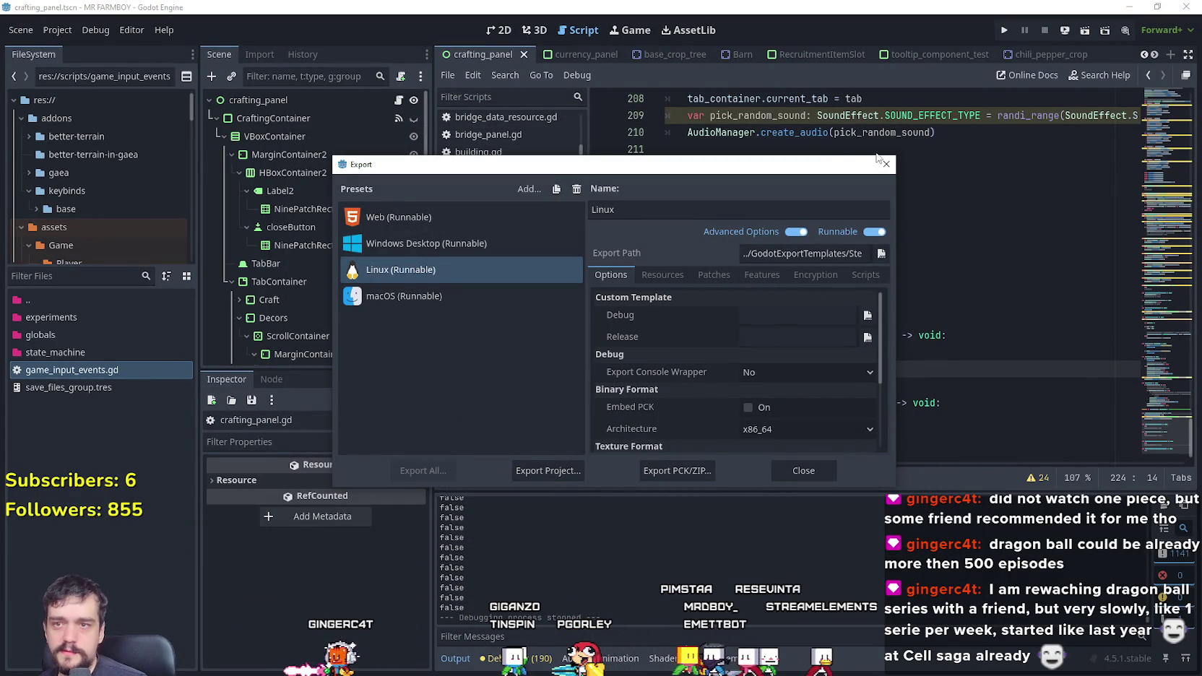
pyautogui.click(885, 166)
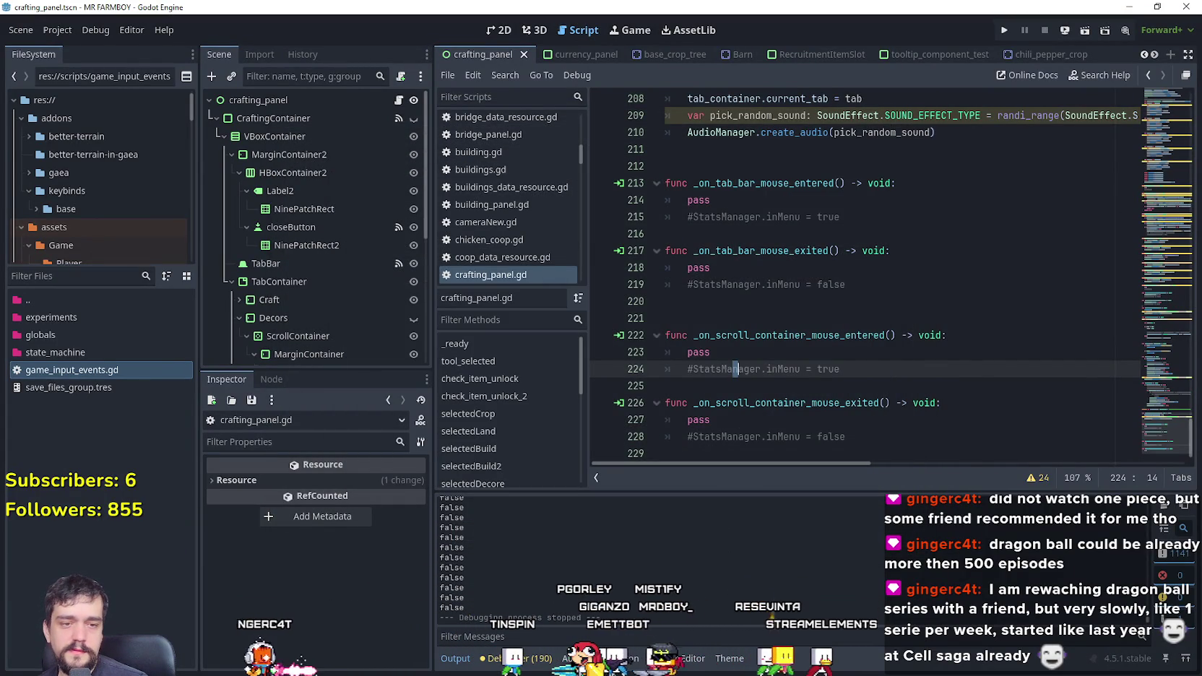
# Step: Check MrFarmBoy.zip in WinRAR, then pack the Linux .pck and .x86_64 files into mrfarmboyLinux.zip
pyautogui.hotkey('alt', 'Tab')
pyautogui.doubleClick(603, 331)
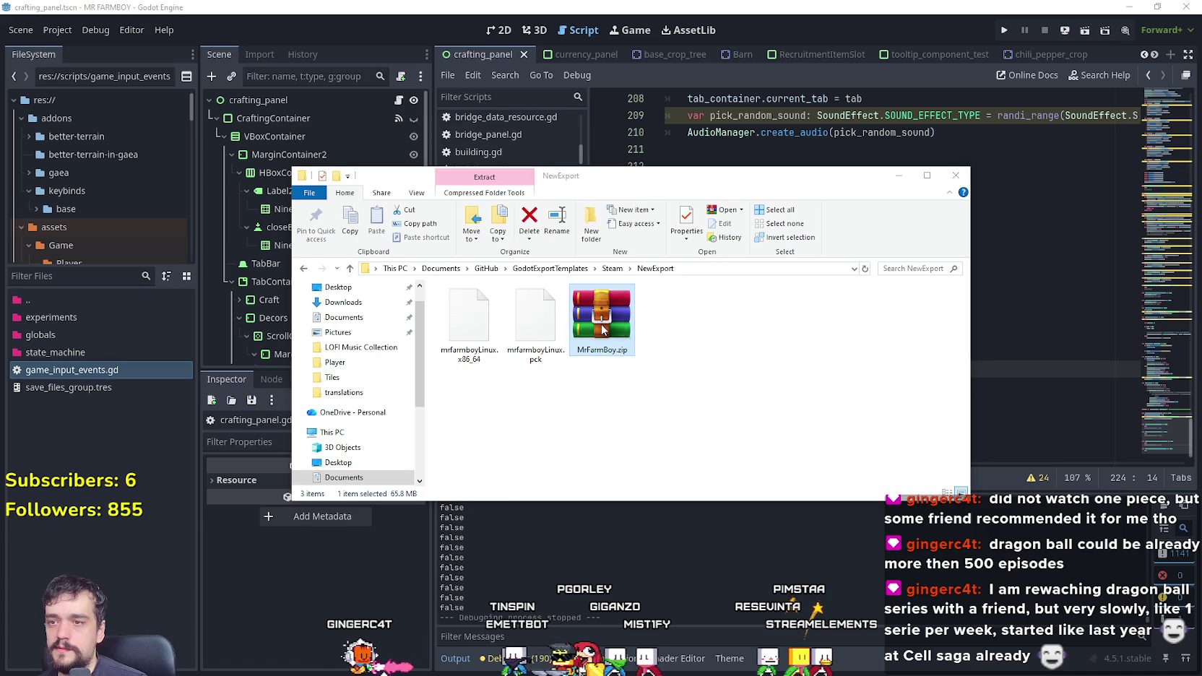
pyautogui.press('BackSpace')
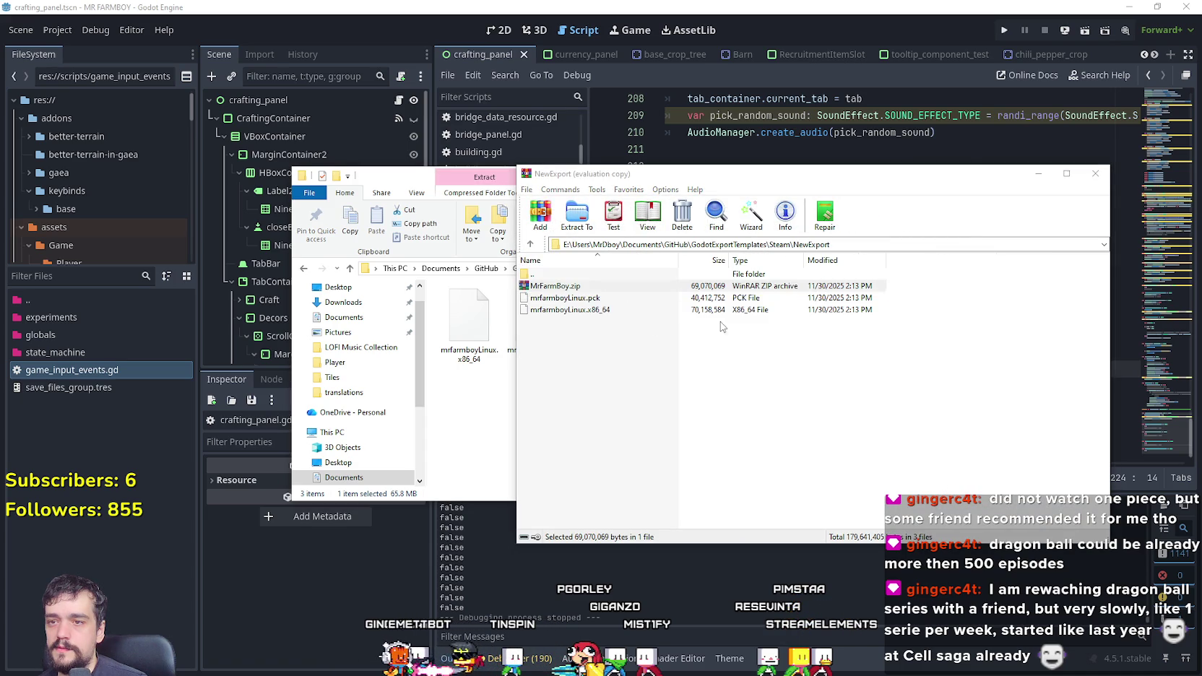
pyautogui.press('Escape')
pyautogui.moveTo(915, 325); pyautogui.dragTo(787, 296)
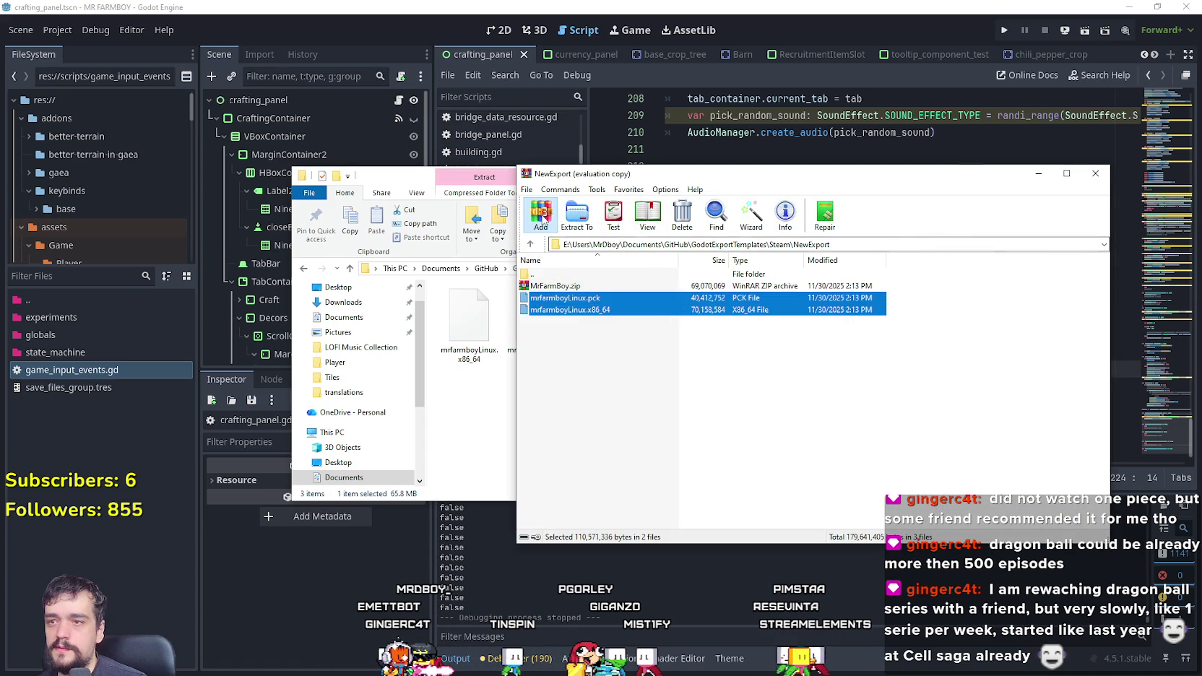
pyautogui.hotkey('alt', 'a')
pyautogui.click(760, 346)
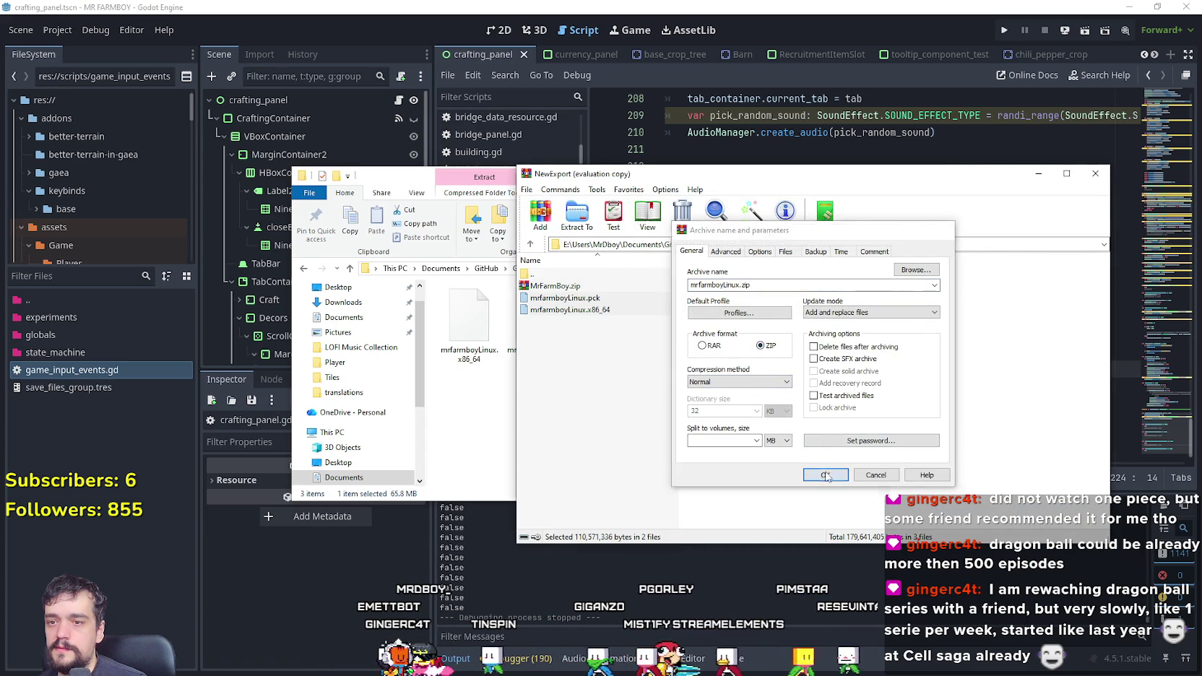
pyautogui.press('Return')
# Step: Delete the loose mrfarmboyLinux.x86_64 and mrfarmboyLinux.pck files from NewExport
pyautogui.click(467, 419)
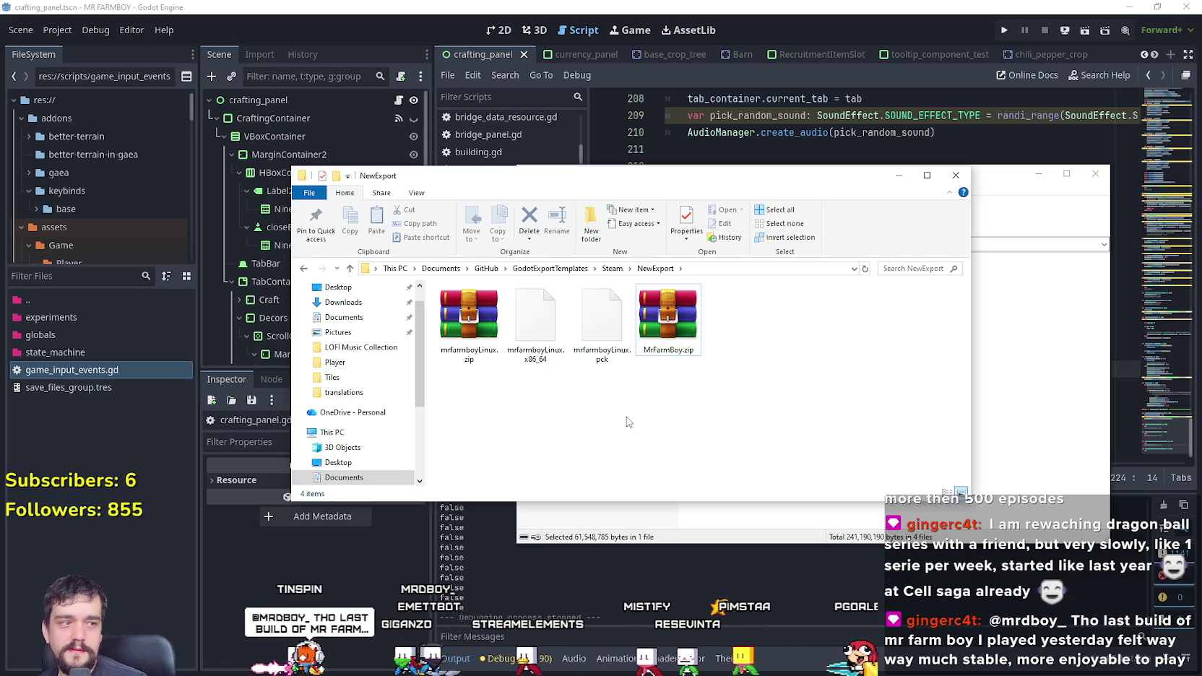
pyautogui.moveTo(568, 404); pyautogui.dragTo(554, 343)
pyautogui.moveTo(634, 405); pyautogui.dragTo(551, 345)
pyautogui.rightClick(551, 345)
pyautogui.click(608, 515)
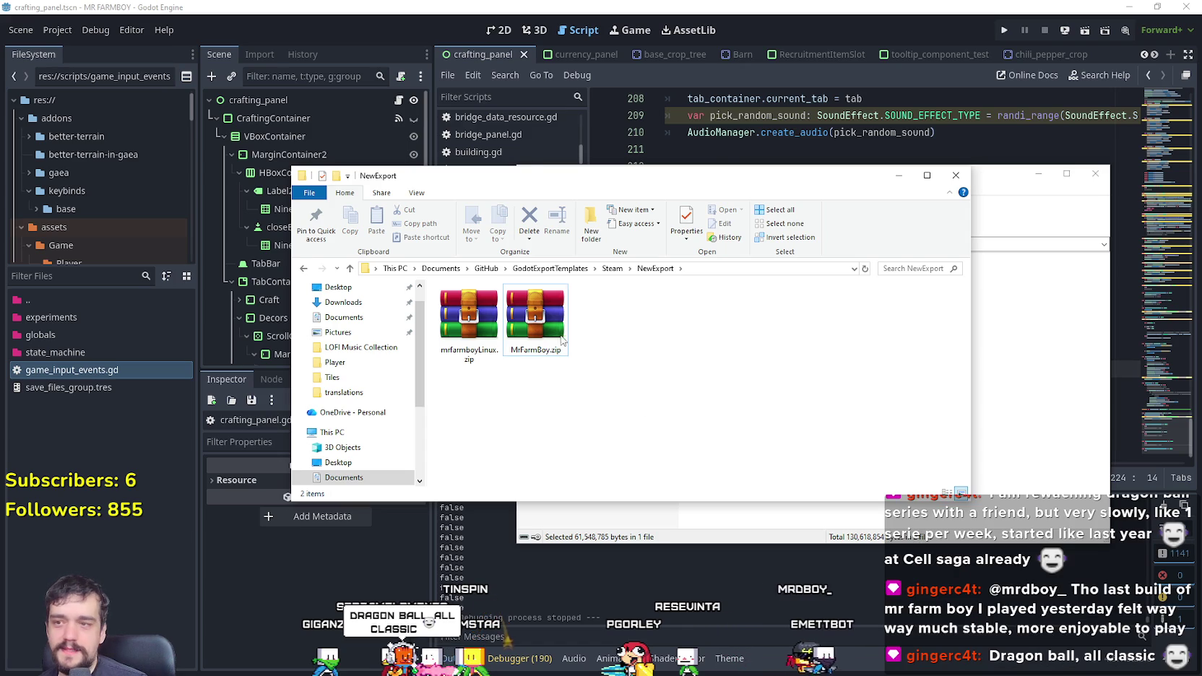
# Step: Compare the sizes of MrFarmBoy.zip and mrfarmboyLinux.zip, then close Explorer and WinRAR
pyautogui.click(560, 339)
pyautogui.click(456, 333)
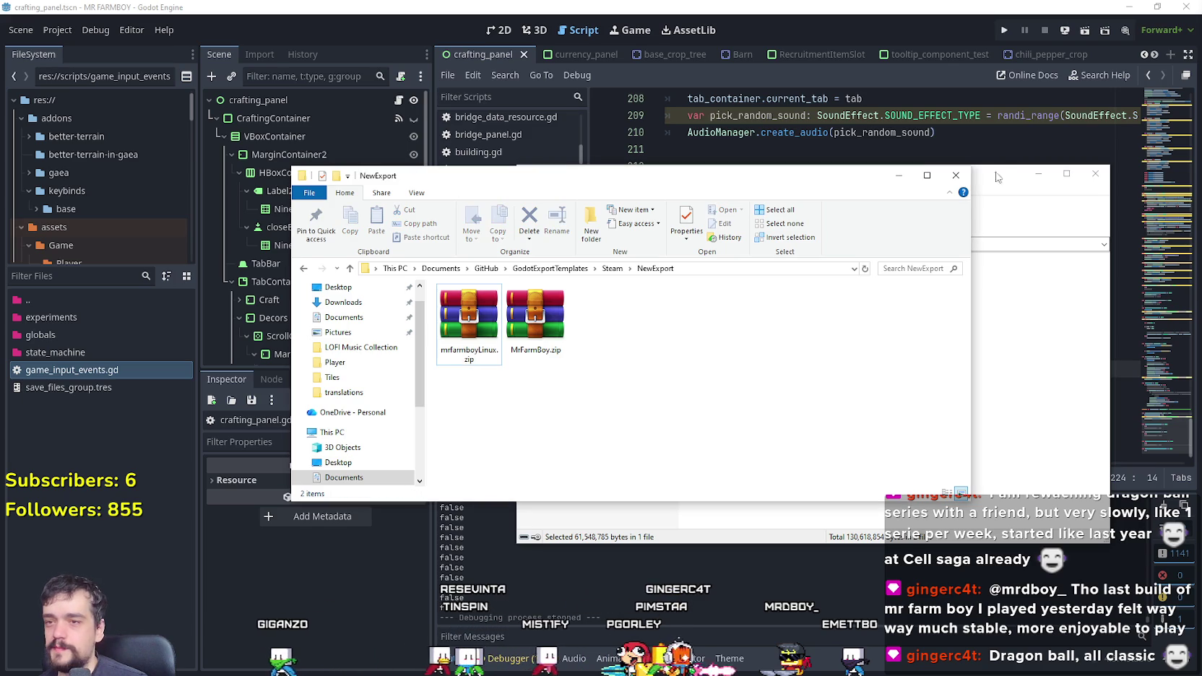
pyautogui.click(956, 175)
pyautogui.click(1091, 176)
pyautogui.click(1004, 268)
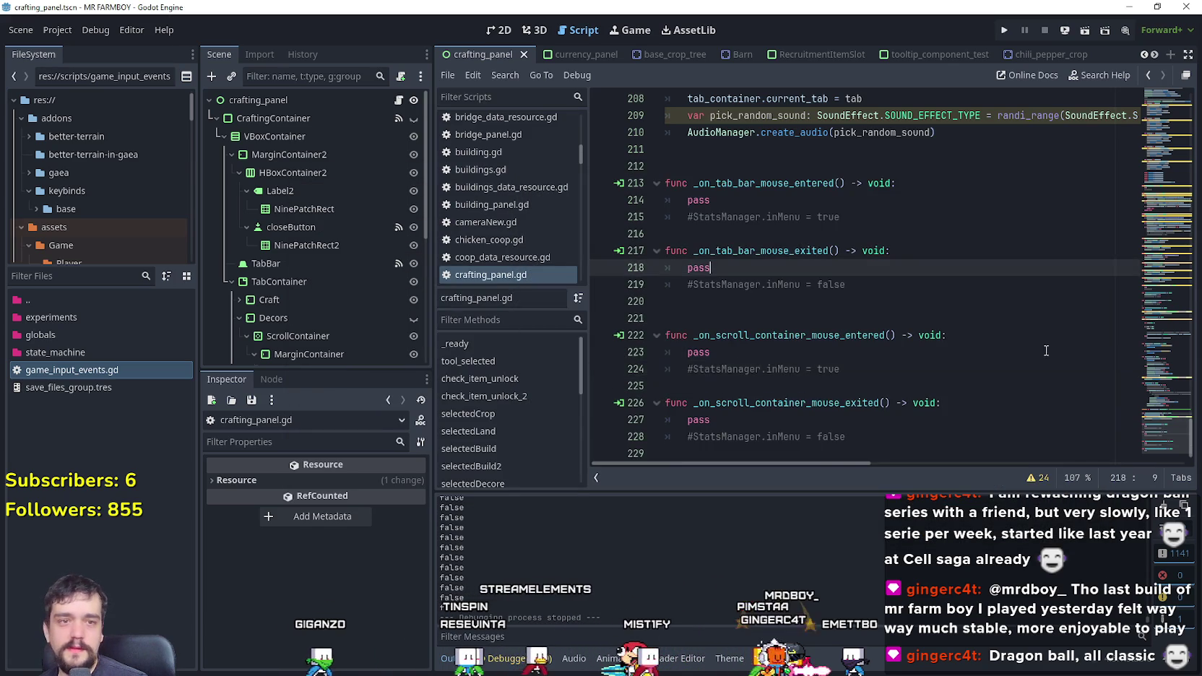
pyautogui.scroll(3)
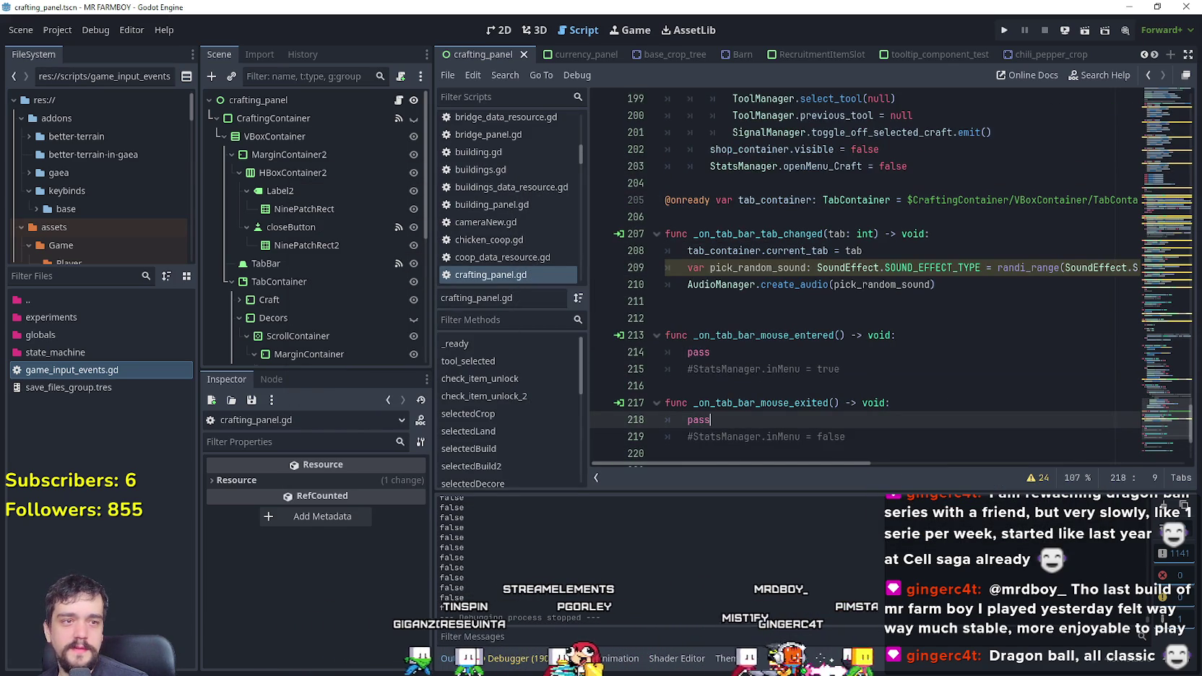
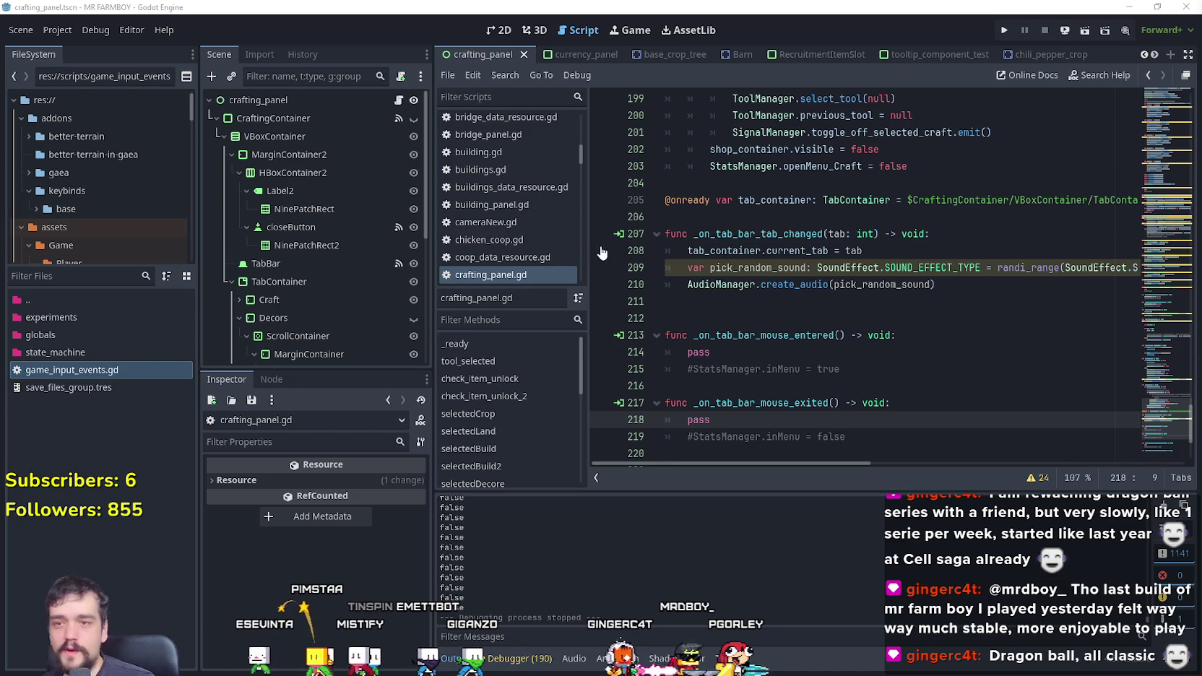
# Step: Check the two exported zip builds in the NewExport folder, then close it so the Steam store shows
pyautogui.click(837, 309)
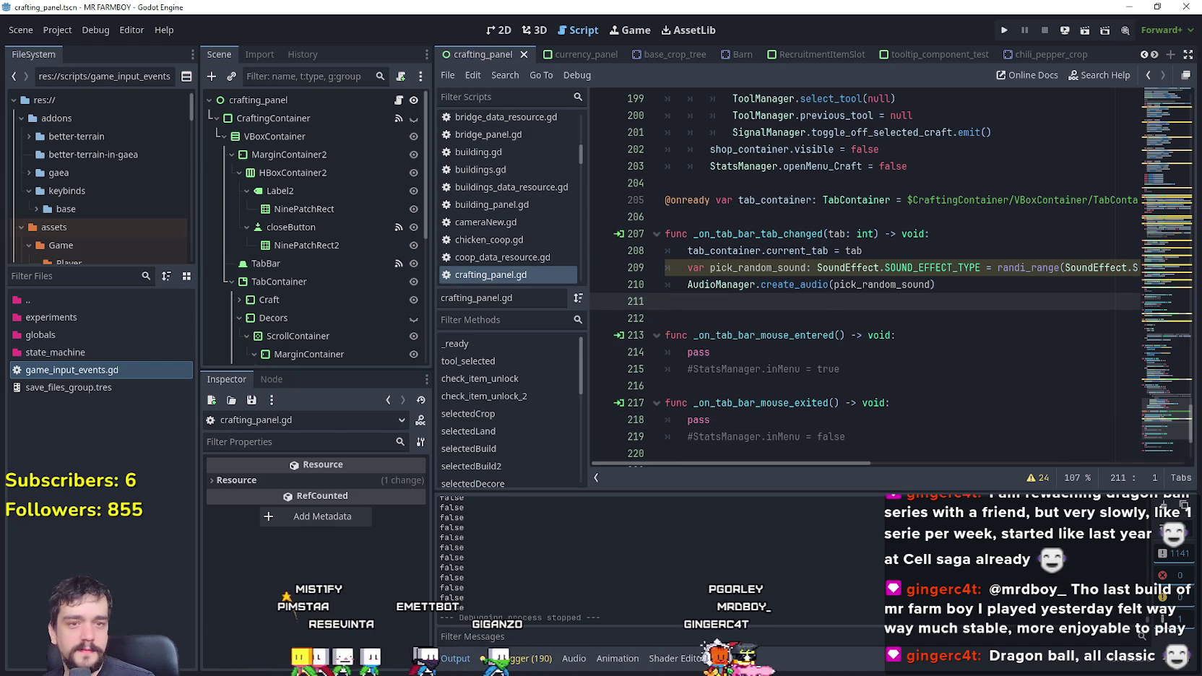
pyautogui.hotkey('alt', 'Tab')
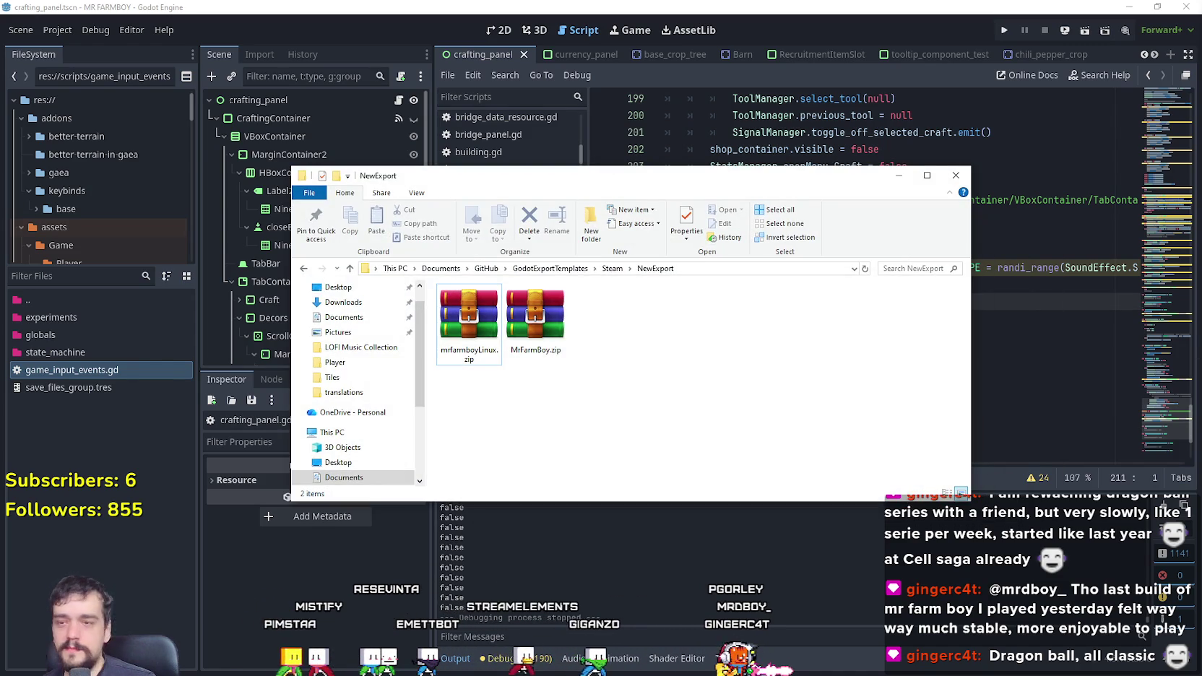
pyautogui.hotkey('alt', 'Tab')
pyautogui.click(716, 386)
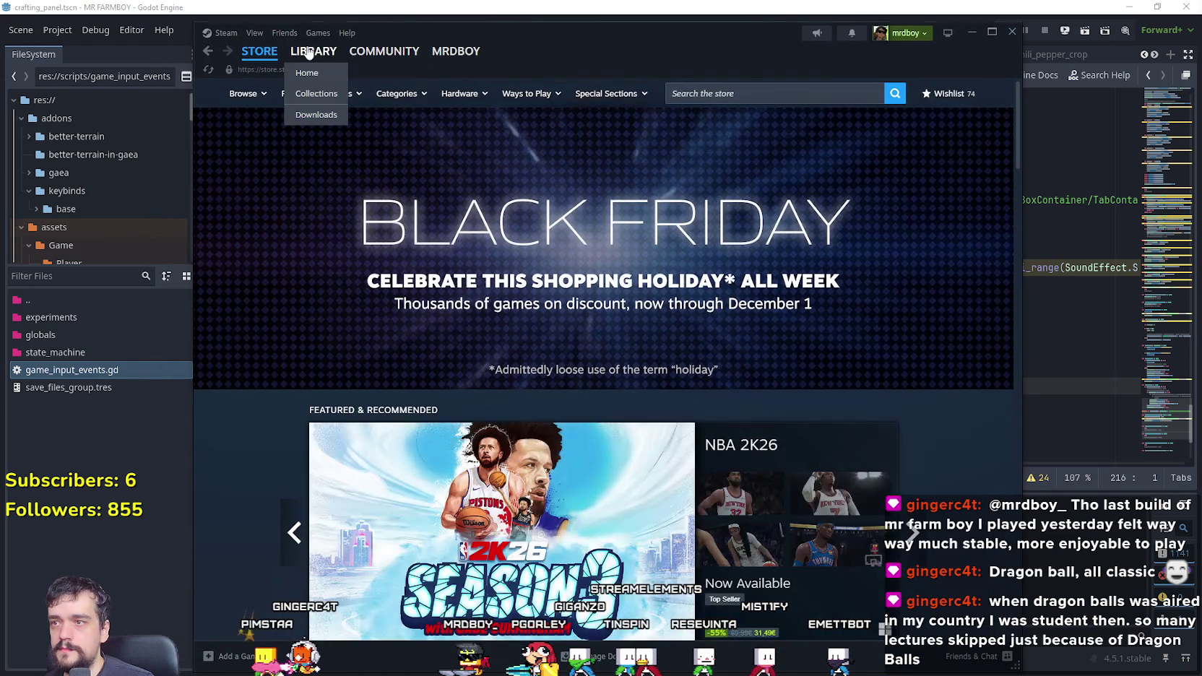
# Step: Verify integrity of MR FARMBOY's installed files in its Steam Properties, then launch the game
pyautogui.click(313, 51)
pyautogui.rightClick(240, 174)
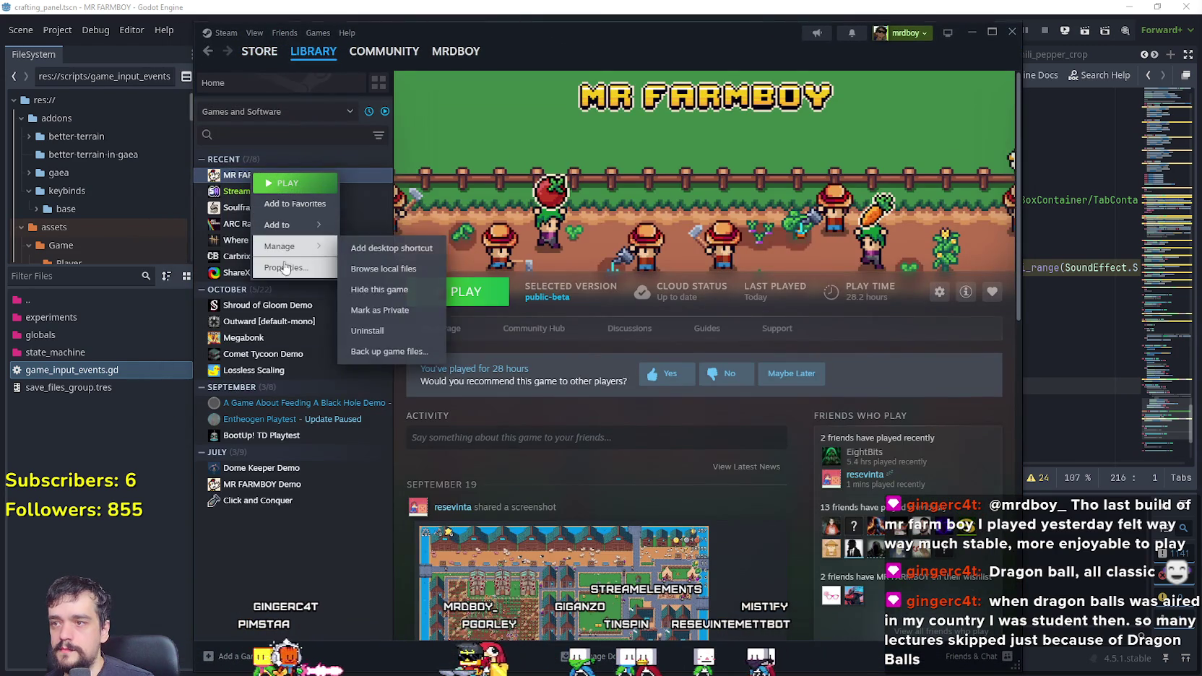
pyautogui.click(292, 276)
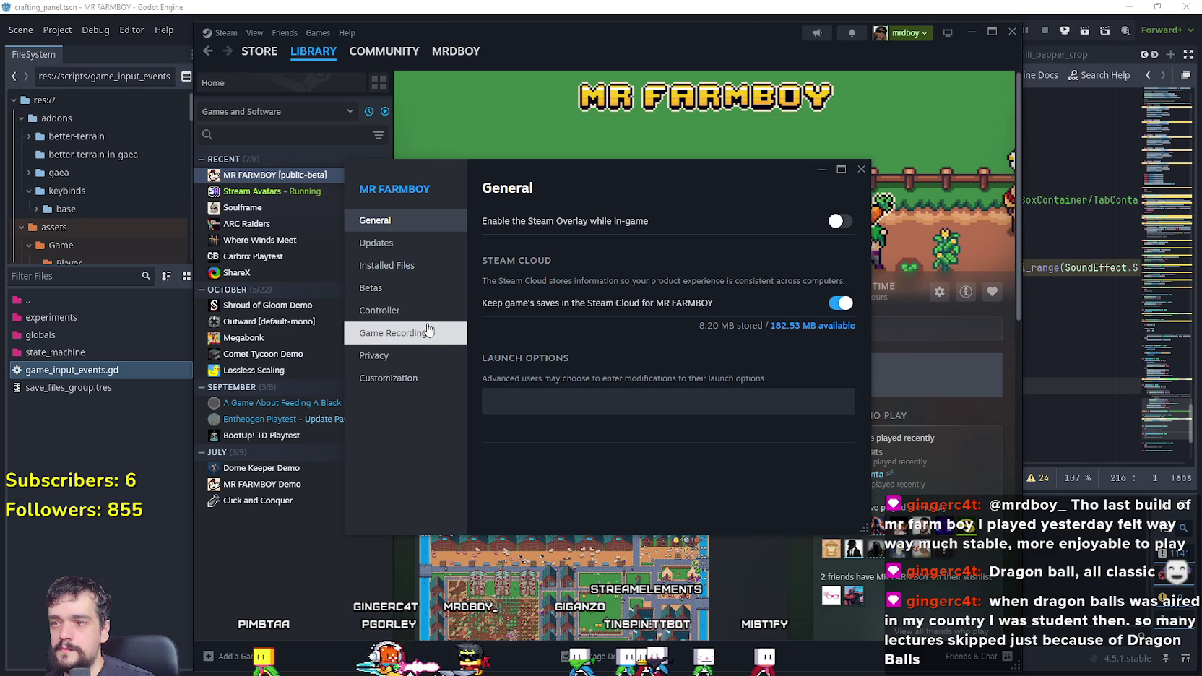
pyautogui.click(427, 273)
pyautogui.click(814, 354)
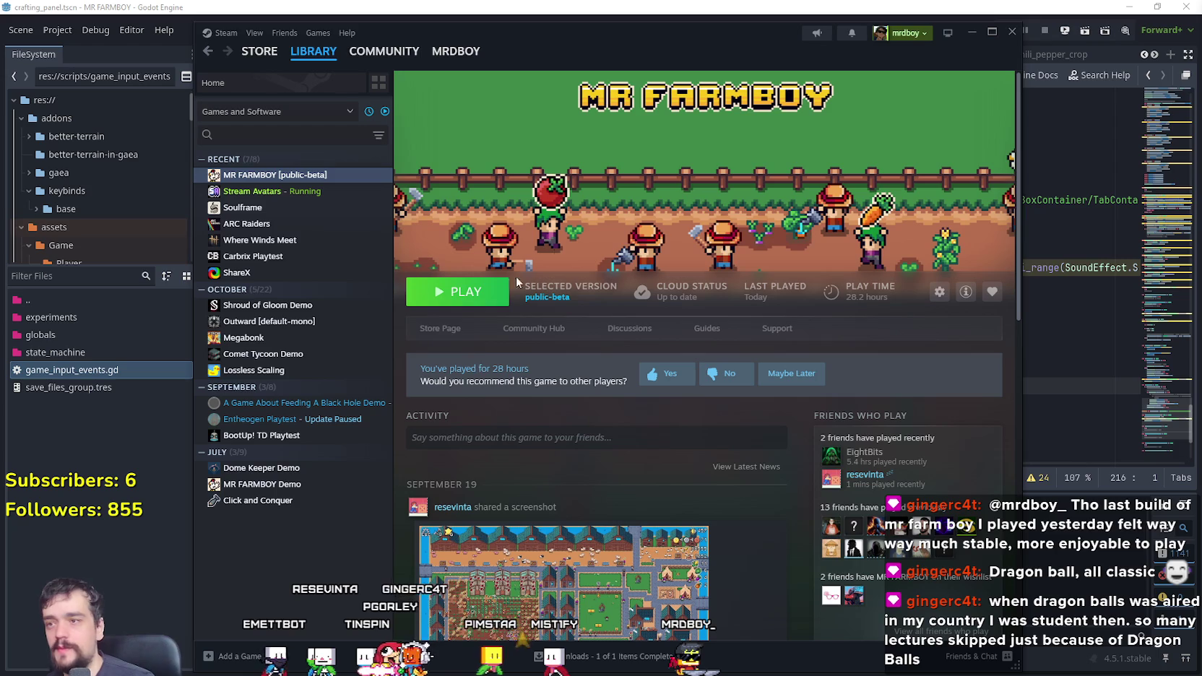
pyautogui.click(454, 301)
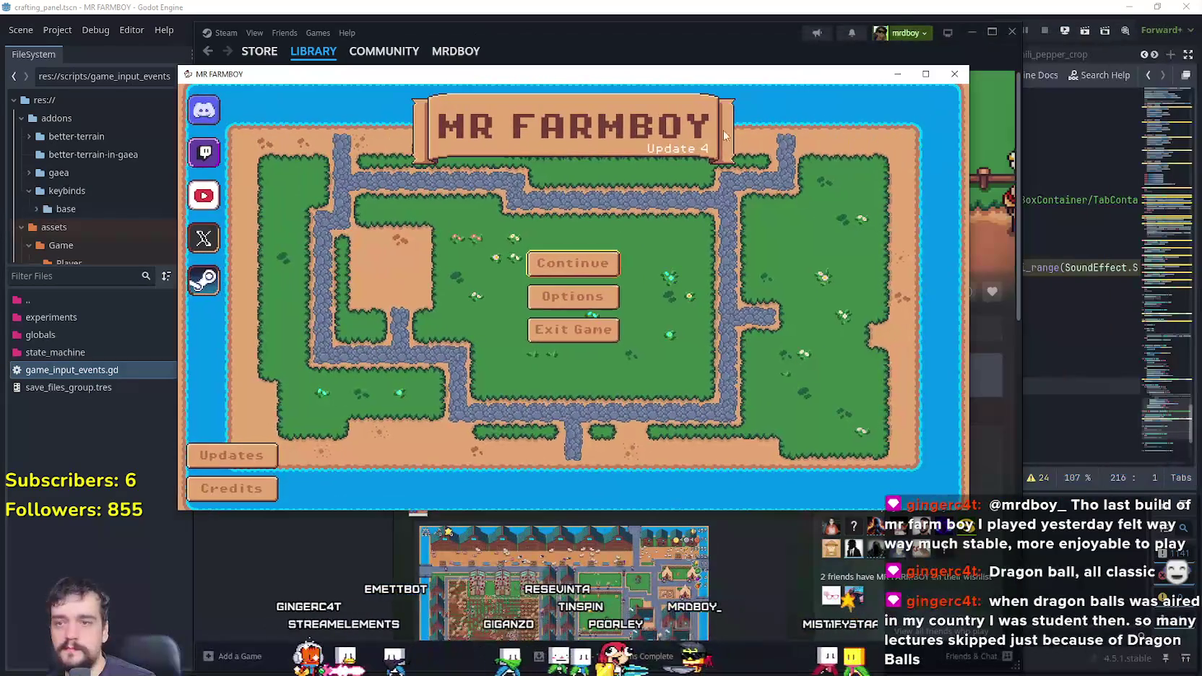
# Step: Delete Save 1, load Save 2, and maximize the game window
pyautogui.click(608, 264)
pyautogui.scroll(-3)
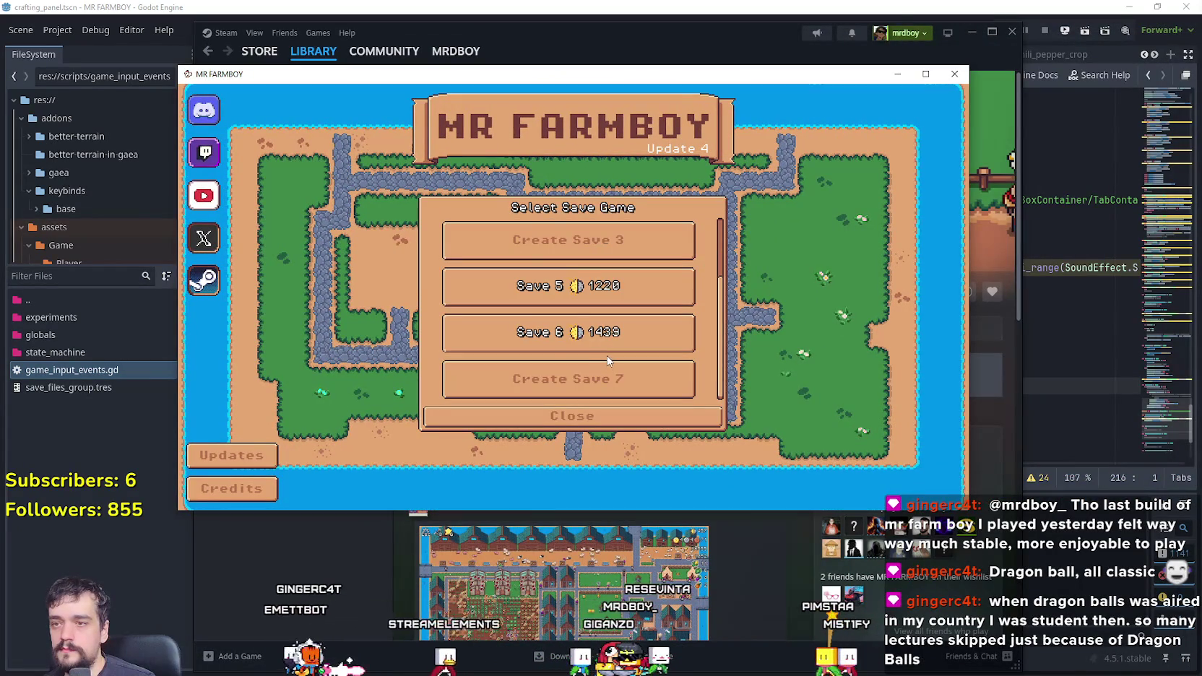
pyautogui.scroll(3)
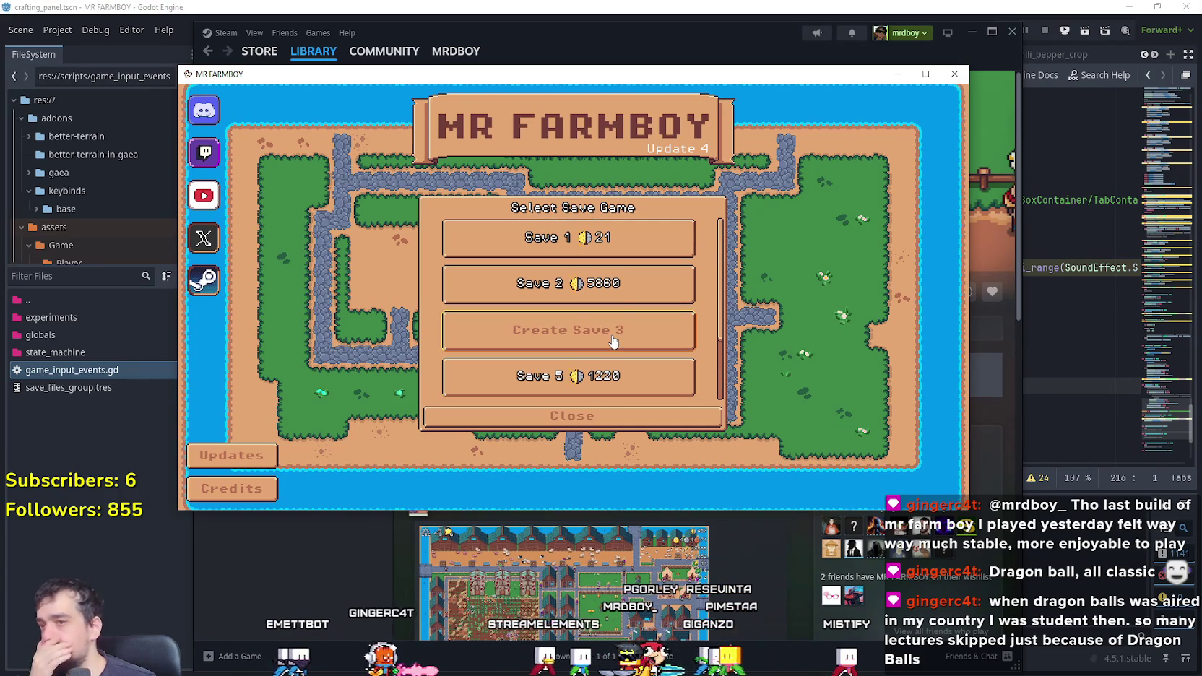
pyautogui.click(571, 239)
pyautogui.click(611, 249)
pyautogui.click(531, 327)
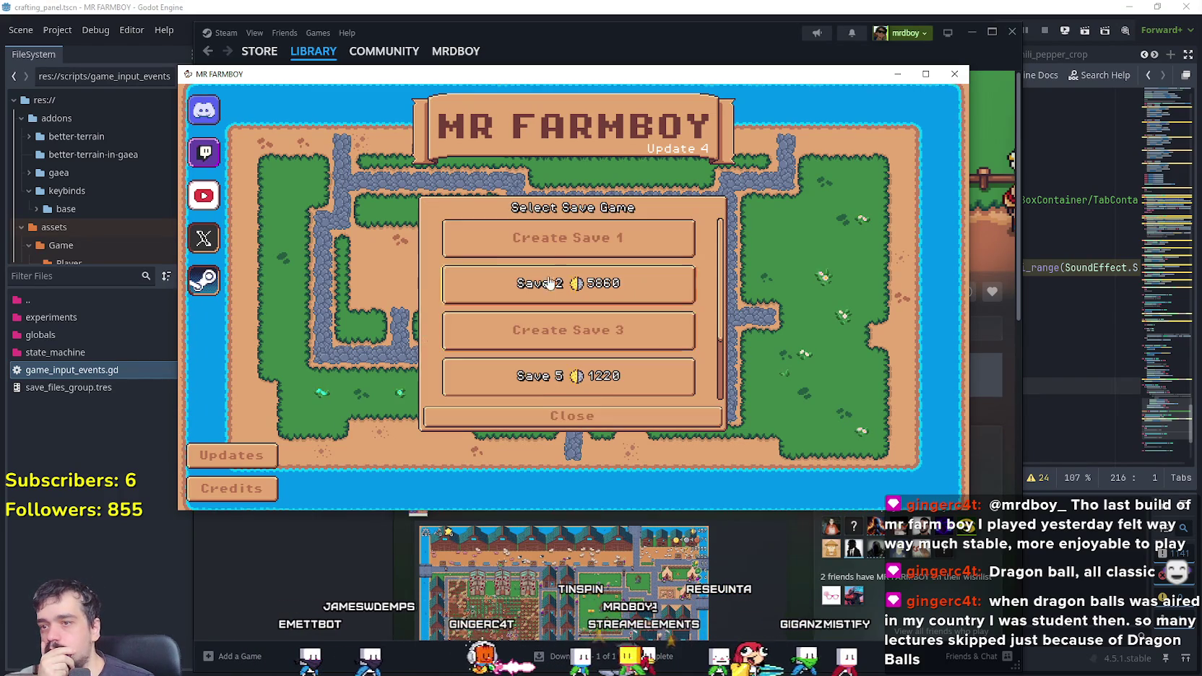
pyautogui.click(543, 297)
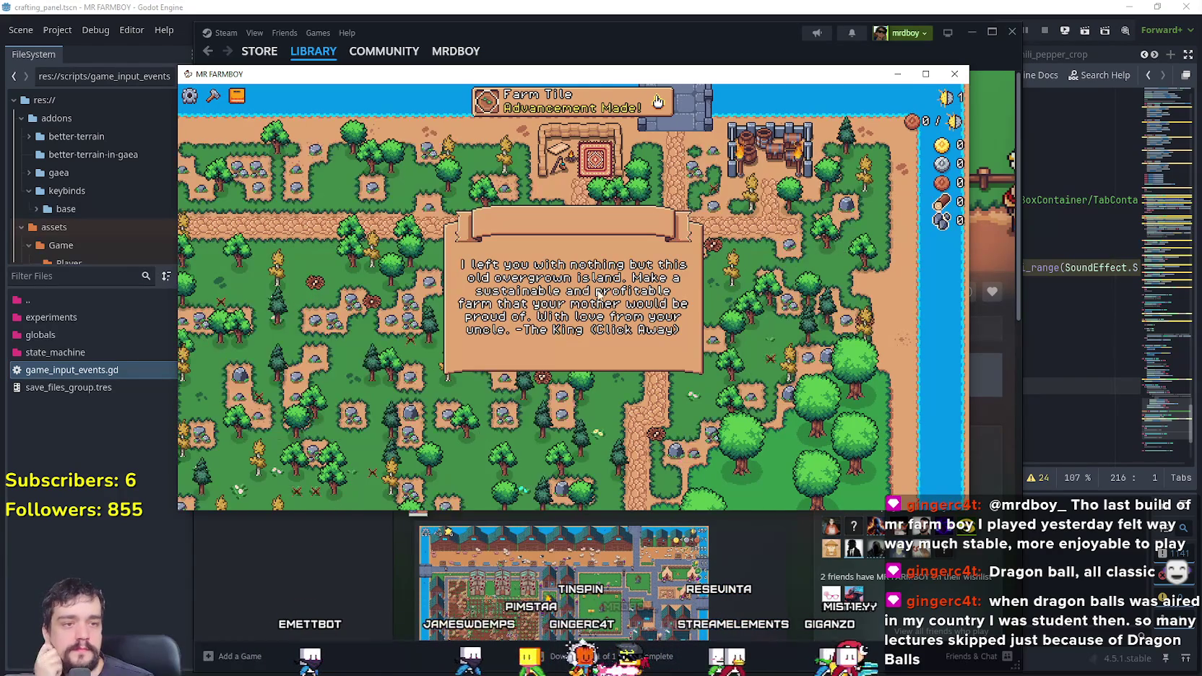
pyautogui.doubleClick(887, 80)
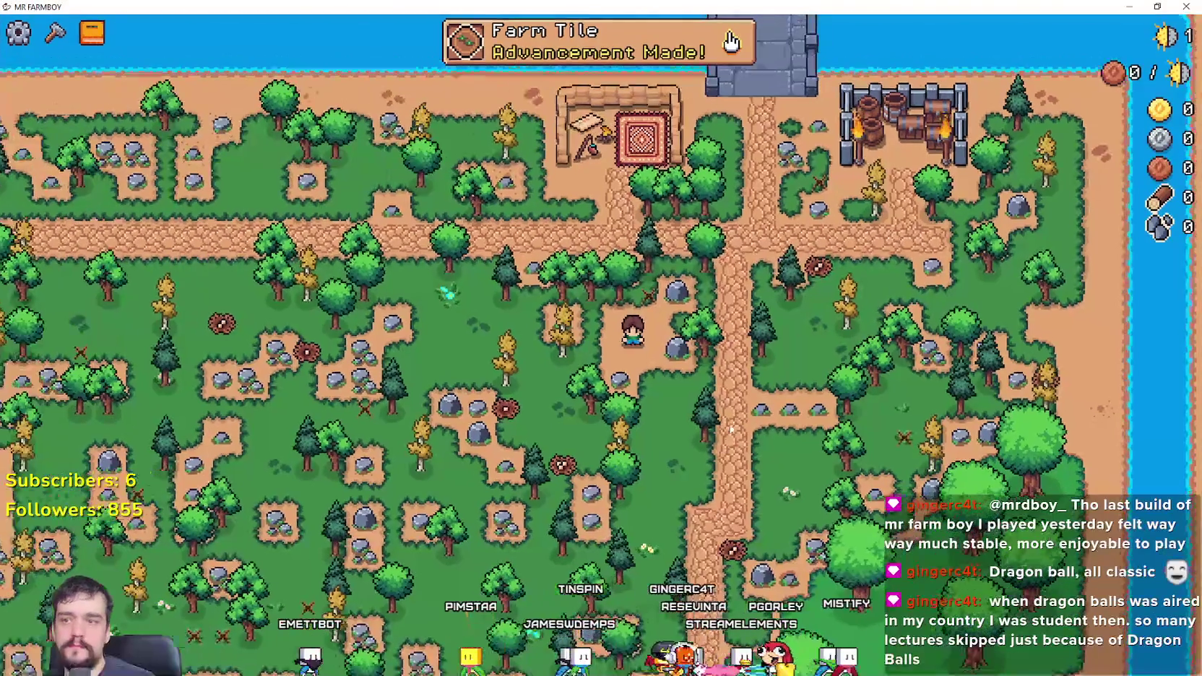
# Step: In the crafting menu, try the wheat and fruit tree decorations, then view the Signs category
pyautogui.press('d')
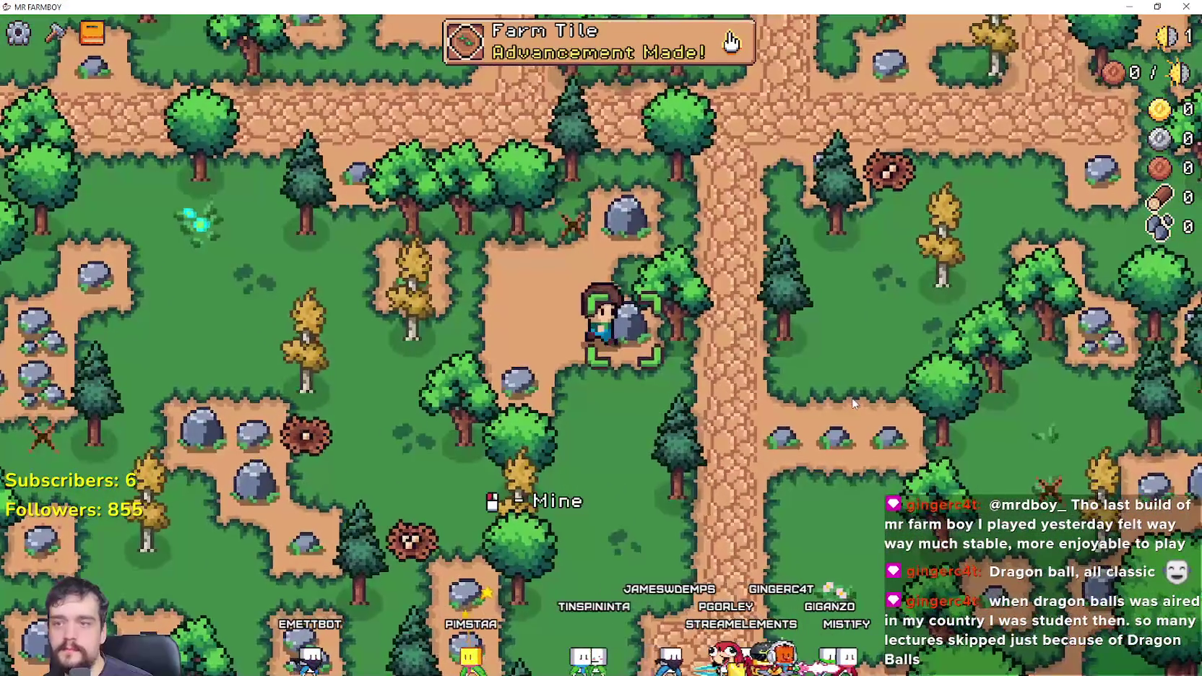
pyautogui.press('s')
pyautogui.click(54, 31)
pyautogui.click(104, 156)
pyautogui.click(43, 238)
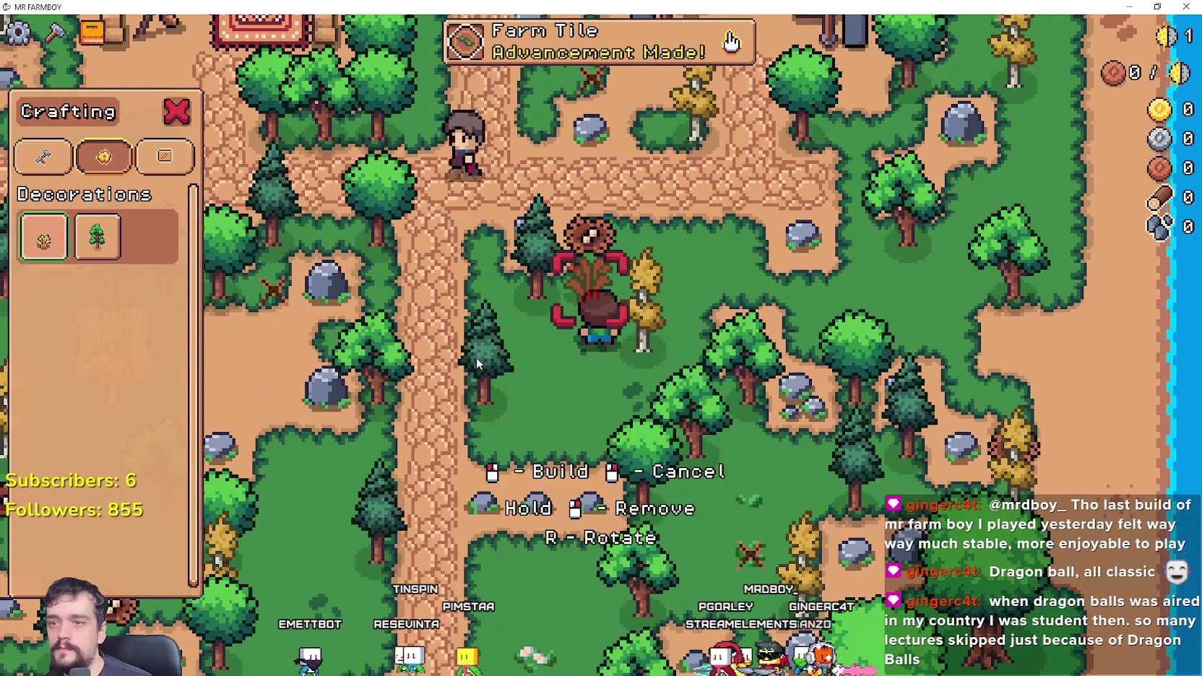
pyautogui.press('w')
pyautogui.press('d')
pyautogui.click(101, 235)
pyautogui.click(164, 156)
# Step: Under the Land category, pick the Road Tile, then switch to the Farm Tile
pyautogui.click(43, 156)
pyautogui.press('a')
pyautogui.click(44, 237)
pyautogui.press('w')
pyautogui.press('d')
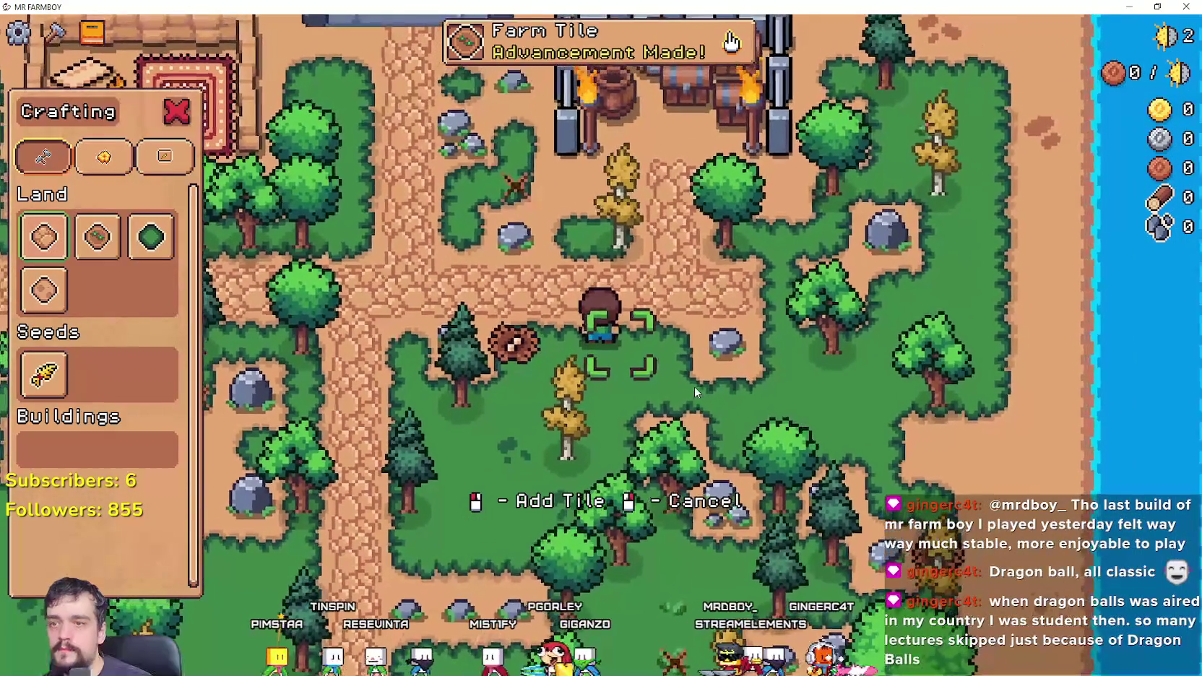
pyautogui.click(97, 237)
pyautogui.press('a')
pyautogui.press('s')
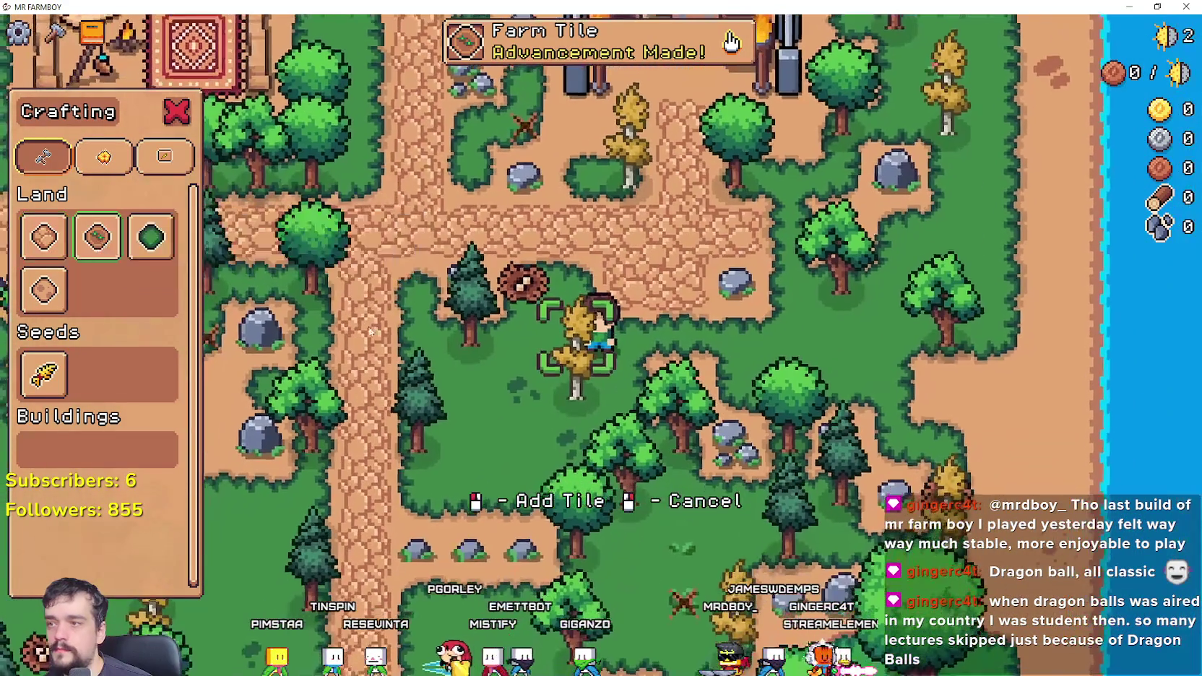
pyautogui.press('d')
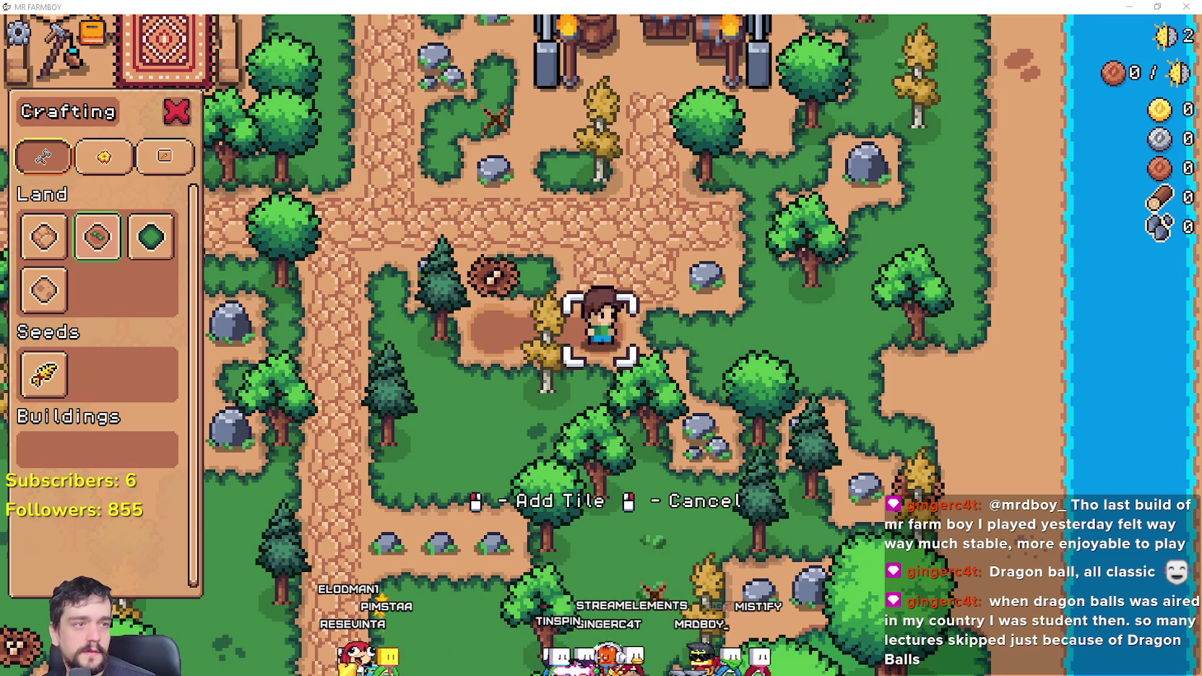
pyautogui.hotkey('alt', 'Tab')
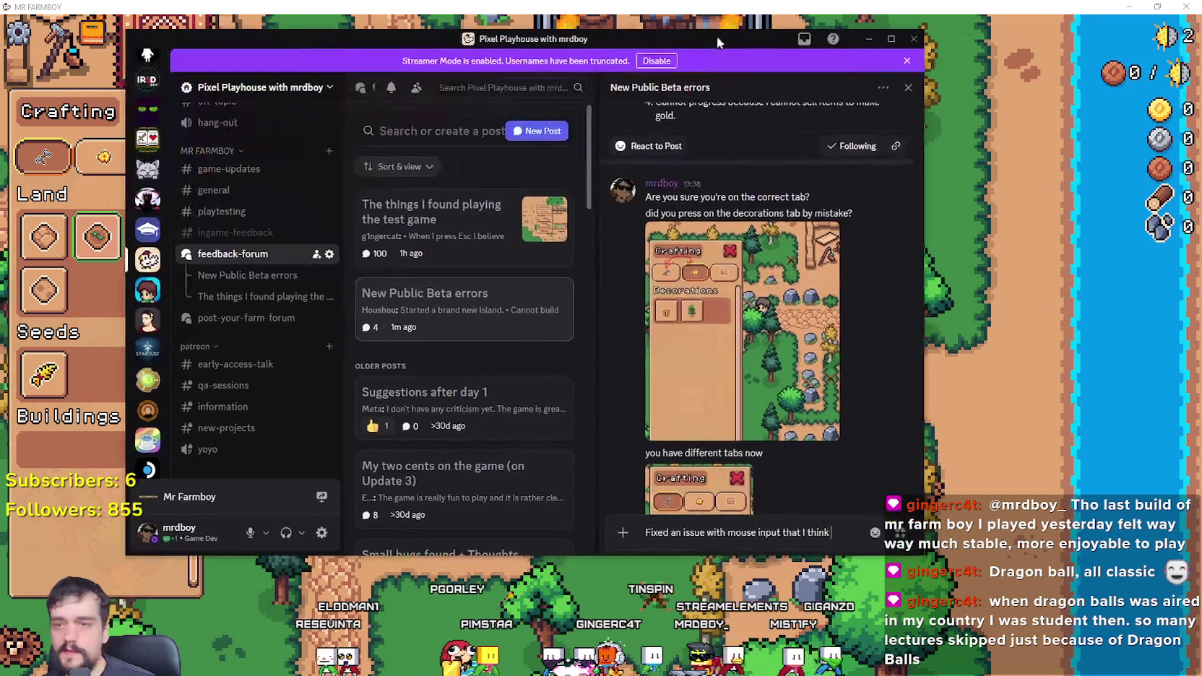
# Step: Delete your four old replies in the New Public Beta errors post
pyautogui.scroll(3)
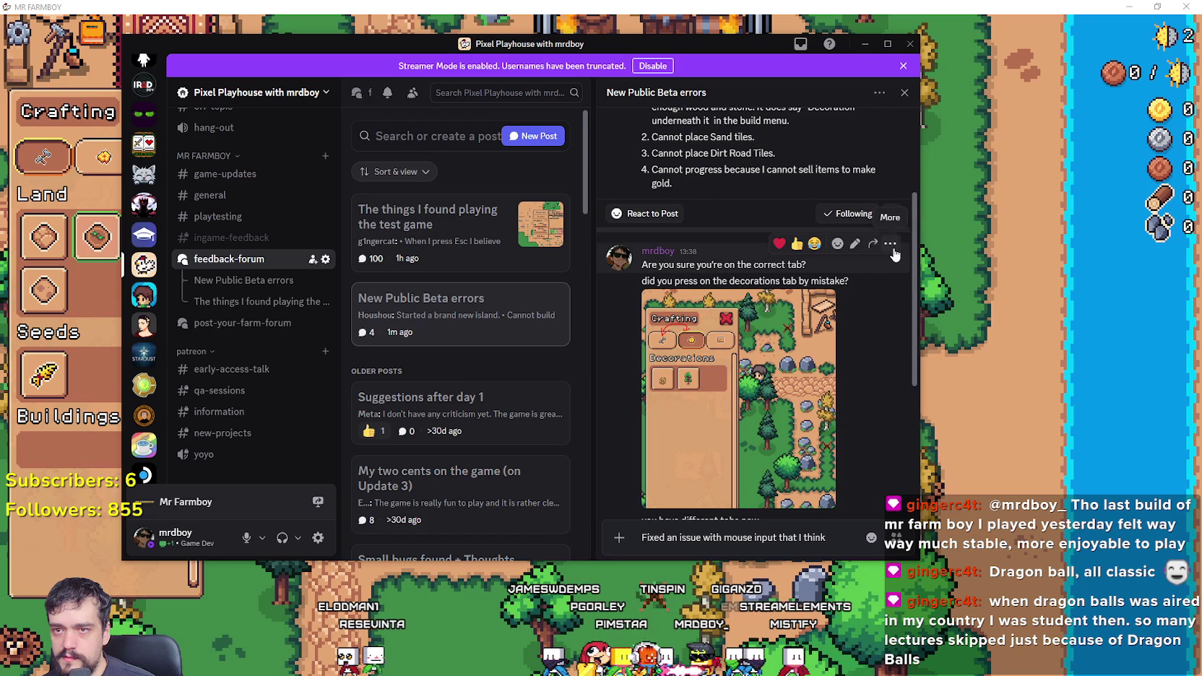
pyautogui.click(891, 246)
pyautogui.click(777, 503)
pyautogui.click(589, 371)
pyautogui.click(889, 243)
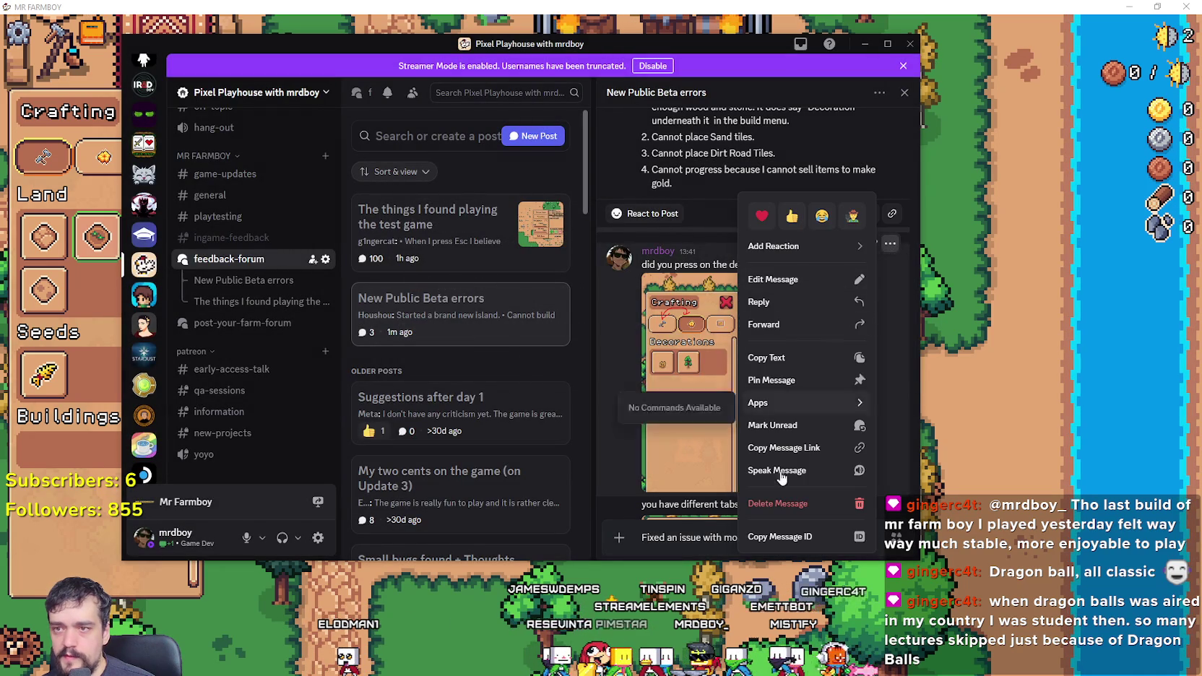
pyautogui.click(780, 502)
pyautogui.press('Return')
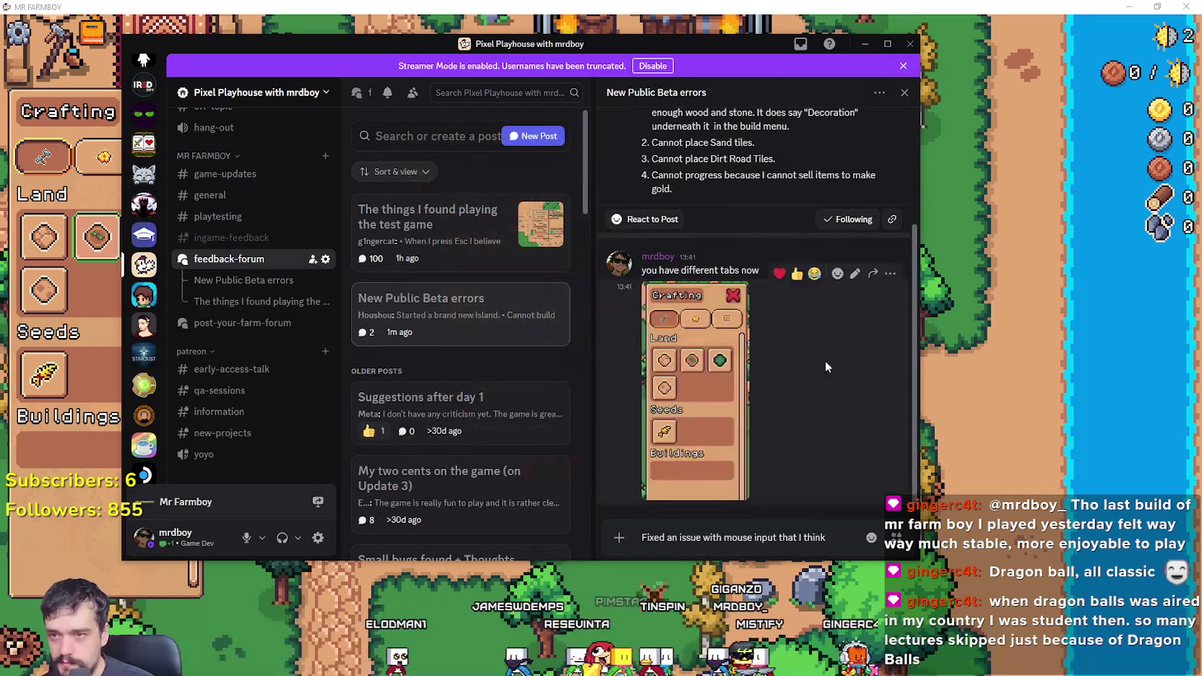
pyautogui.click(890, 273)
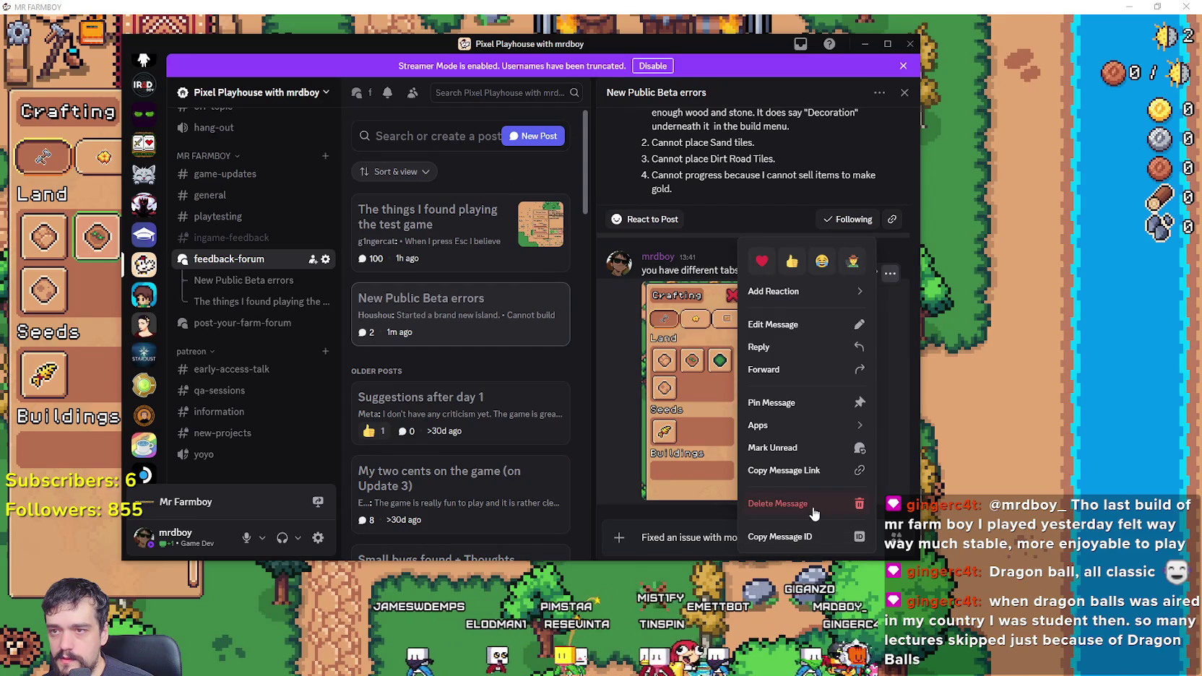
pyautogui.click(802, 504)
pyautogui.click(592, 487)
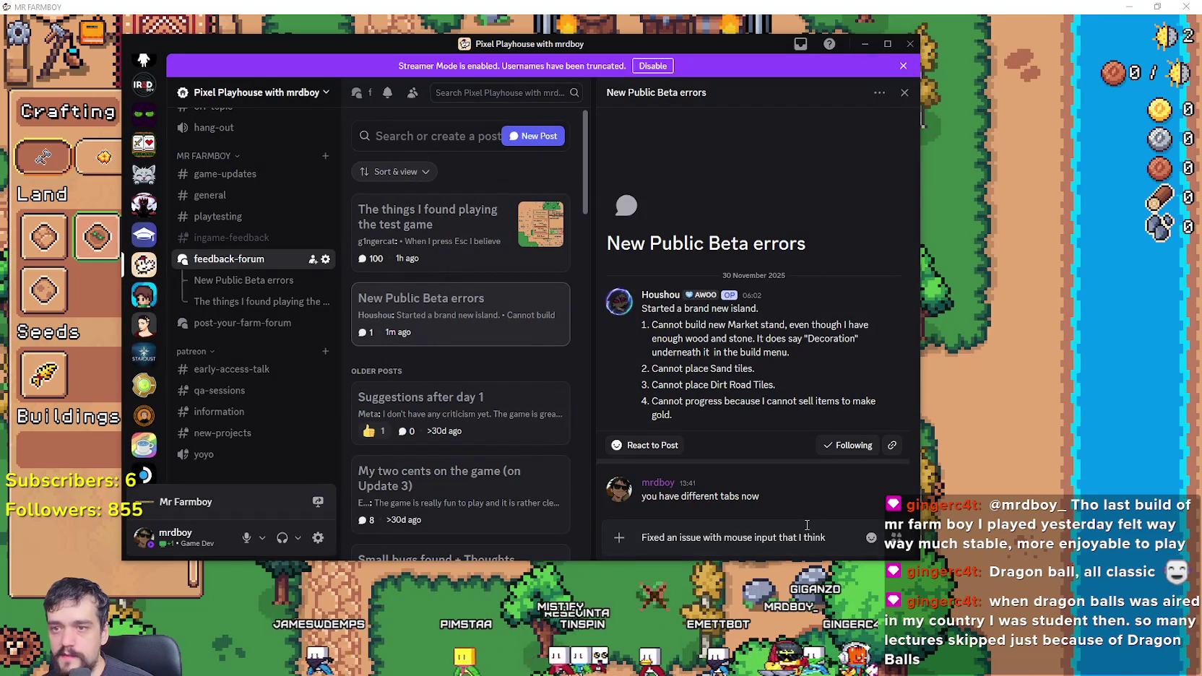
pyautogui.click(893, 477)
pyautogui.click(760, 500)
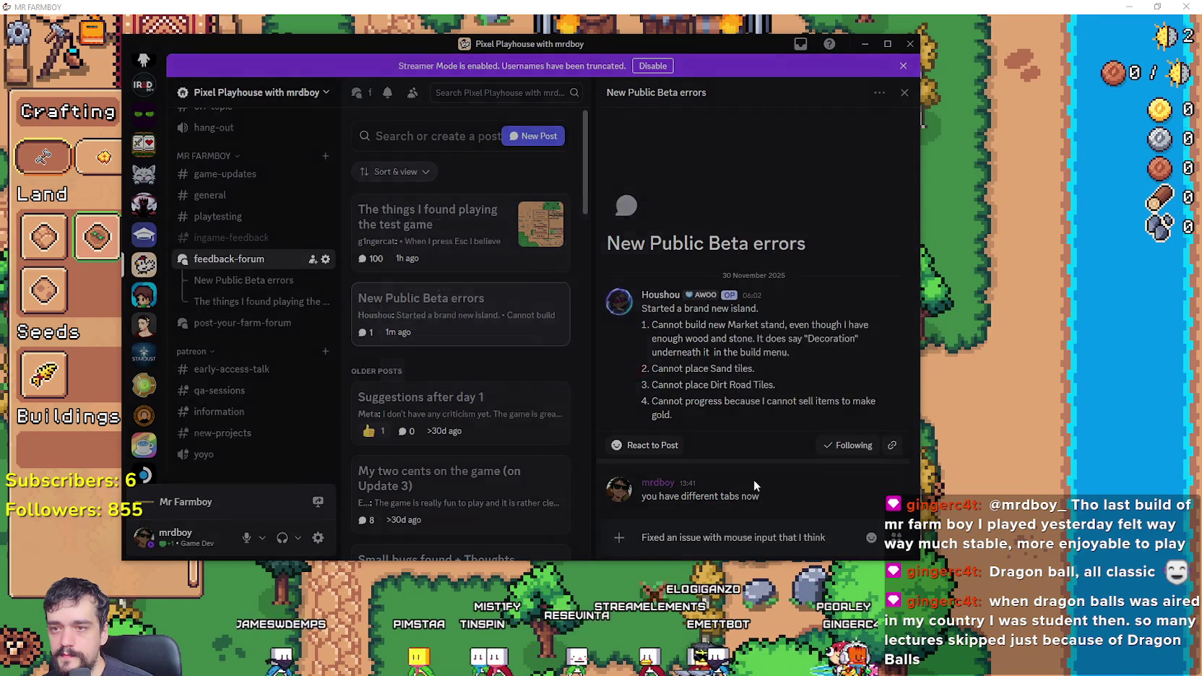
pyautogui.click(620, 385)
pyautogui.write('caus')
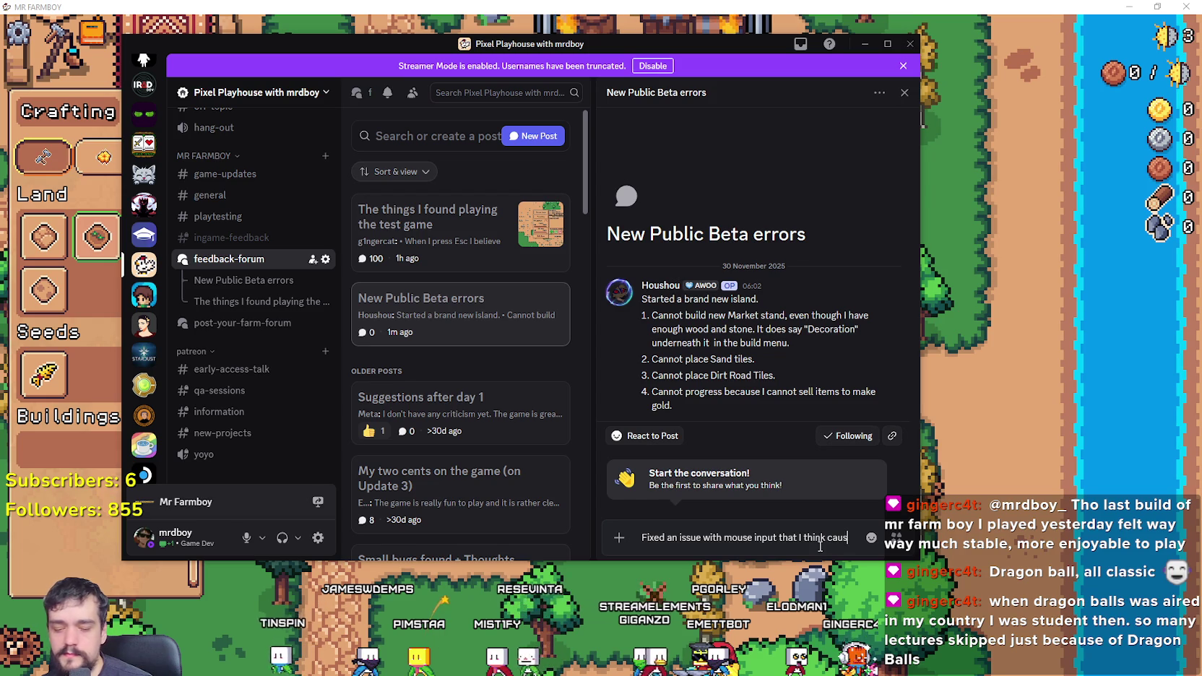
# Step: Post a reply saying the mouse input fix likely caused all the problems, then minimize Discord
pyautogui.write('ed all your problem')
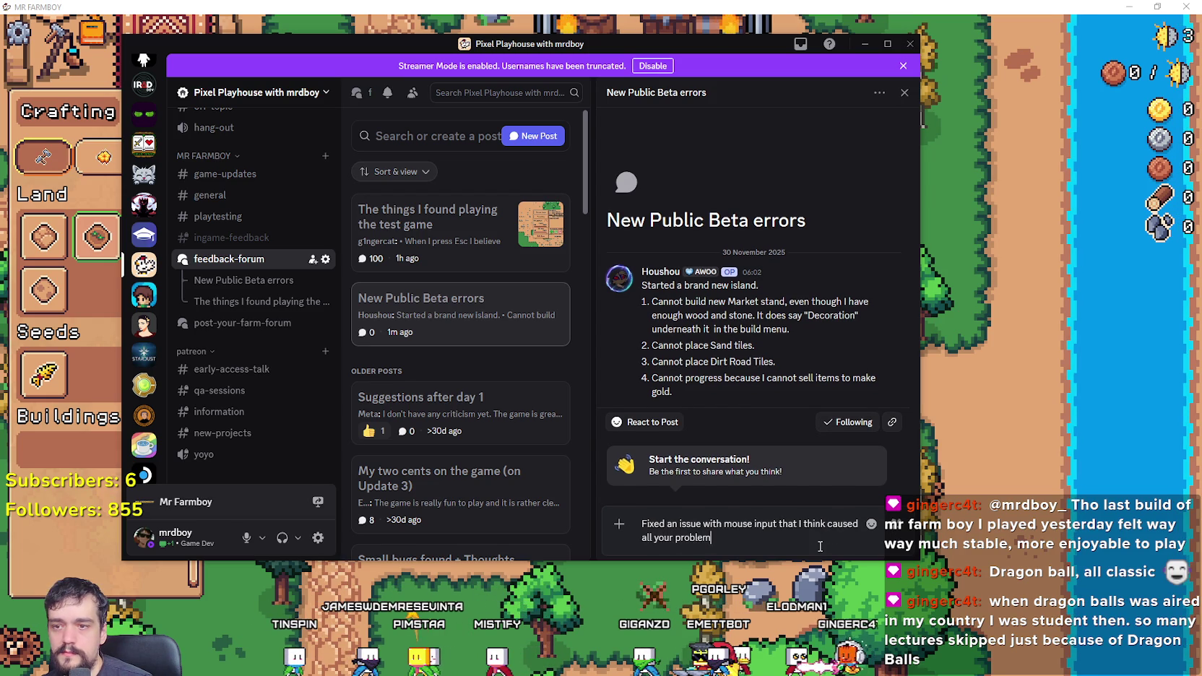
pyautogui.write('s')
pyautogui.press('Return')
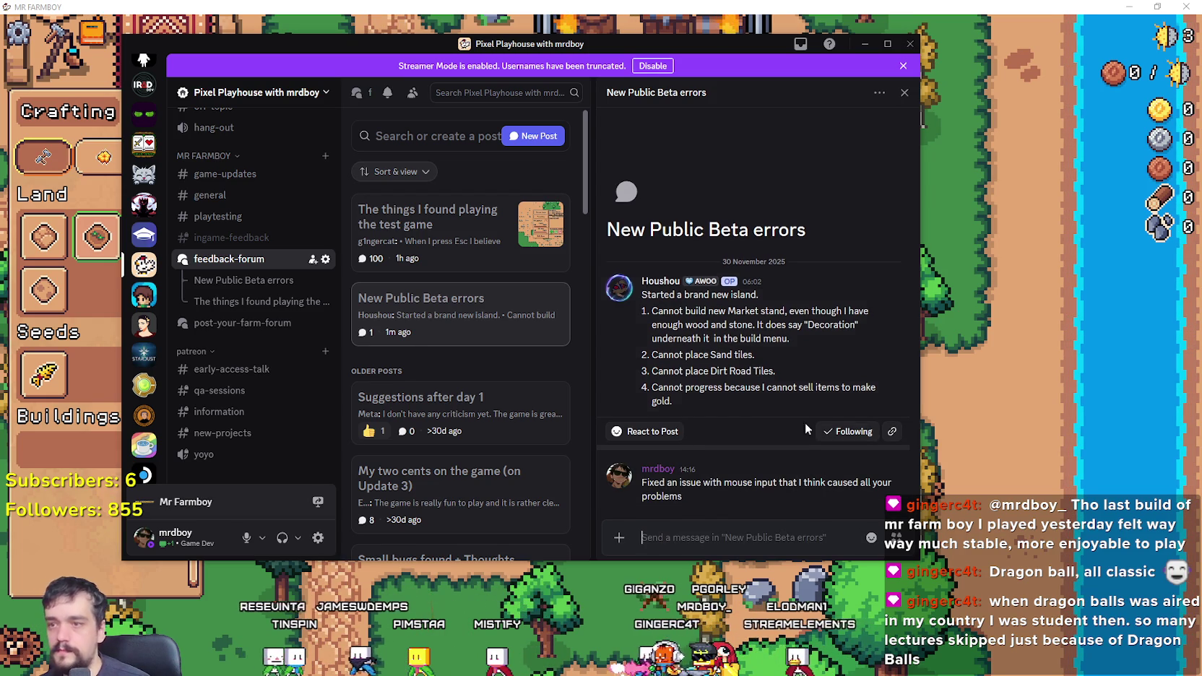
pyautogui.click(865, 44)
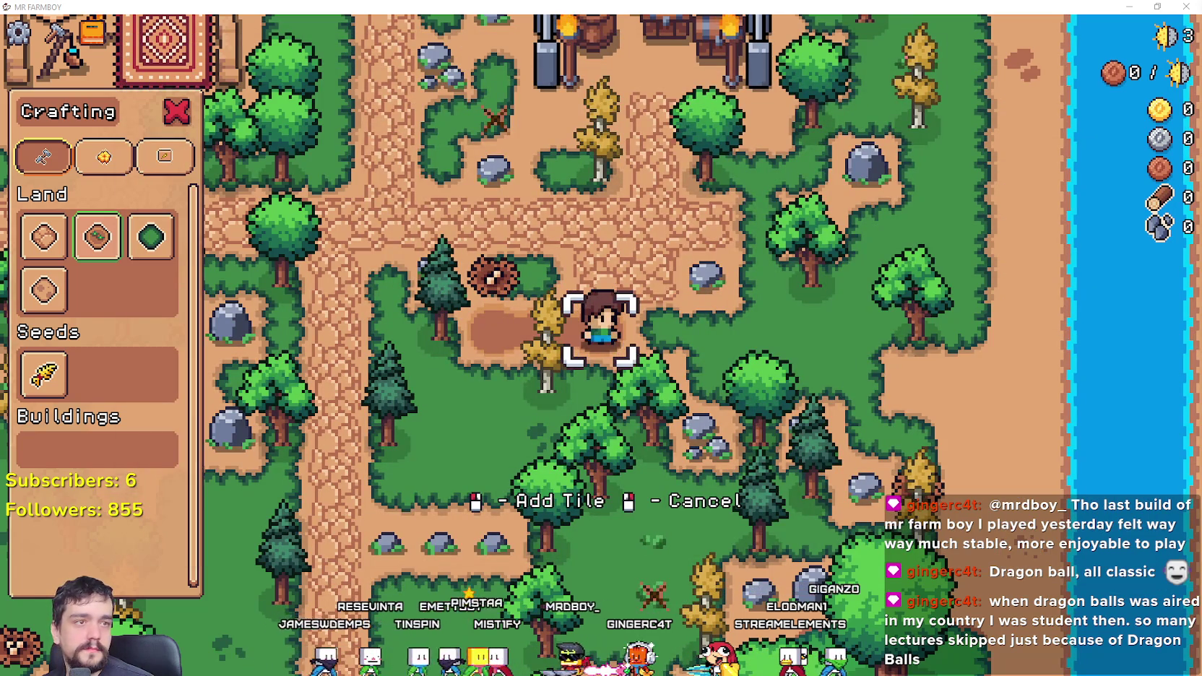
# Step: Walk around tilling ground, chopping trees, mining rock and harvesting the mound
pyautogui.press('d')
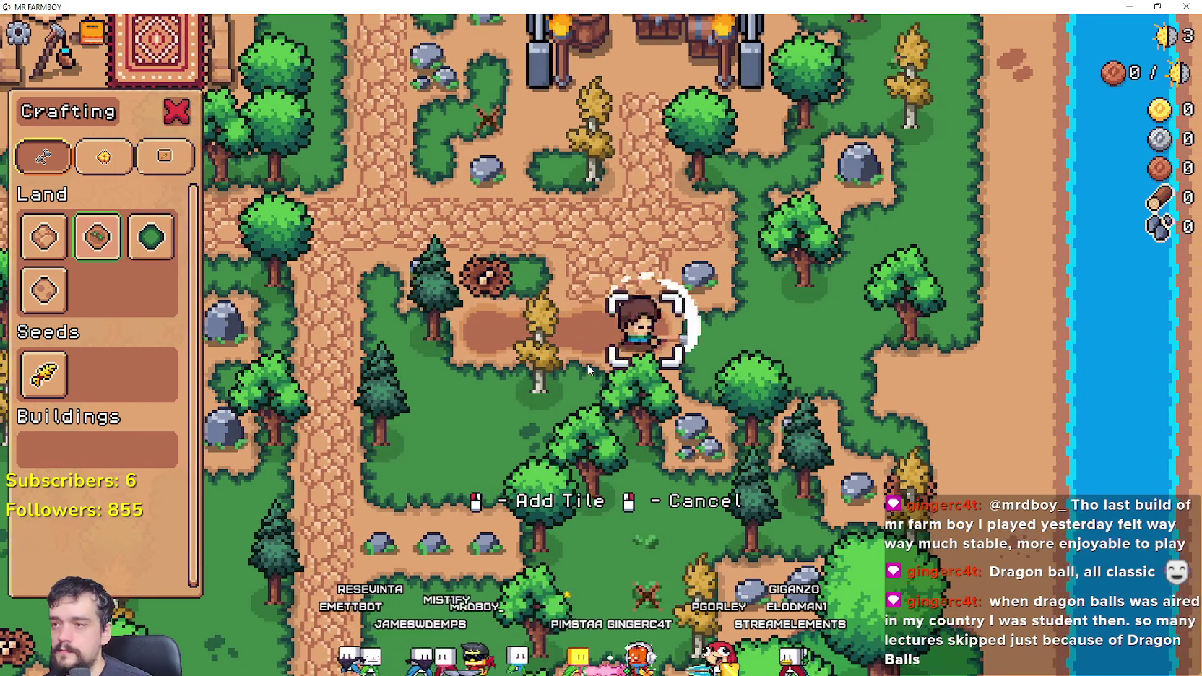
pyautogui.click(586, 364)
pyautogui.click(588, 363)
pyautogui.press('w')
pyautogui.press('a')
pyautogui.click(698, 322)
pyautogui.press('w')
pyautogui.click(697, 322)
pyautogui.click(697, 322)
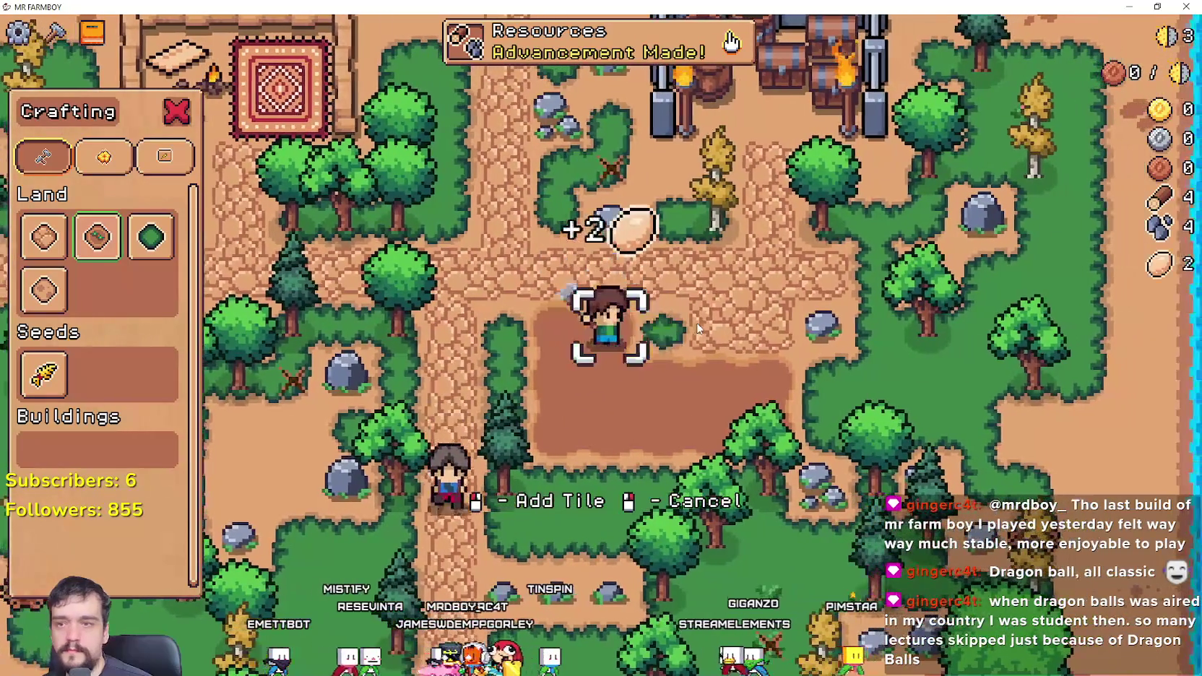
pyautogui.press('d')
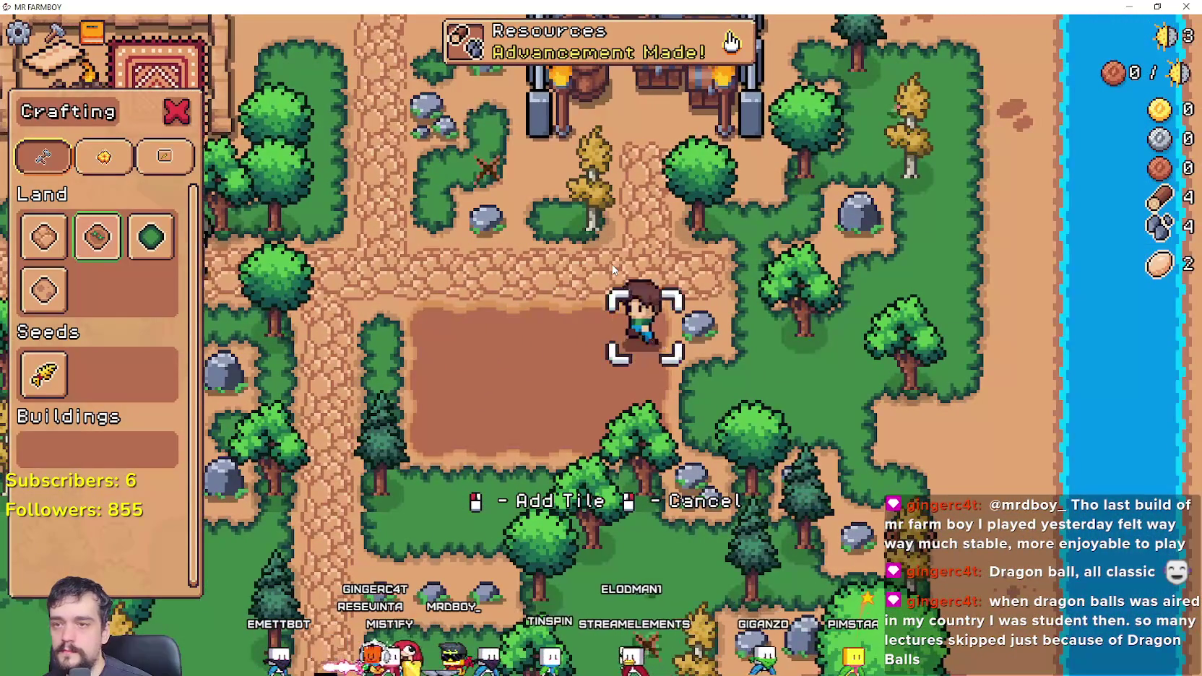
pyautogui.press('a')
pyautogui.press('s')
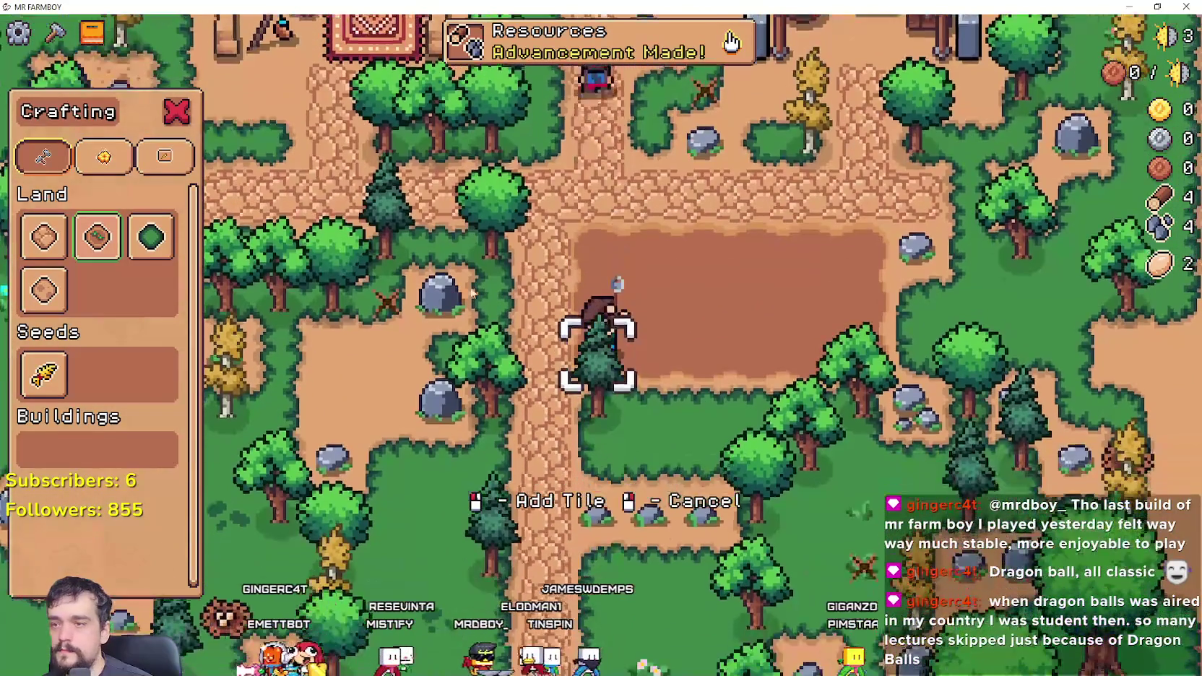
pyautogui.press('w')
pyautogui.press('d')
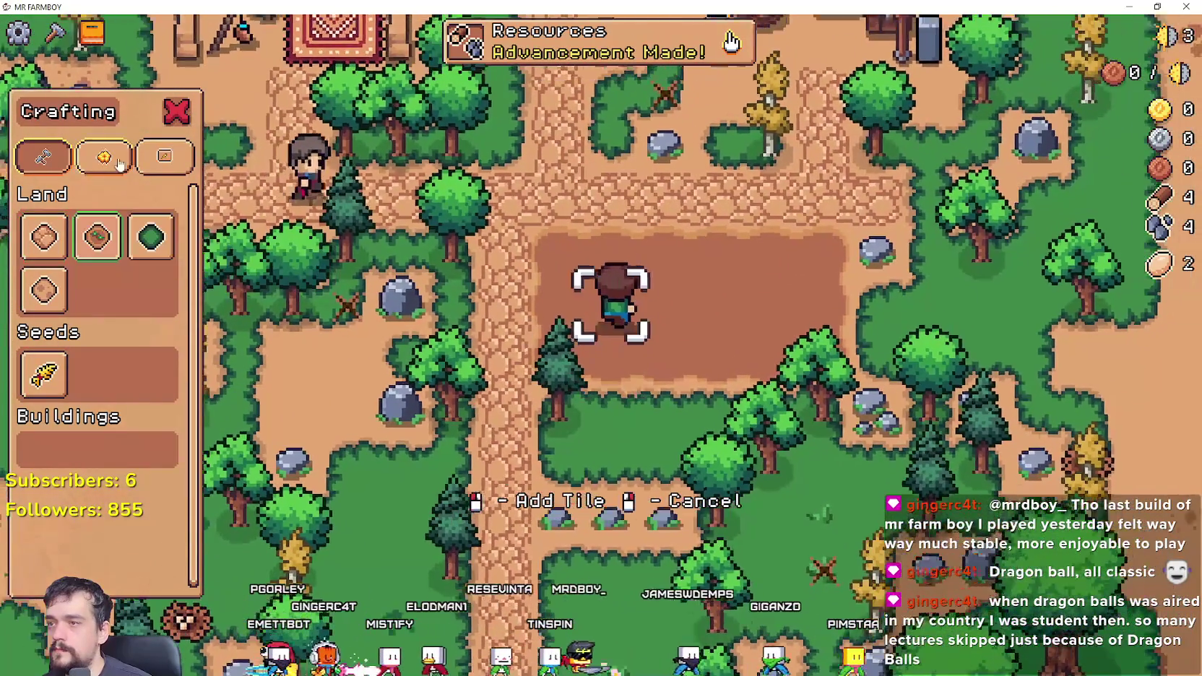
# Step: Browse the Decorations, Signs and Land crafting categories, then open Advancements from the new notification
pyautogui.click(104, 157)
pyautogui.click(172, 165)
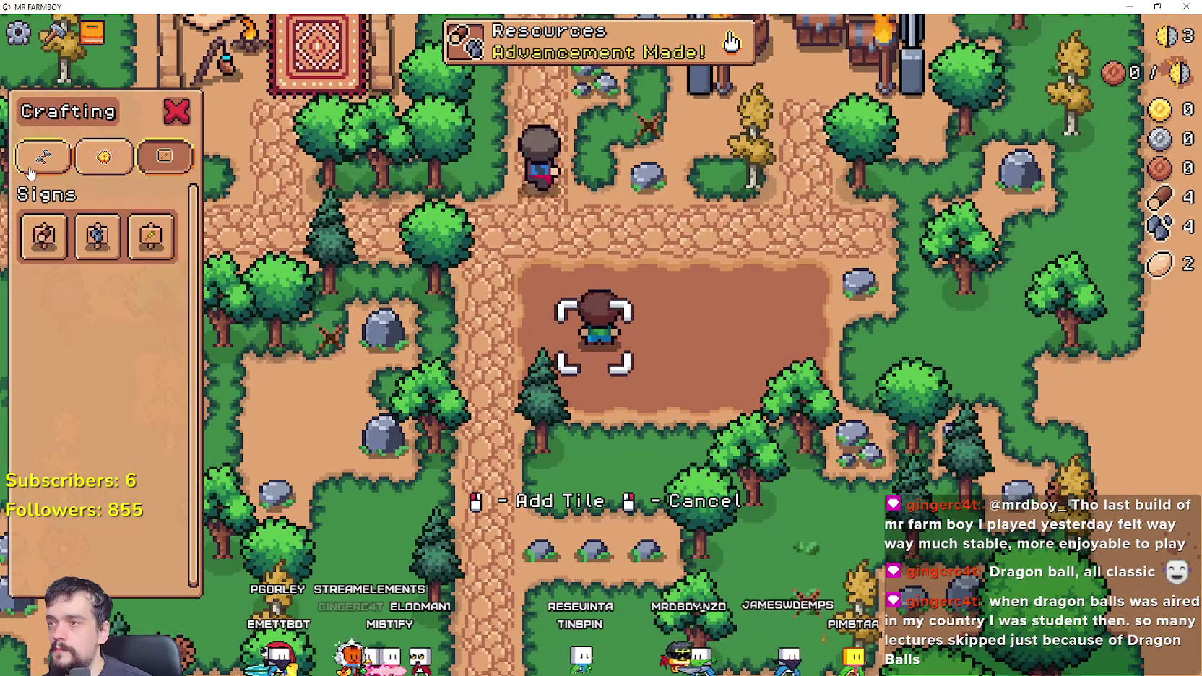
pyautogui.click(43, 157)
pyautogui.press('s')
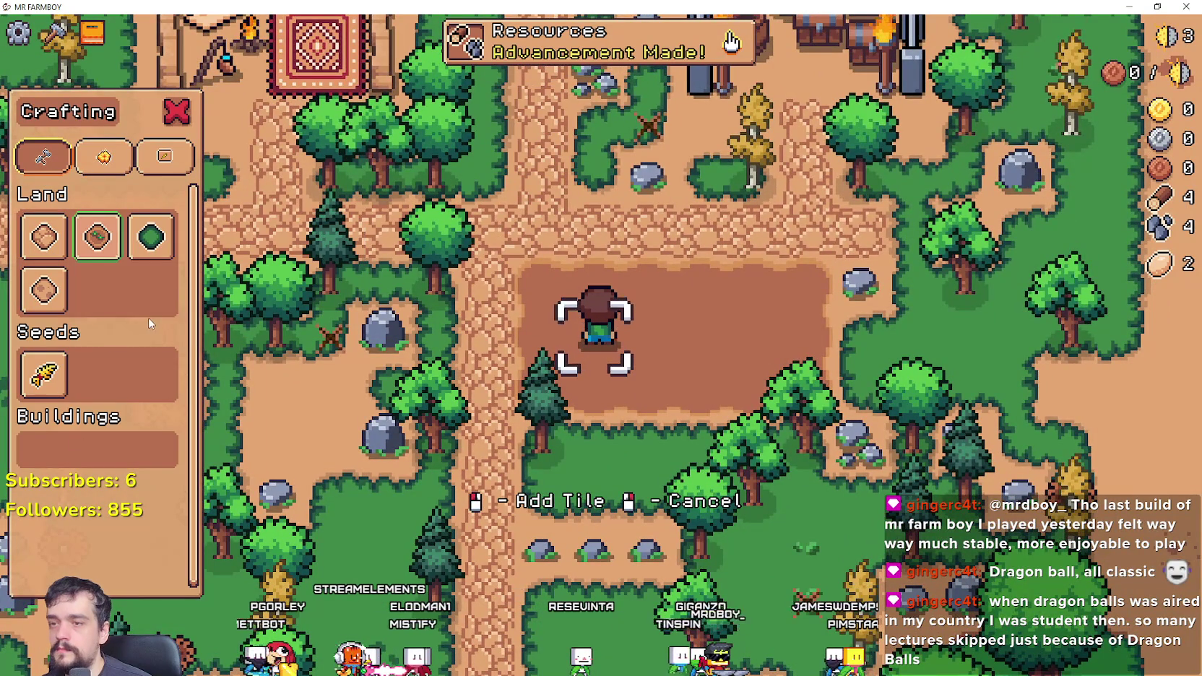
pyautogui.click(731, 42)
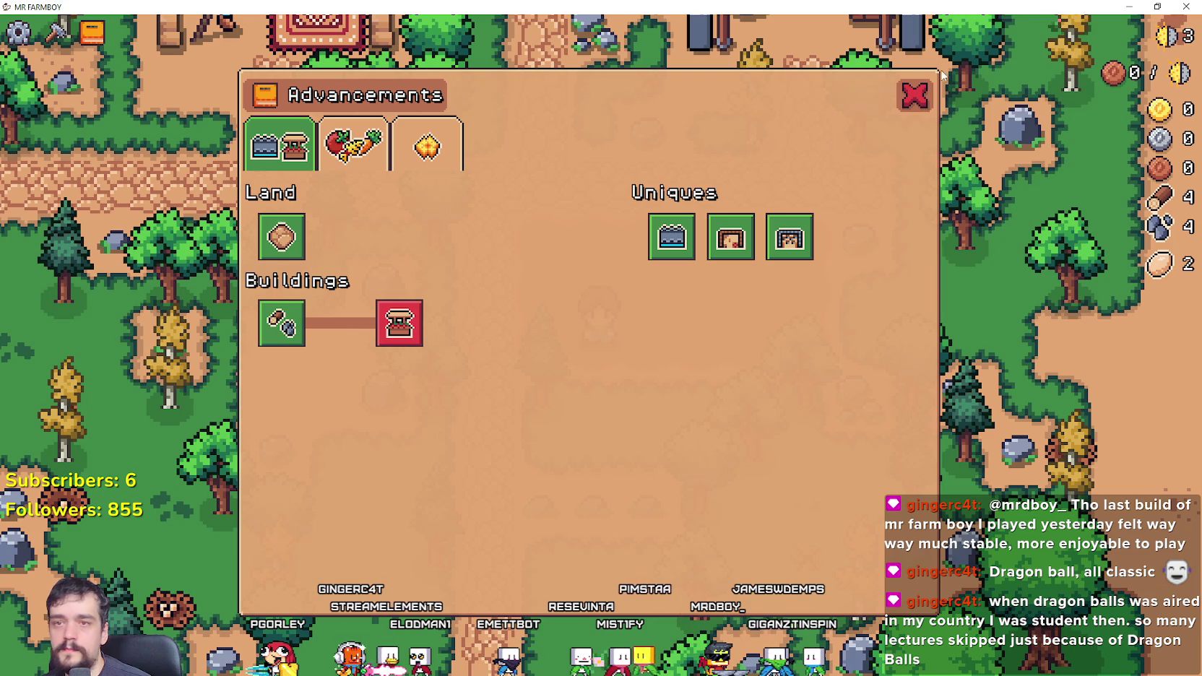
# Step: Close the Advancements tree and gather wood and stone from nearby trees and rocks
pyautogui.press('Escape')
pyautogui.press('a')
pyautogui.press('w')
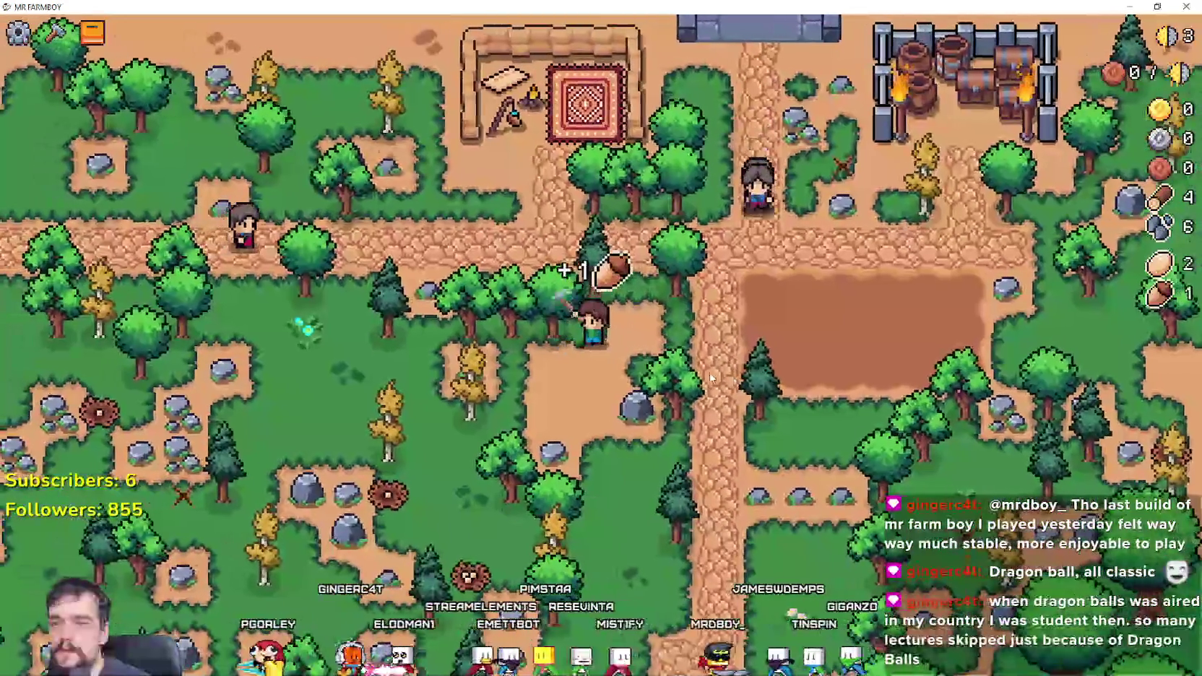
pyautogui.press('w')
pyautogui.press('a')
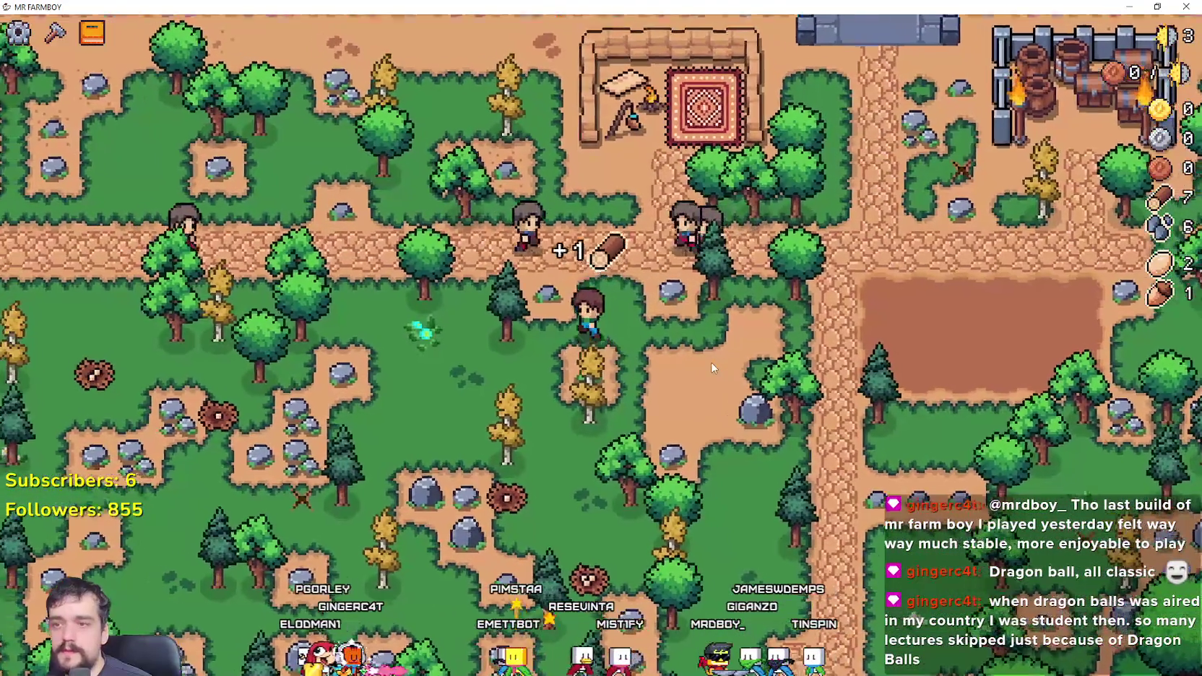
pyautogui.press('d')
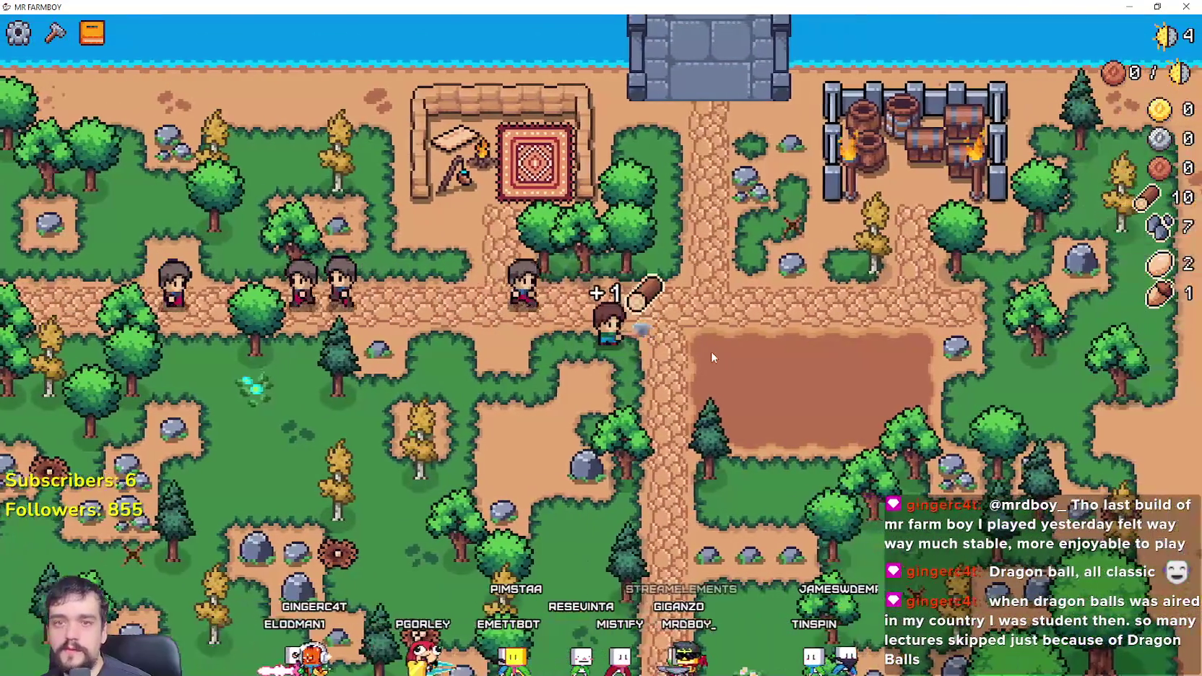
pyautogui.press('s')
pyautogui.press('d')
pyautogui.press('s')
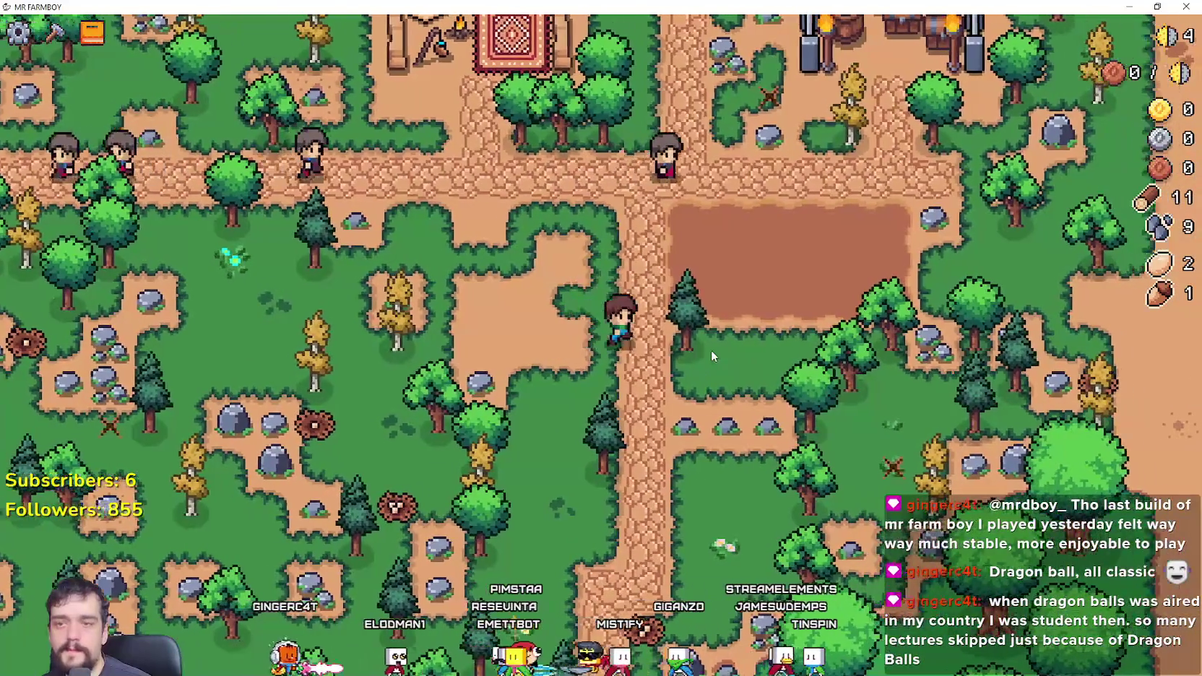
pyautogui.press('d')
pyautogui.press('s')
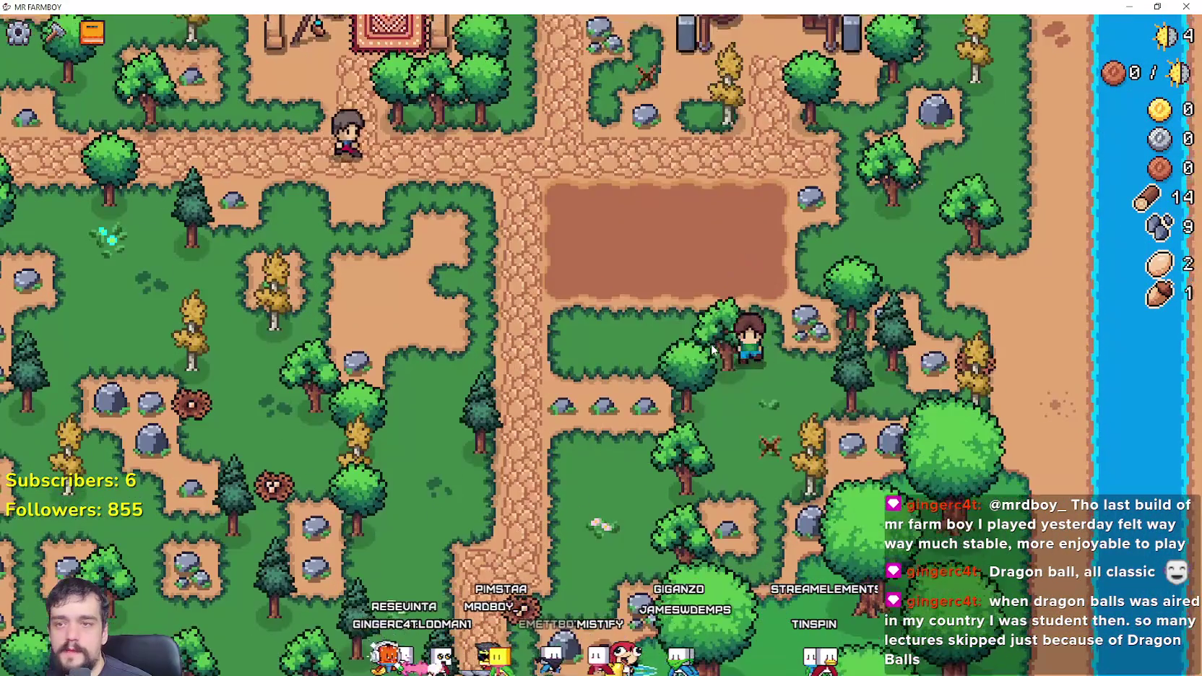
pyautogui.press('s')
pyautogui.press('a')
# Step: With the crafting panel open, keep mining rocks and chopping trees around the village
pyautogui.press('c')
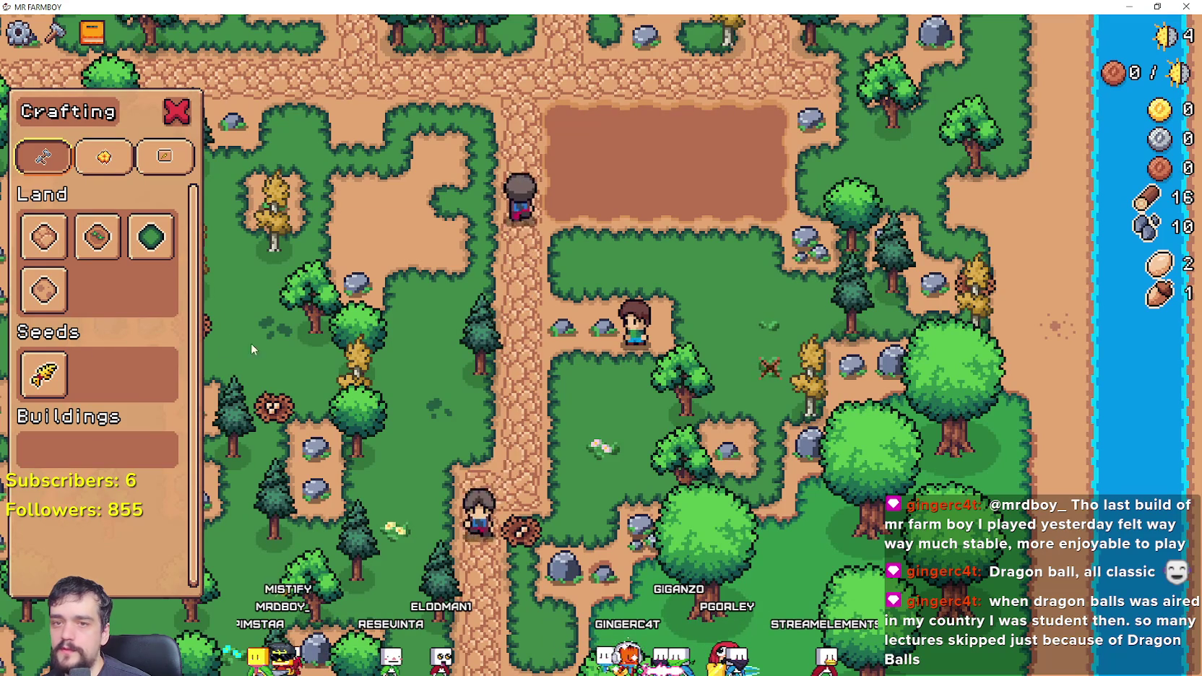
pyautogui.press('a')
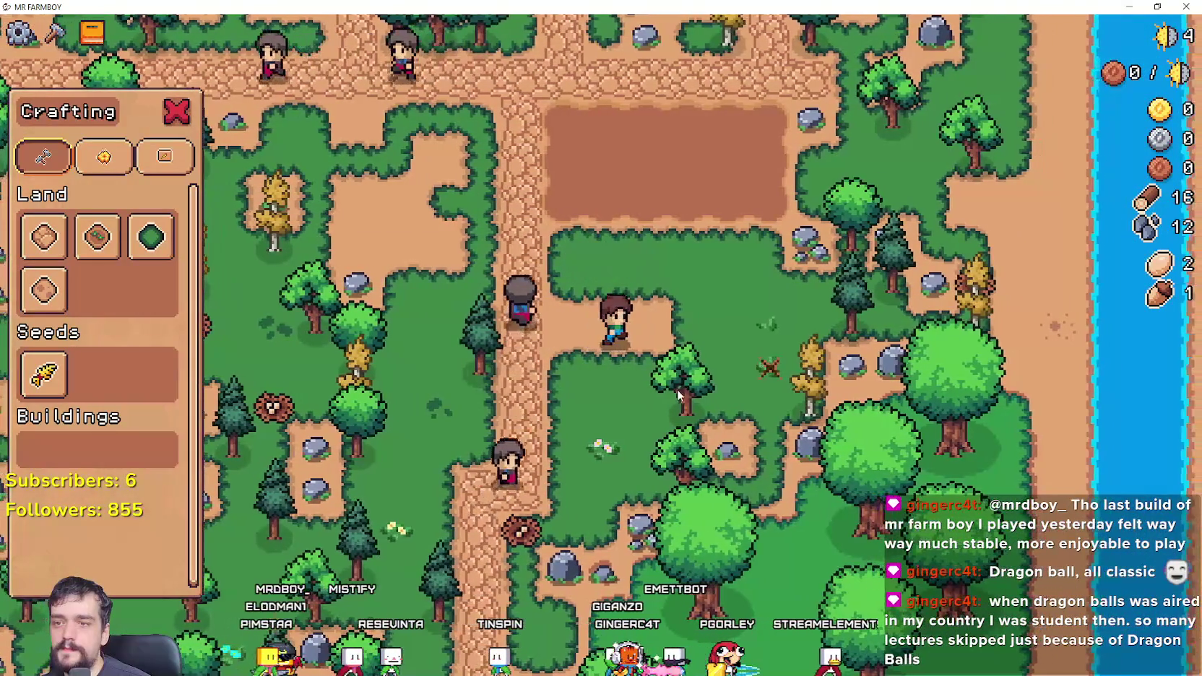
pyautogui.press('d')
pyautogui.press('w')
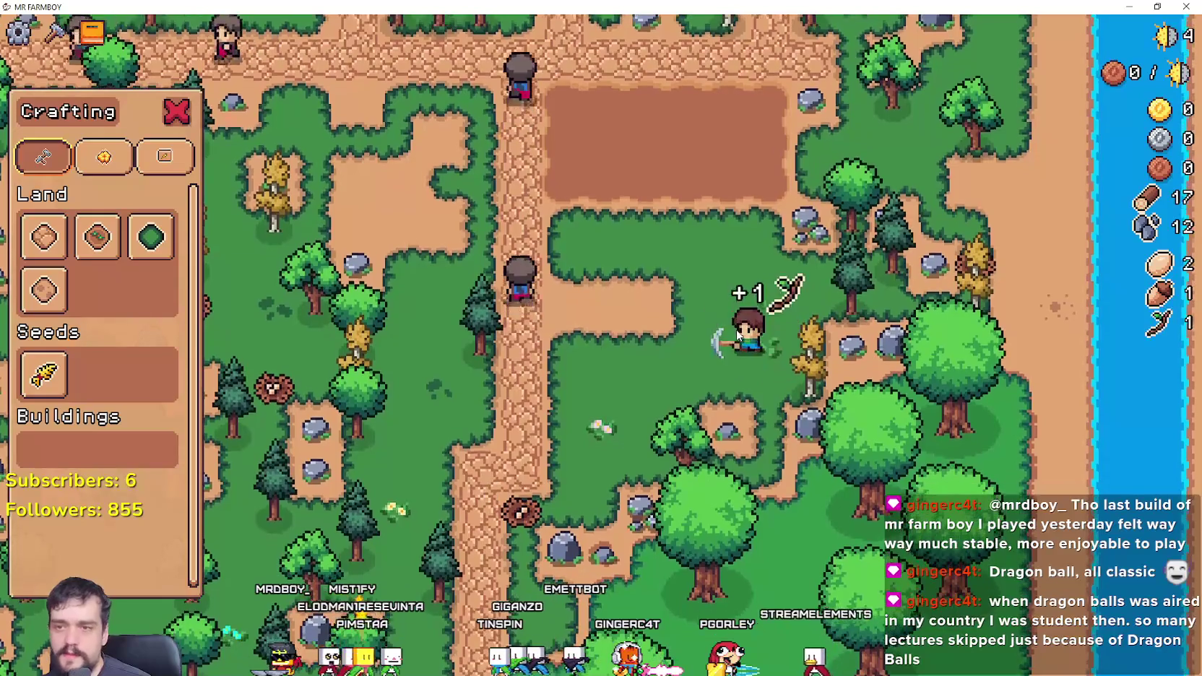
pyautogui.press('d')
pyautogui.press('w')
pyautogui.press('a')
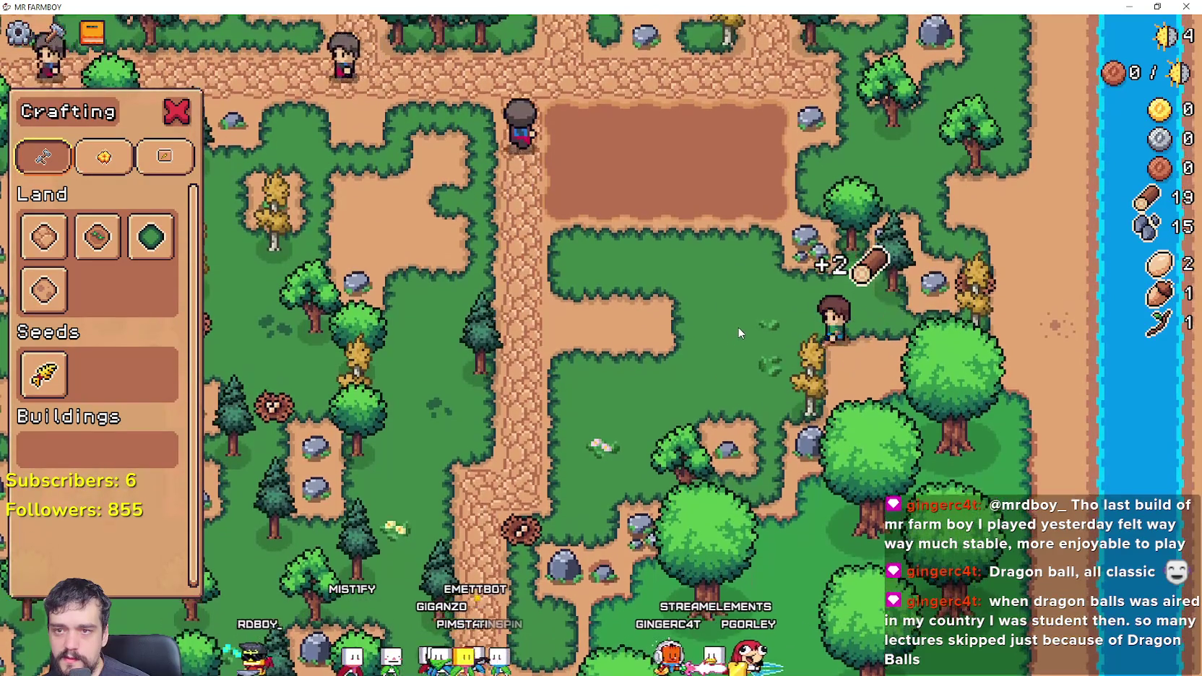
pyautogui.press('d')
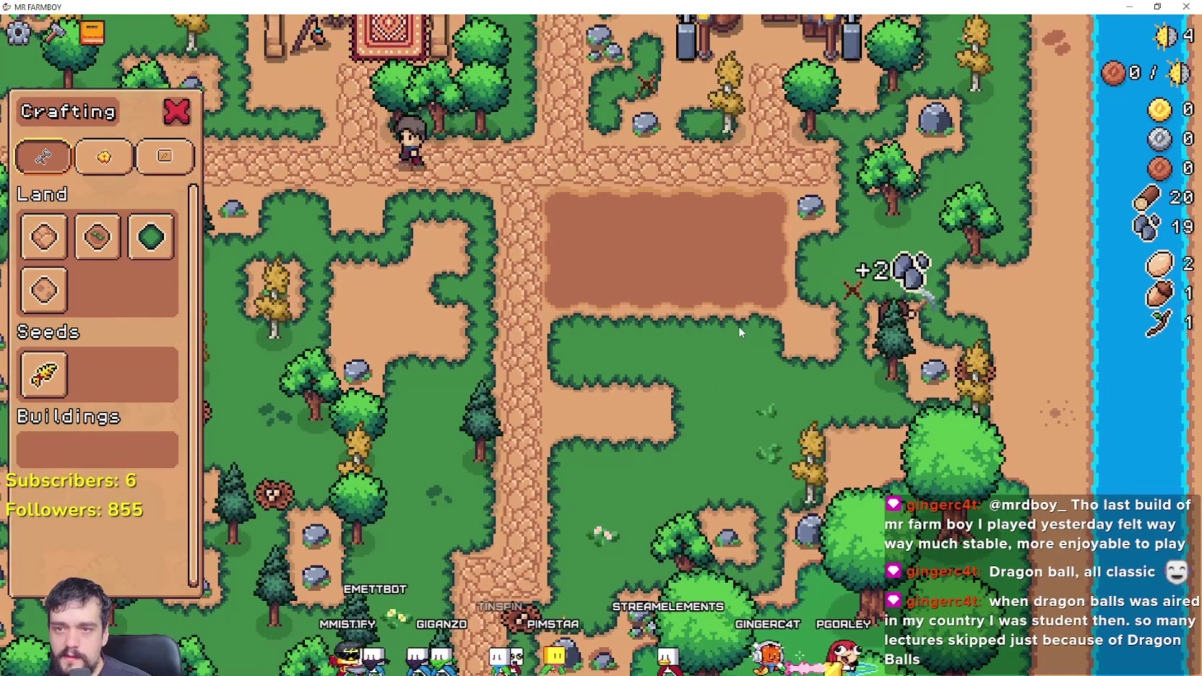
pyautogui.press('w')
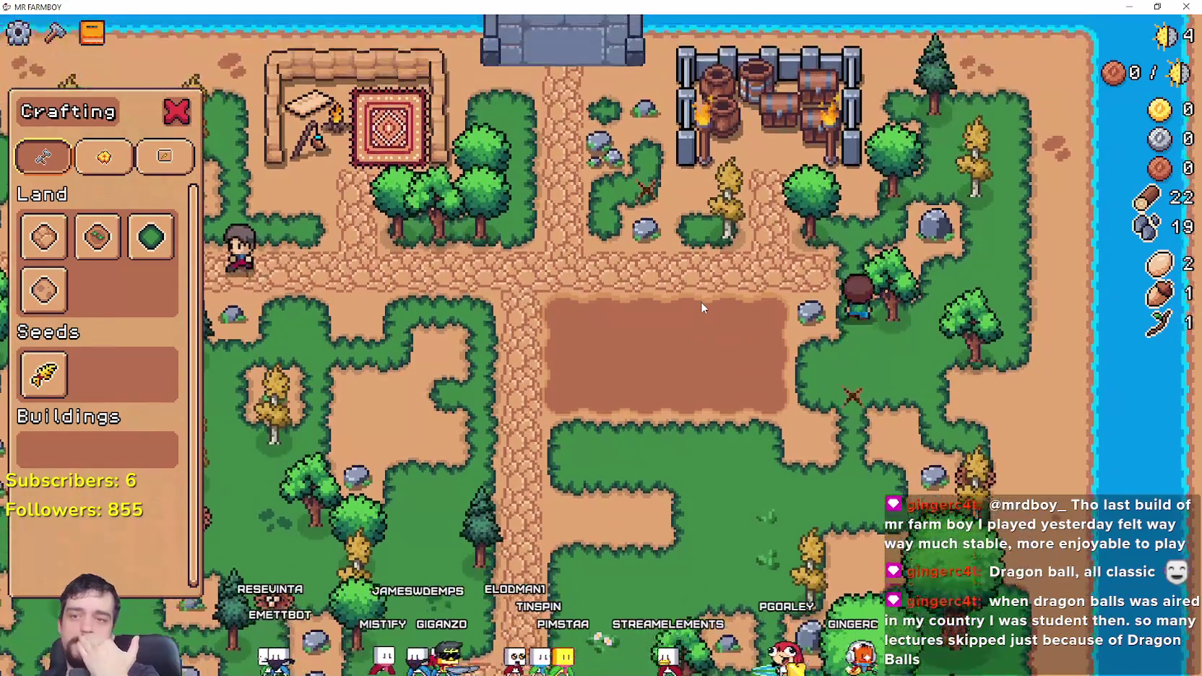
pyautogui.press('w')
pyautogui.press('a')
pyautogui.press('s')
# Step: Chop the nearby trees and mine the rock patch until the Market advancement unlocks
pyautogui.press('Escape')
pyautogui.press('a')
pyautogui.press('s')
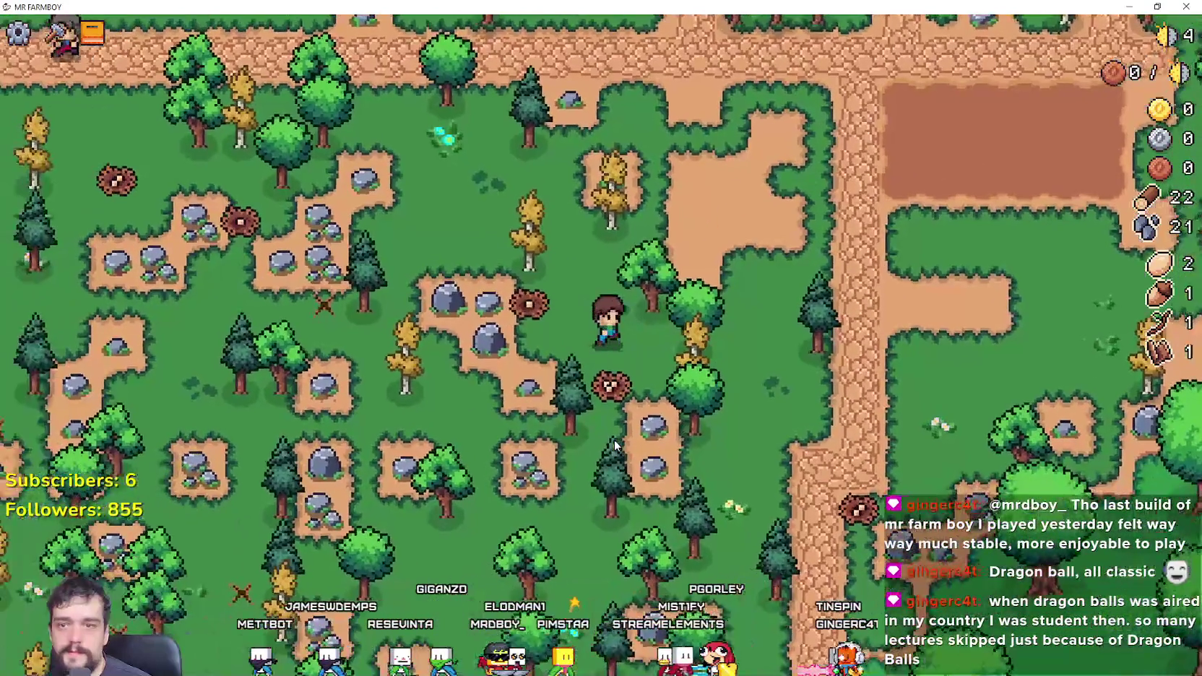
pyautogui.click(614, 446)
pyautogui.click(614, 445)
pyautogui.press('s')
pyautogui.click(614, 439)
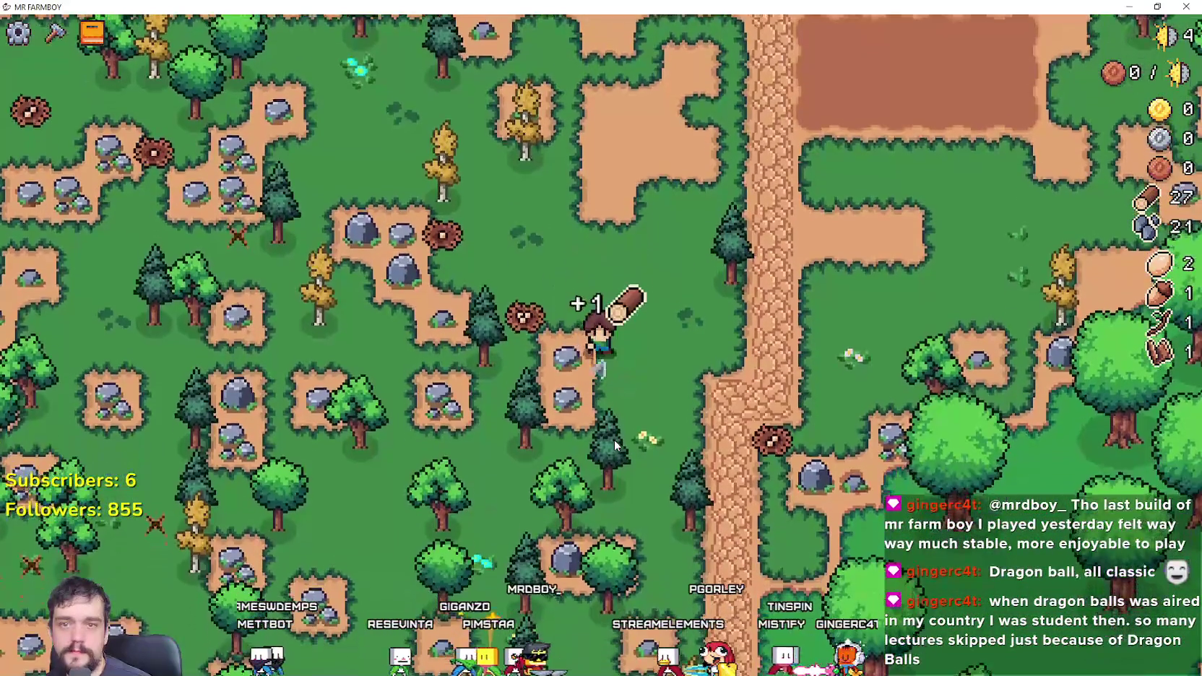
pyautogui.click(614, 439)
pyautogui.click(616, 435)
pyautogui.press('w')
pyautogui.press('a')
pyautogui.click(616, 434)
pyautogui.click(616, 434)
pyautogui.click(615, 434)
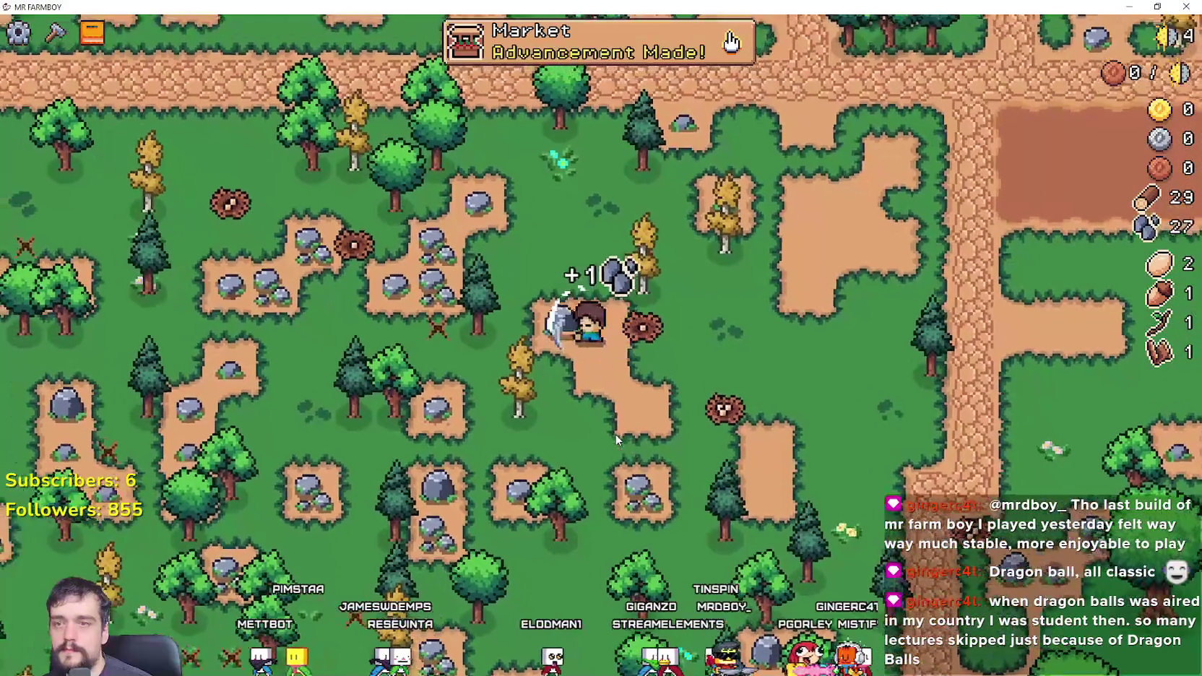
# Step: Walk up-left across the field, mining stone and chopping the yellow tree
pyautogui.press('w')
pyautogui.press('a')
pyautogui.press('c')
pyautogui.press('w')
pyautogui.press('a')
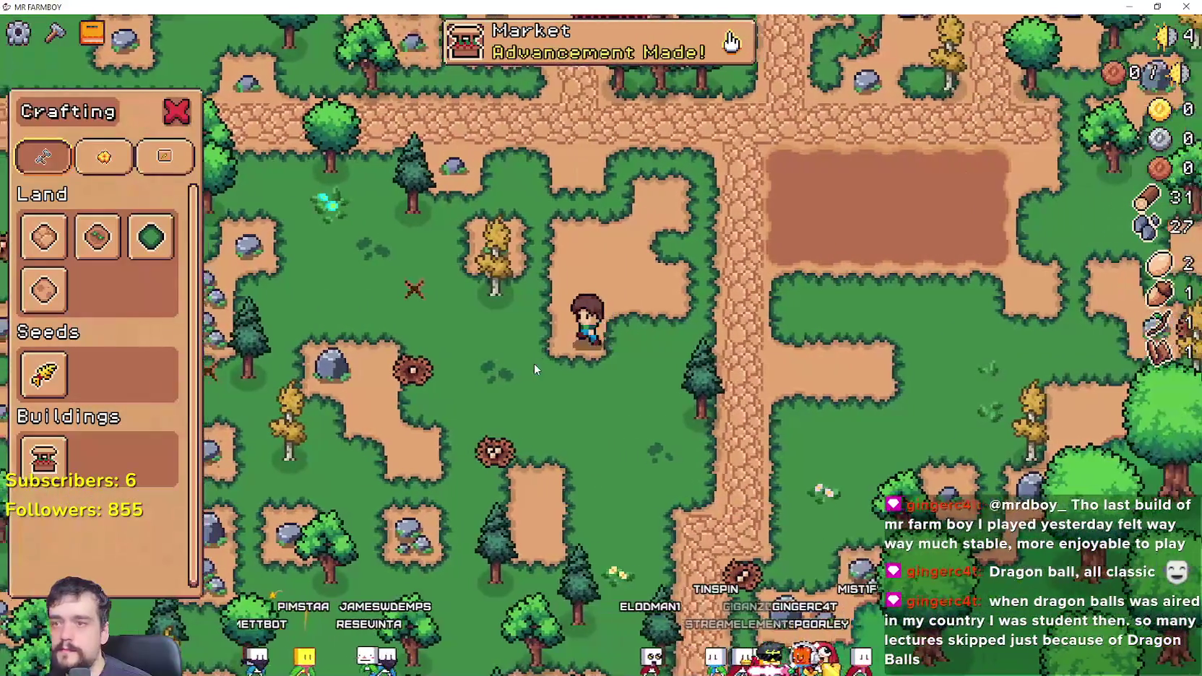
pyautogui.press('w')
pyautogui.press('a')
pyautogui.click(536, 367)
pyautogui.press('w')
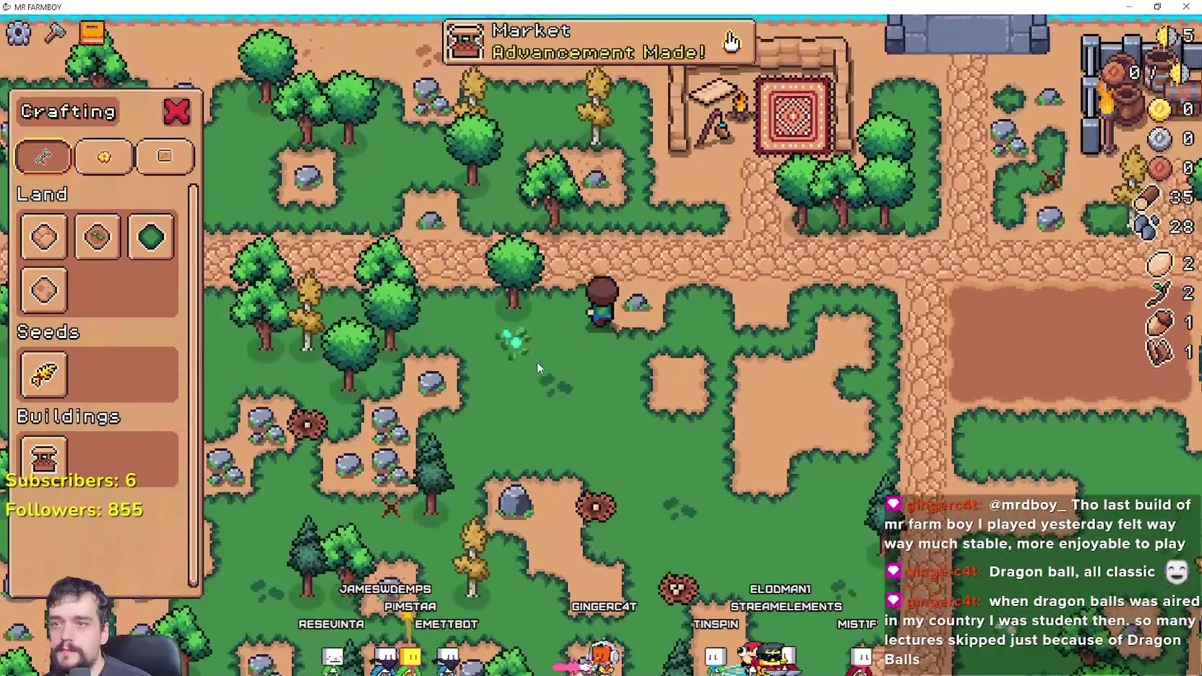
# Step: Check the Advancements tree, then build a Market on the grass for 20 wood and 20 stone
pyautogui.press('v')
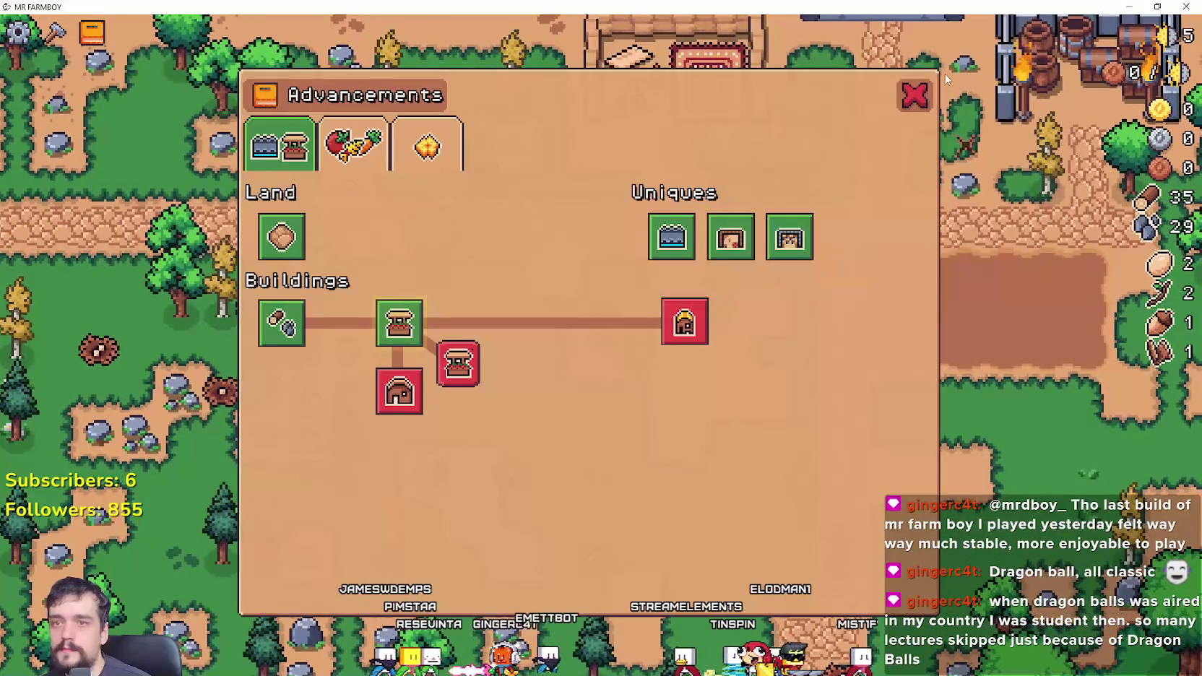
pyautogui.click(914, 95)
pyautogui.press('c')
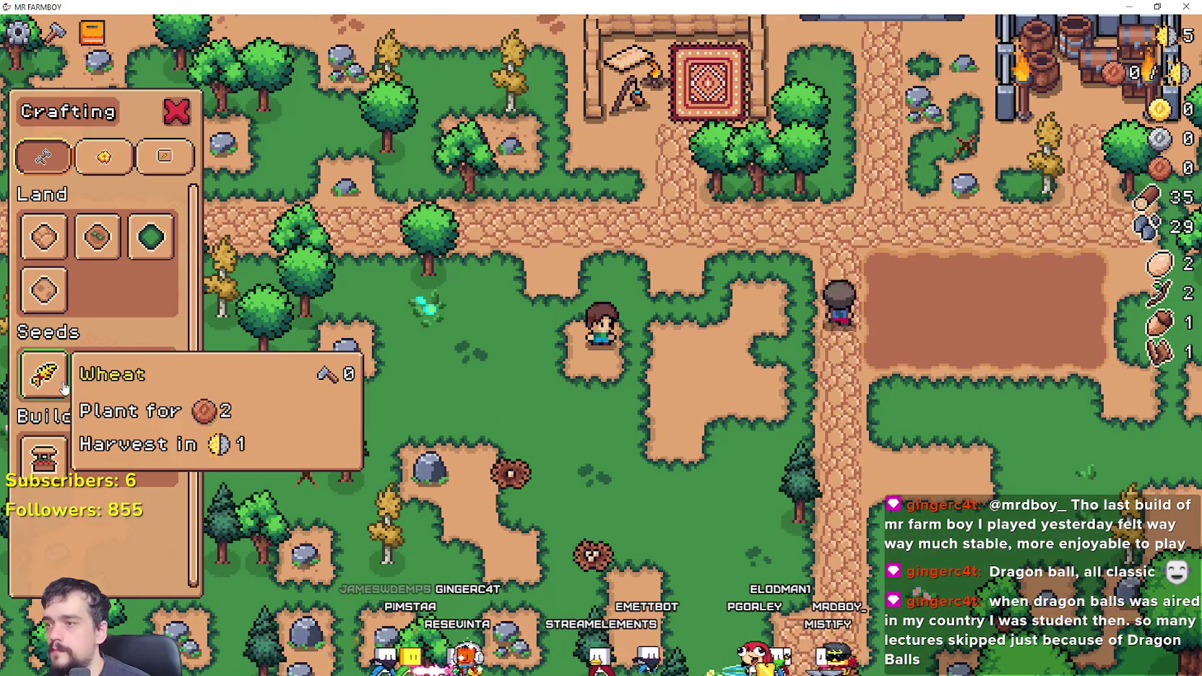
pyautogui.press('d')
pyautogui.press('s')
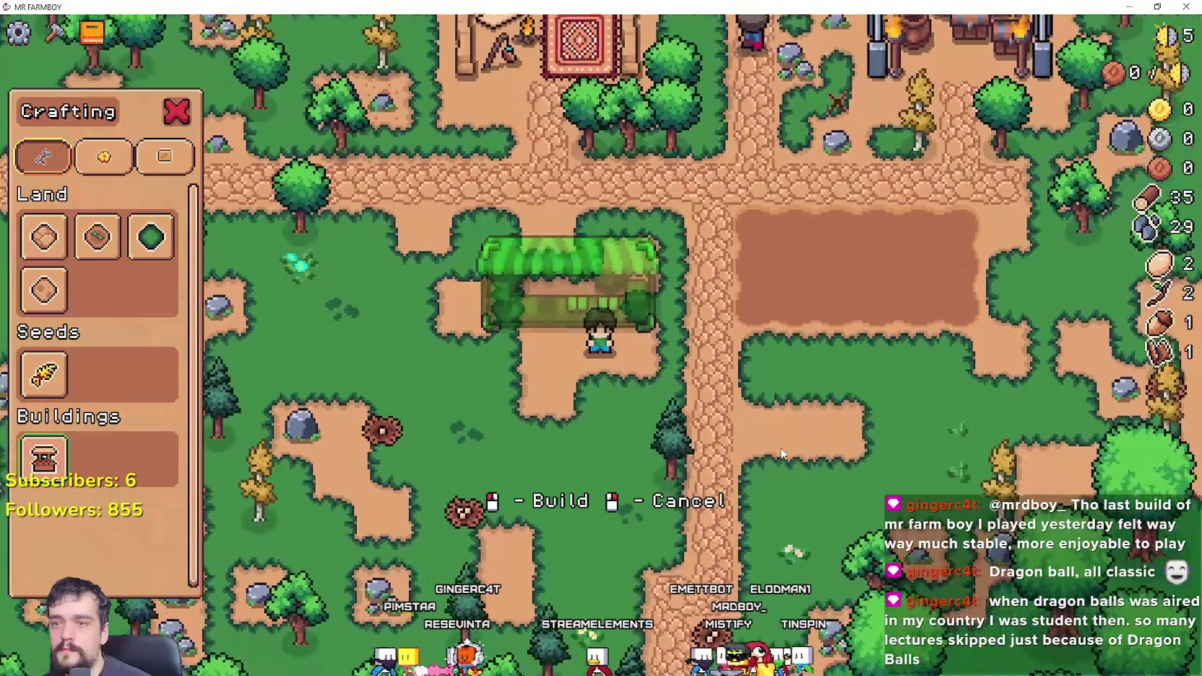
pyautogui.click(781, 447)
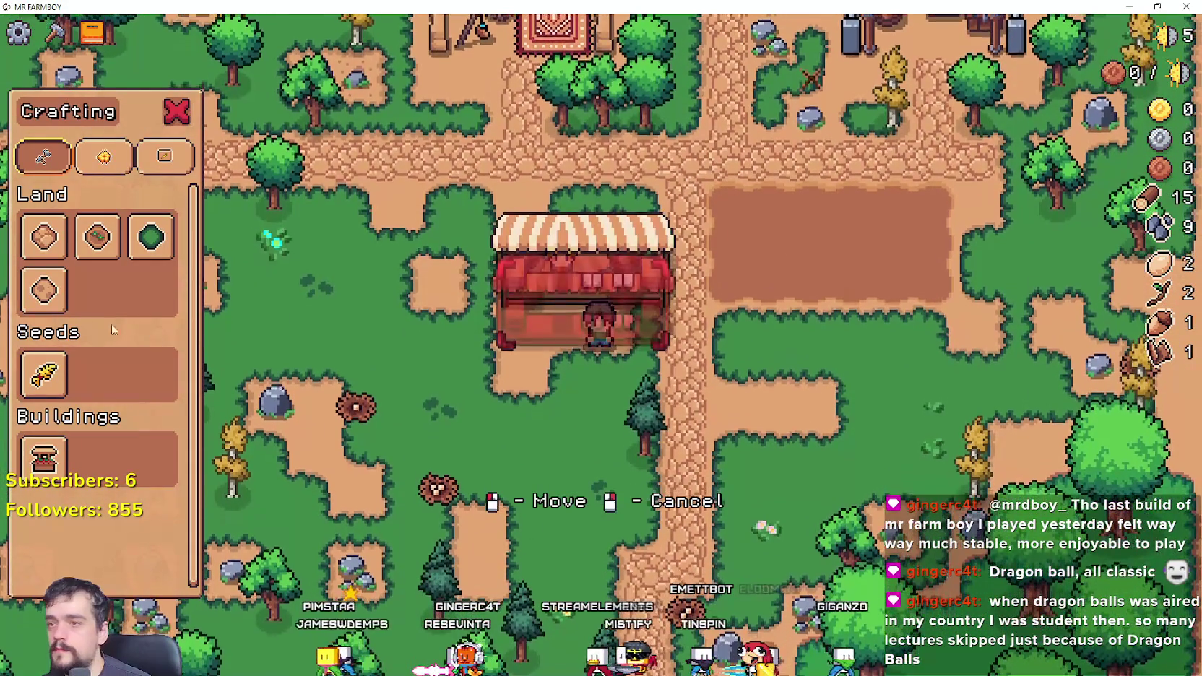
pyautogui.press('s')
pyautogui.rightClick(647, 449)
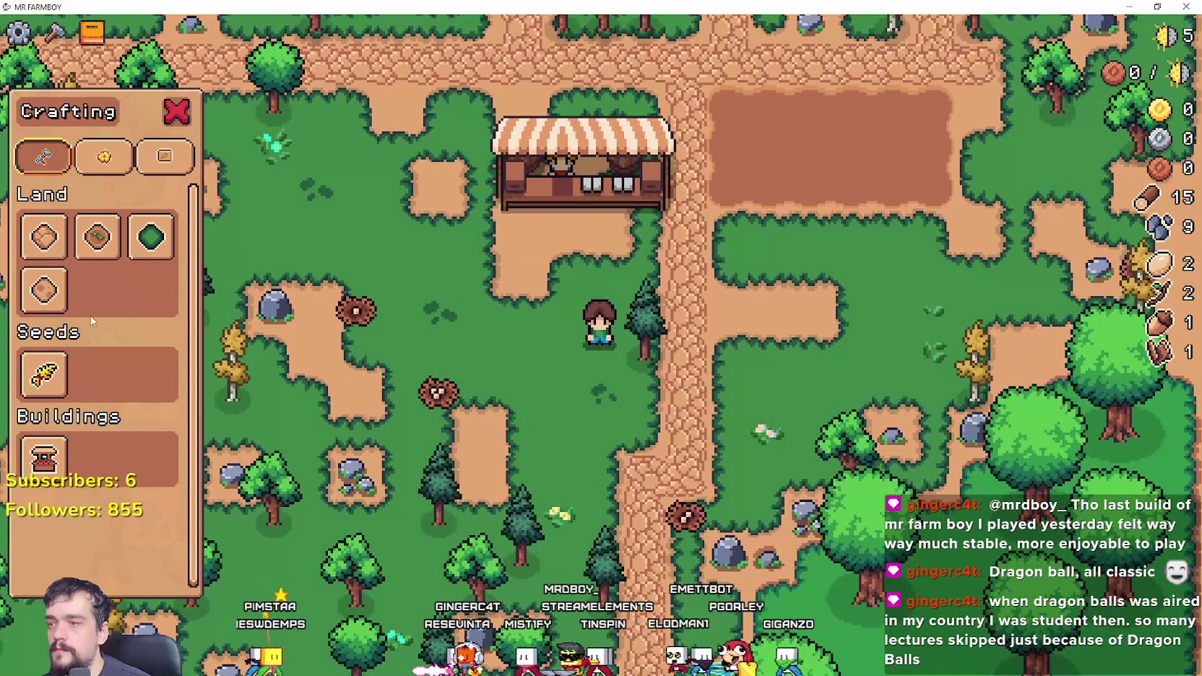
# Step: Walk to the Market stall, cancel land-tile placement, and open its trading window
pyautogui.press('w')
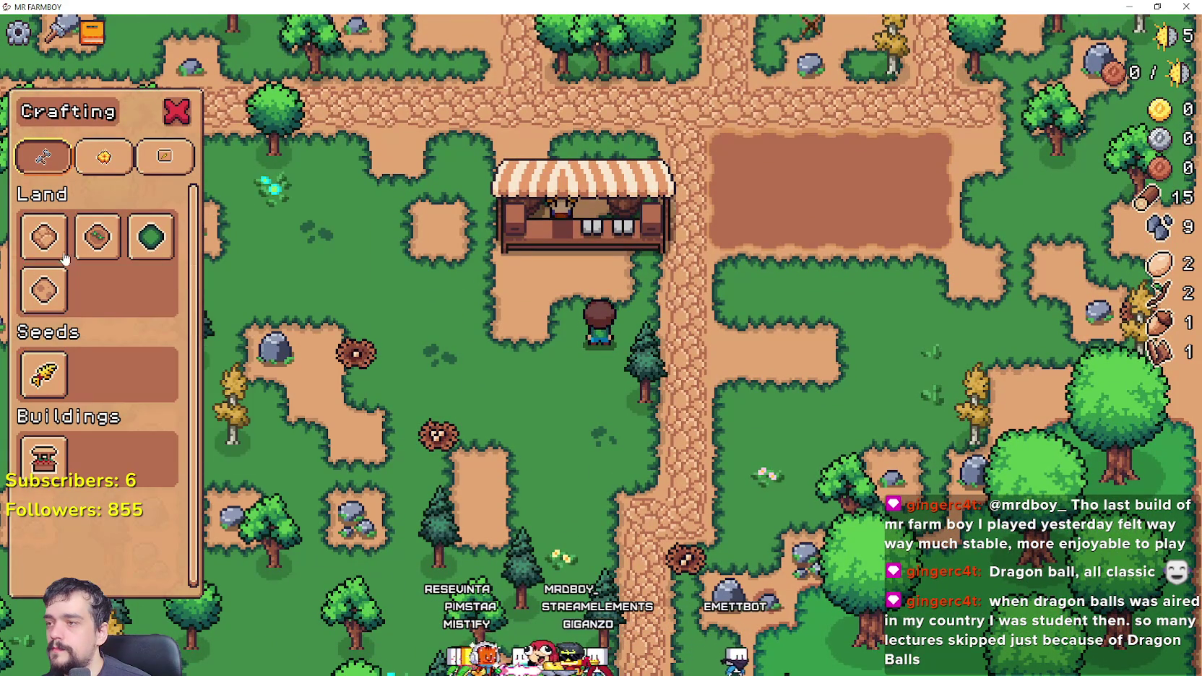
pyautogui.press('w')
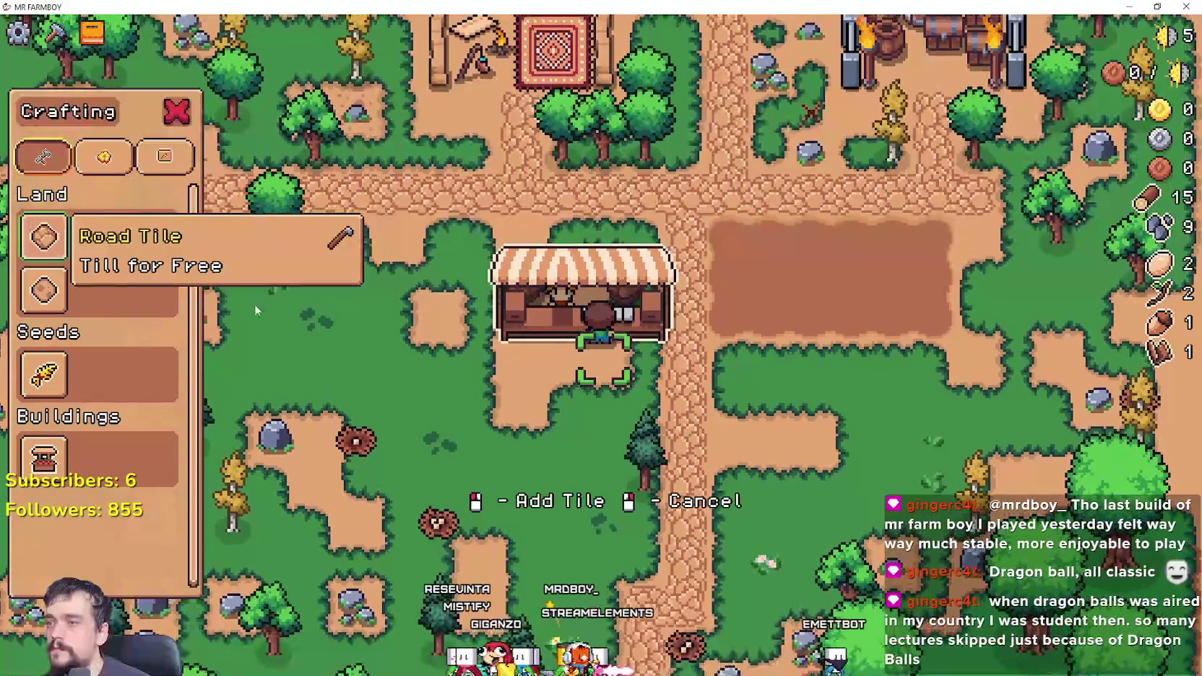
pyautogui.press('d')
pyautogui.press('a')
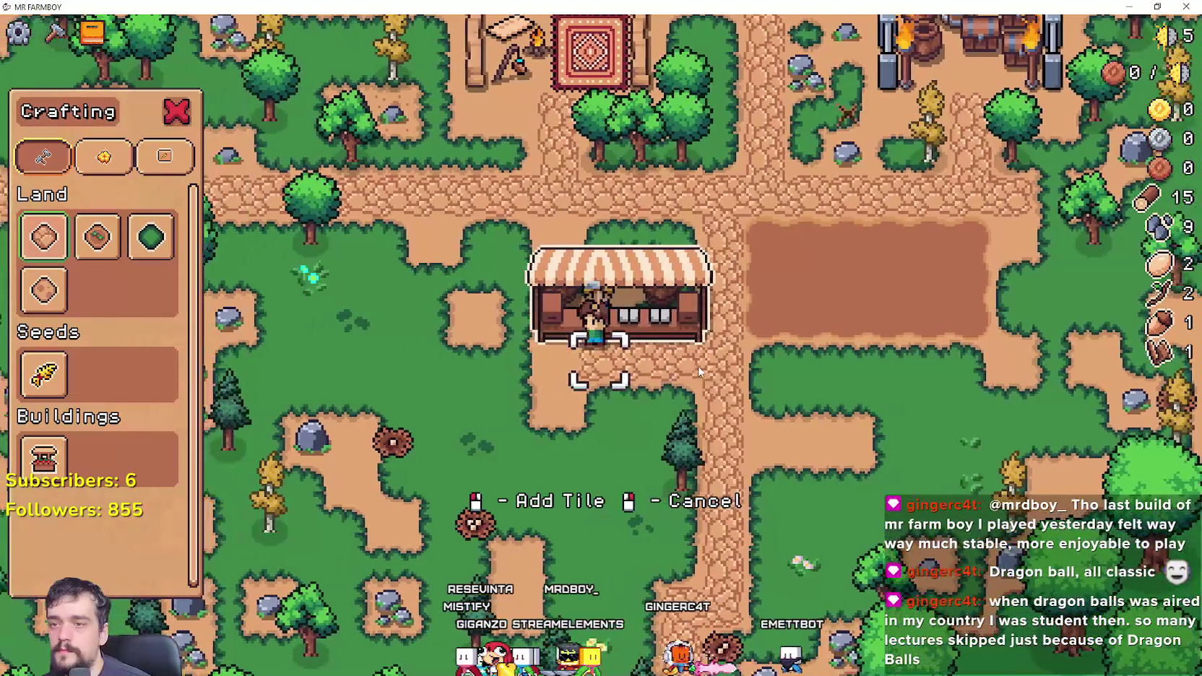
pyautogui.rightClick(672, 354)
pyautogui.click(575, 282)
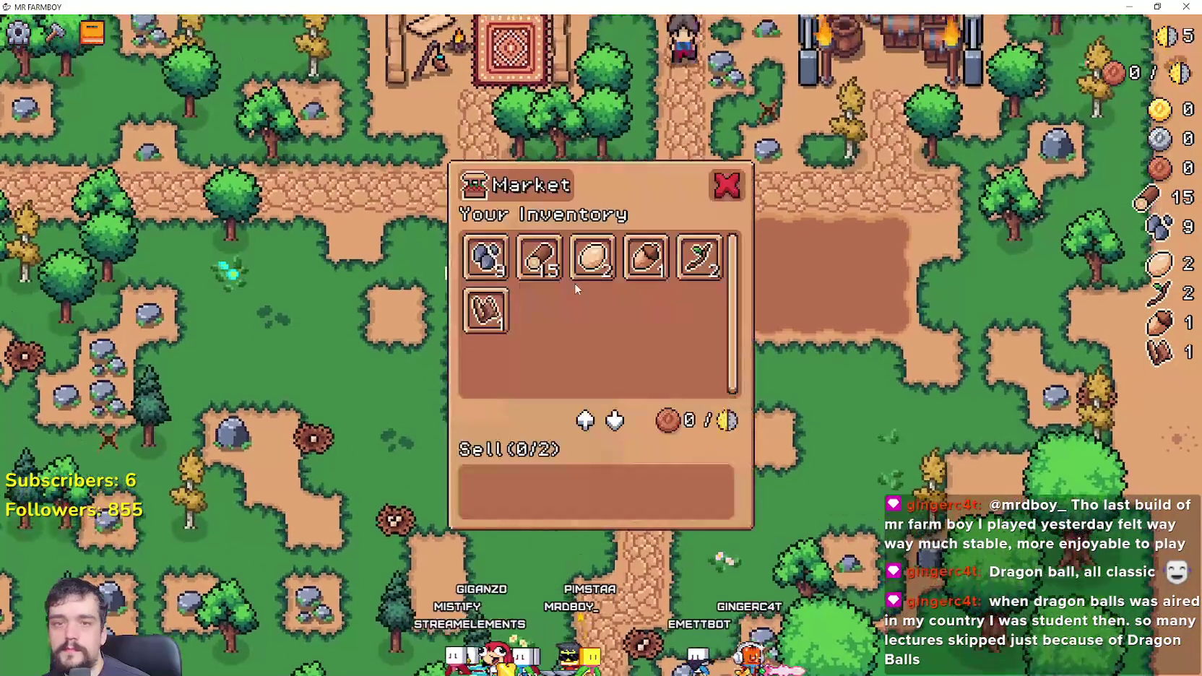
# Step: Put the stick in the market's Sell row beside the acorn and walk away to sell both
pyautogui.click(646, 256)
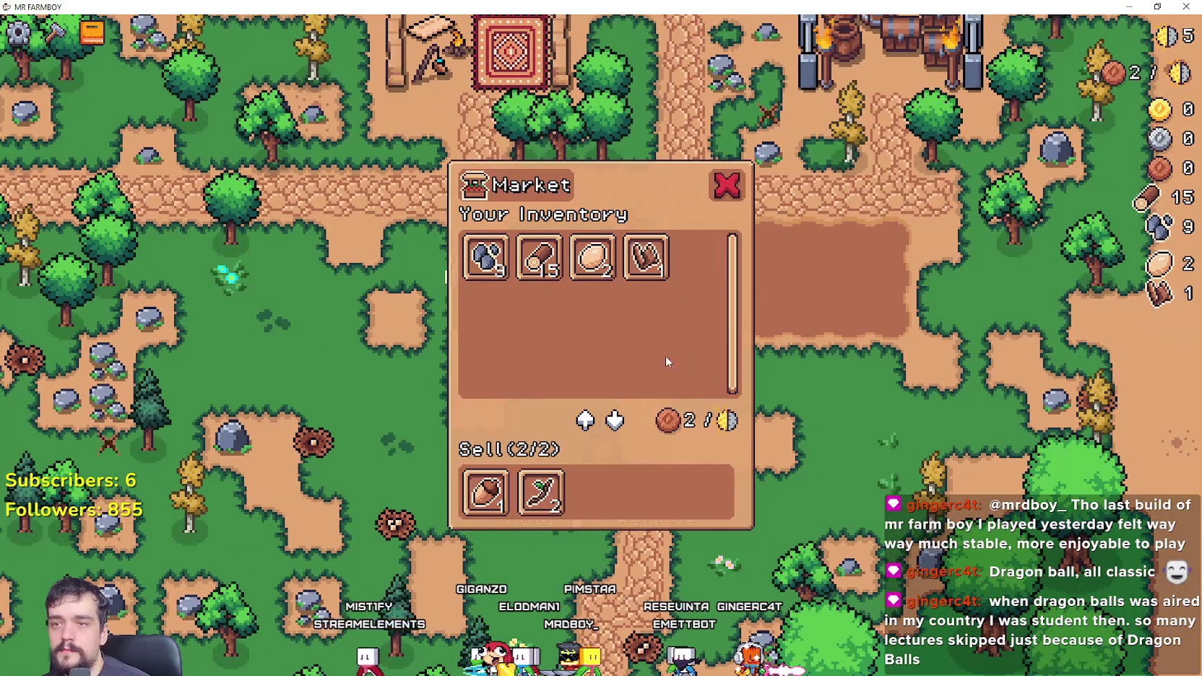
pyautogui.press('w')
pyautogui.press('d')
# Step: Walk up to the rock to mine it, then head down-right toward the barrels
pyautogui.press('w')
pyautogui.press('d')
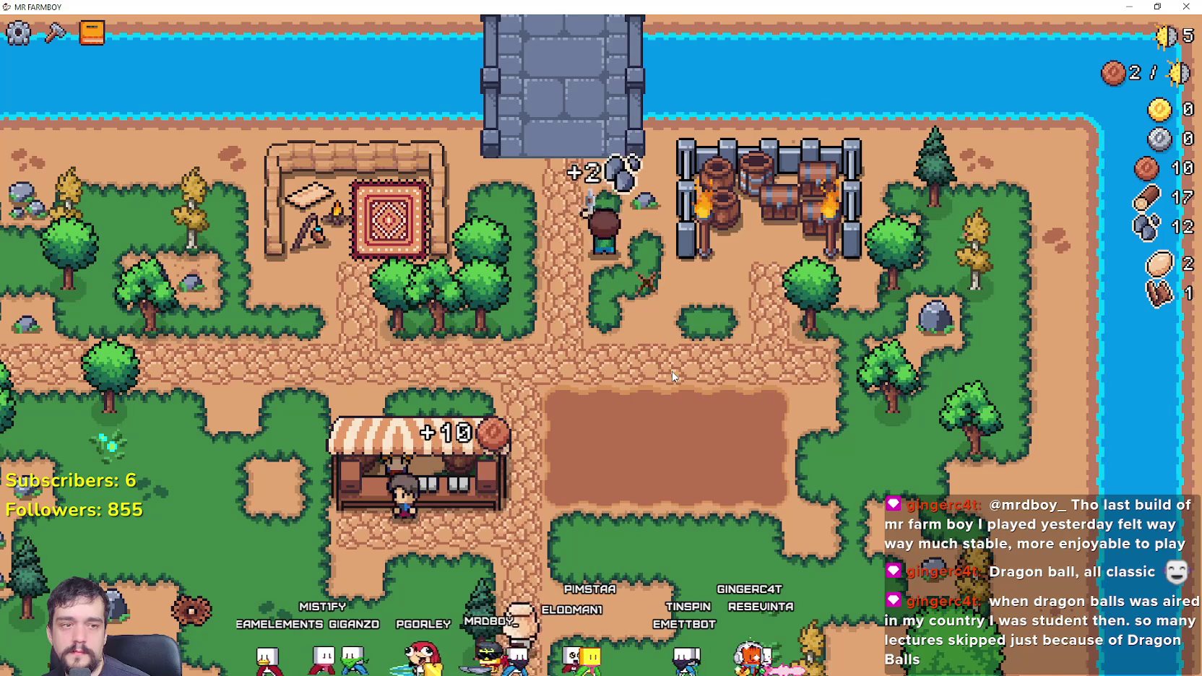
pyautogui.press('s')
pyautogui.press('d')
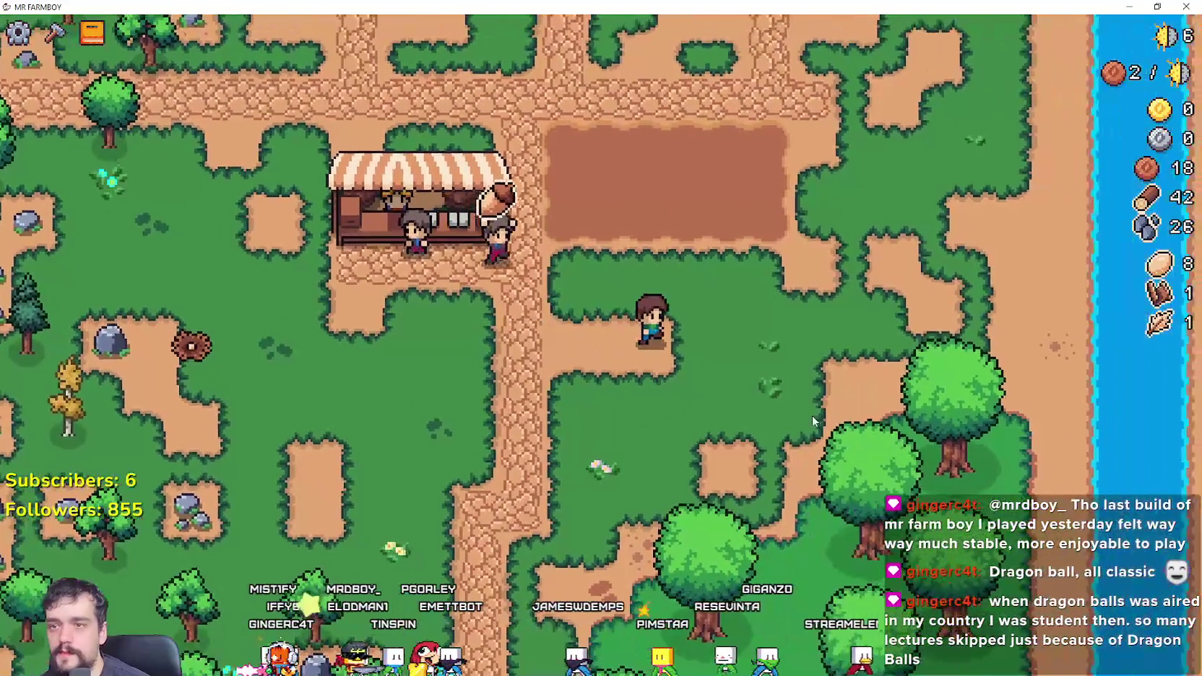
# Step: Choose Wheat seeds in Crafting, plant them on a field tile, then cancel planting
pyautogui.click(56, 31)
pyautogui.moveTo(46, 372)
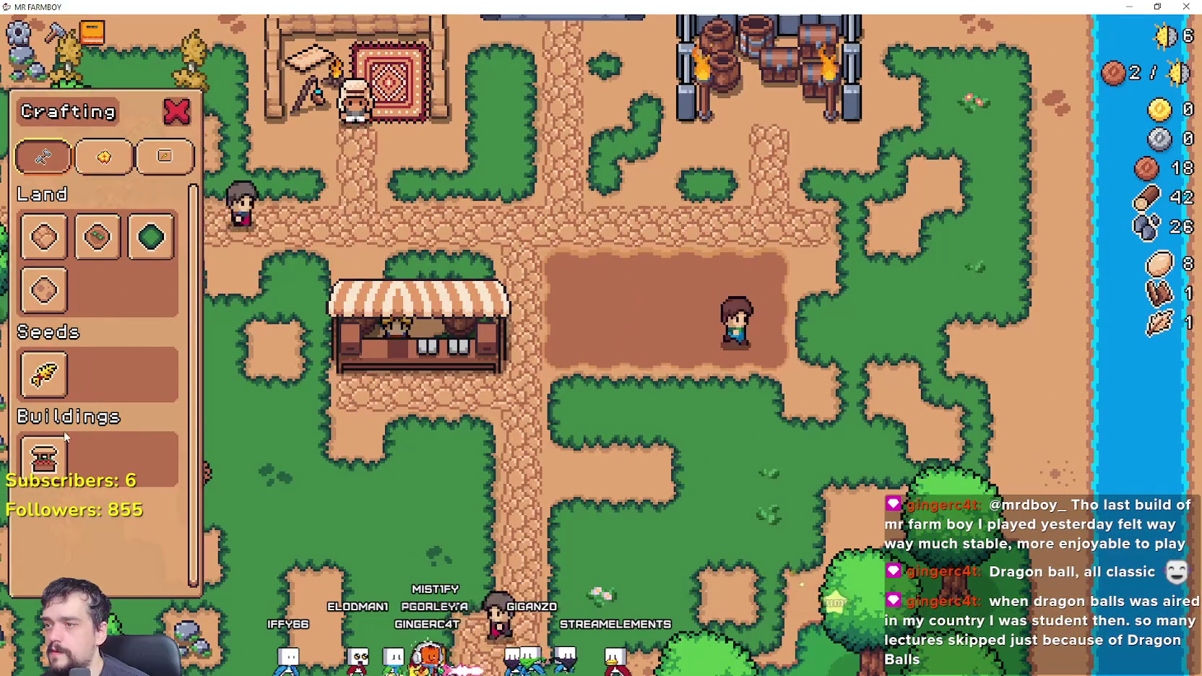
pyautogui.click(109, 161)
pyautogui.click(68, 160)
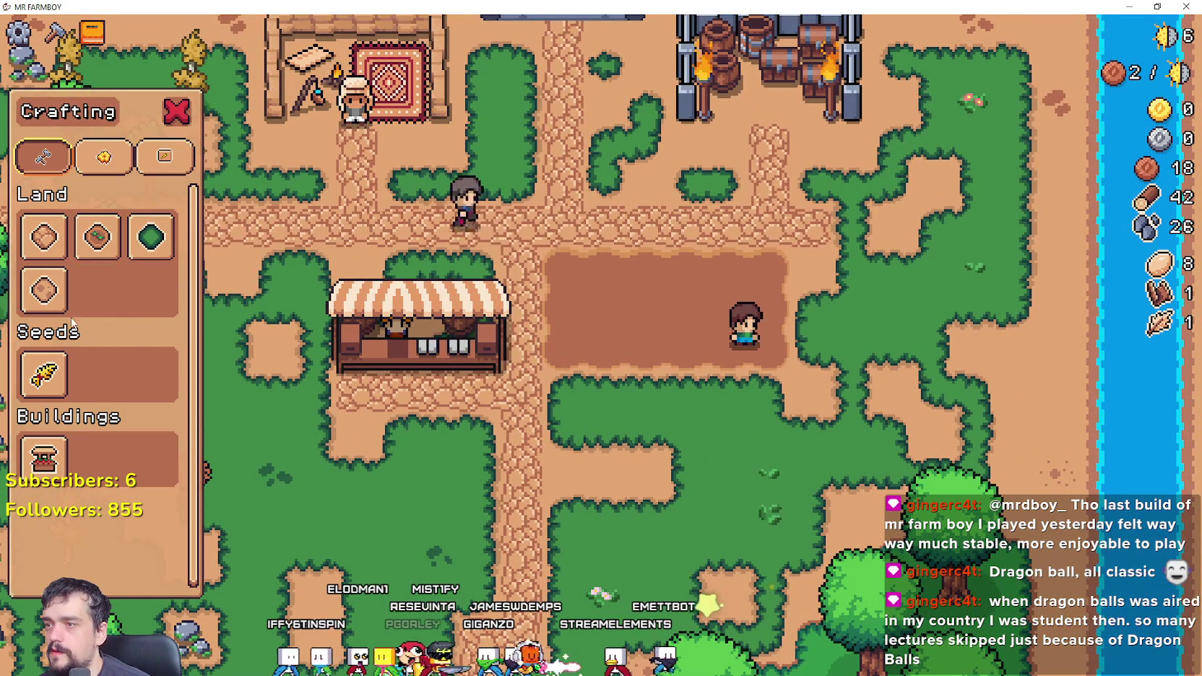
pyautogui.click(45, 382)
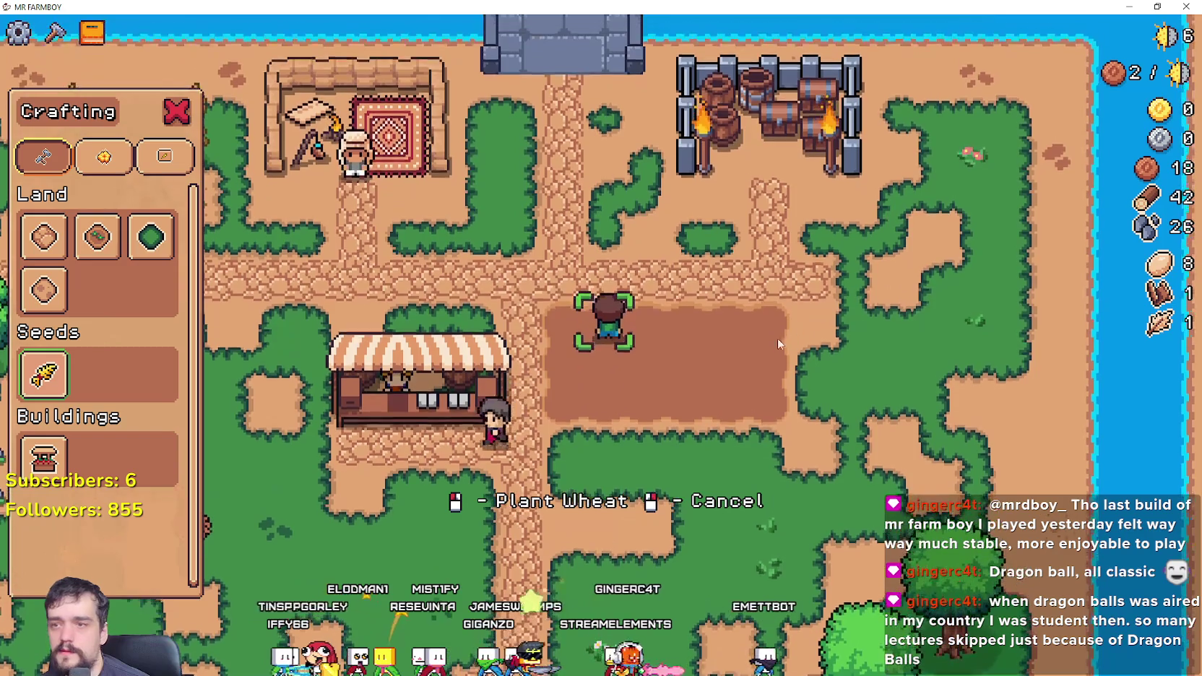
pyautogui.click(766, 359)
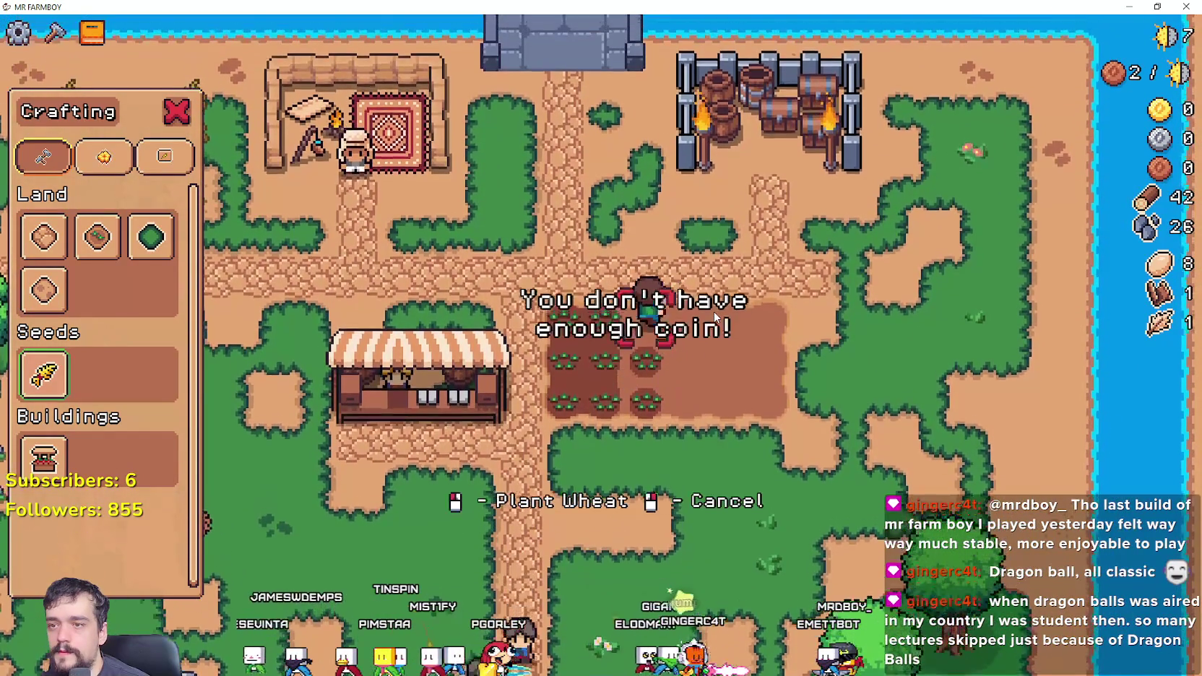
pyautogui.rightClick(714, 315)
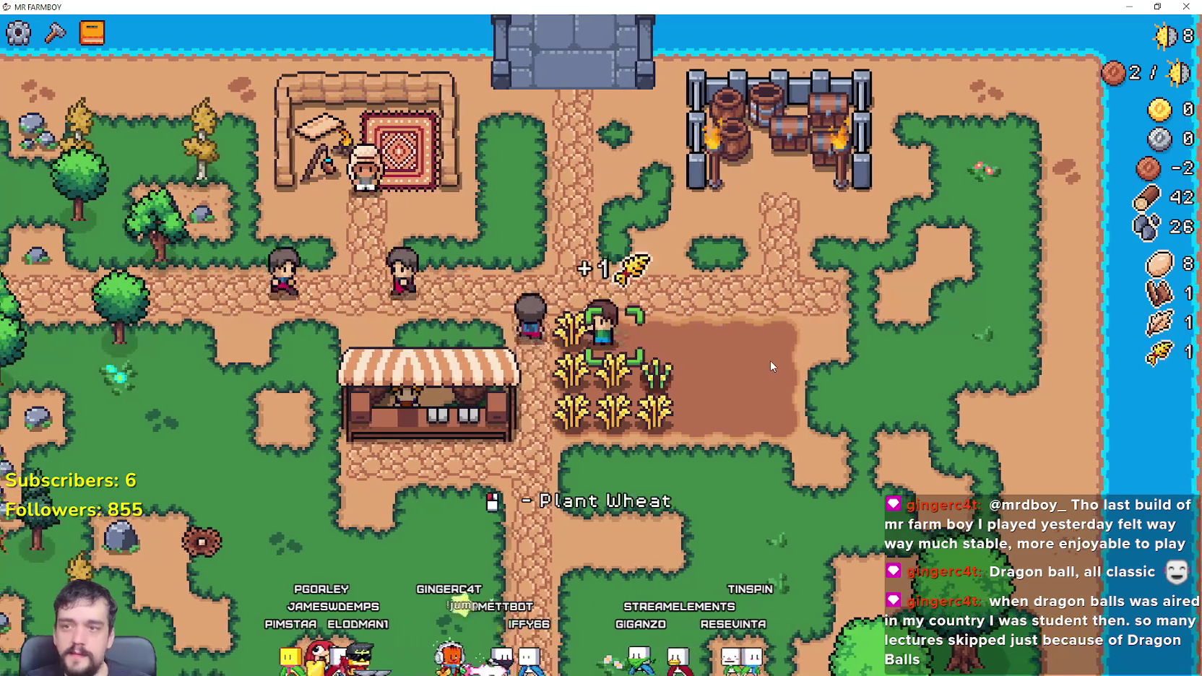
# Step: Harvest all the grown wheat plants along the field rows
pyautogui.click(771, 360)
pyautogui.click(770, 359)
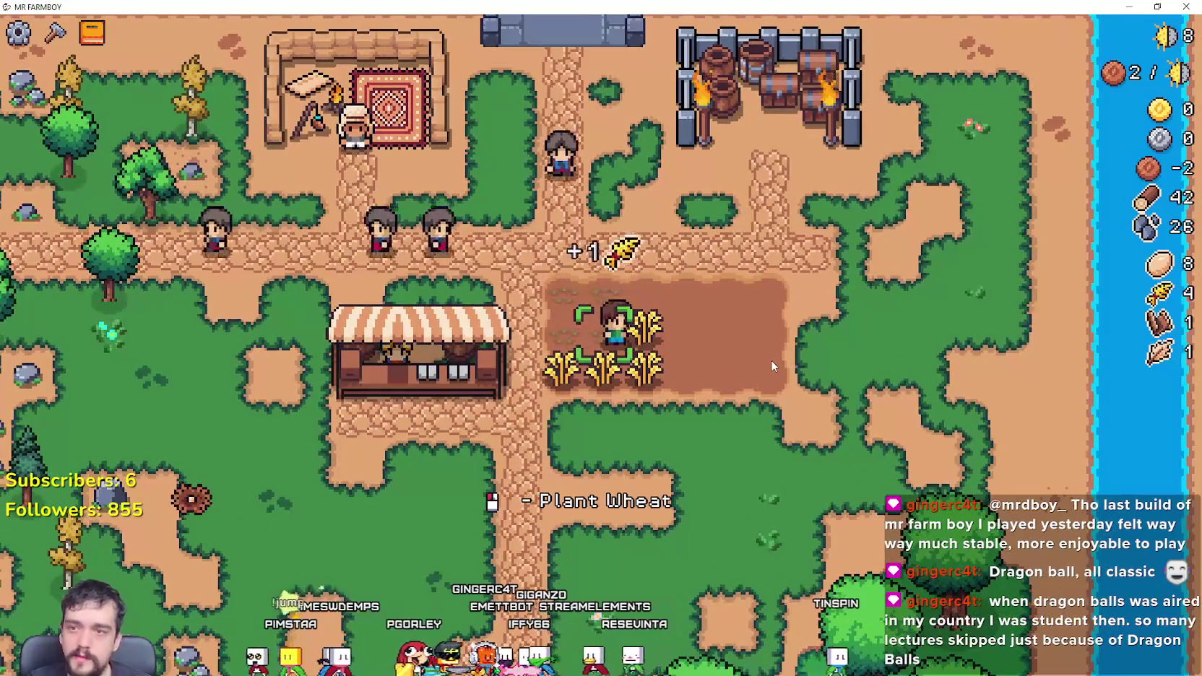
pyautogui.press('s')
pyautogui.click(771, 360)
pyautogui.press('d')
pyautogui.click(772, 365)
pyautogui.click(772, 365)
pyautogui.press('w')
# Step: Reselect wheat seeds, then walk to the market stall and open its trading window
pyautogui.press('c')
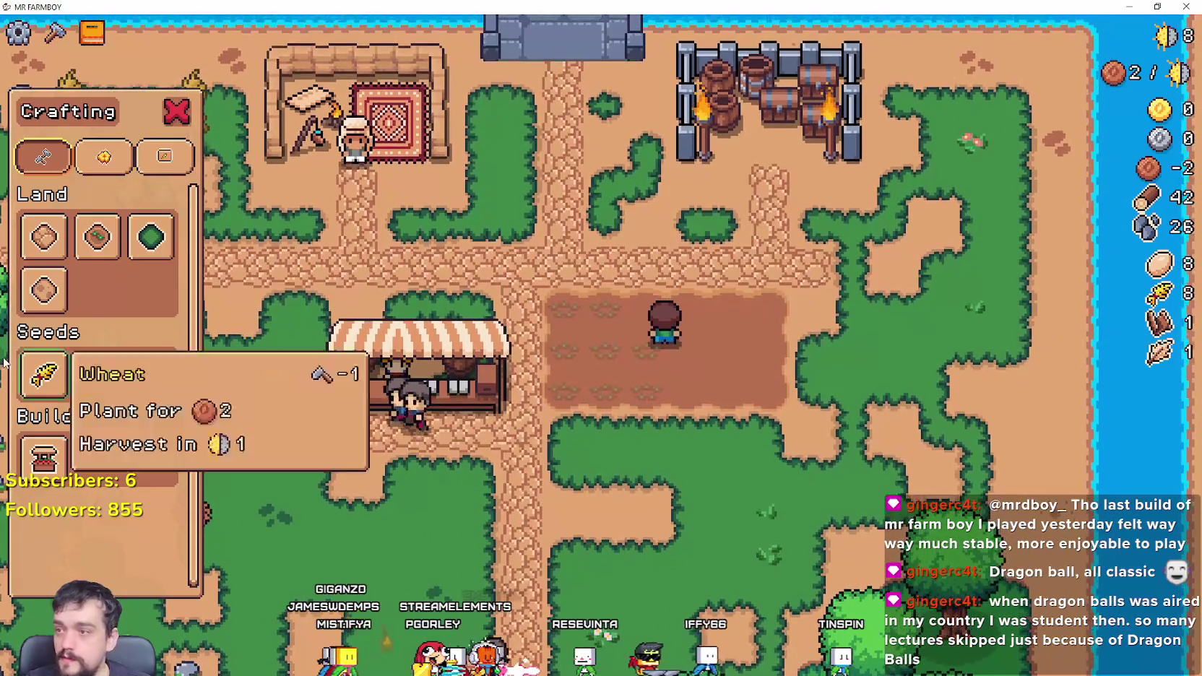
pyautogui.scroll(3)
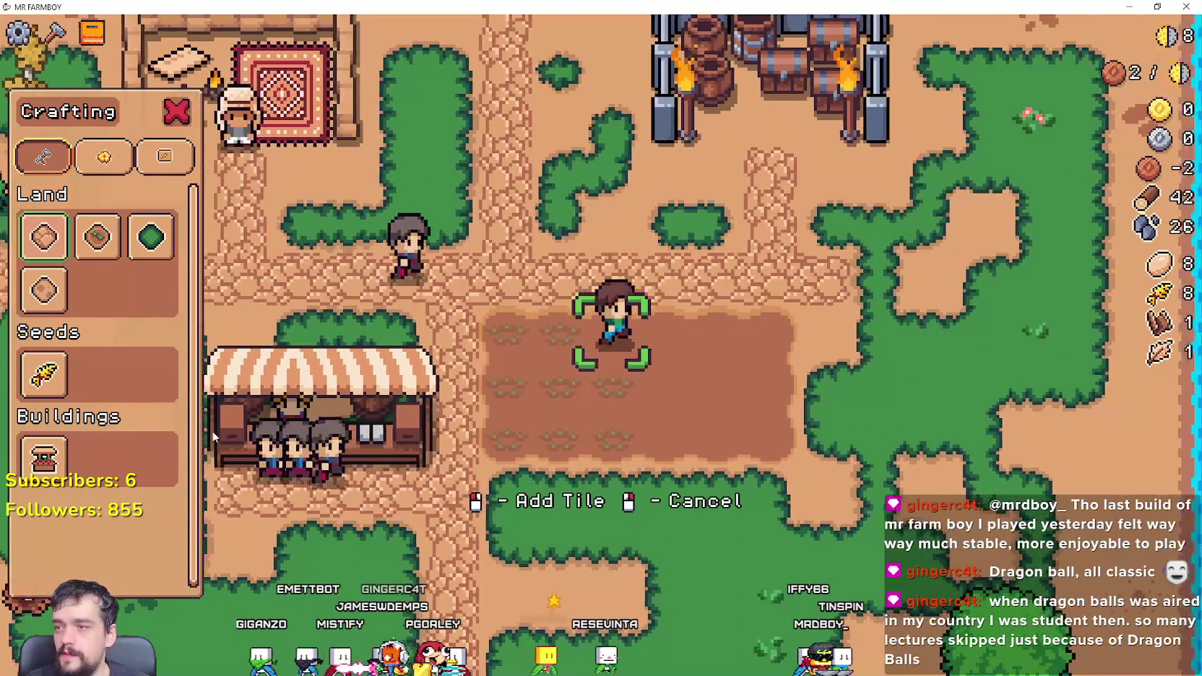
pyautogui.click(43, 374)
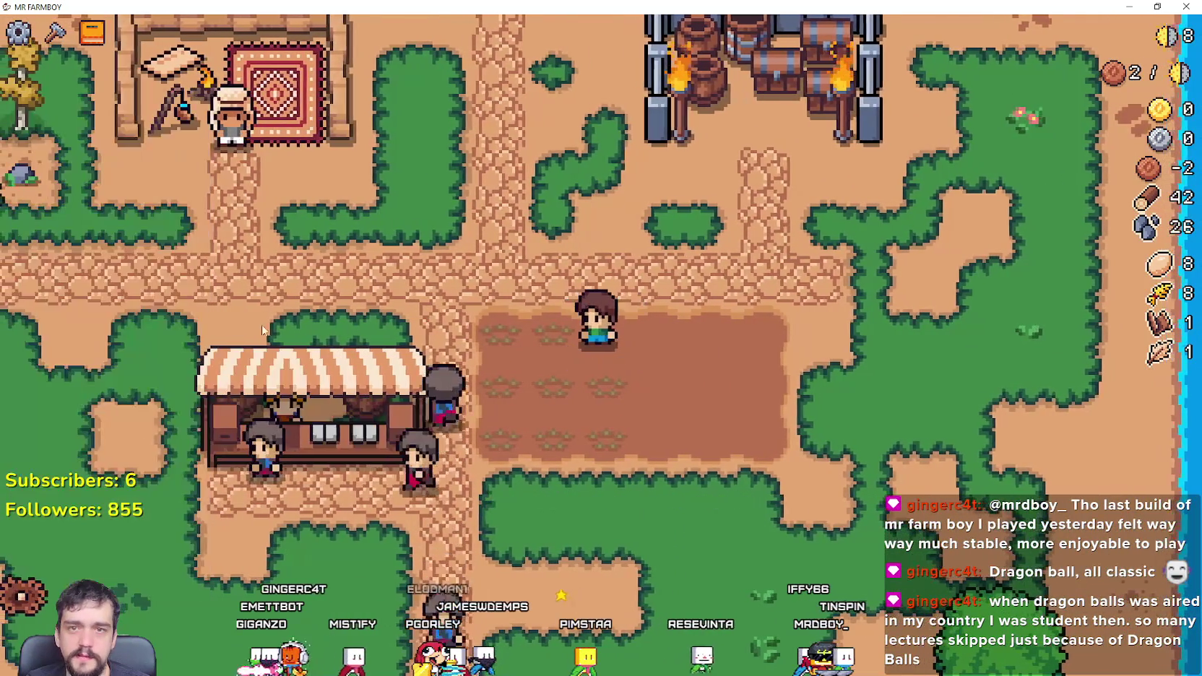
pyautogui.press('a')
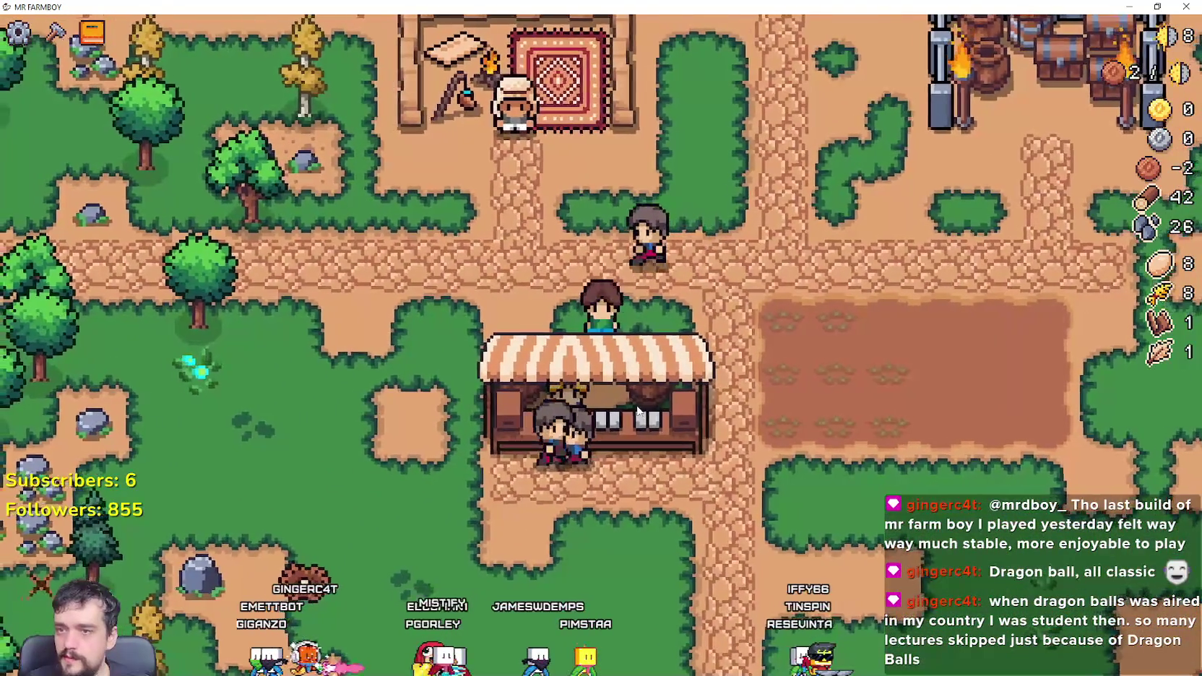
pyautogui.press('d')
pyautogui.press('s')
pyautogui.click(597, 296)
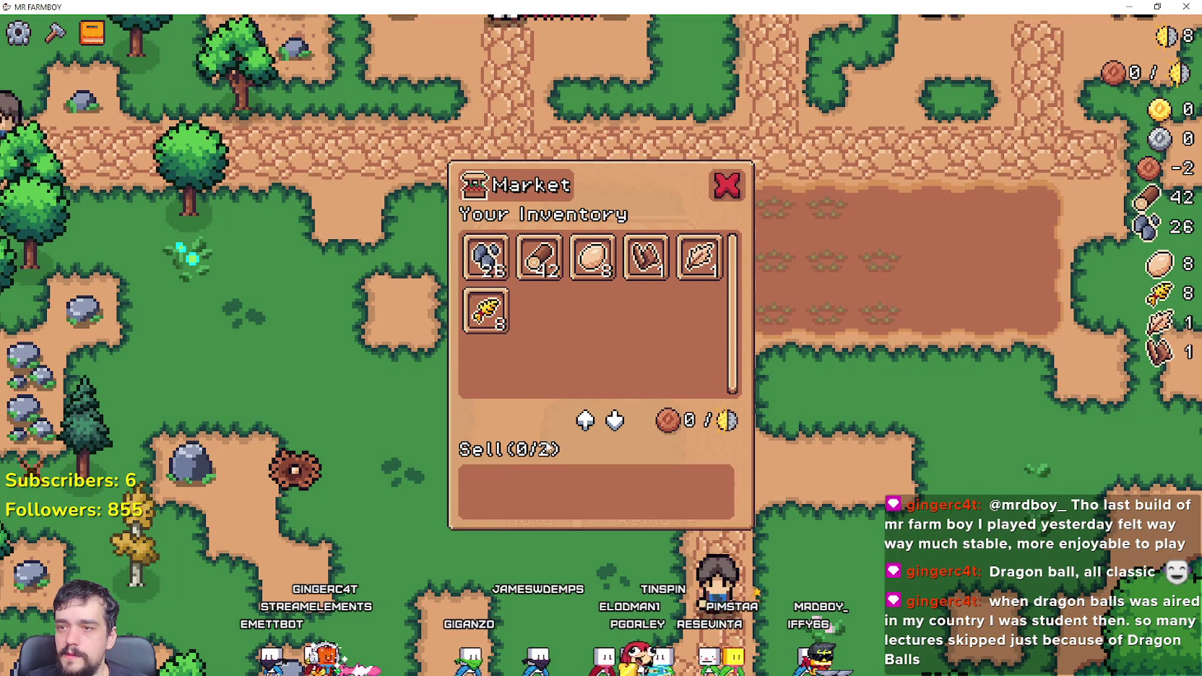
# Step: Put the eggs and wheat in the Sell slots and walk away to sell them
pyautogui.click(594, 259)
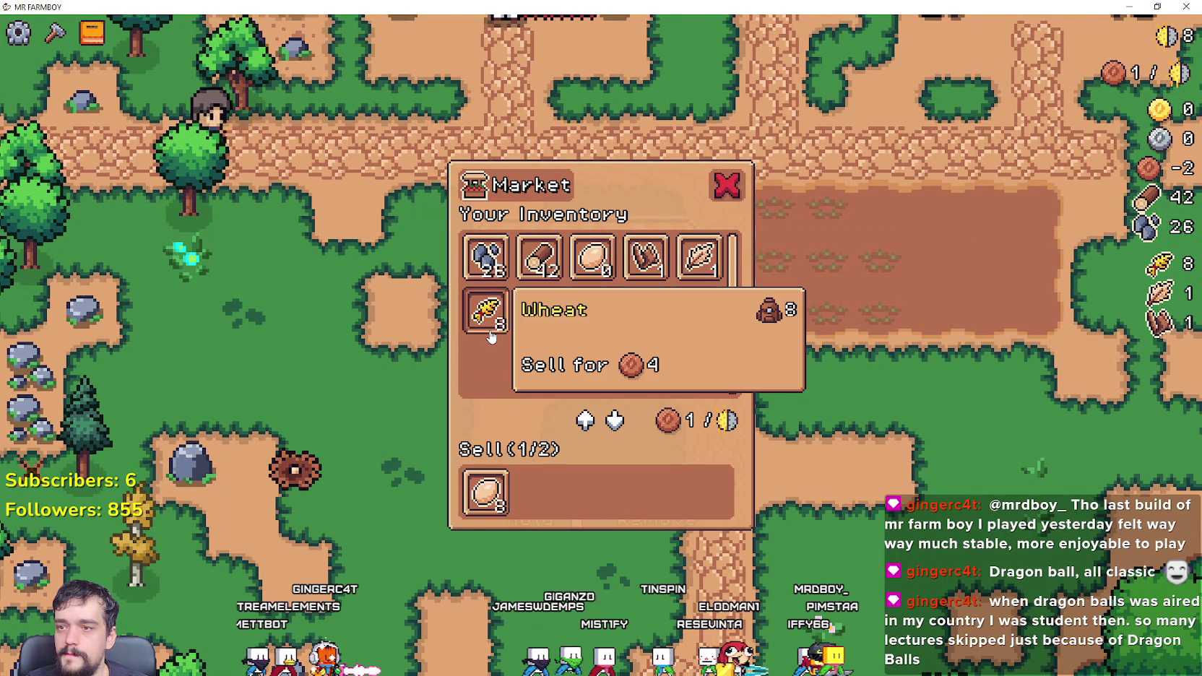
pyautogui.click(488, 328)
pyautogui.press('d')
pyautogui.press('w')
# Step: Walk to the merchant's rug house and browse the Merchant Seller's stock
pyautogui.press('w')
pyautogui.press('a')
pyautogui.press('a')
pyautogui.press('w')
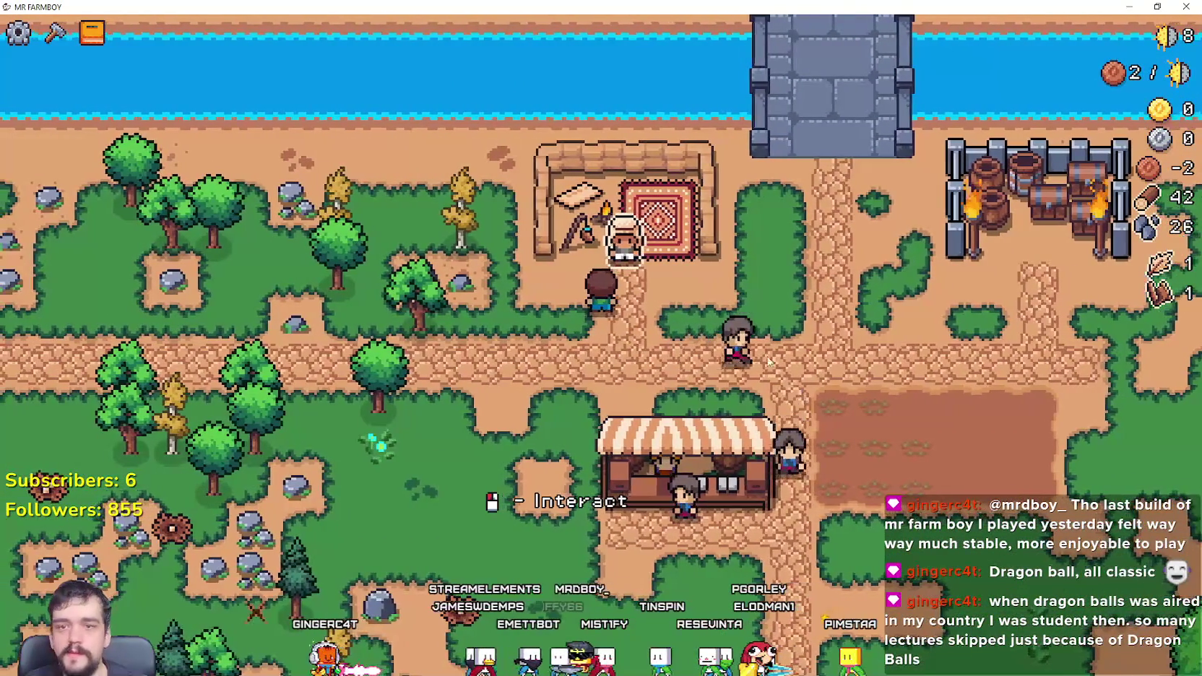
pyautogui.scroll(3)
pyautogui.press('w')
pyautogui.click(747, 411)
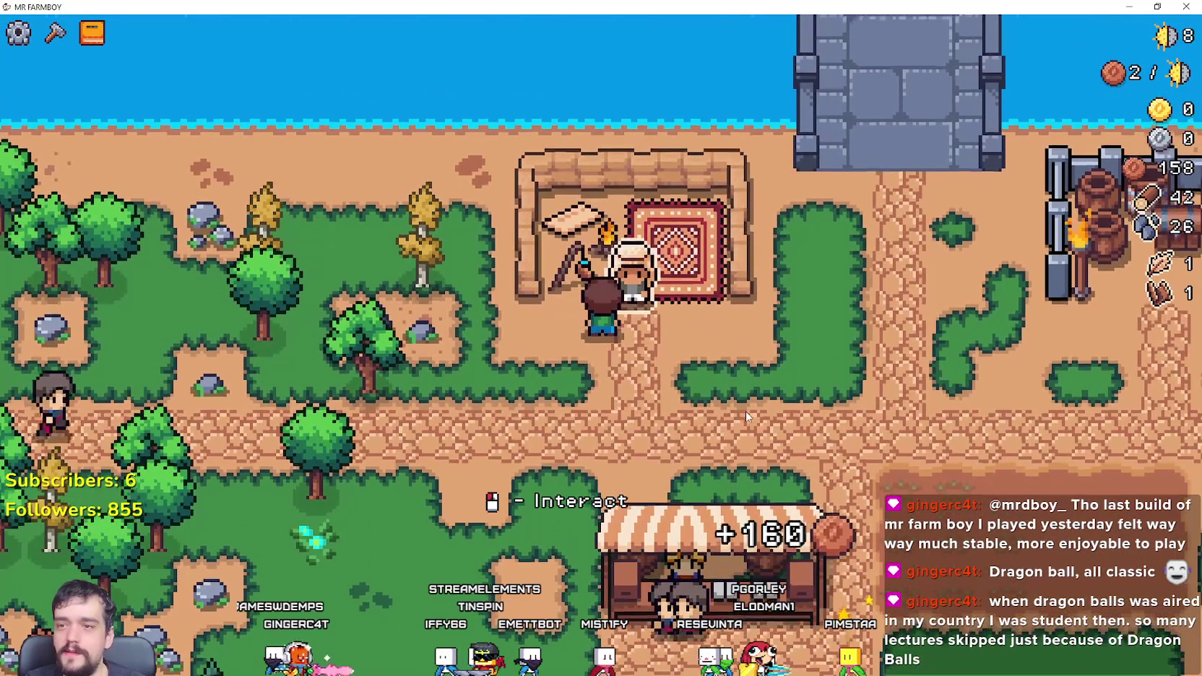
pyautogui.click(747, 419)
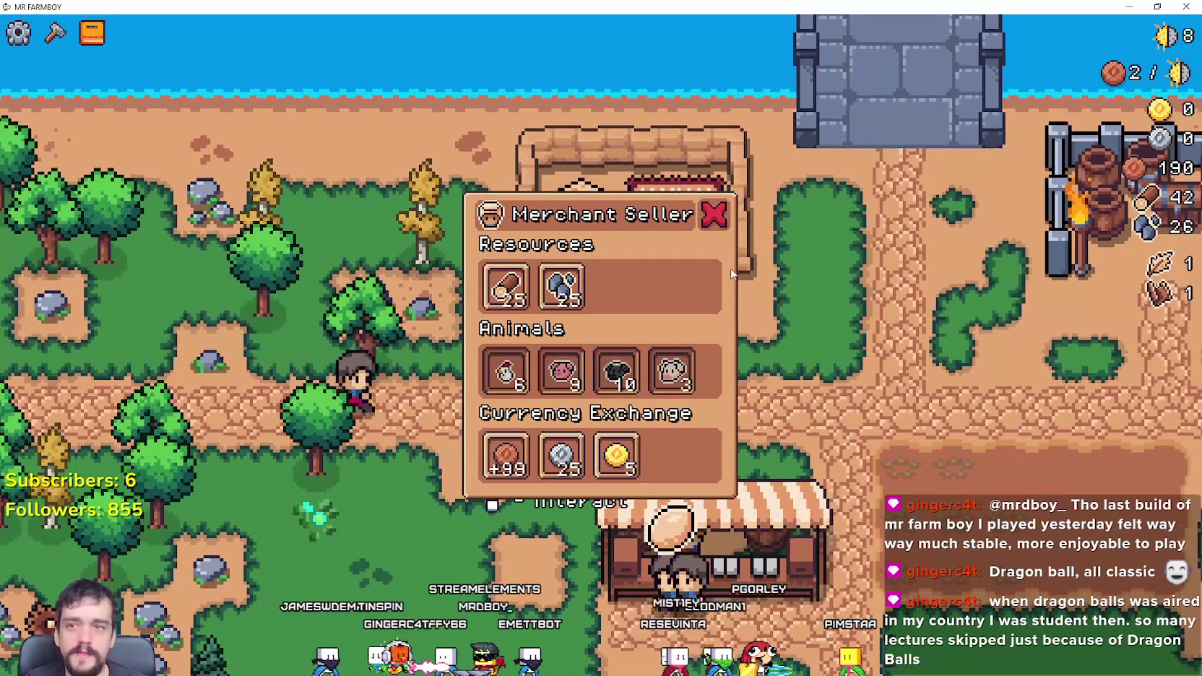
pyautogui.click(763, 411)
# Step: Chop down the trees beside the path for wood
pyautogui.press('a')
pyautogui.press('w')
pyautogui.click(763, 410)
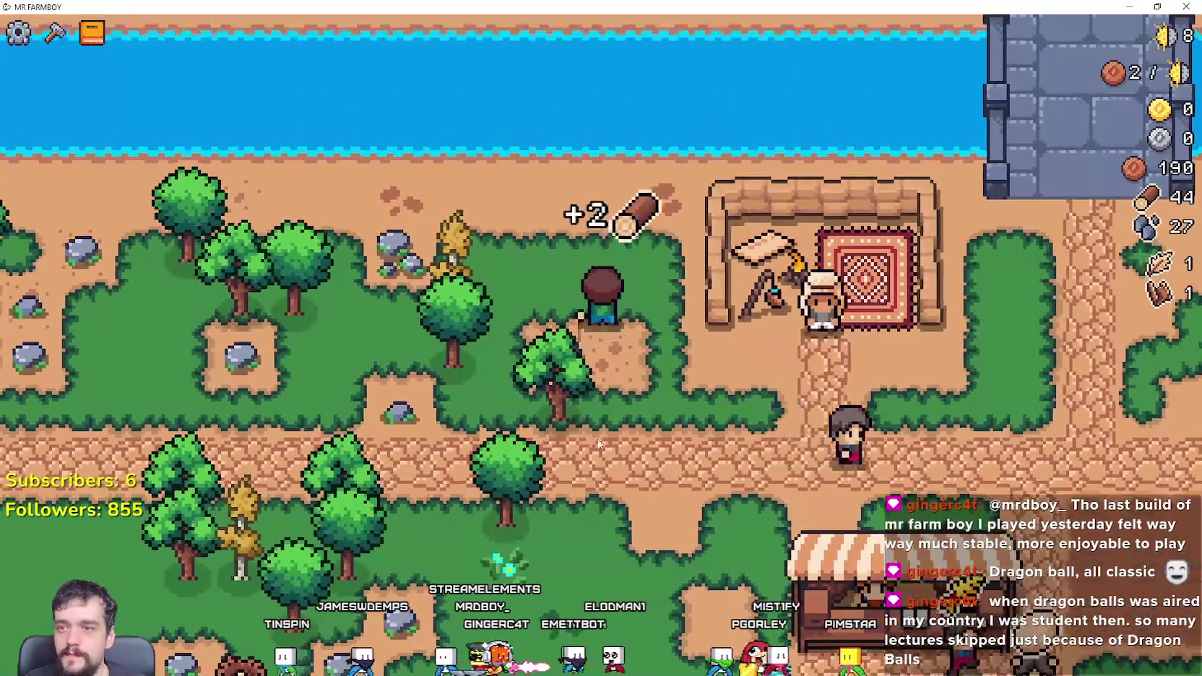
pyautogui.click(631, 377)
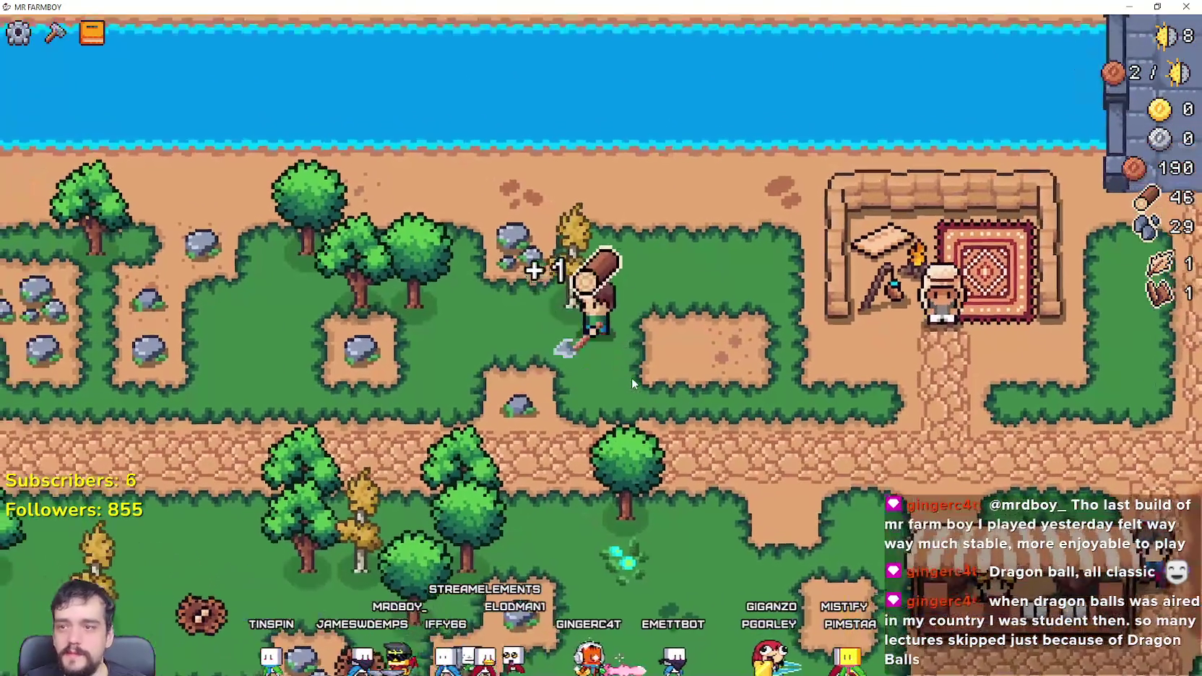
# Step: Select Wheat seeds in Crafting and plant wheat across the field's upper tiles
pyautogui.press('d')
pyautogui.press('c')
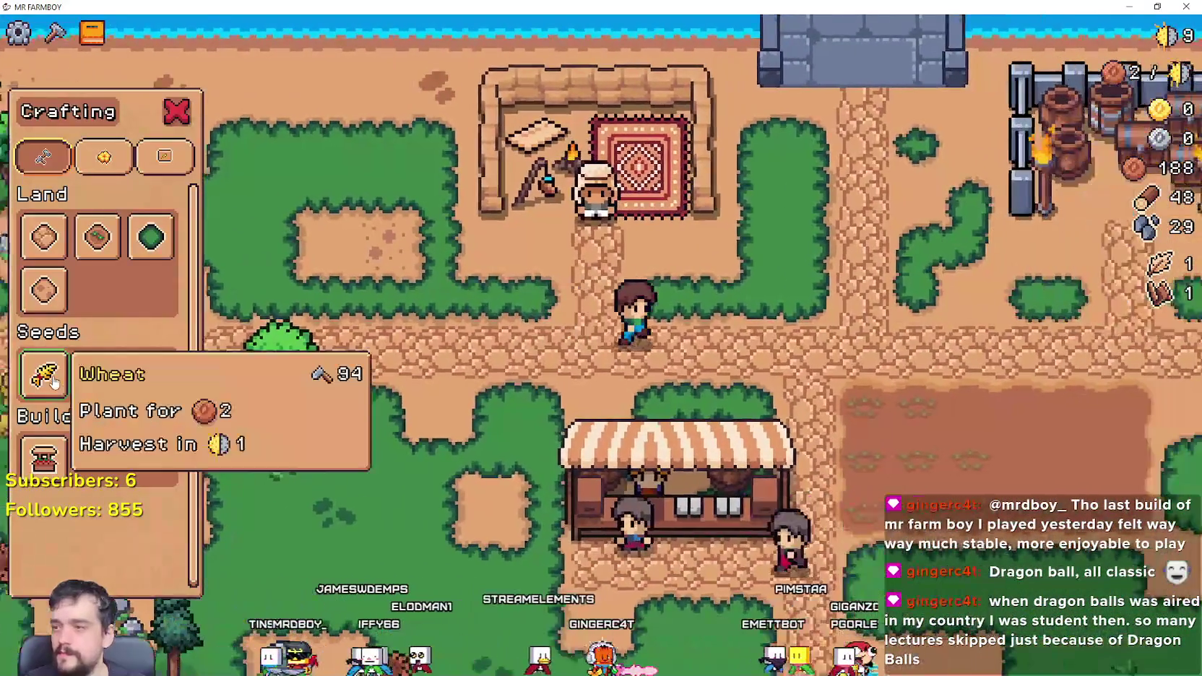
pyautogui.click(63, 376)
pyautogui.press('s')
pyautogui.click(829, 448)
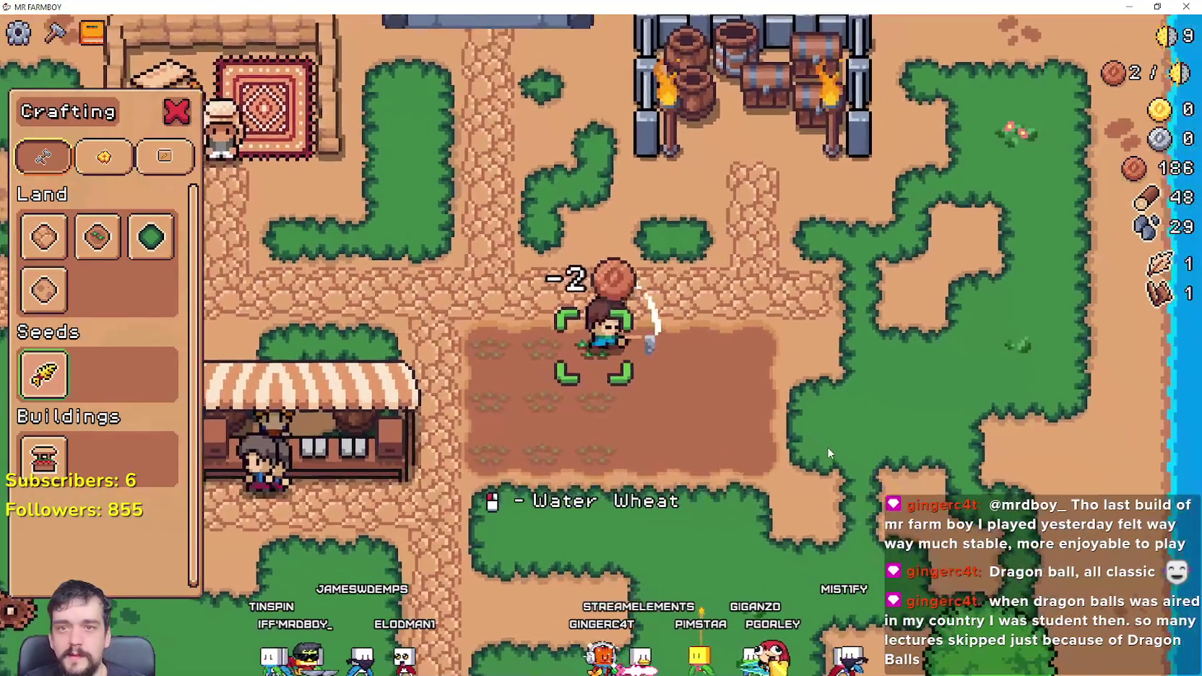
pyautogui.click(829, 448)
pyautogui.press('d')
pyautogui.click(827, 446)
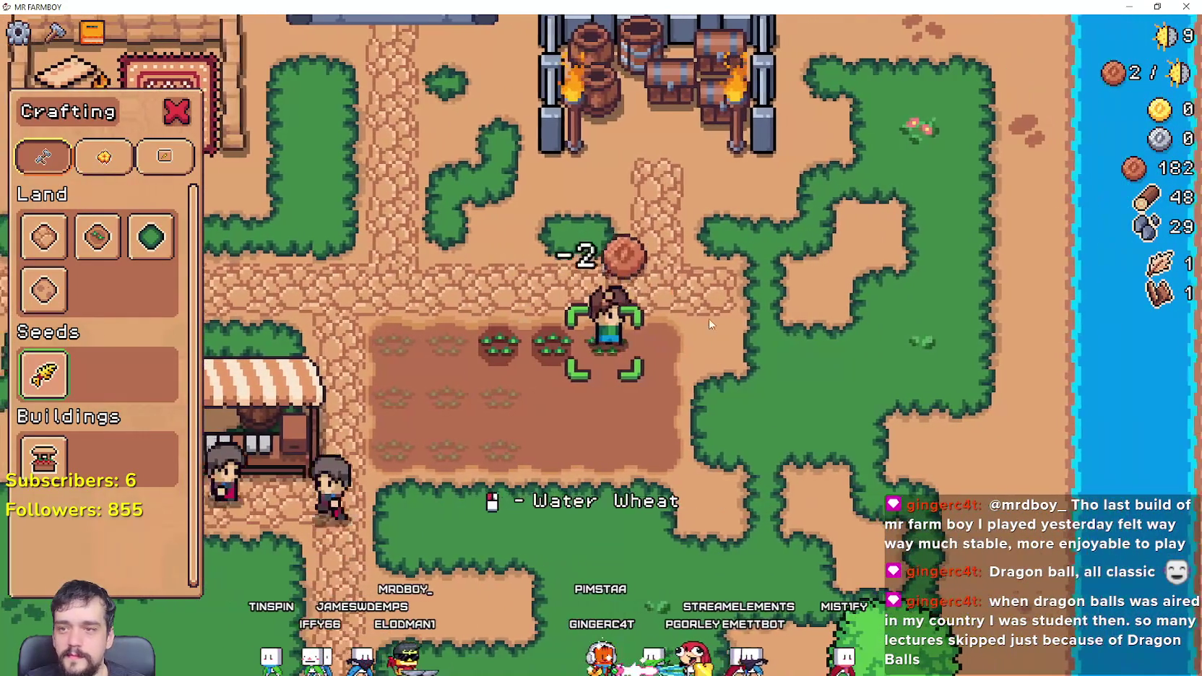
pyautogui.click(672, 280)
pyautogui.press('s')
pyautogui.click(672, 281)
# Step: Plant wheat on the remaining lower-row tiles, then walk off the field
pyautogui.press('a')
pyautogui.click(761, 346)
pyautogui.press('a')
pyautogui.click(761, 347)
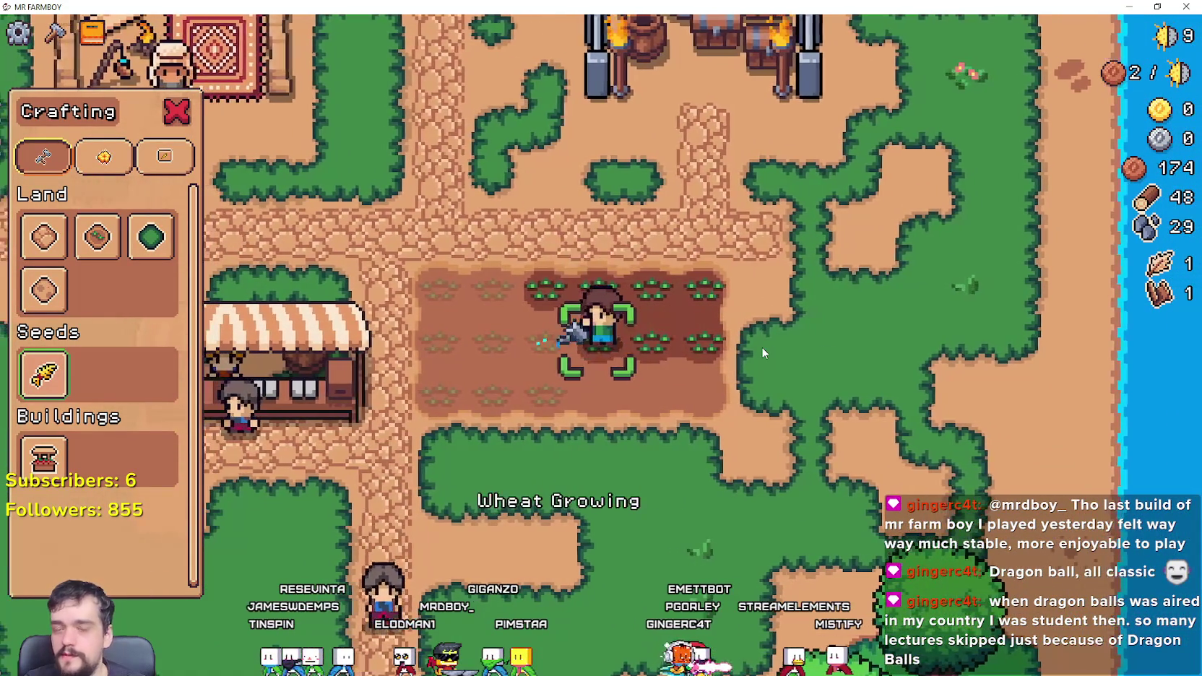
pyautogui.press('s')
pyautogui.click(762, 347)
pyautogui.press('d')
pyautogui.click(761, 347)
pyautogui.press('d')
pyautogui.click(759, 351)
pyautogui.press('s')
pyautogui.press('a')
pyautogui.press('a')
pyautogui.press('a')
pyautogui.press('d')
pyautogui.press('Escape')
# Step: Walk through the rocky area gathering stone and wood, then back to the market stall
pyautogui.press('d')
pyautogui.press('w')
pyautogui.press('d')
pyautogui.press('s')
pyautogui.press('a')
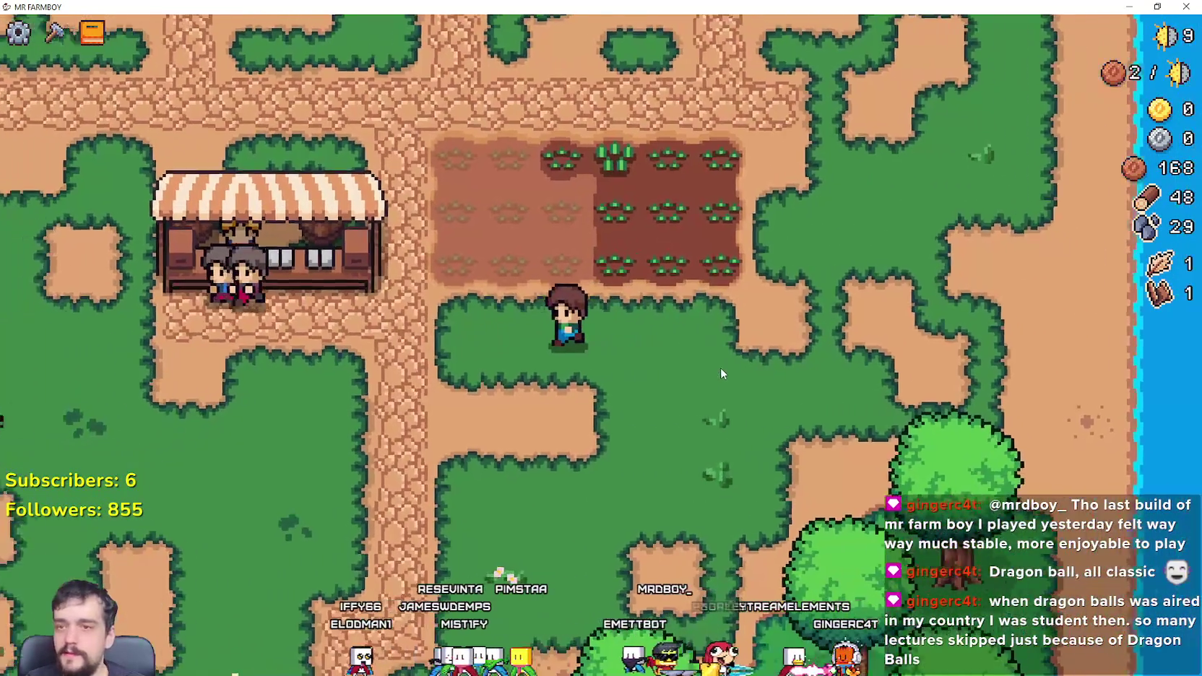
pyautogui.press('a')
pyautogui.press('s')
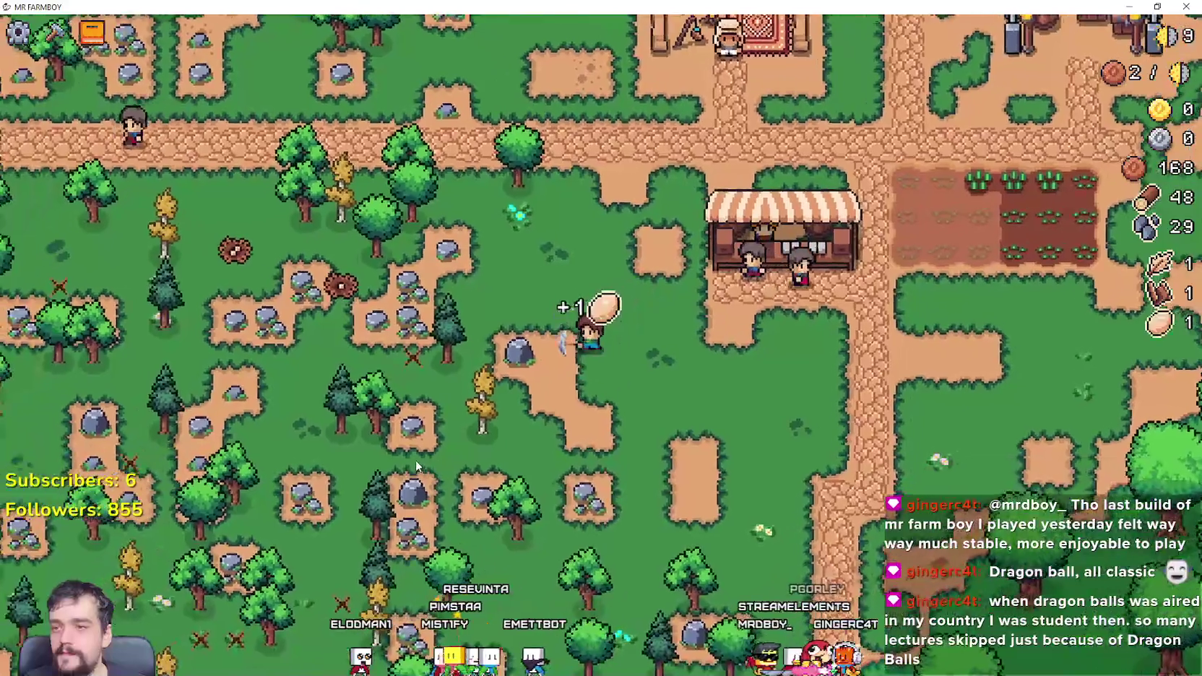
pyautogui.press('s')
pyautogui.press('d')
pyautogui.press('w')
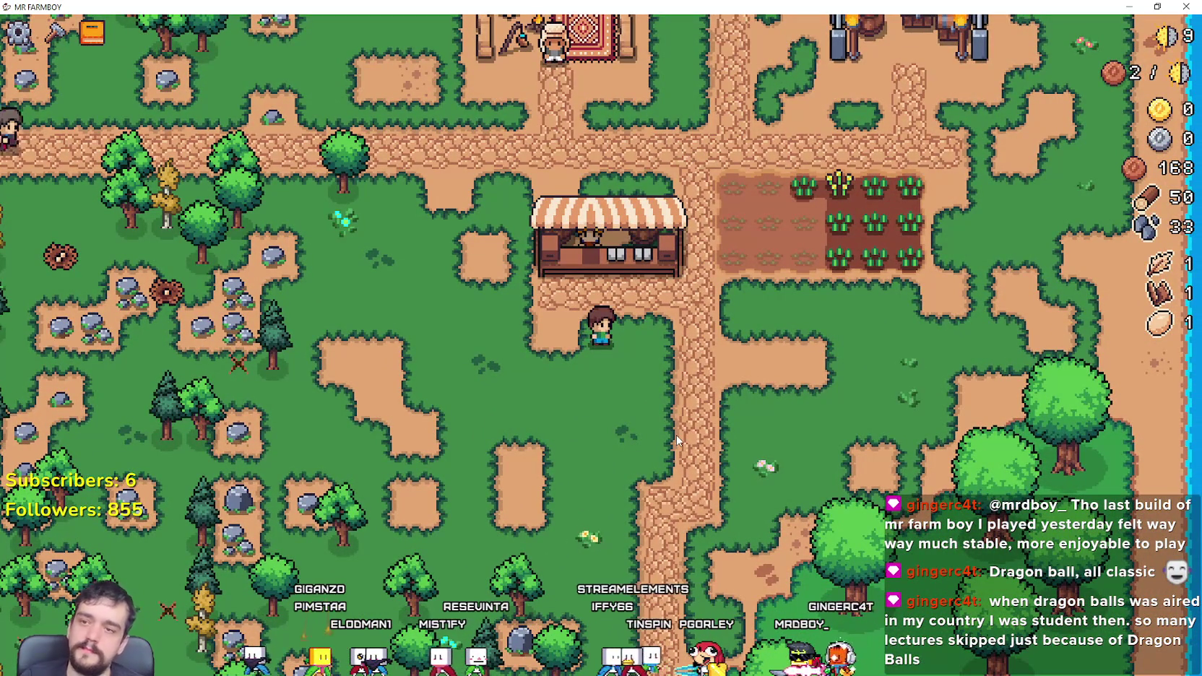
pyautogui.press('w')
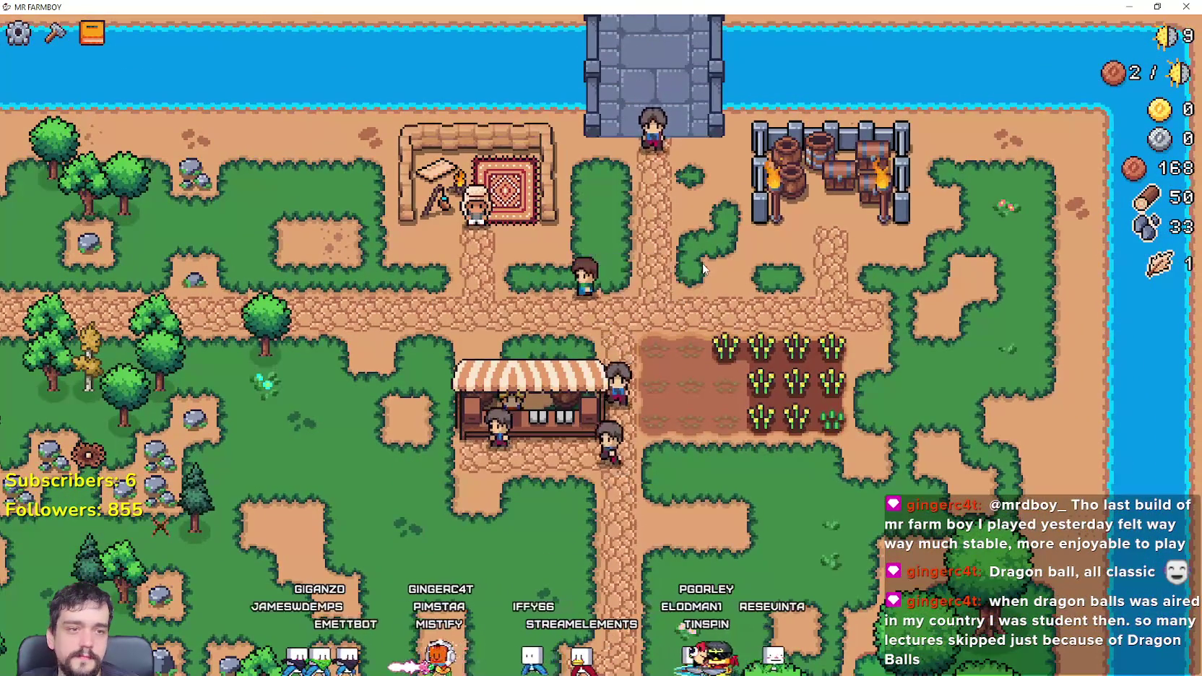
# Step: Walk west along the path past a rock and the water to the trees
pyautogui.press('a')
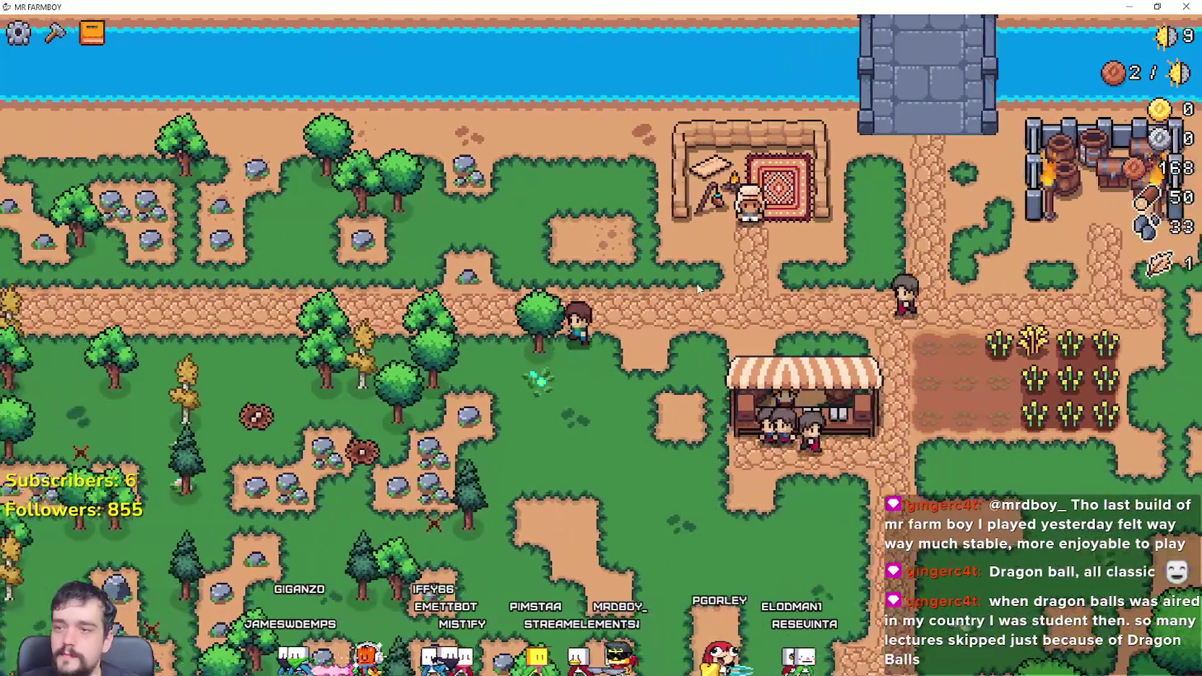
pyautogui.scroll(3)
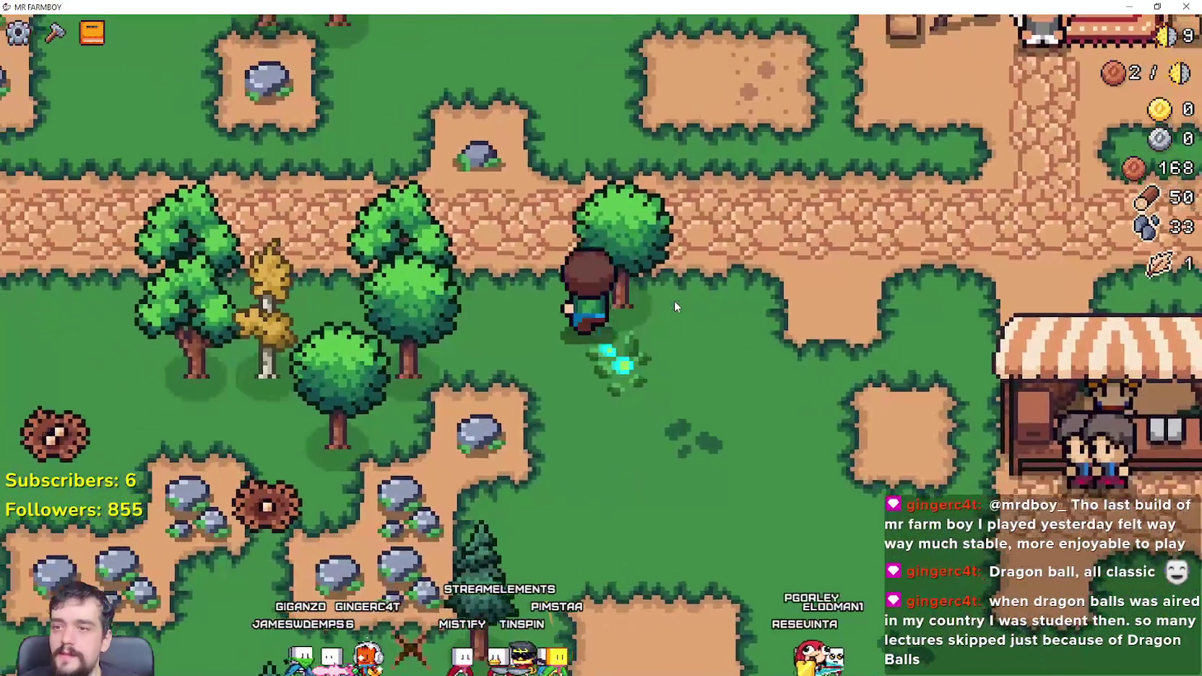
pyautogui.press('a')
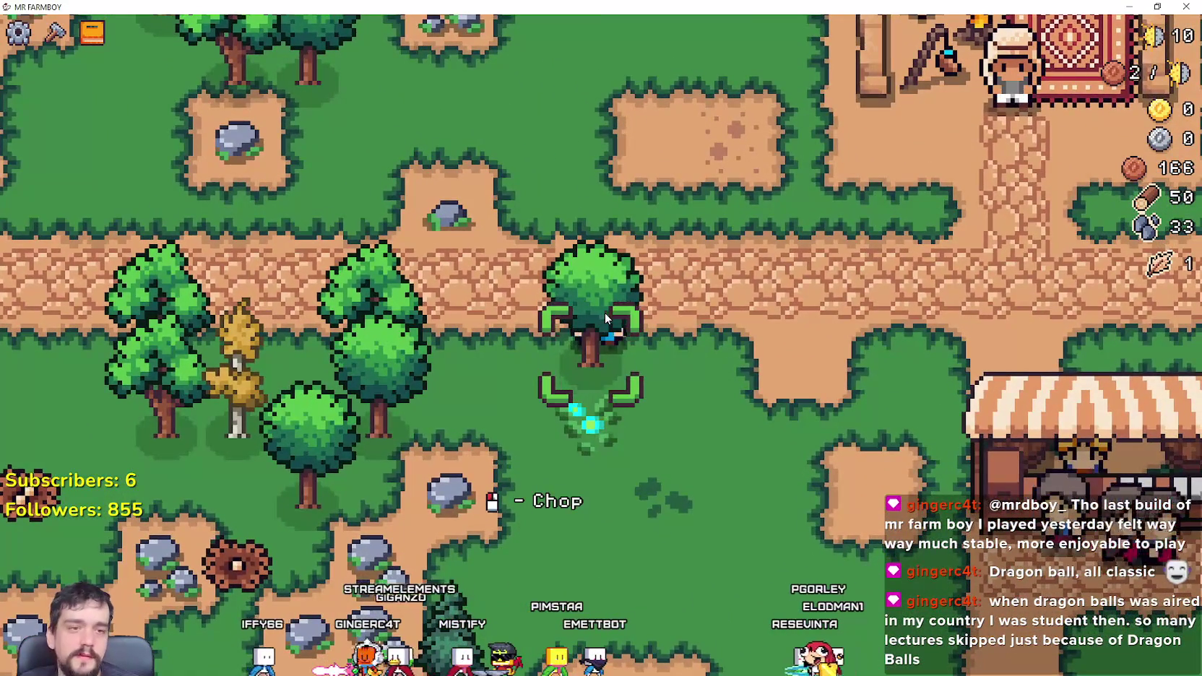
pyautogui.press('w')
pyautogui.press('a')
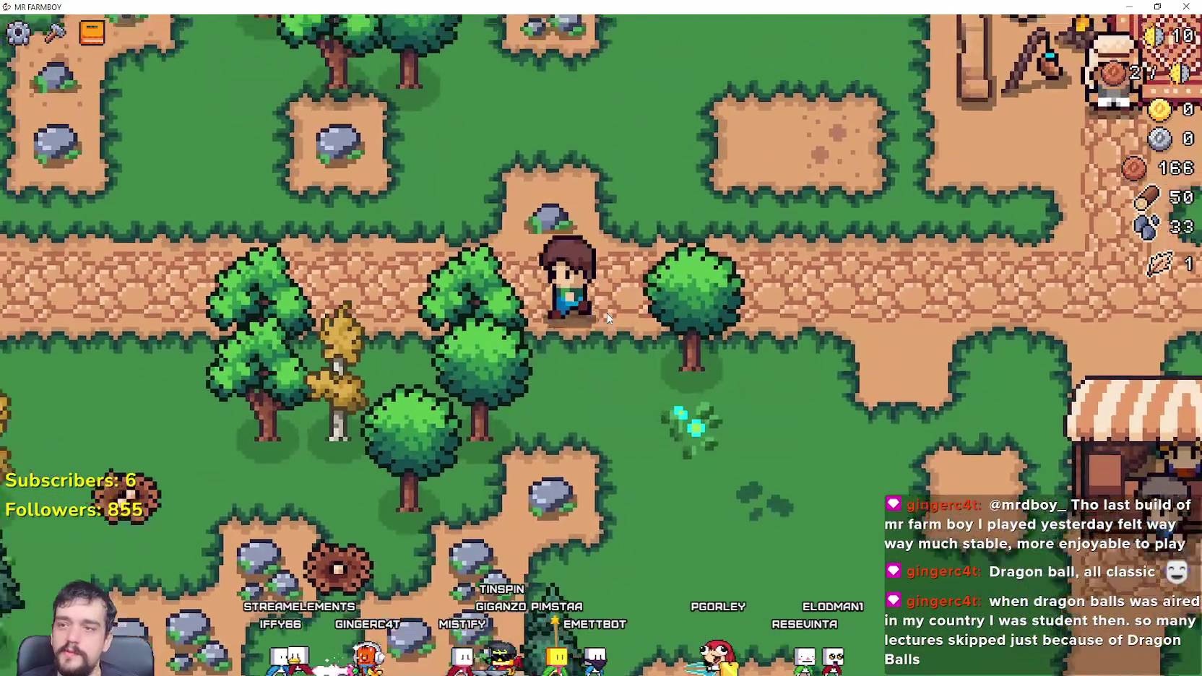
pyautogui.press('w')
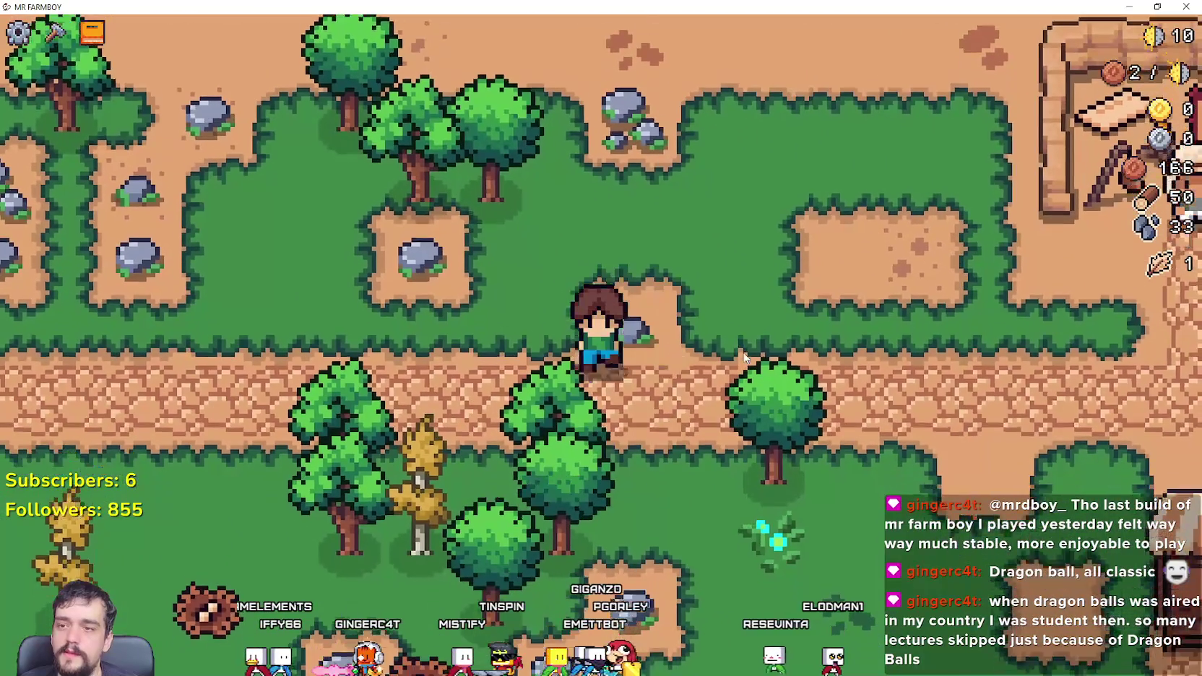
pyautogui.press('s')
pyautogui.press('w')
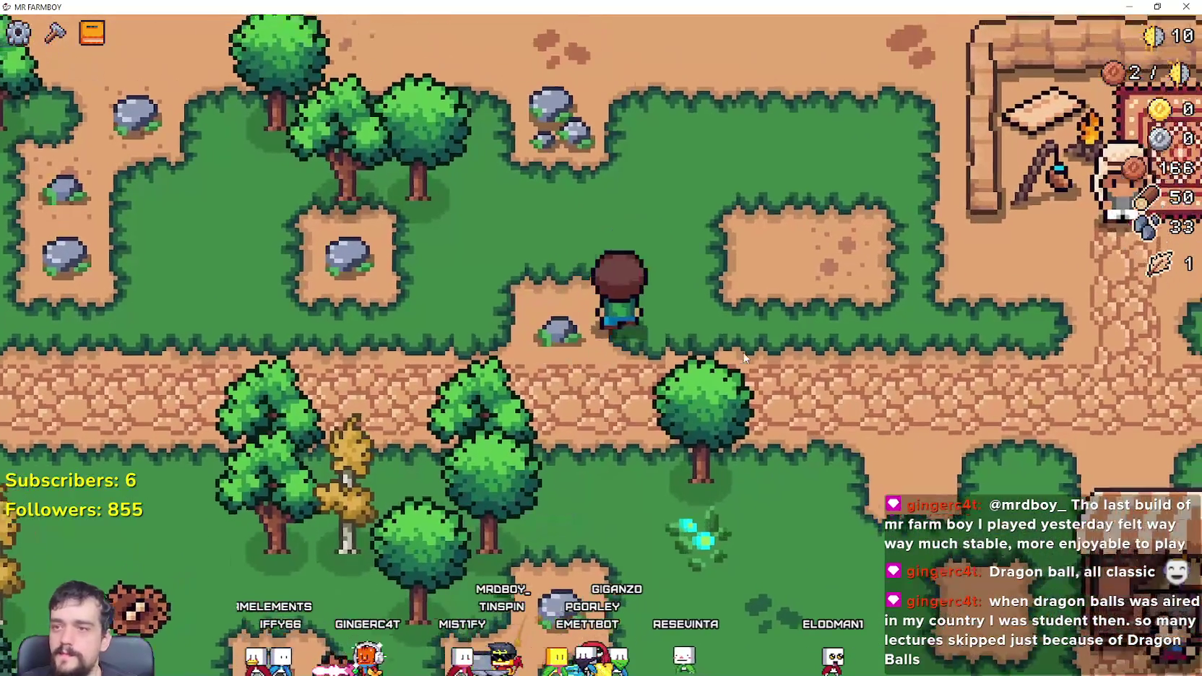
pyautogui.press('s')
pyautogui.press('a')
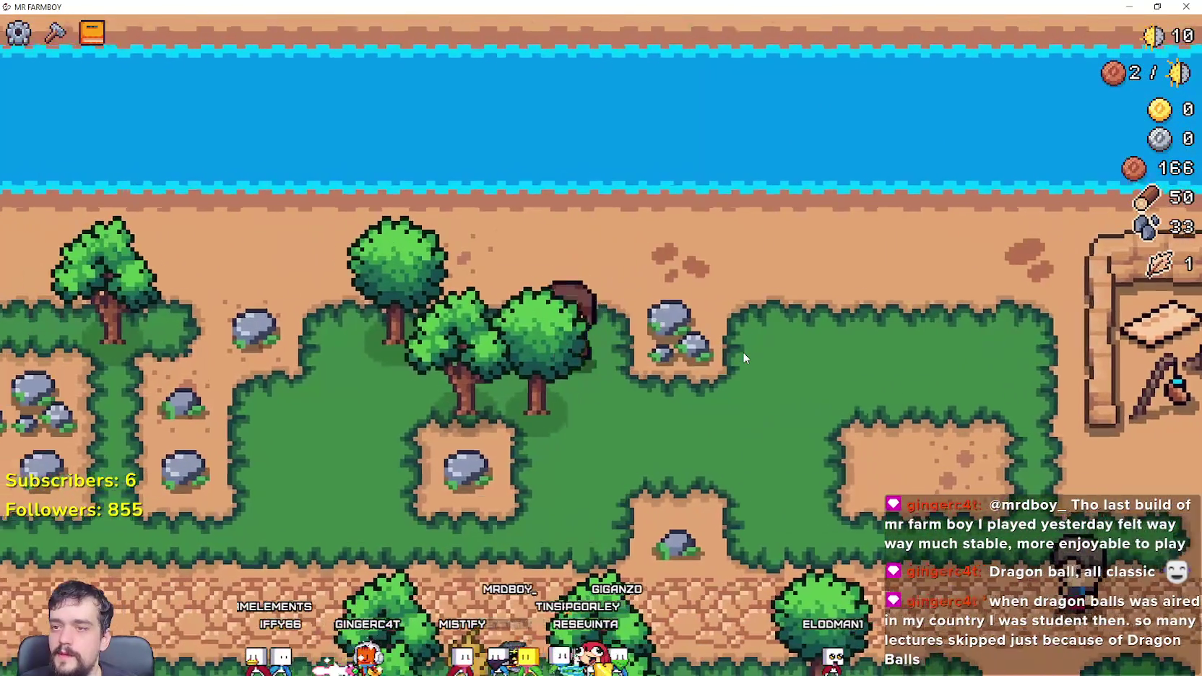
pyautogui.press('a')
pyautogui.press('w')
pyautogui.press('d')
pyautogui.press('s')
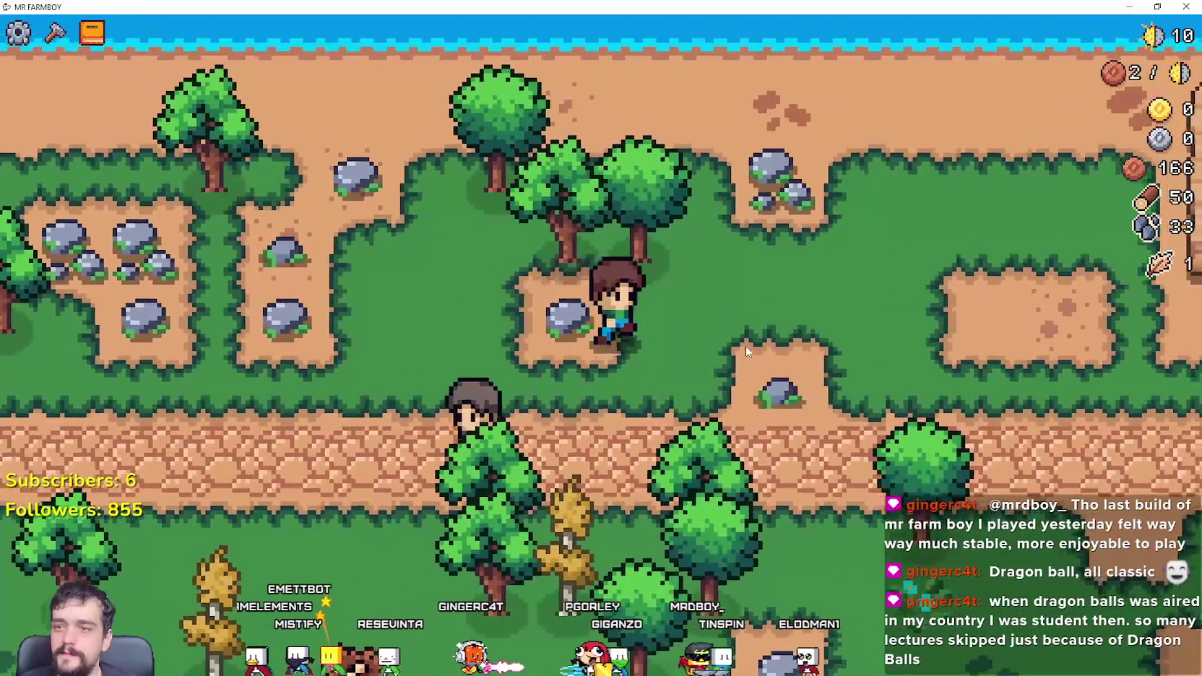
# Step: Walk down through the forest trees, stepping onto and off the dig spot
pyautogui.press('a')
pyautogui.press('s')
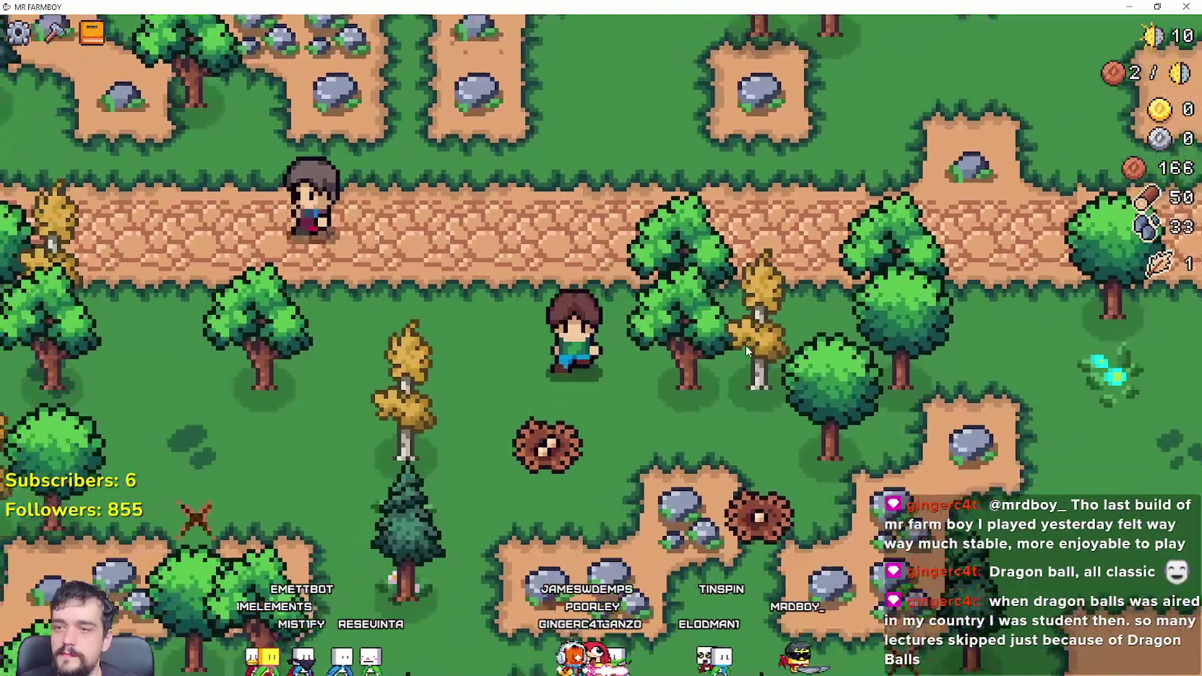
pyautogui.press('w')
pyautogui.press('s')
pyautogui.press('a')
pyautogui.press('d')
pyautogui.press('a')
pyautogui.press('w')
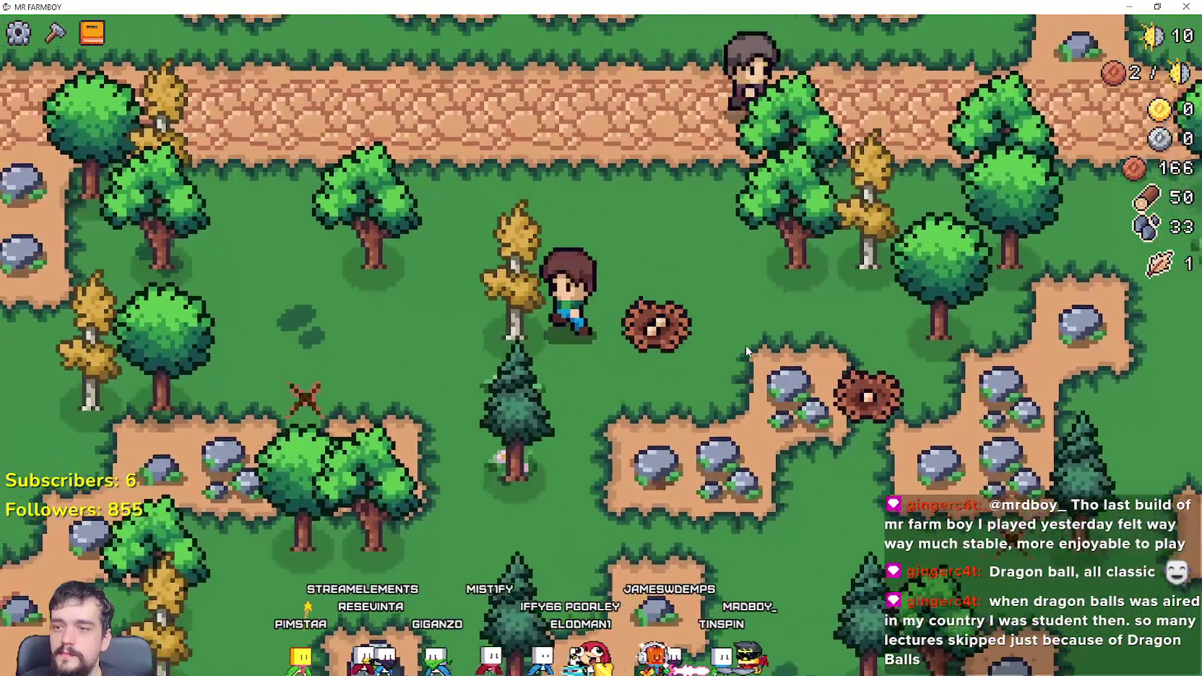
pyautogui.press('a')
pyautogui.press('s')
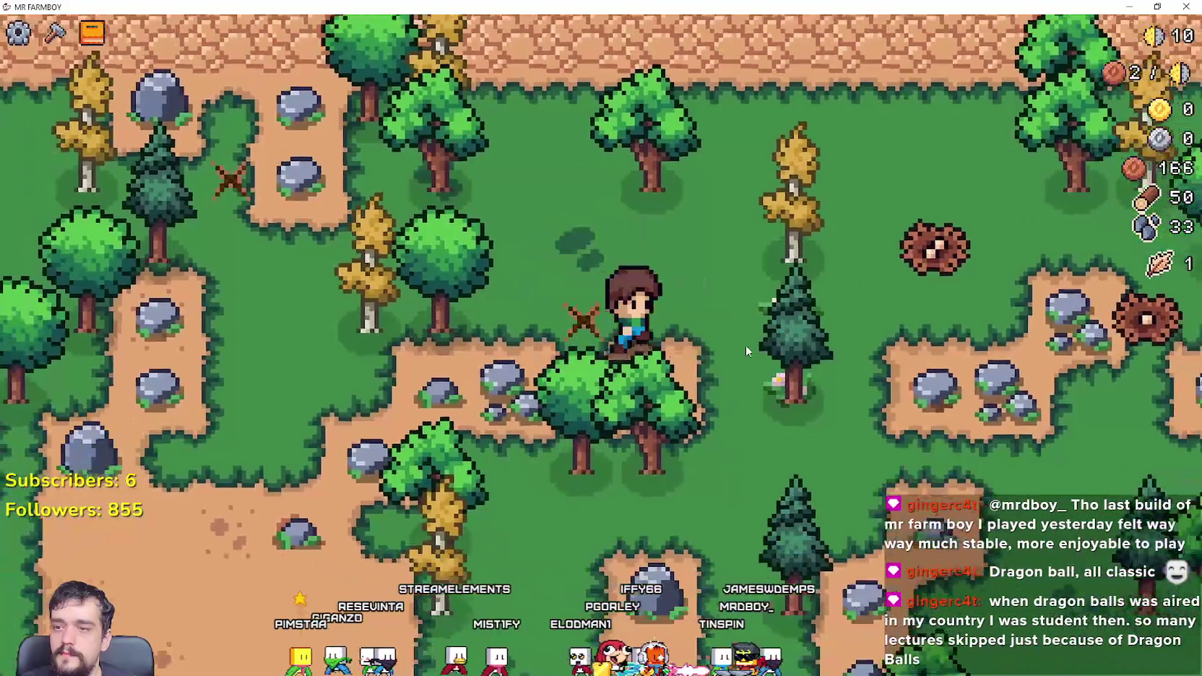
pyautogui.press('s')
pyautogui.press('d')
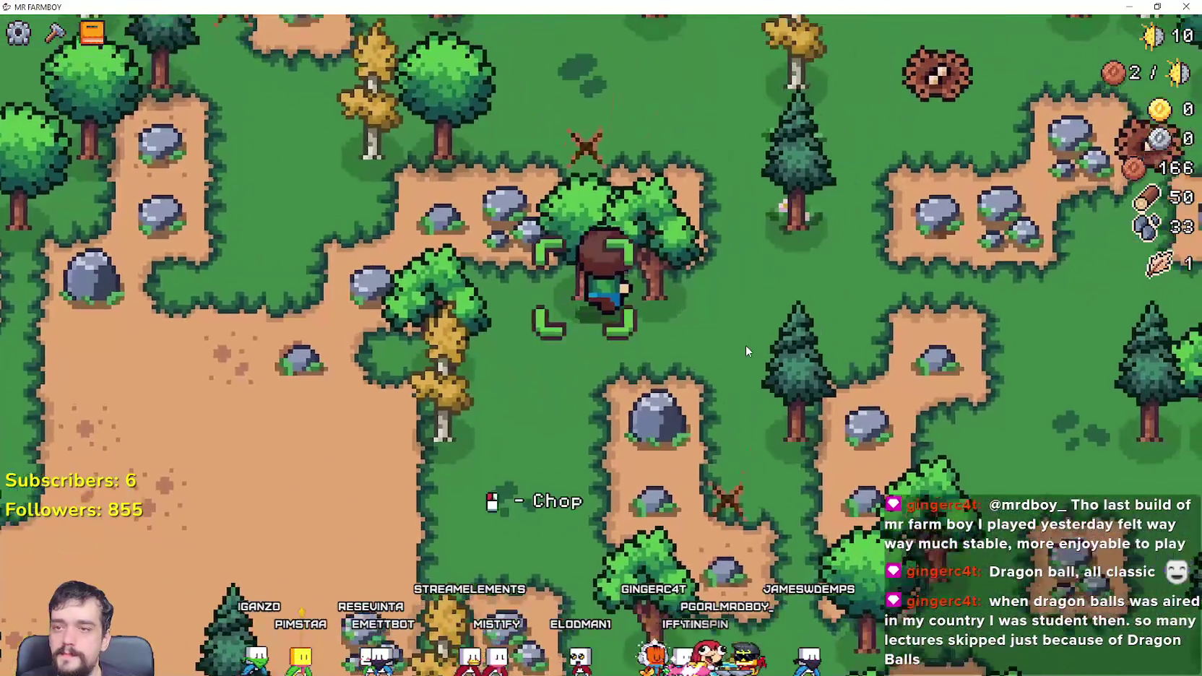
pyautogui.scroll(-3)
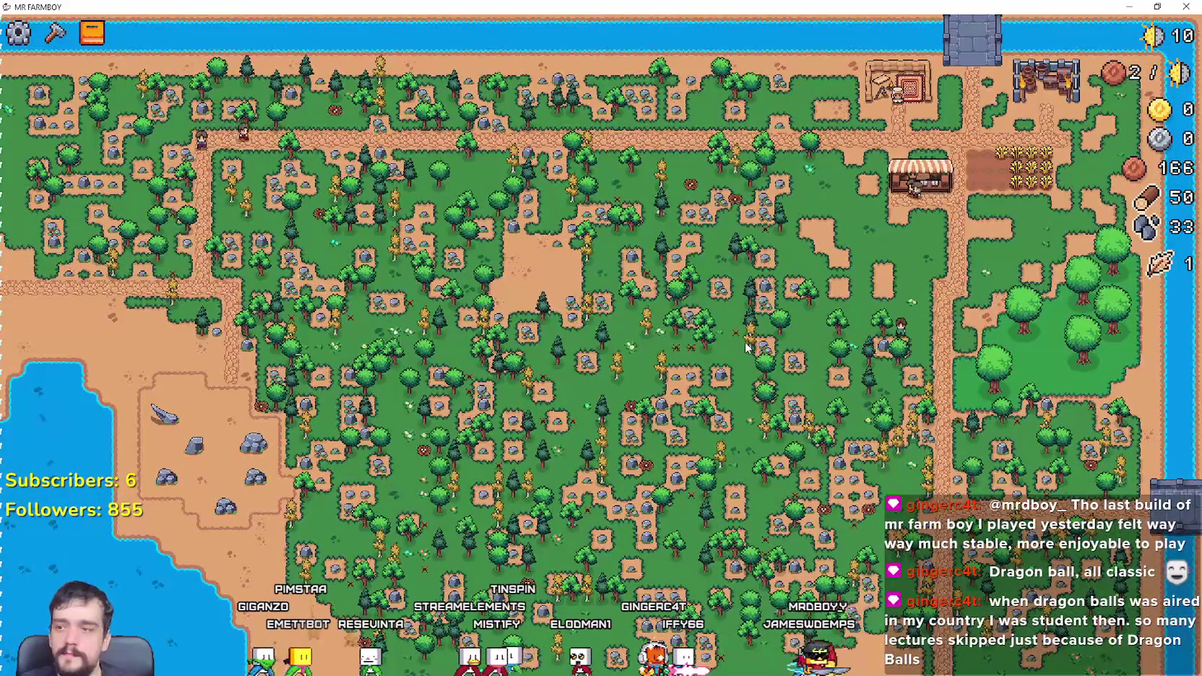
# Step: Zoom out over the forest, send the farmer to the bridge, then switch to the Discord feedback thread
pyautogui.scroll(3)
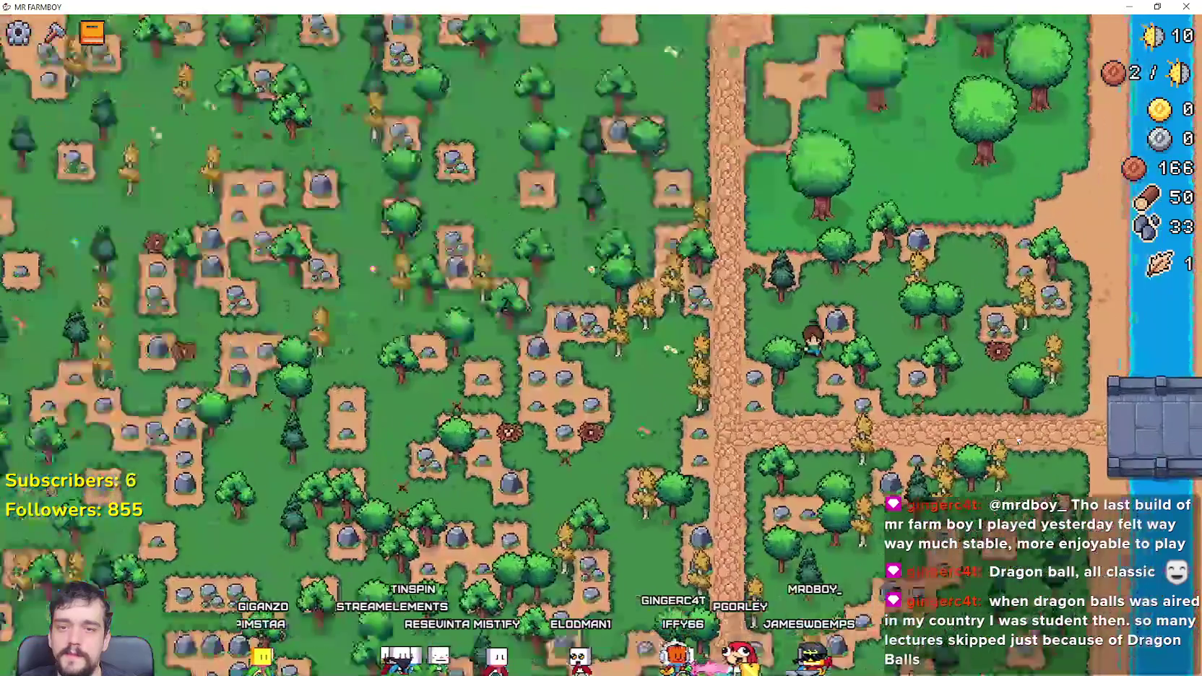
pyautogui.click(1017, 438)
pyautogui.scroll(3)
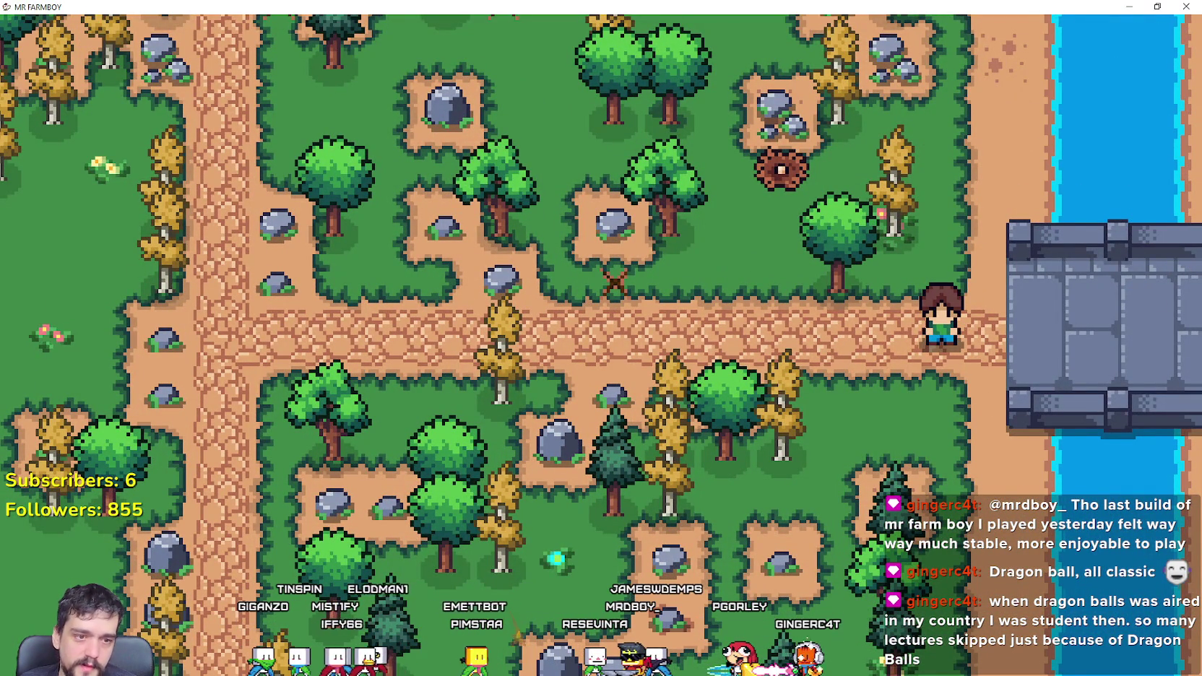
pyautogui.scroll(-3)
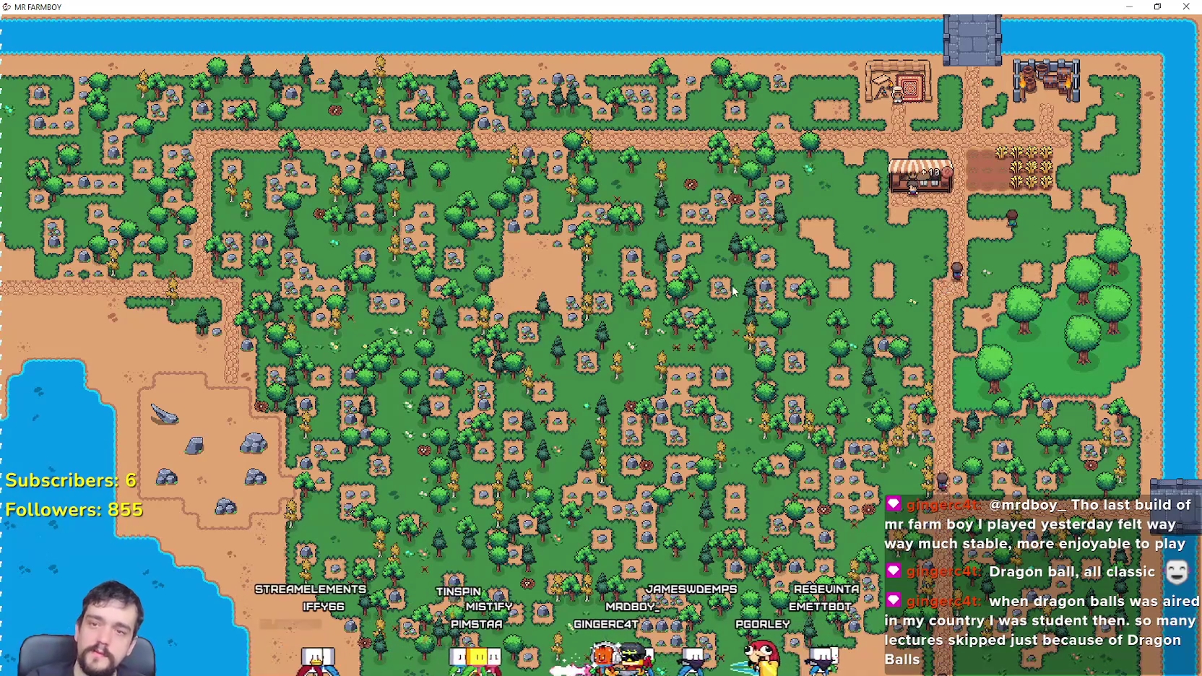
pyautogui.scroll(3)
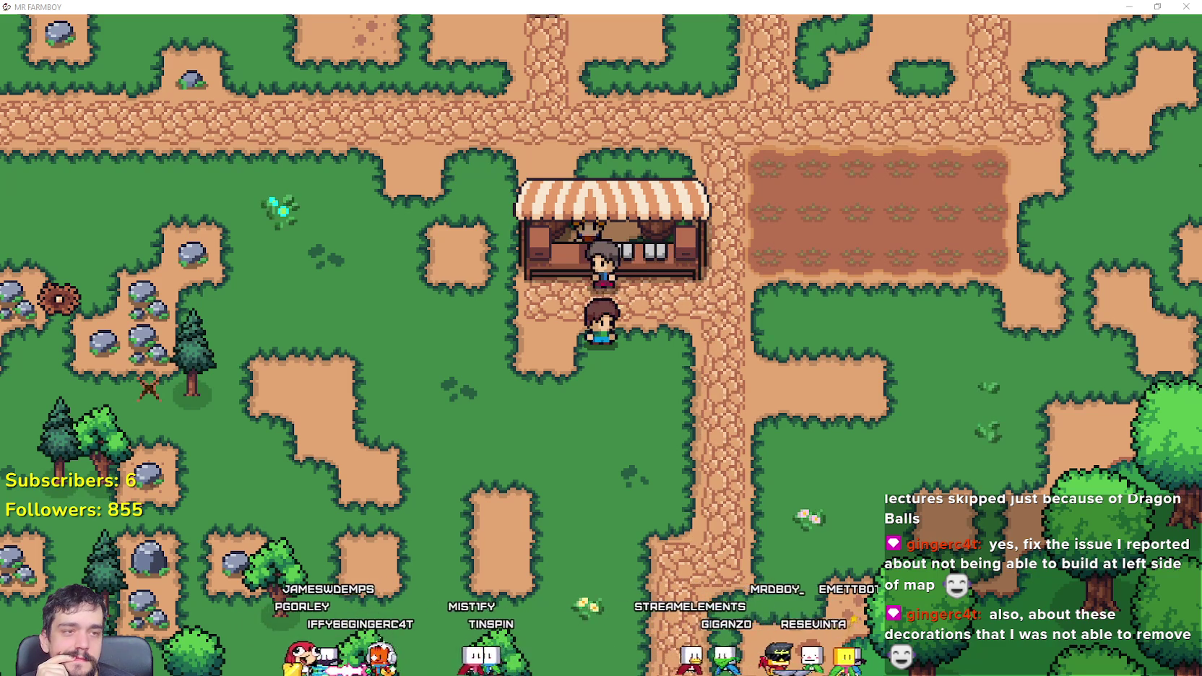
pyautogui.hotkey('alt', 'Tab')
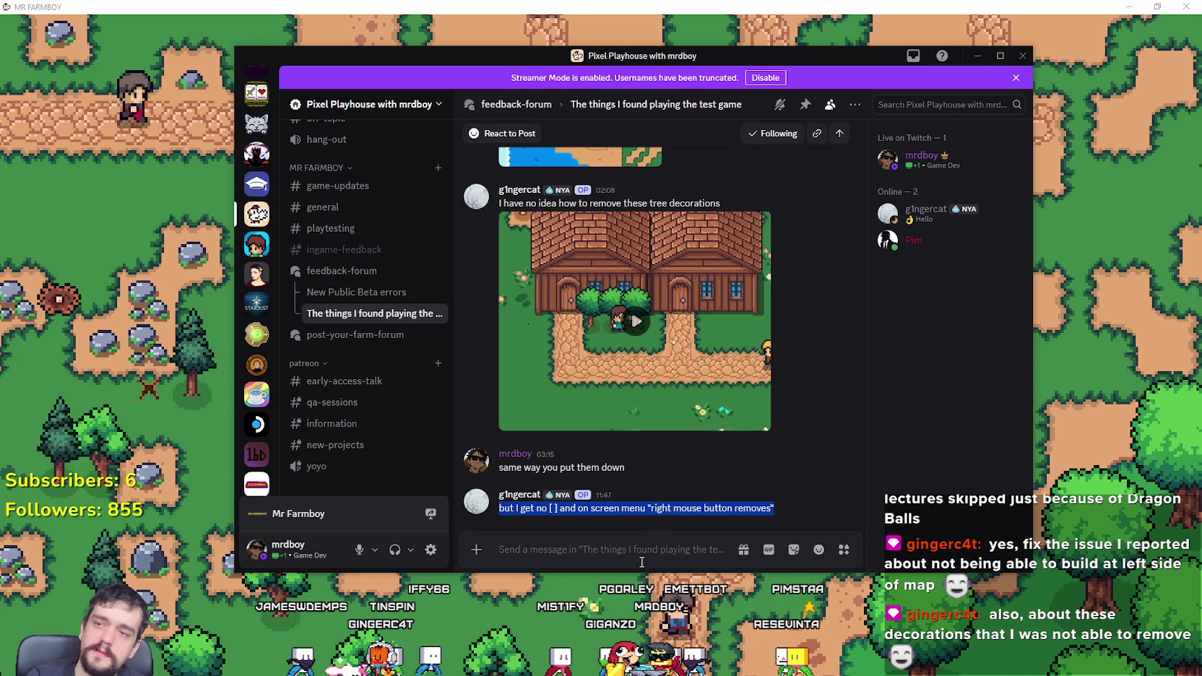
pyautogui.click(507, 5)
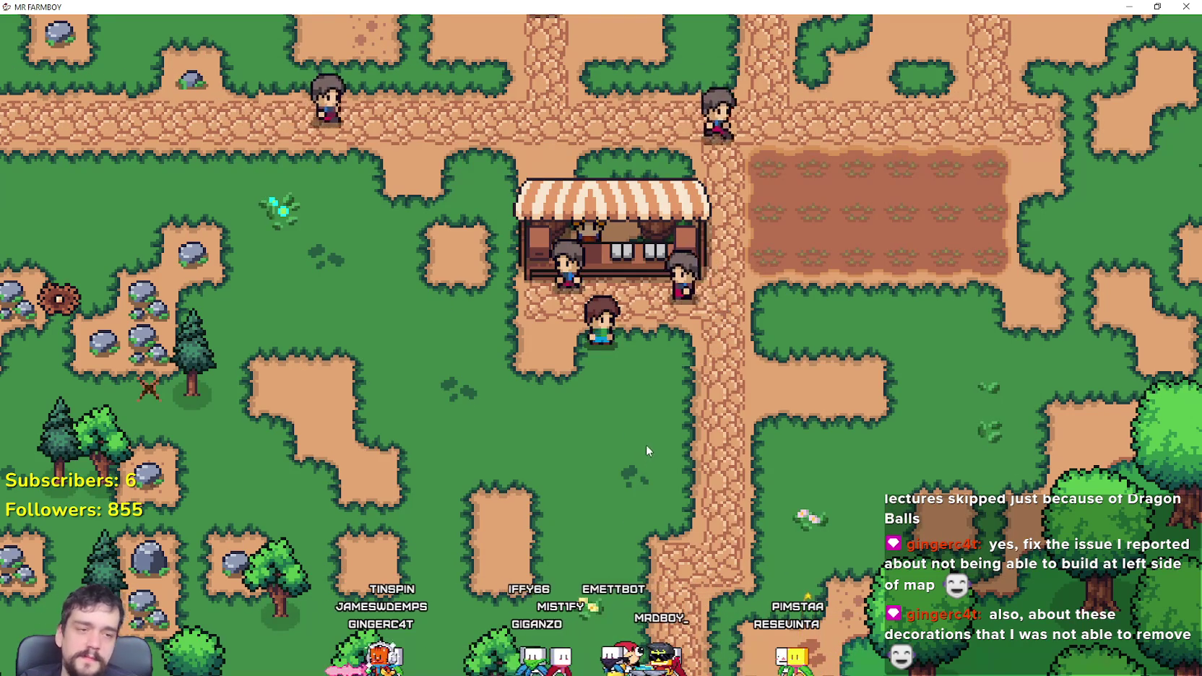
pyautogui.press('a')
# Step: Bring up the Crafting decorations list with the wheat decoration
pyautogui.press('c')
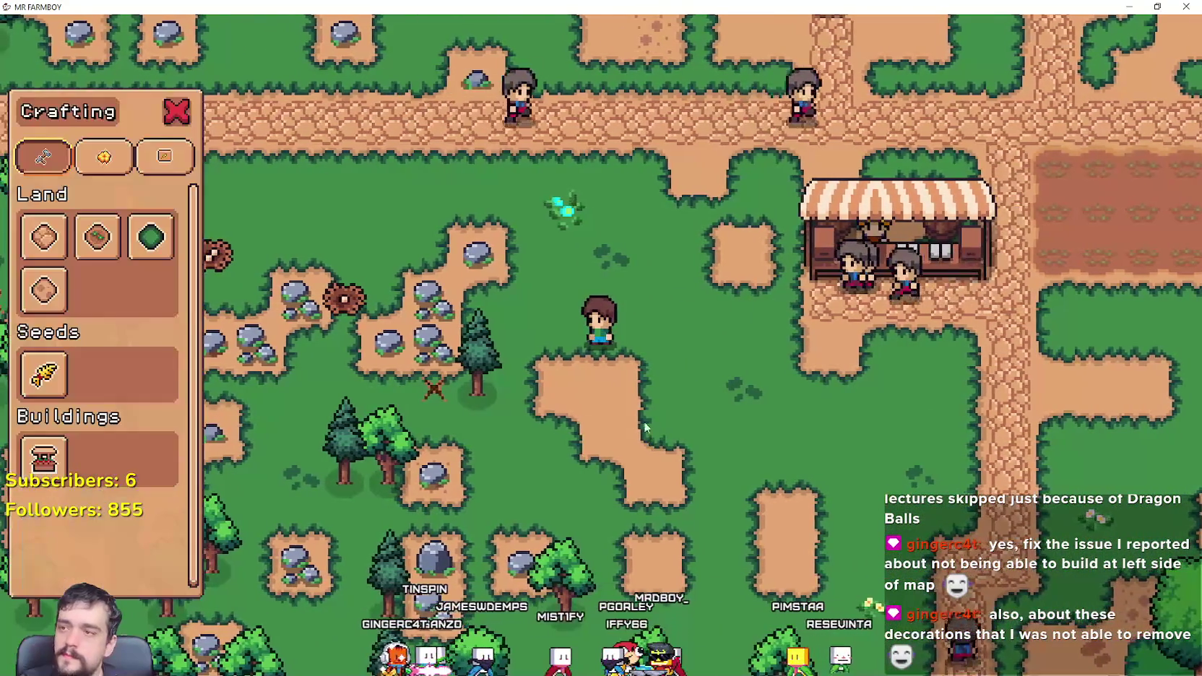
pyautogui.click(144, 155)
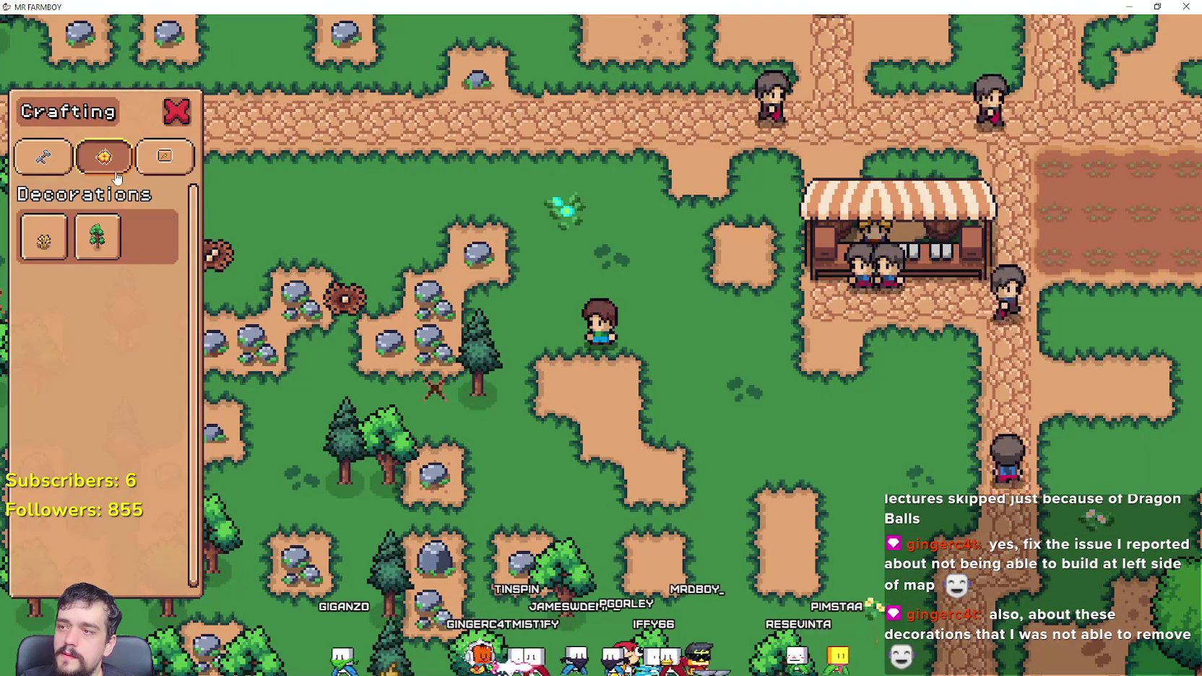
pyautogui.moveTo(45, 241)
pyautogui.press('w')
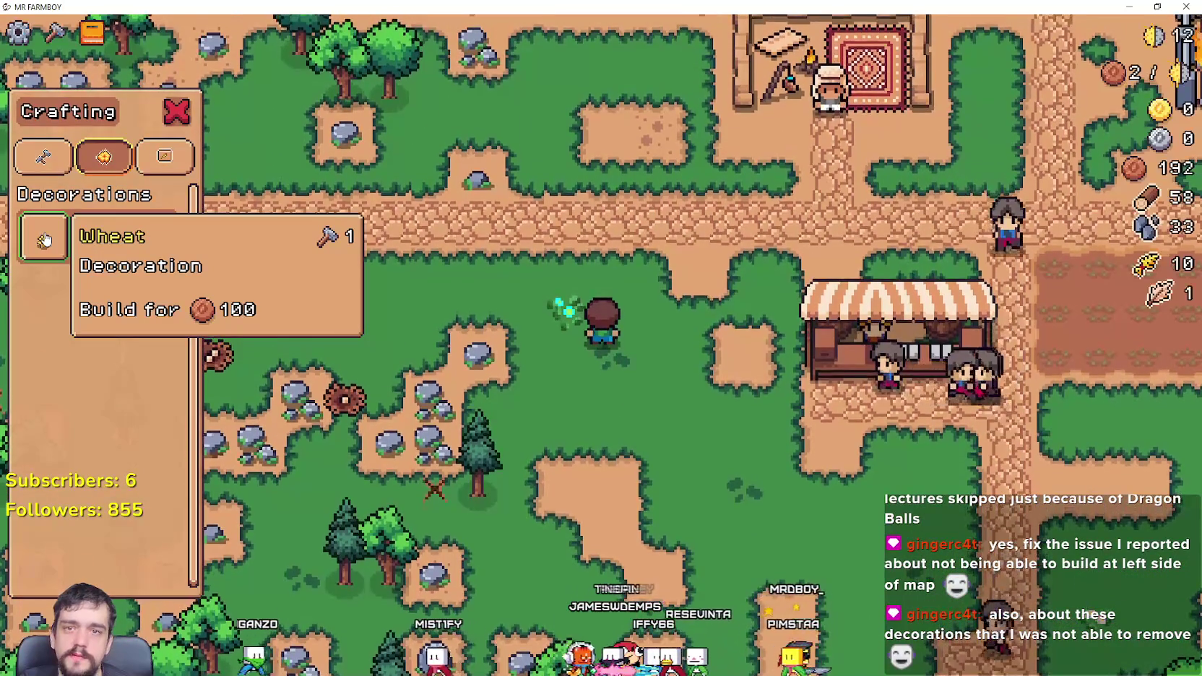
# Step: Carry the wheat decoration preview over the path and grass, testing placement spots
pyautogui.press('d')
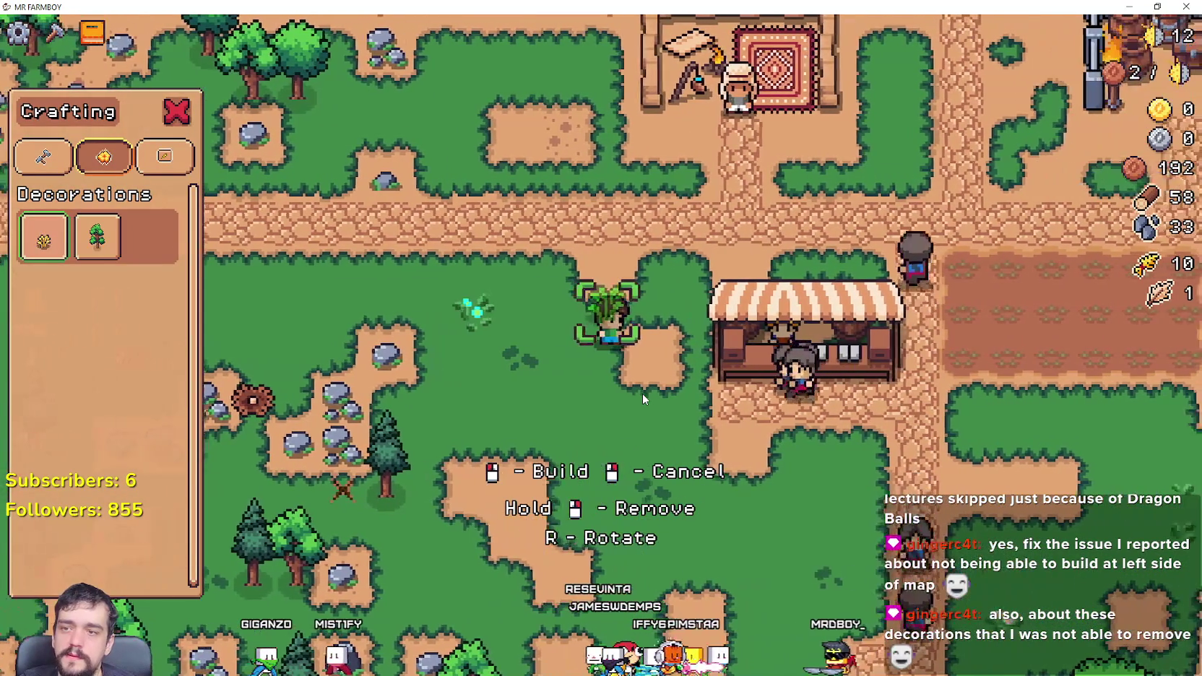
pyautogui.press('w')
pyautogui.press('a')
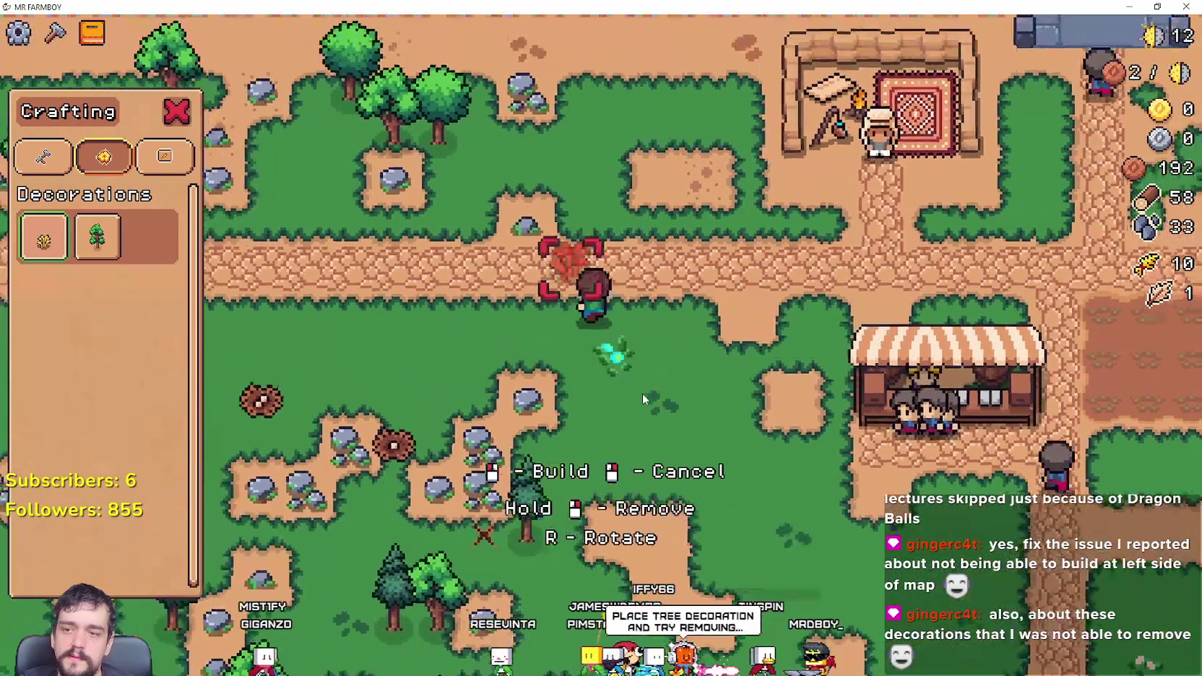
pyautogui.press('d')
pyautogui.press('s')
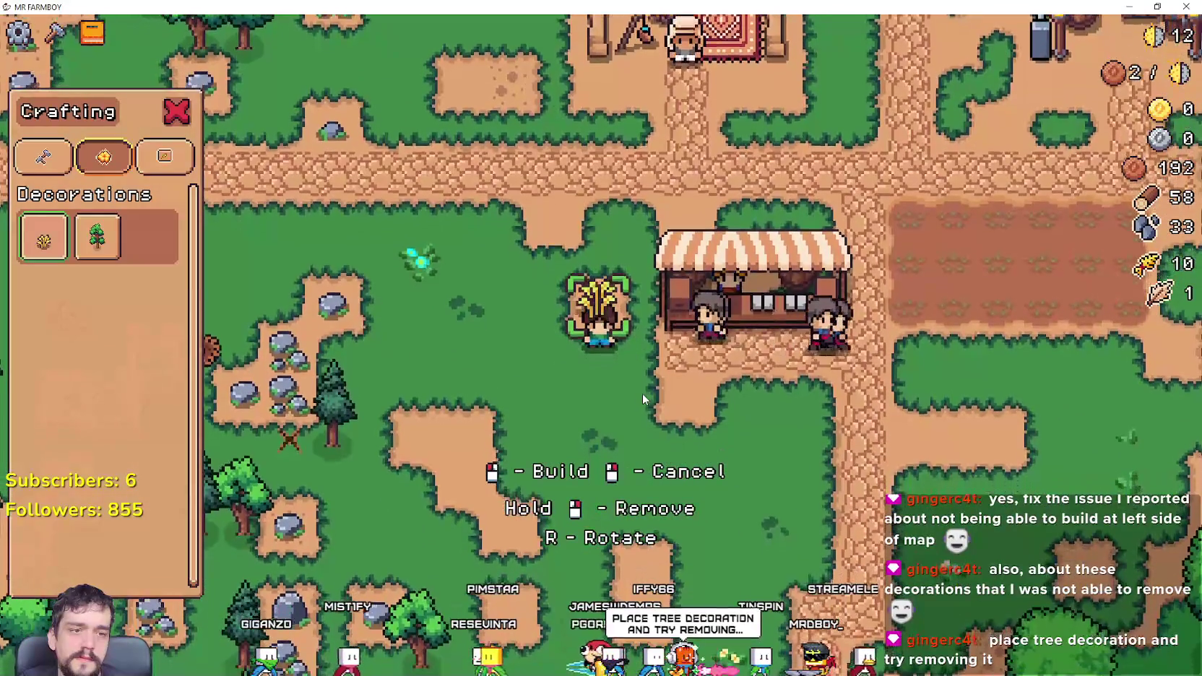
pyautogui.press('a')
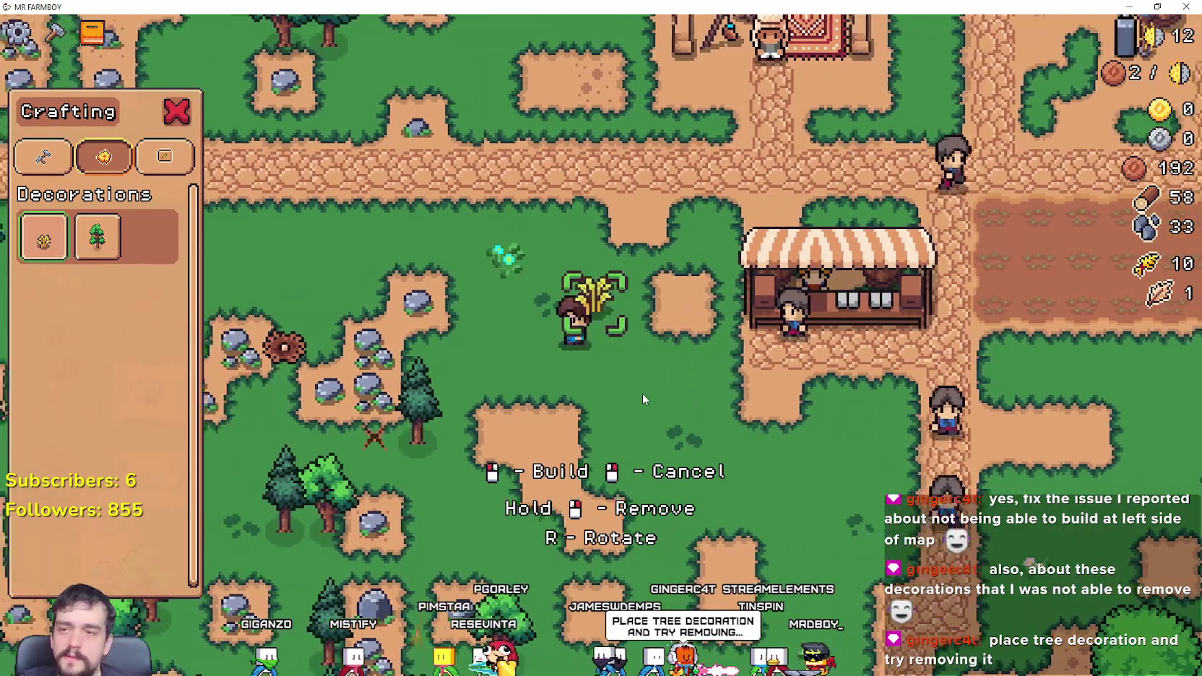
pyautogui.press('w')
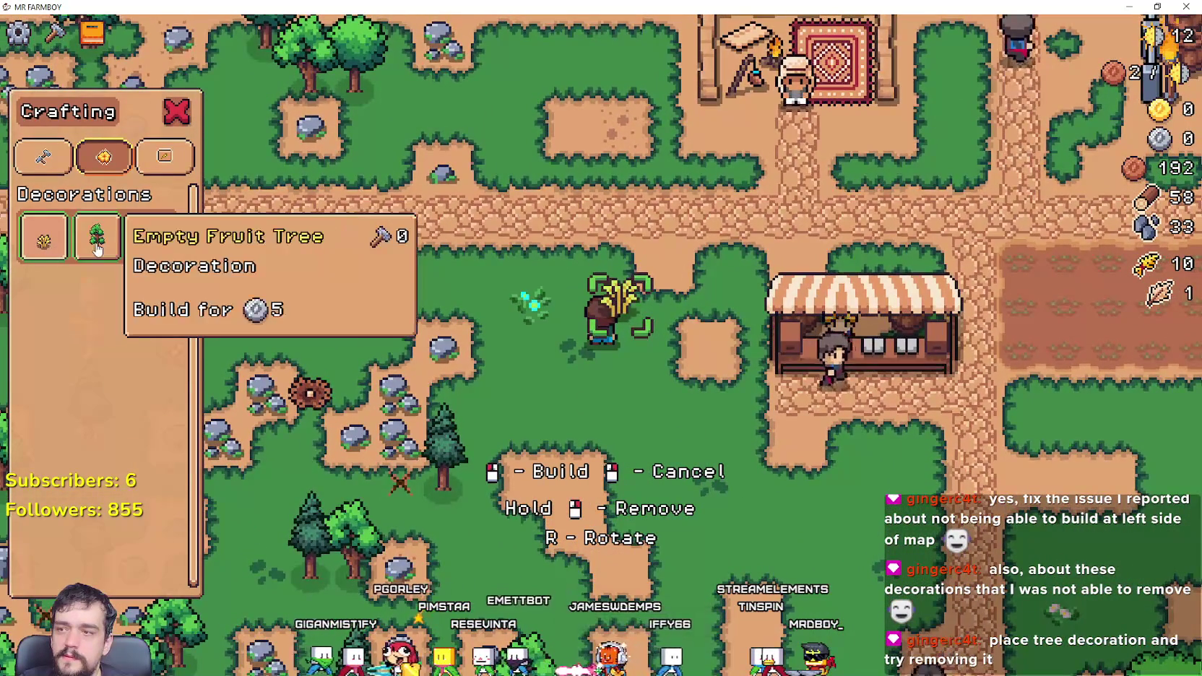
pyautogui.press('d')
pyautogui.press('w')
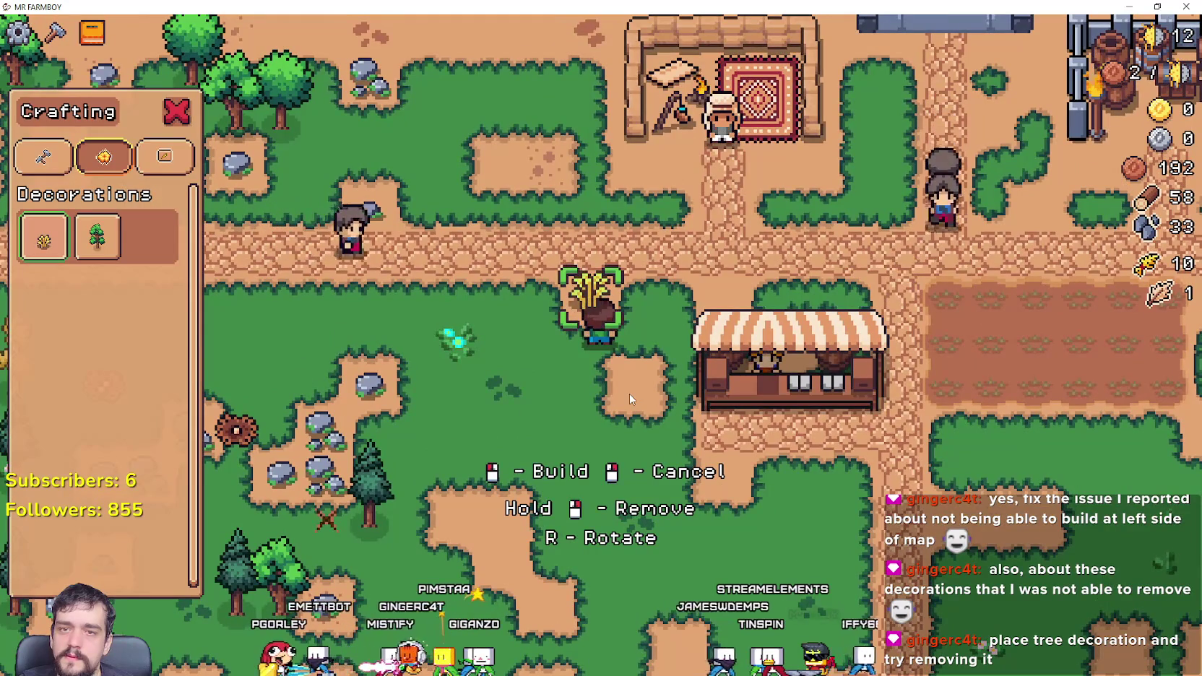
# Step: Cancel the wheat placement and walk the farmer north to the storage barrels
pyautogui.press('a')
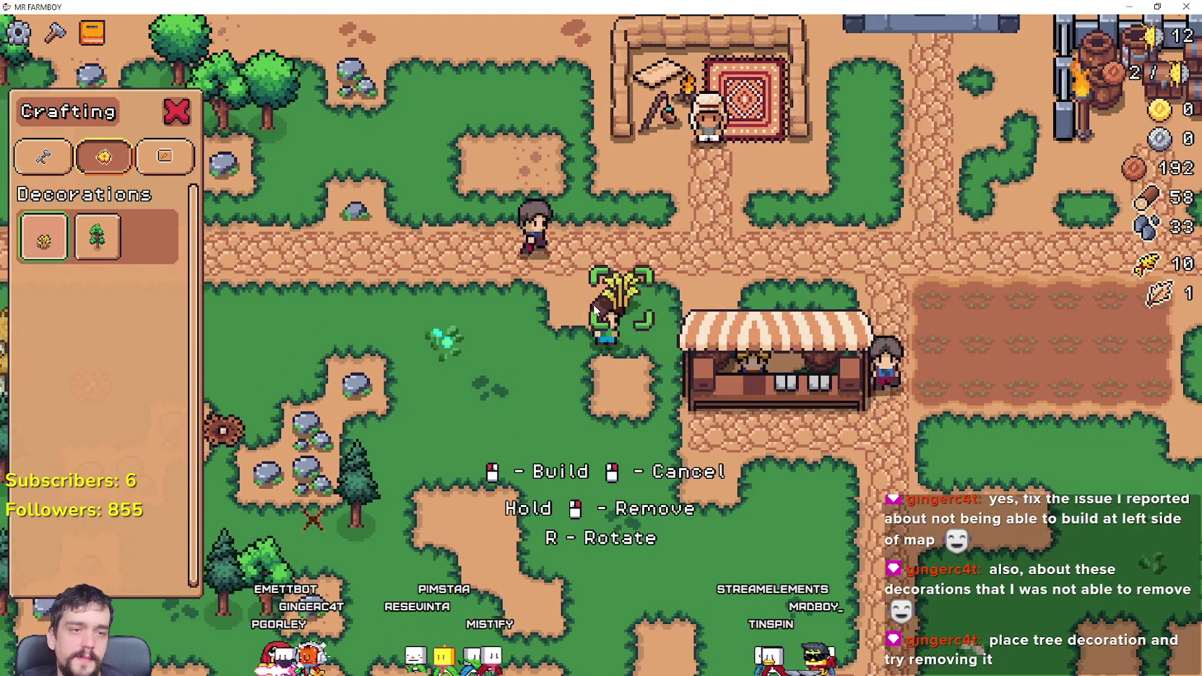
pyautogui.press('d')
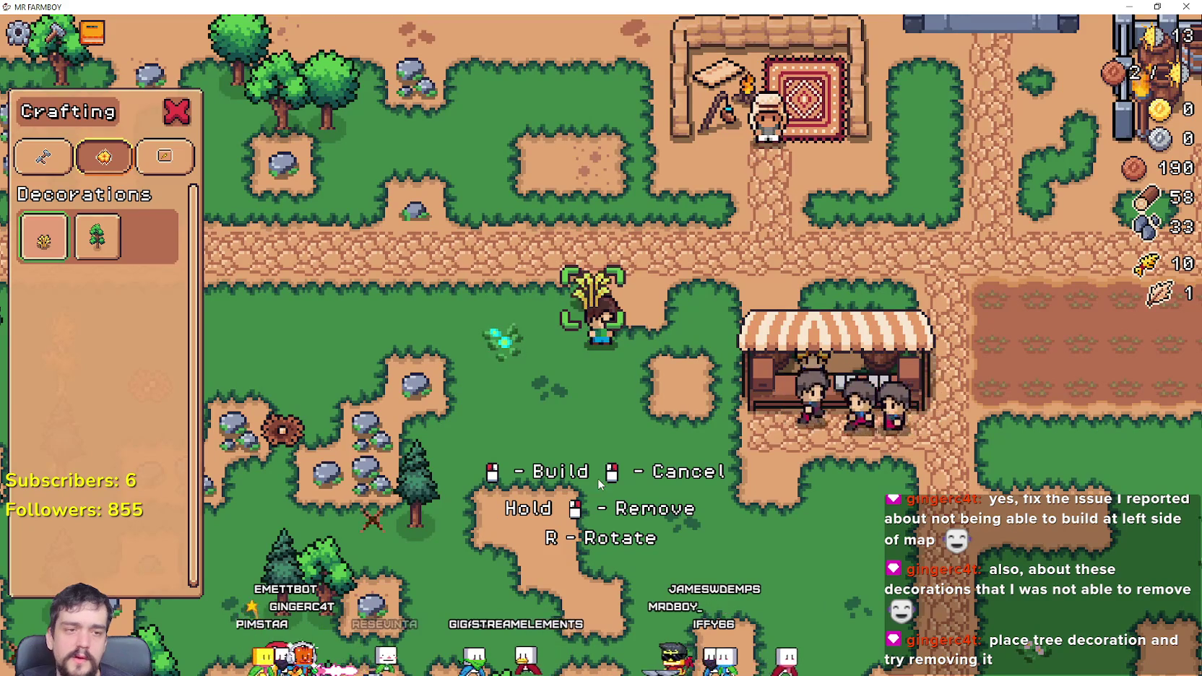
pyautogui.press('d')
pyautogui.press('s')
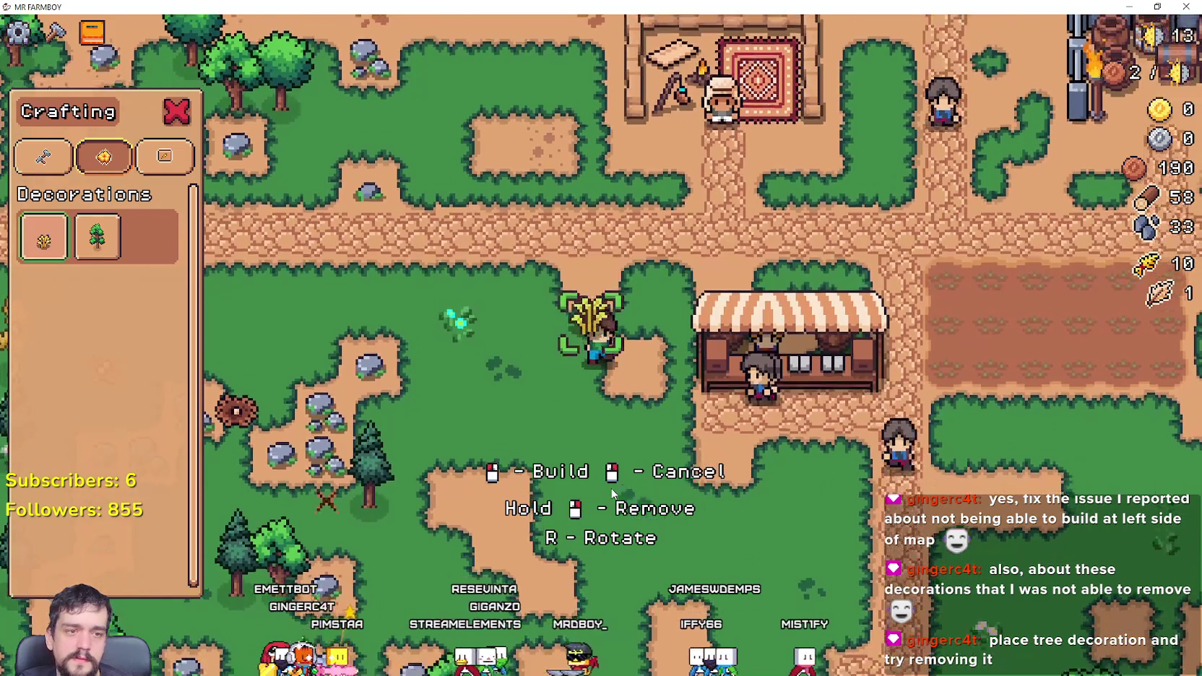
pyautogui.press('w')
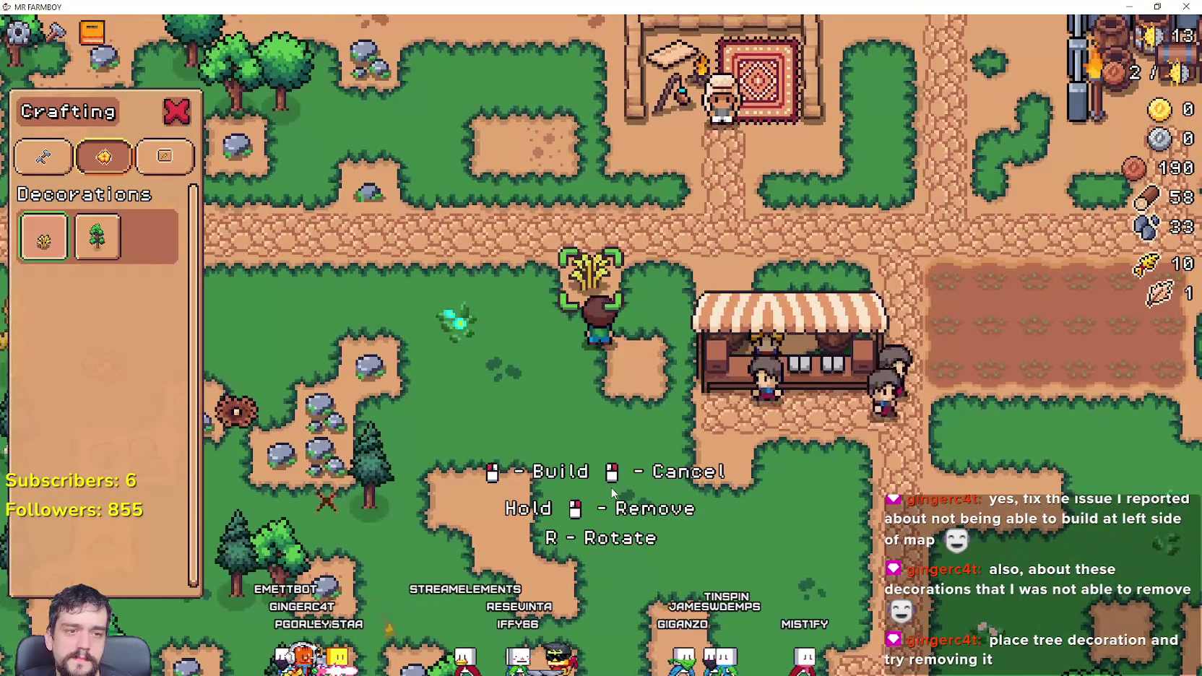
pyautogui.press('w')
pyautogui.press('d')
pyautogui.press('Escape')
# Step: Walk past the barrel enclosure and market stall, then briefly show the Crafting panel
pyautogui.press('w')
pyautogui.press('d')
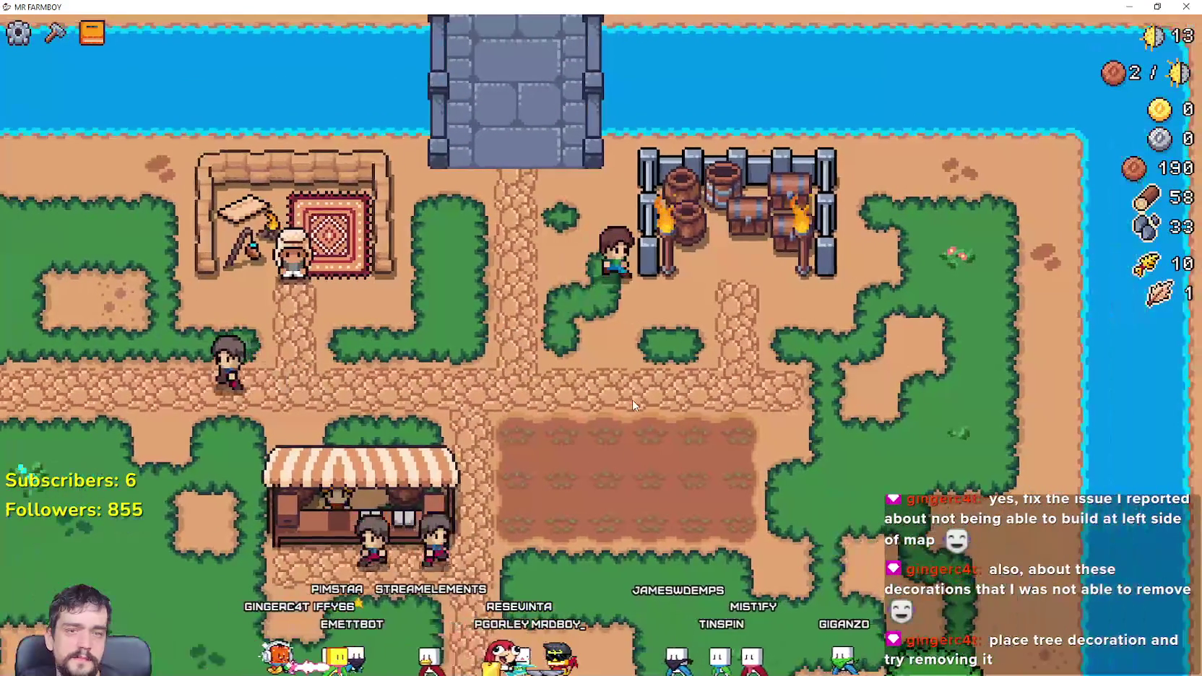
pyautogui.press('s')
pyautogui.press('a')
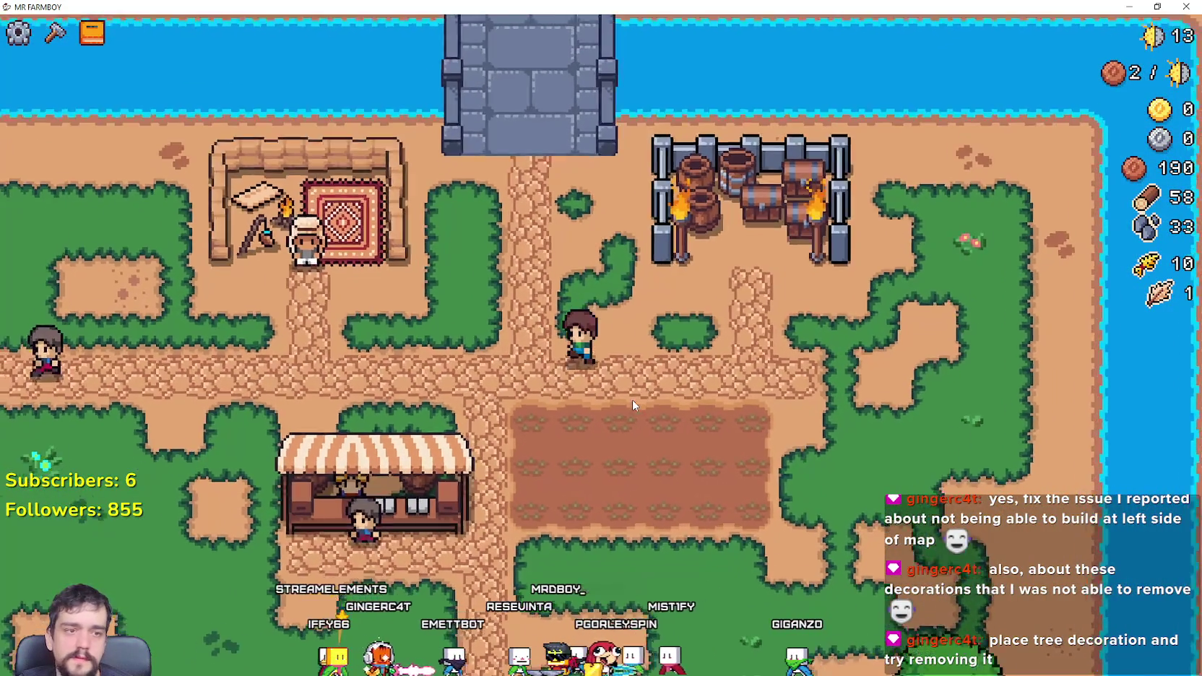
pyautogui.press('a')
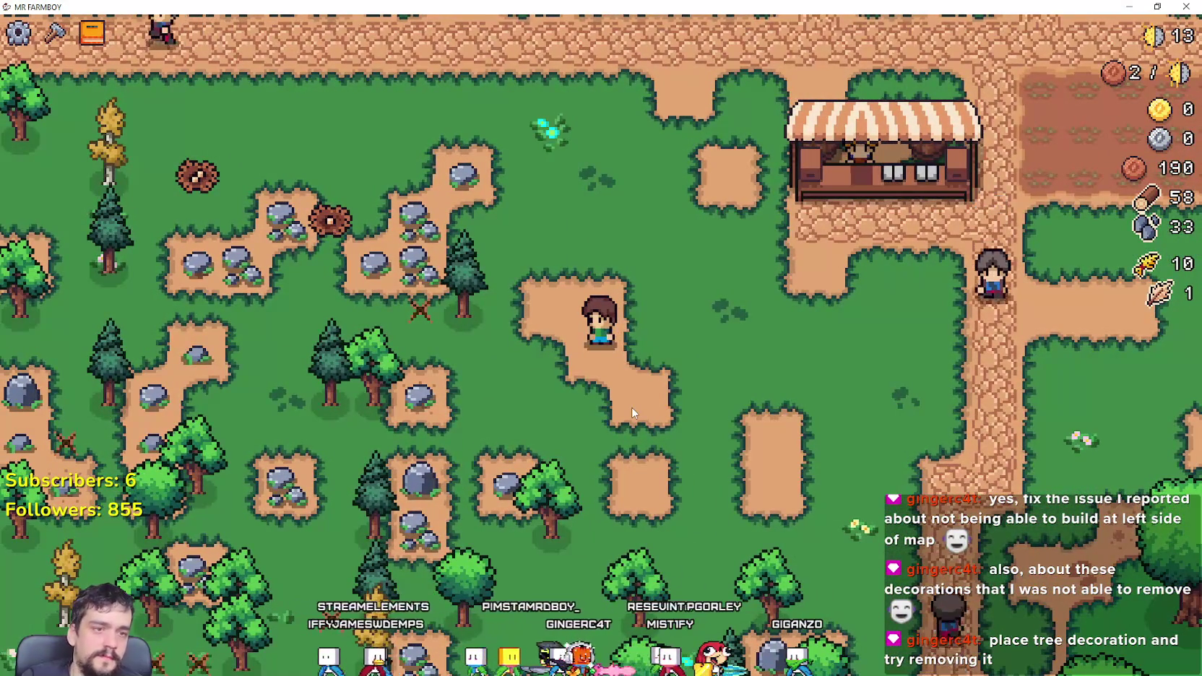
pyautogui.press('w')
pyautogui.press('c')
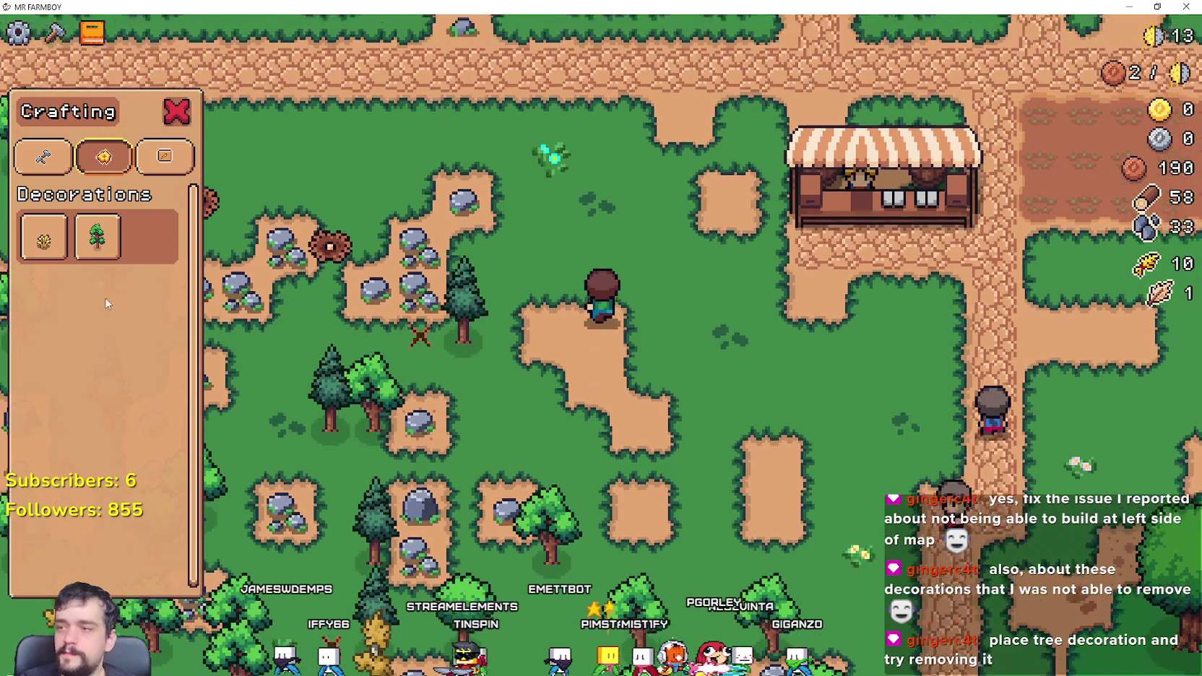
pyautogui.press('a')
# Step: Wander west and north around the outskirts, toggling the Crafting panel again
pyautogui.press('c')
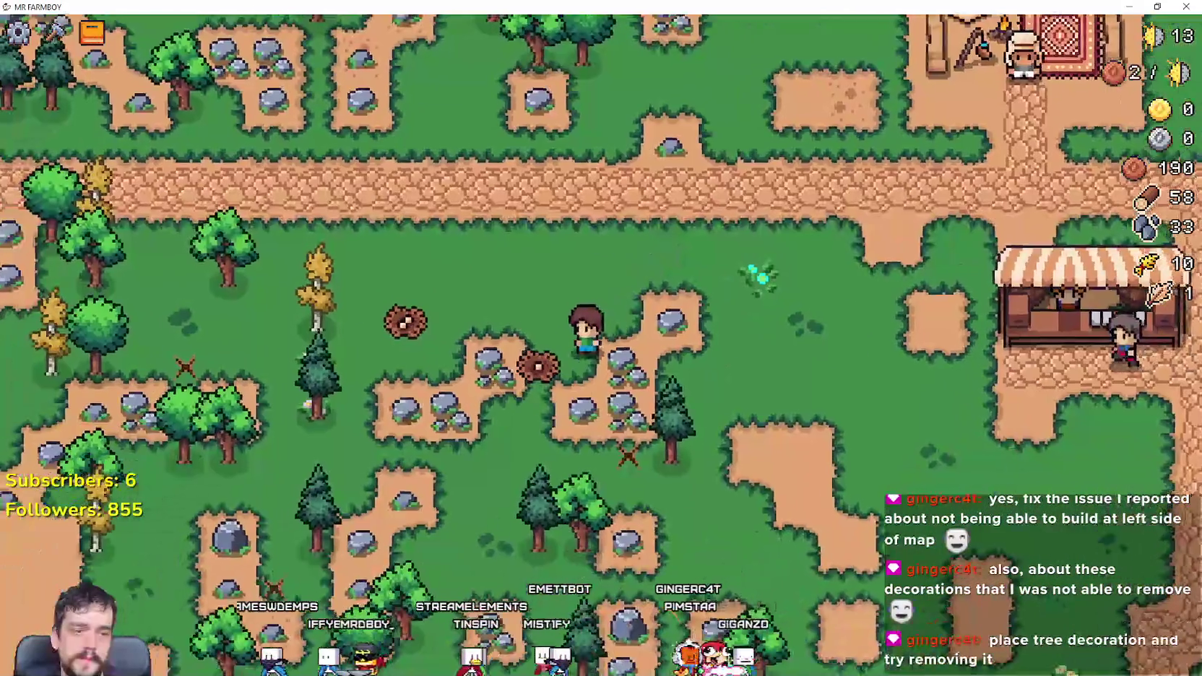
pyautogui.press('s')
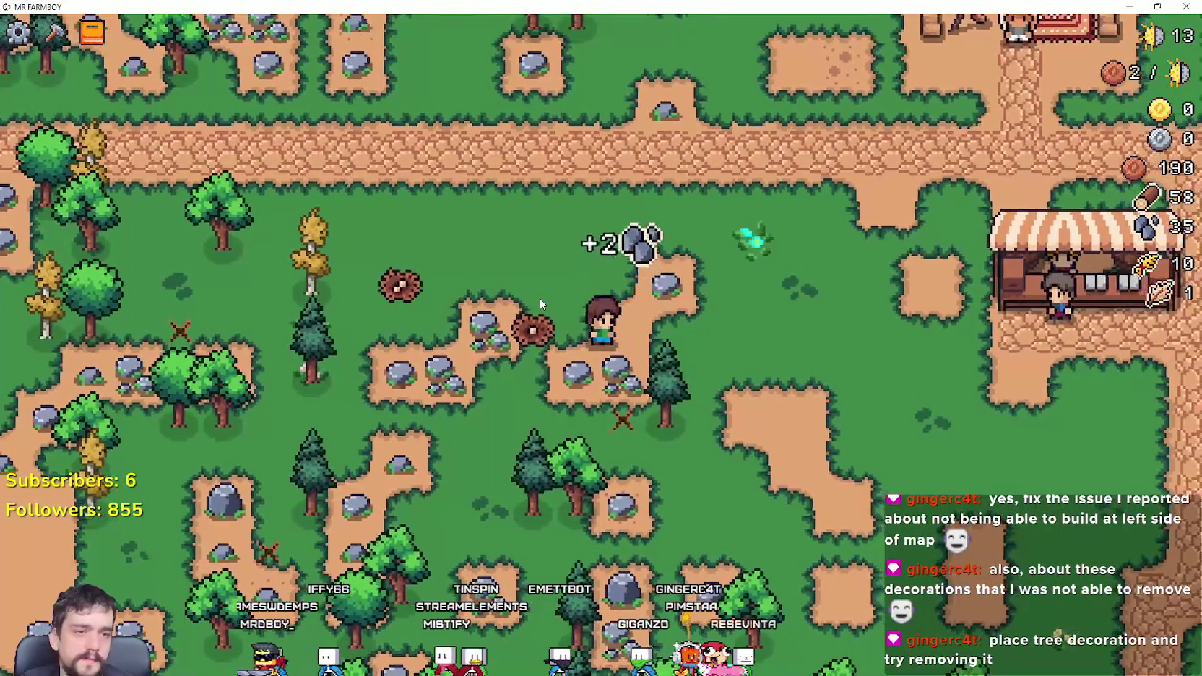
pyautogui.press('d')
pyautogui.press('w')
pyautogui.press('c')
pyautogui.press('a')
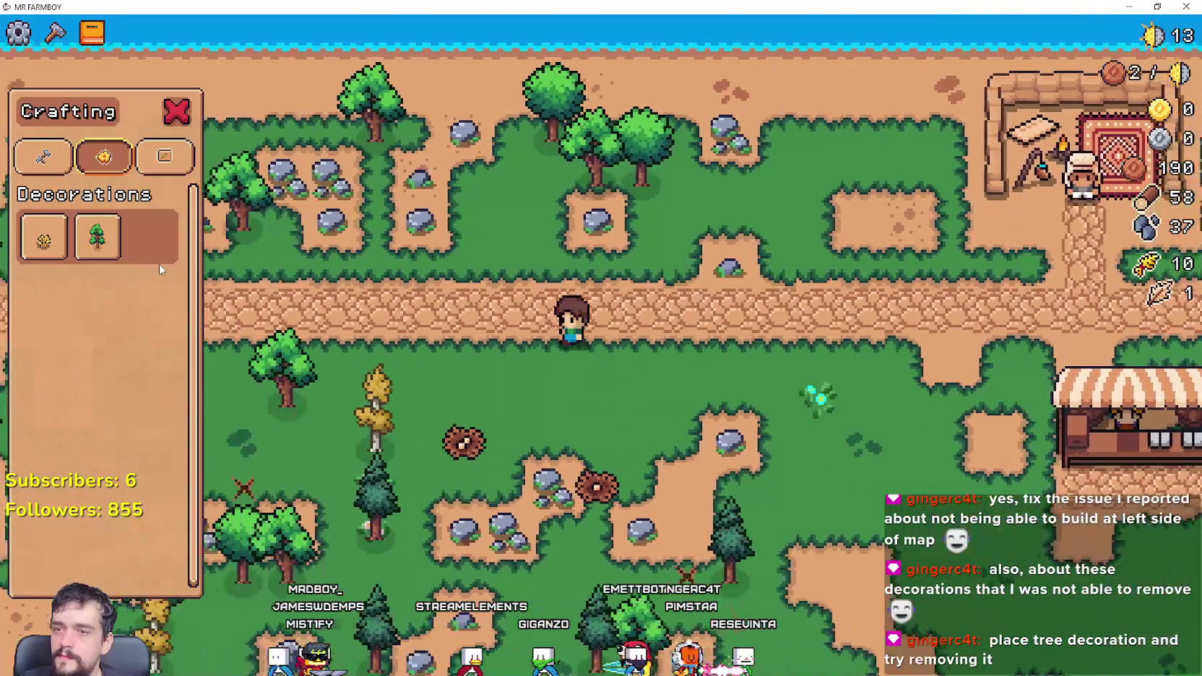
pyautogui.press('c')
pyautogui.scroll(-3)
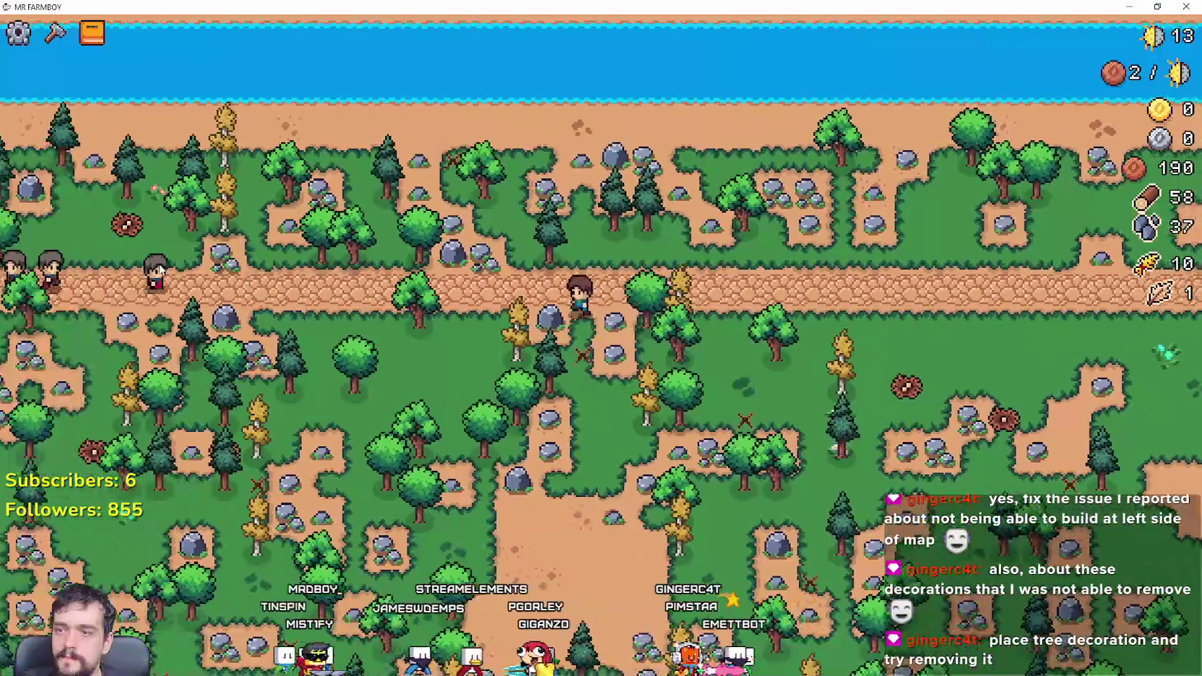
# Step: Walk west and down the side path, opening and closing the Crafting panel
pyautogui.press('a')
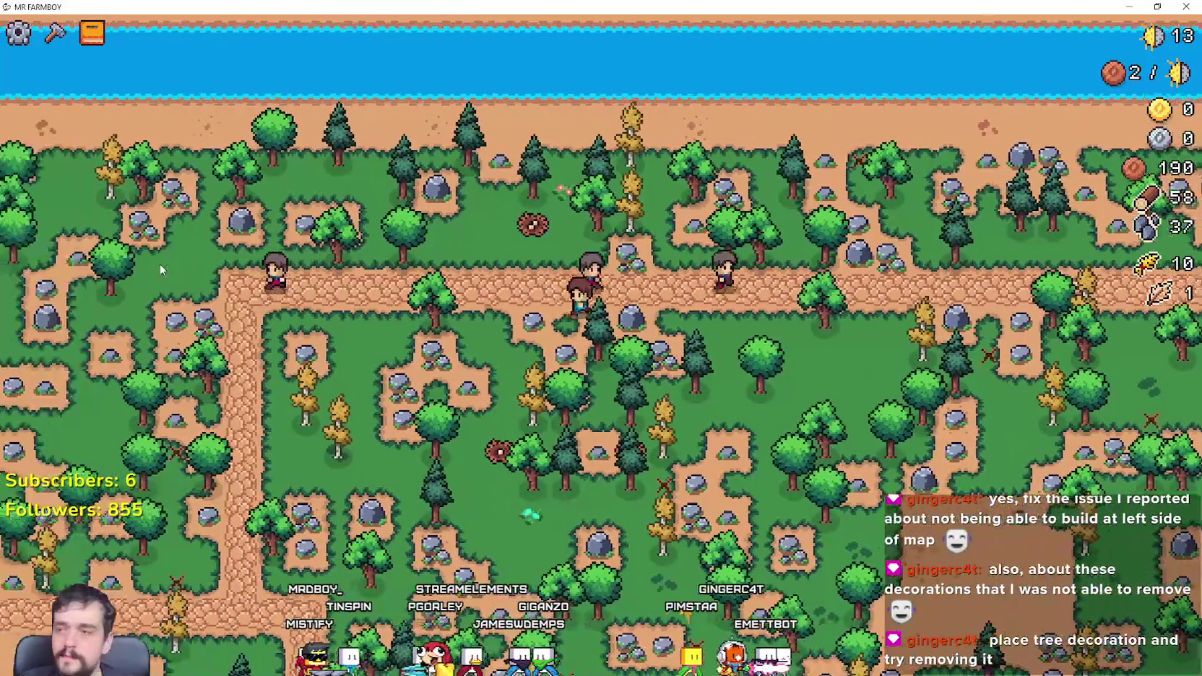
pyautogui.press('s')
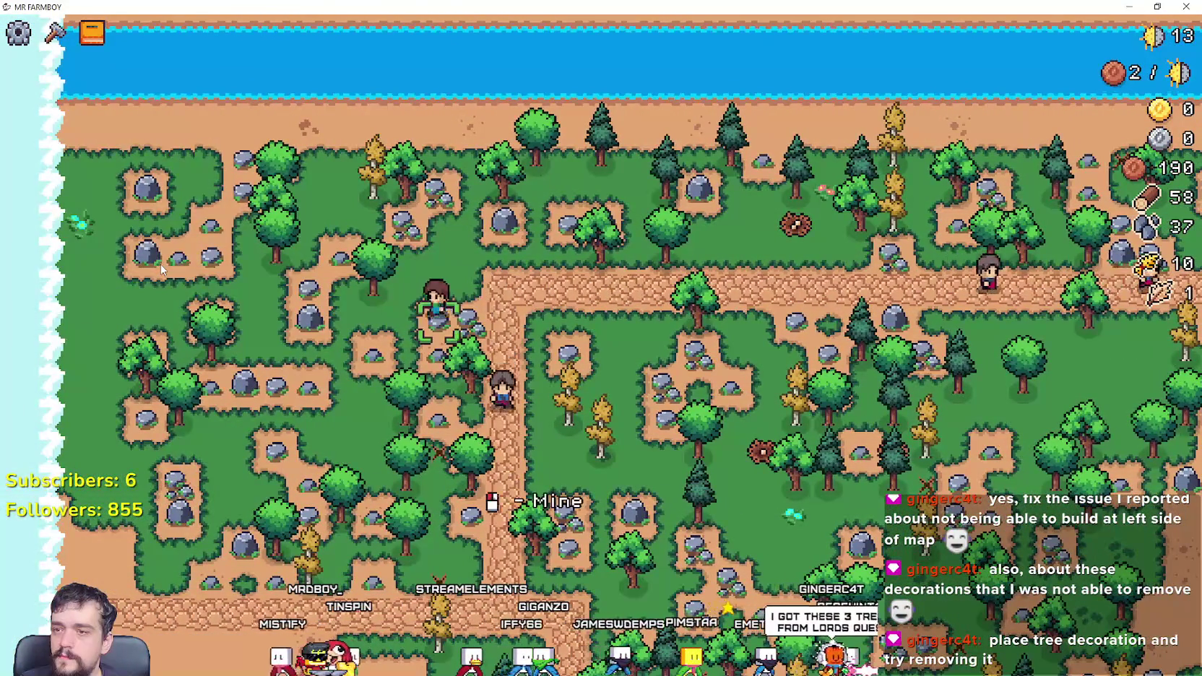
pyautogui.press('c')
pyautogui.press('c')
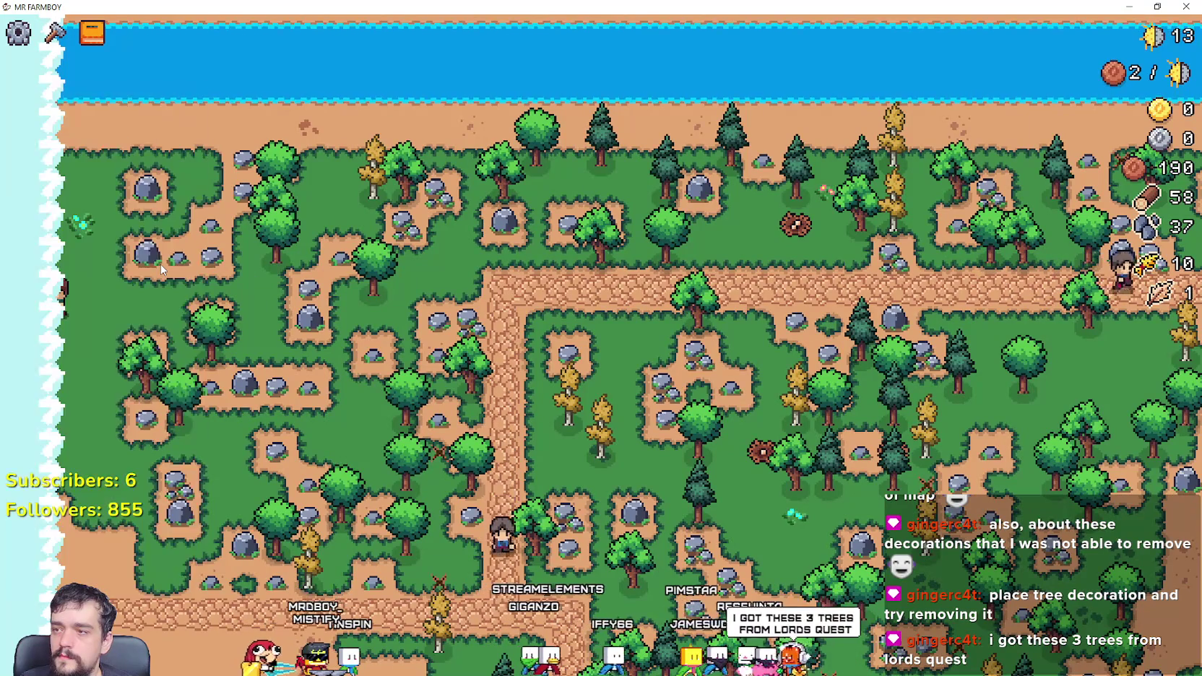
pyautogui.press('c')
pyautogui.press('s')
pyautogui.press('c')
# Step: Walk east across the forest and stop beside a pine near the rocks
pyautogui.press('d')
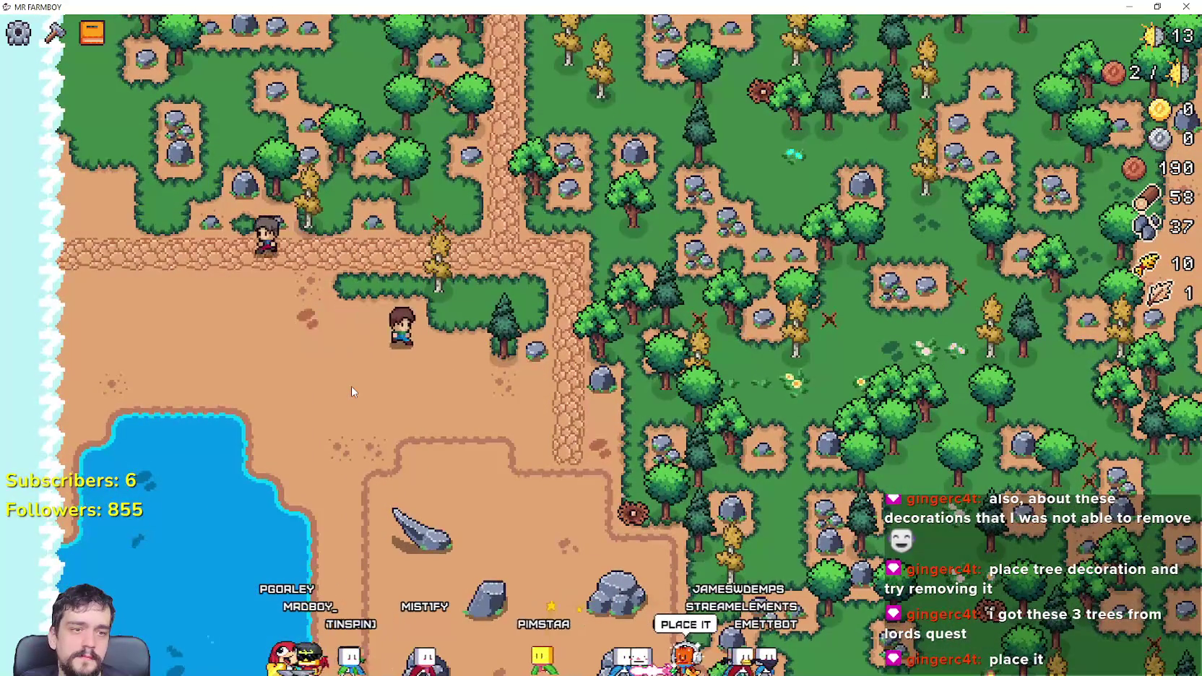
pyautogui.press('d')
pyautogui.press('w')
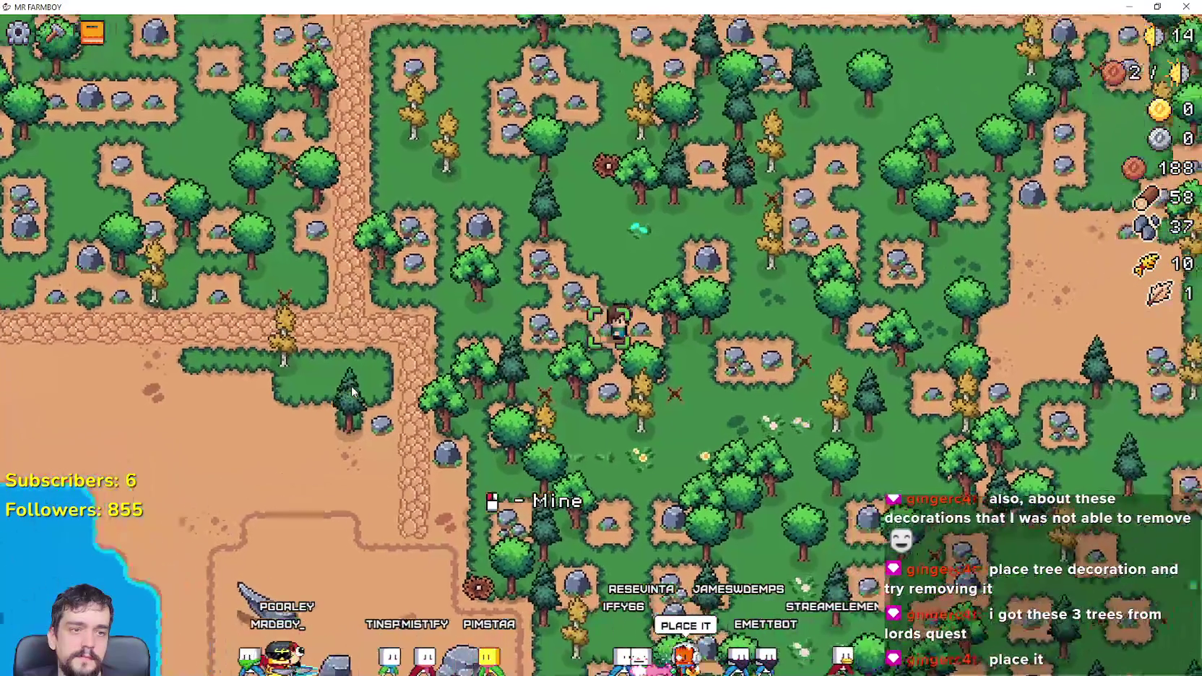
pyautogui.press('d')
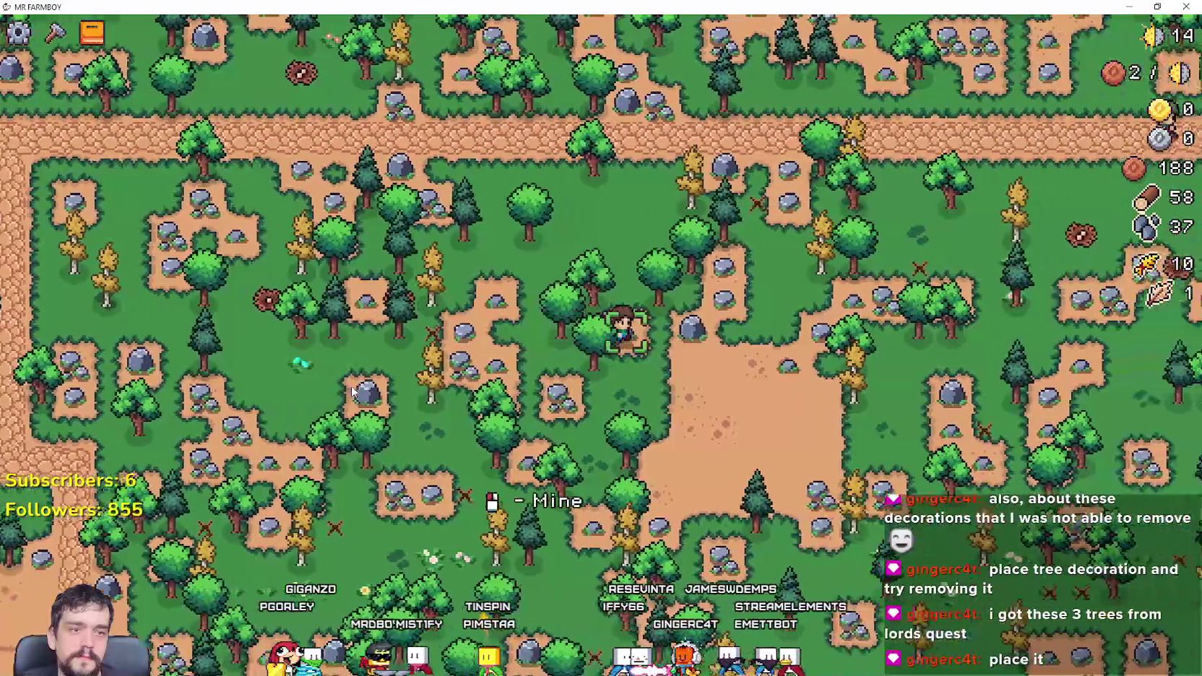
pyautogui.press('d')
pyautogui.press('s')
pyautogui.press('d')
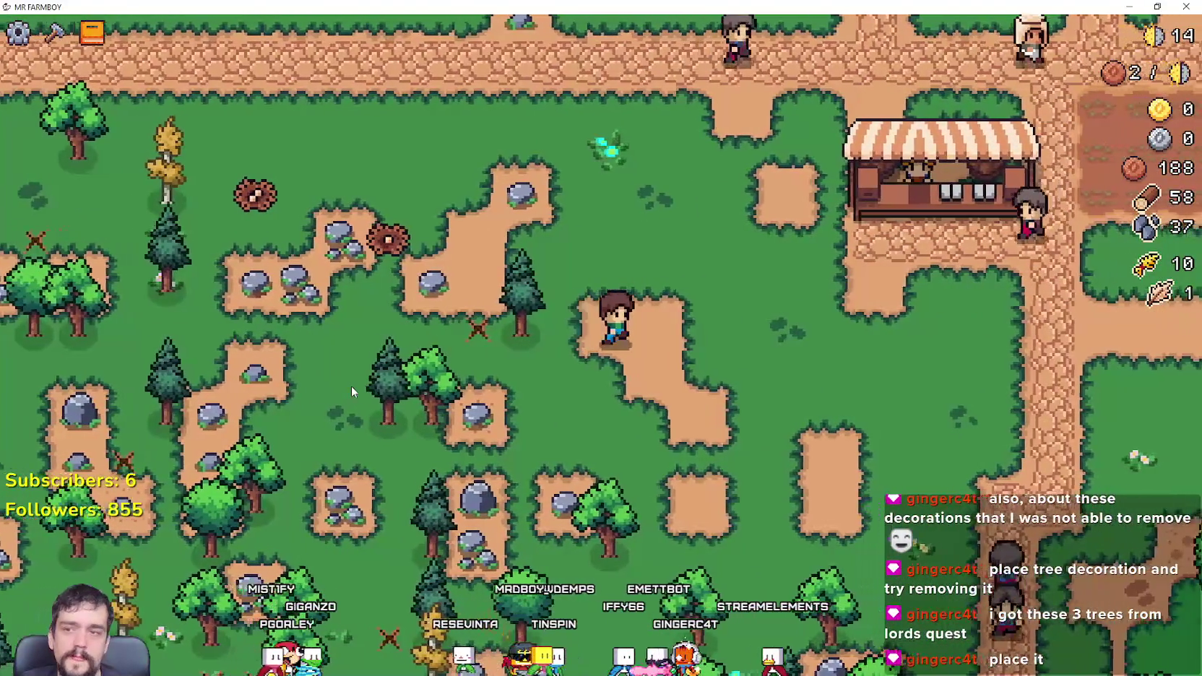
pyautogui.press('w')
pyautogui.press('a')
pyautogui.press('s')
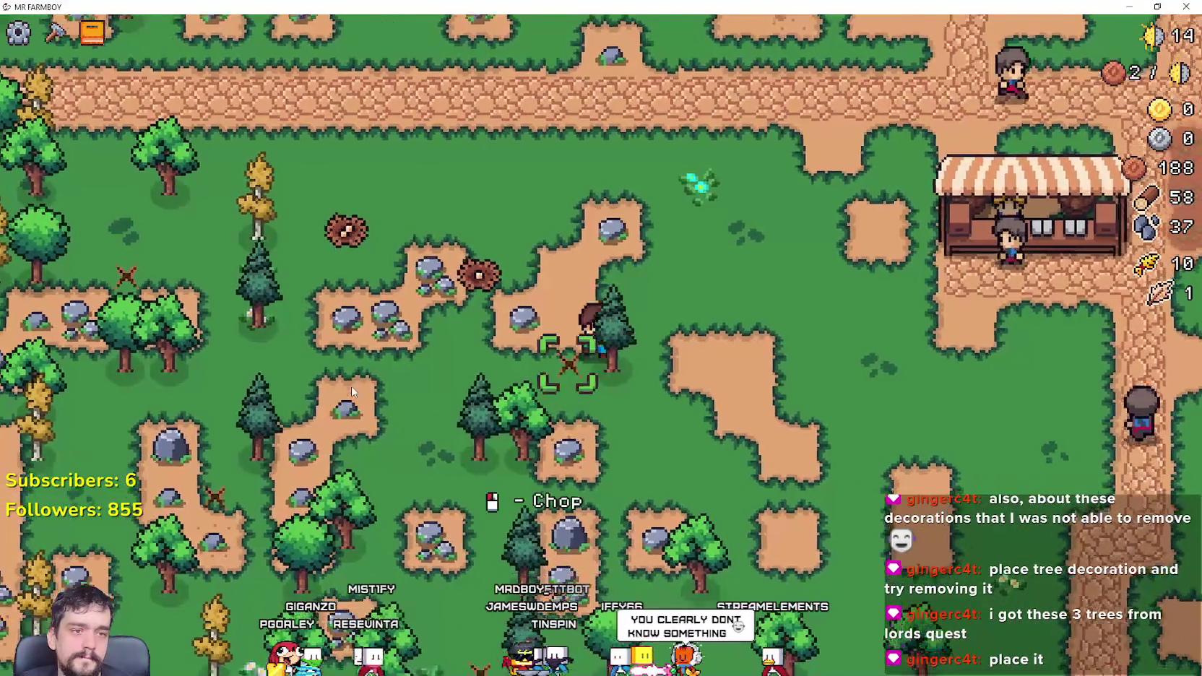
# Step: Chop the pine and mine rocks to reach 60 wood and 39 stone, then pause and quit
pyautogui.press('d')
pyautogui.press('space')
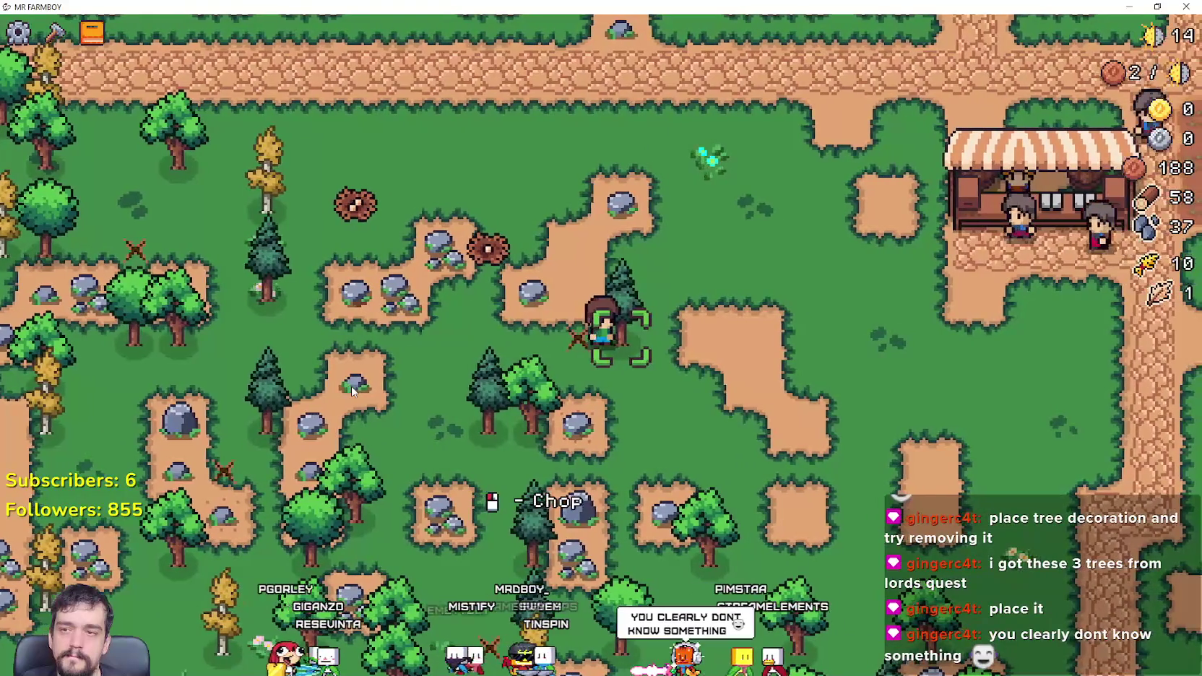
pyautogui.press('space')
pyautogui.press('w')
pyautogui.press('d')
pyautogui.press('space')
pyautogui.press('w')
pyautogui.press('d')
pyautogui.press('Escape')
pyautogui.press('Escape')
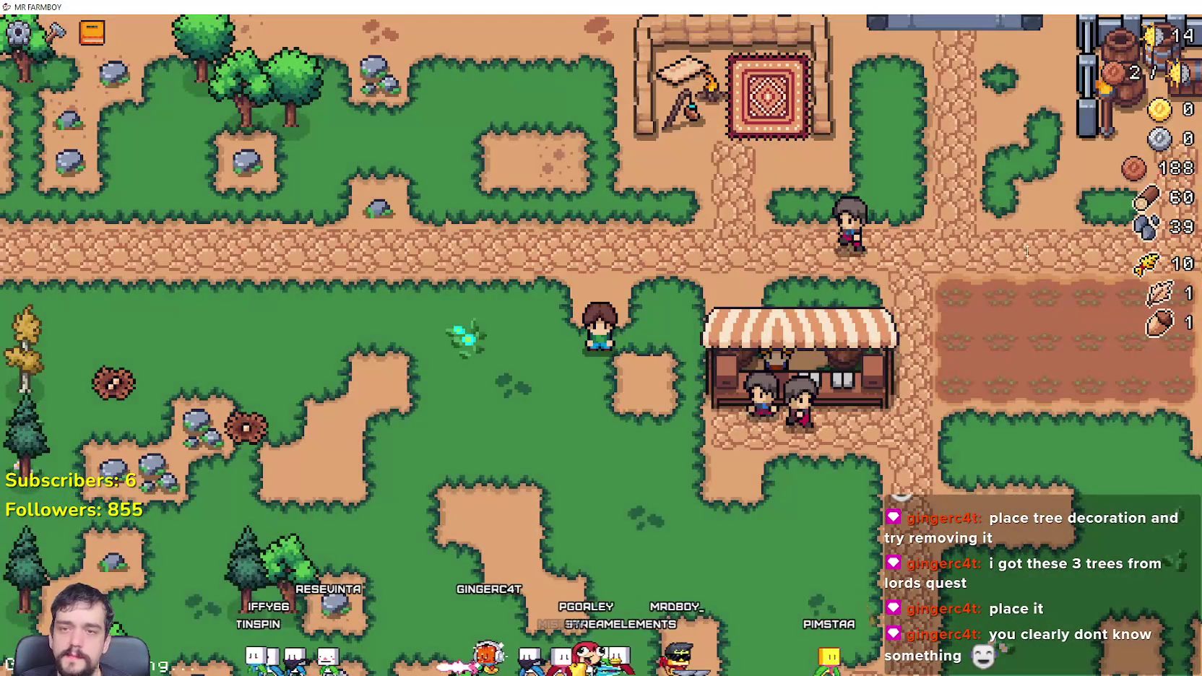
pyautogui.hotkey('alt', 'Tab')
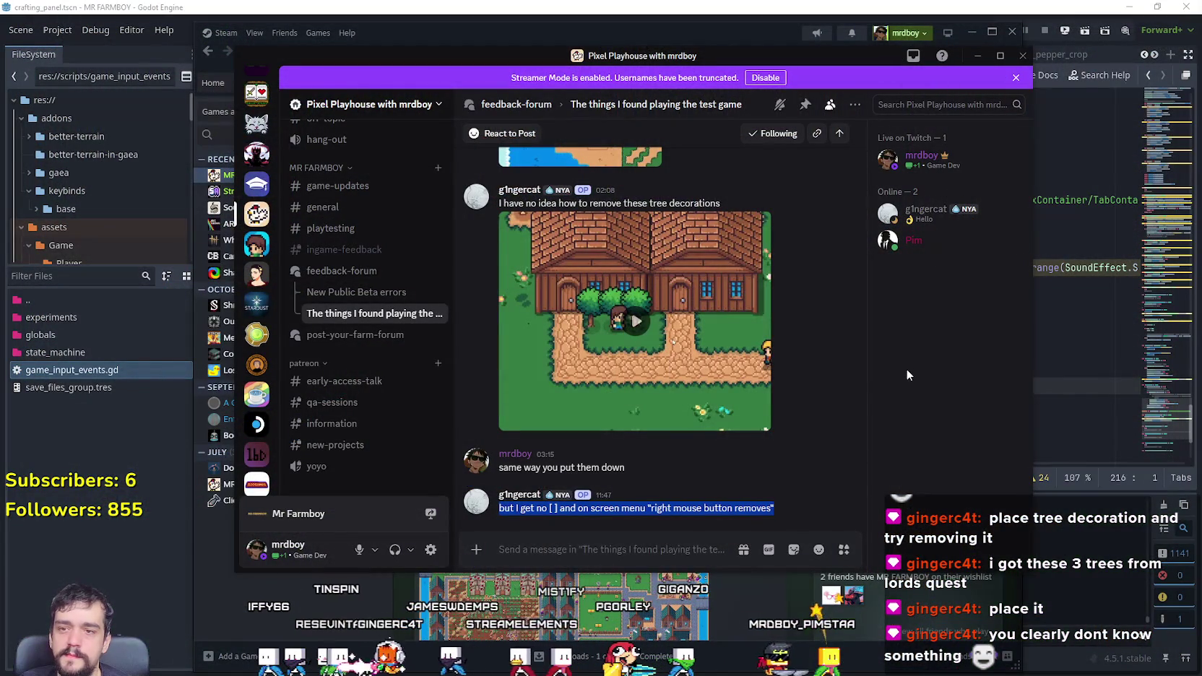
# Step: Clear the selection in the tree-removal feedback thread and relaunch Mr Farmboy to its save list
pyautogui.click(812, 402)
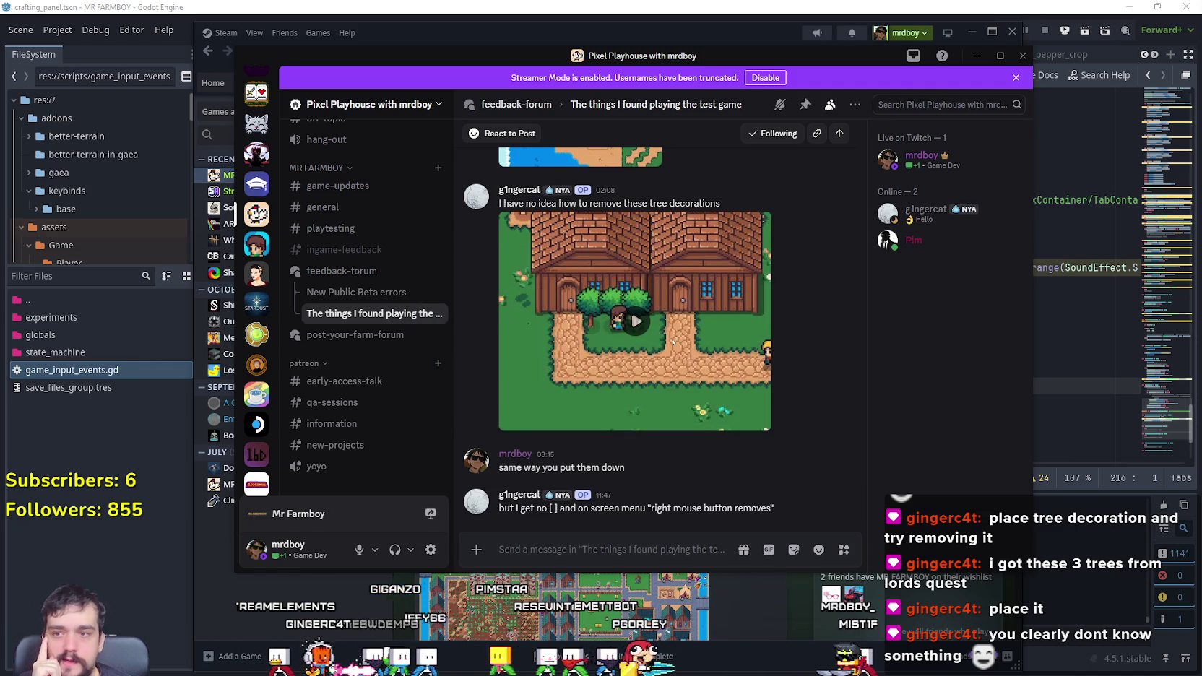
pyautogui.click(550, 320)
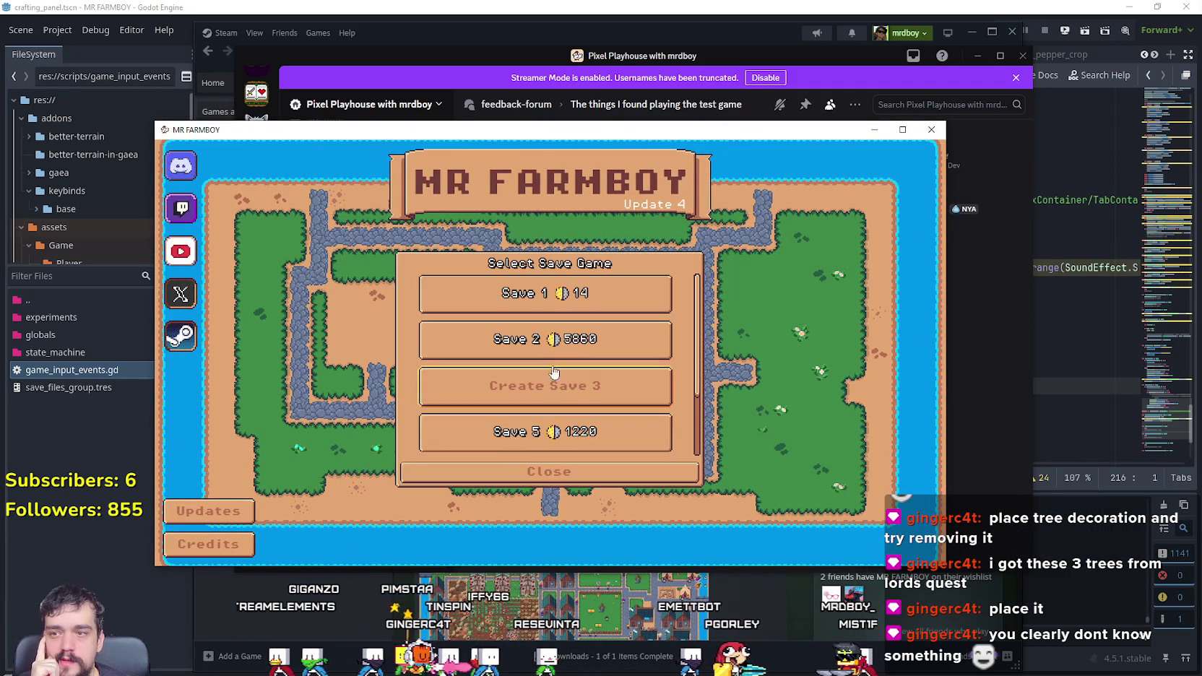
# Step: Load Save 2 and maximize the Mr Farmboy game window
pyautogui.click(548, 331)
pyautogui.click(529, 331)
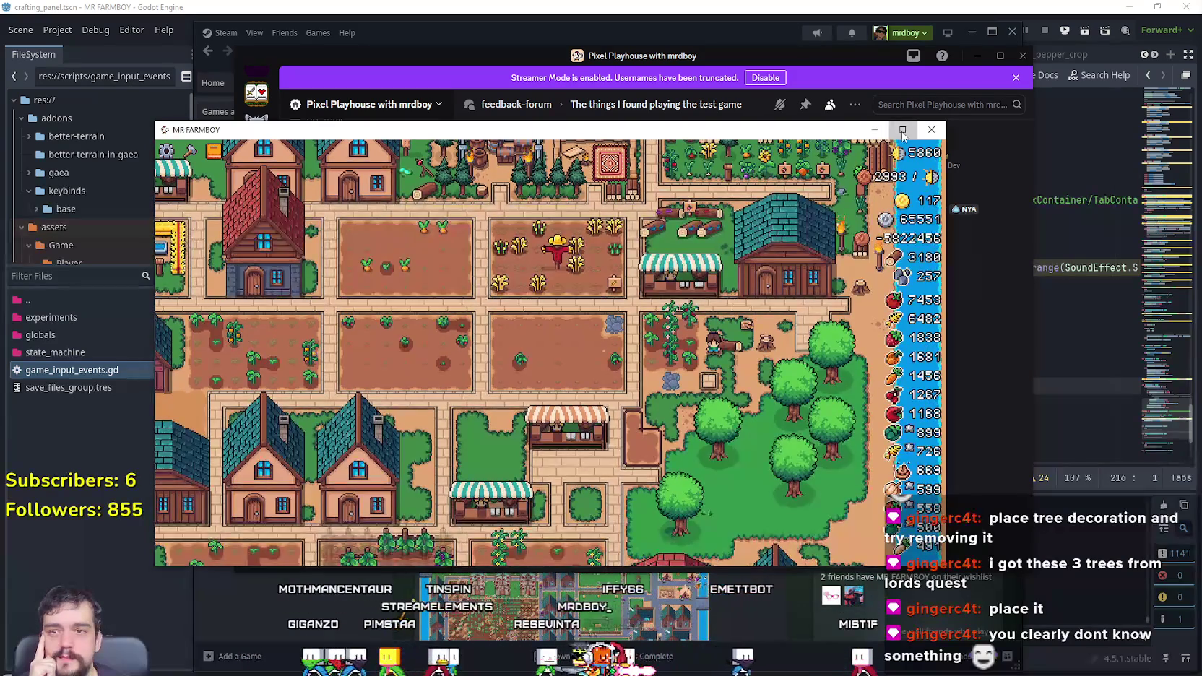
pyautogui.click(902, 130)
# Step: Switch the Crafting panel to Decorations, scroll to the fruit trees, and pick Empty Fruit Tree
pyautogui.press('c')
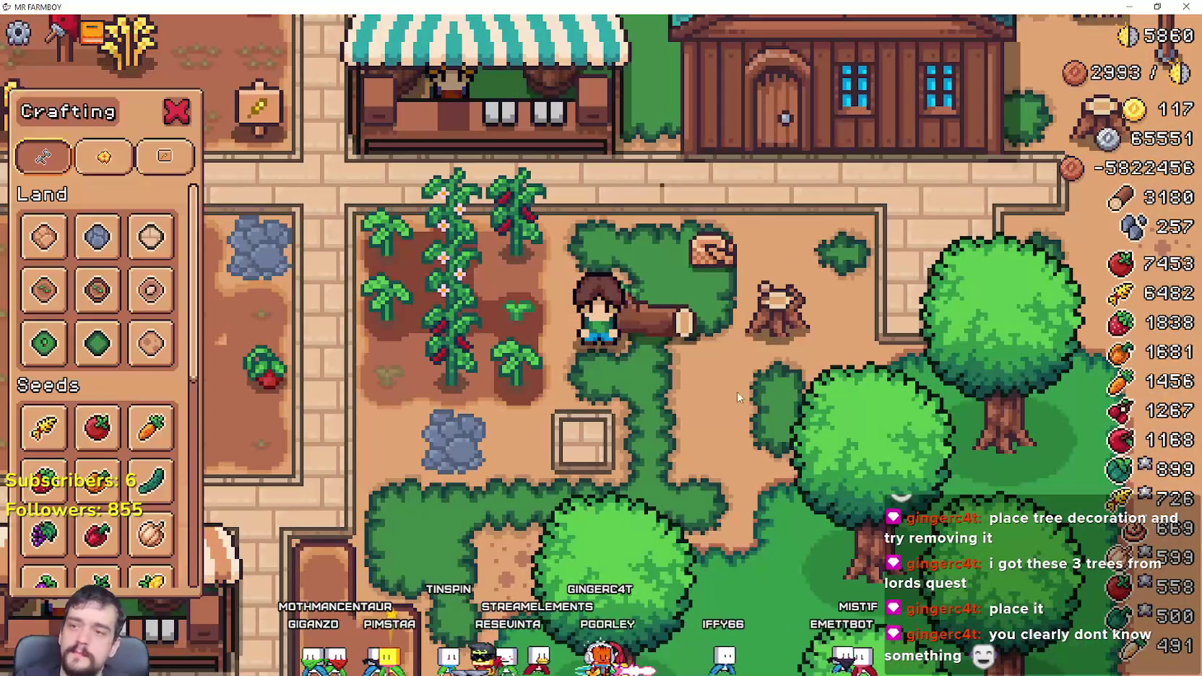
pyautogui.press('a')
pyautogui.scroll(-3)
pyautogui.press('w')
pyautogui.click(104, 156)
pyautogui.press('d')
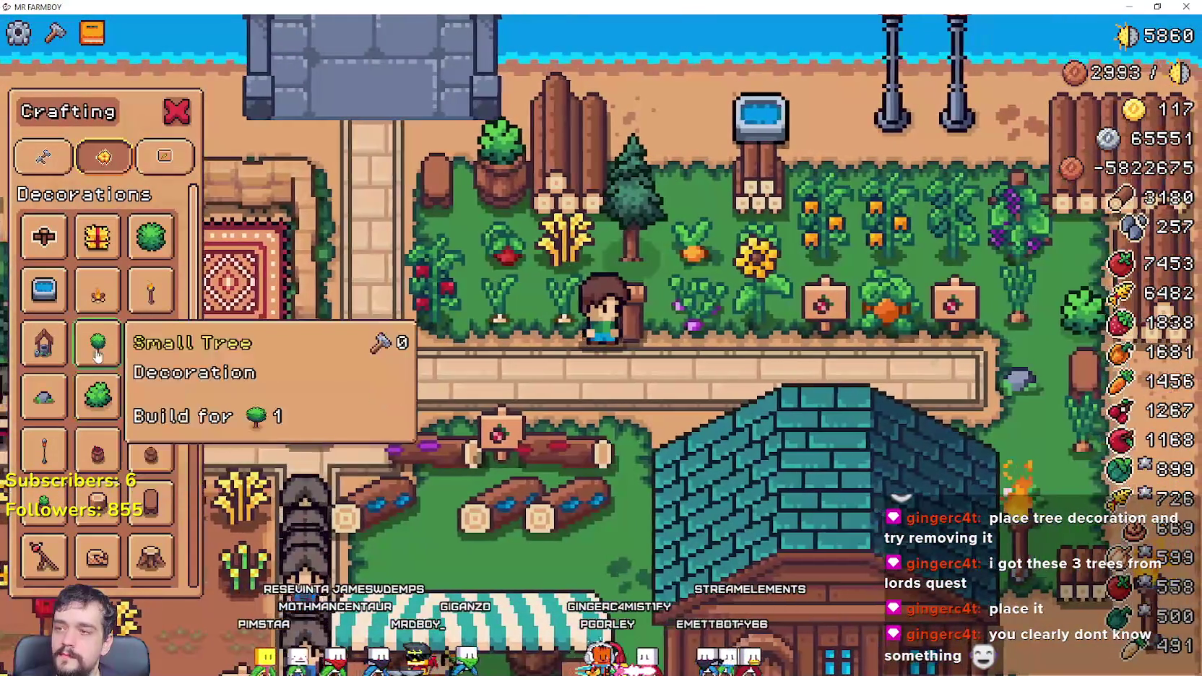
pyautogui.scroll(-3)
pyautogui.scroll(-3)
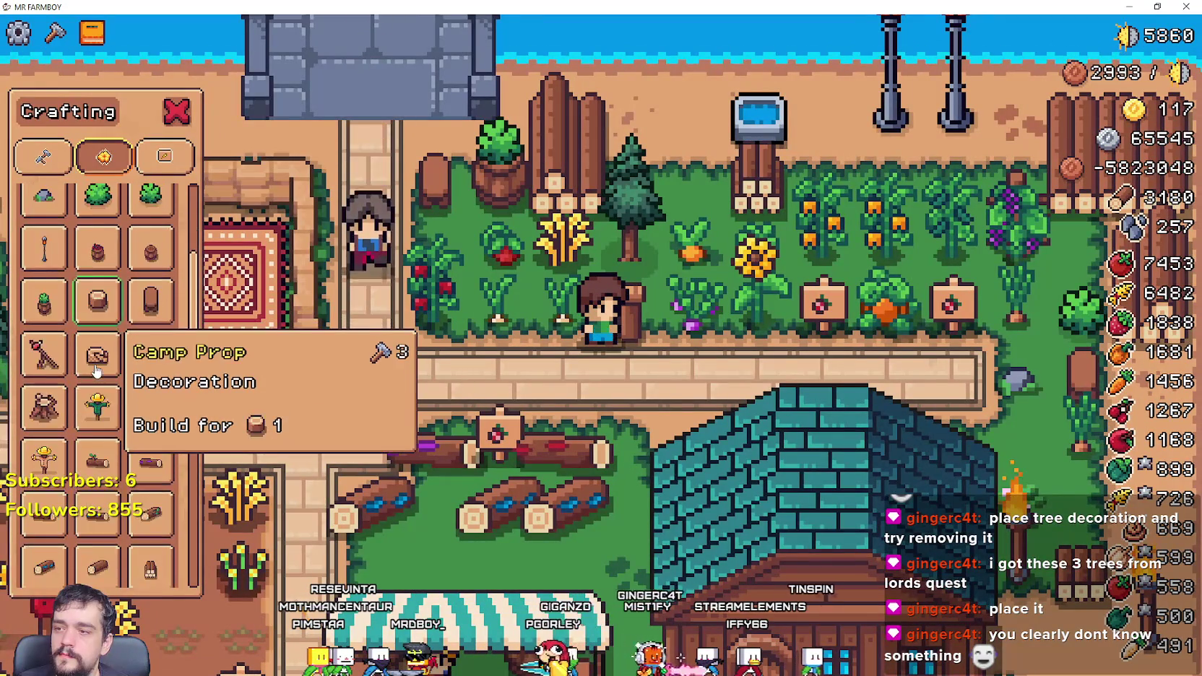
pyautogui.scroll(-3)
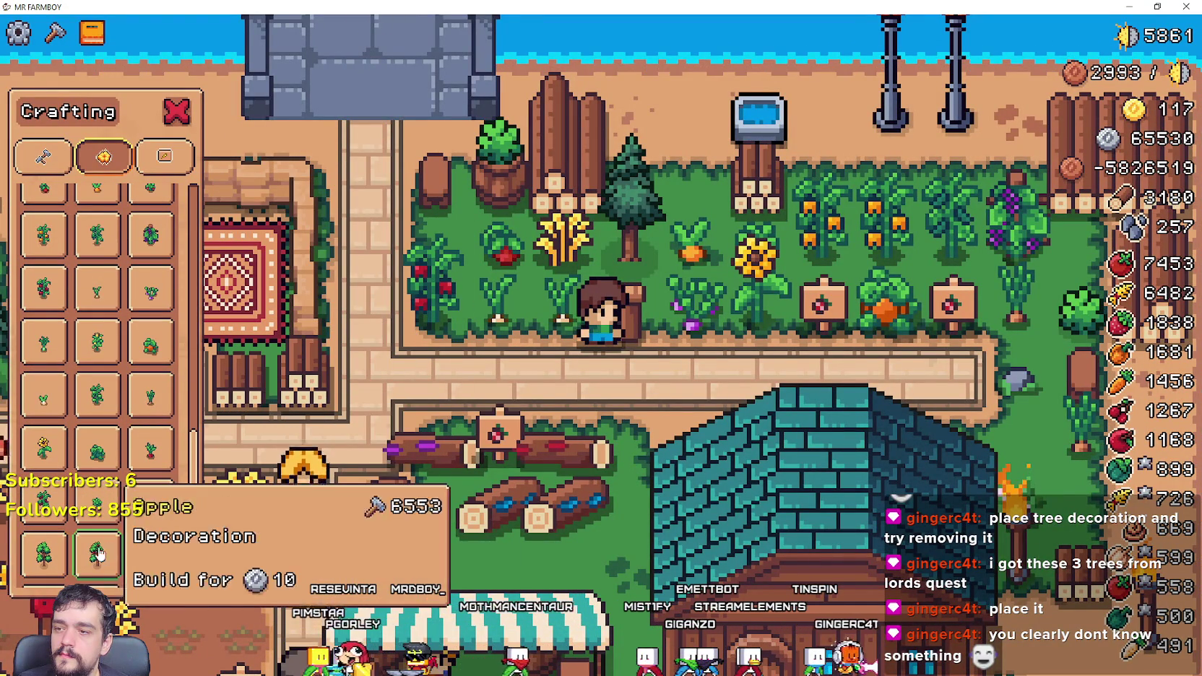
pyautogui.scroll(-3)
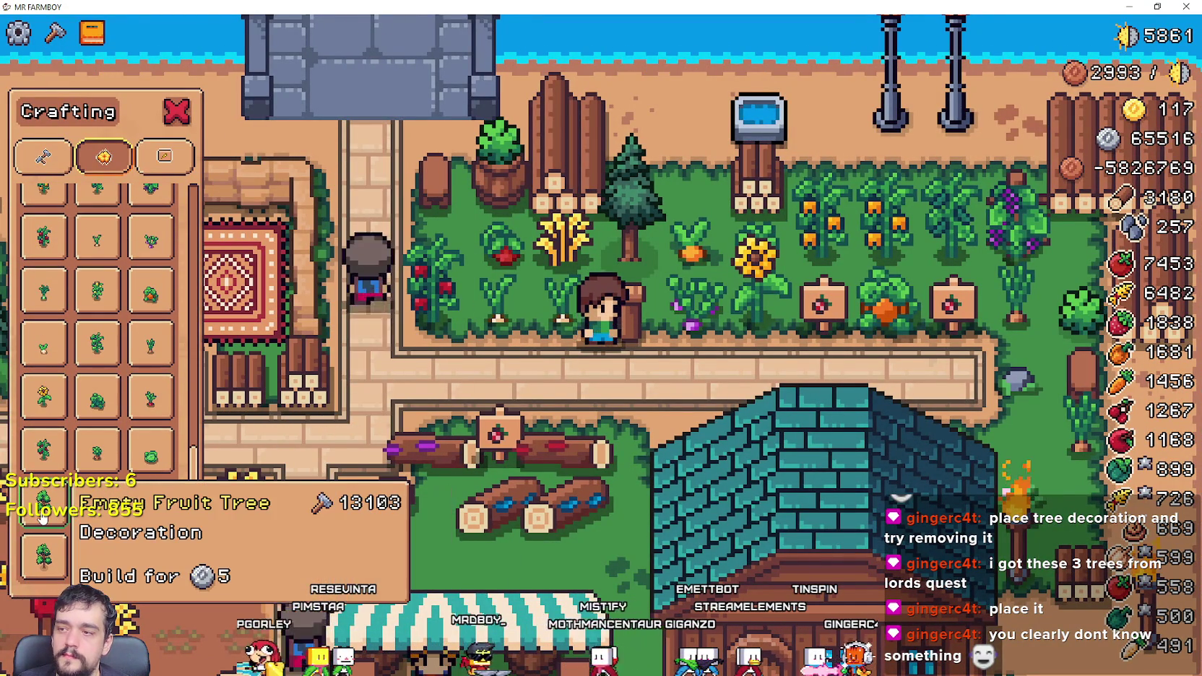
pyautogui.click(43, 514)
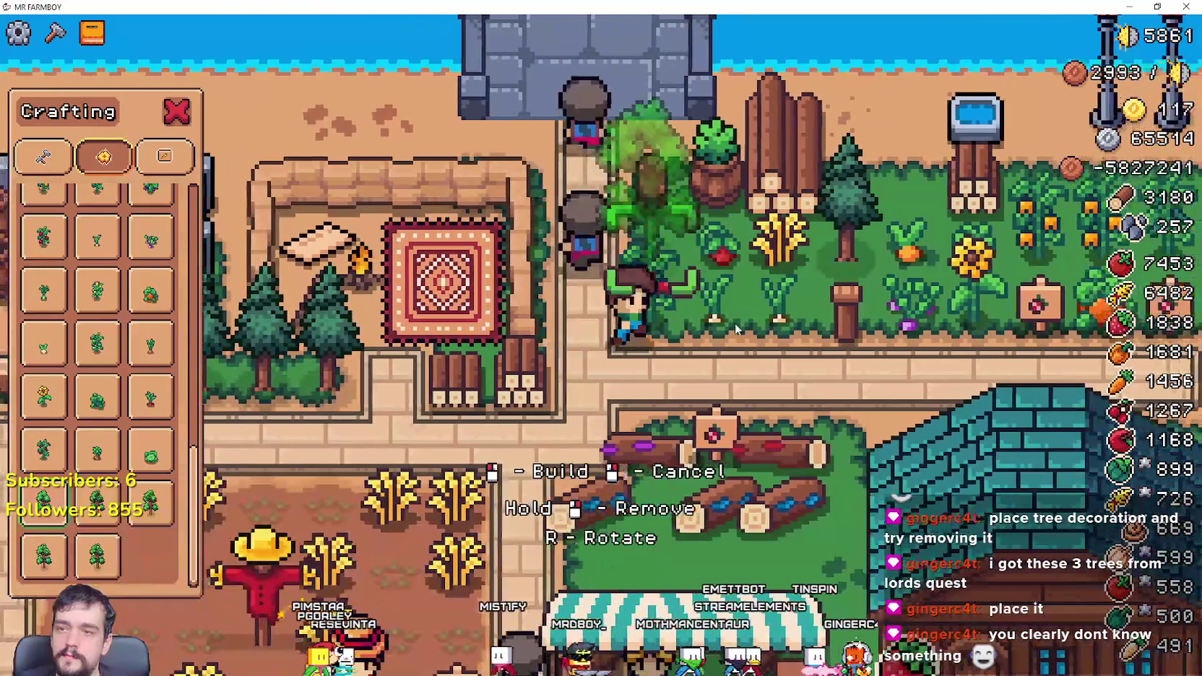
# Step: Walk down-left through the village to the grass beside the blue-roofed house
pyautogui.press('a')
pyautogui.press('s')
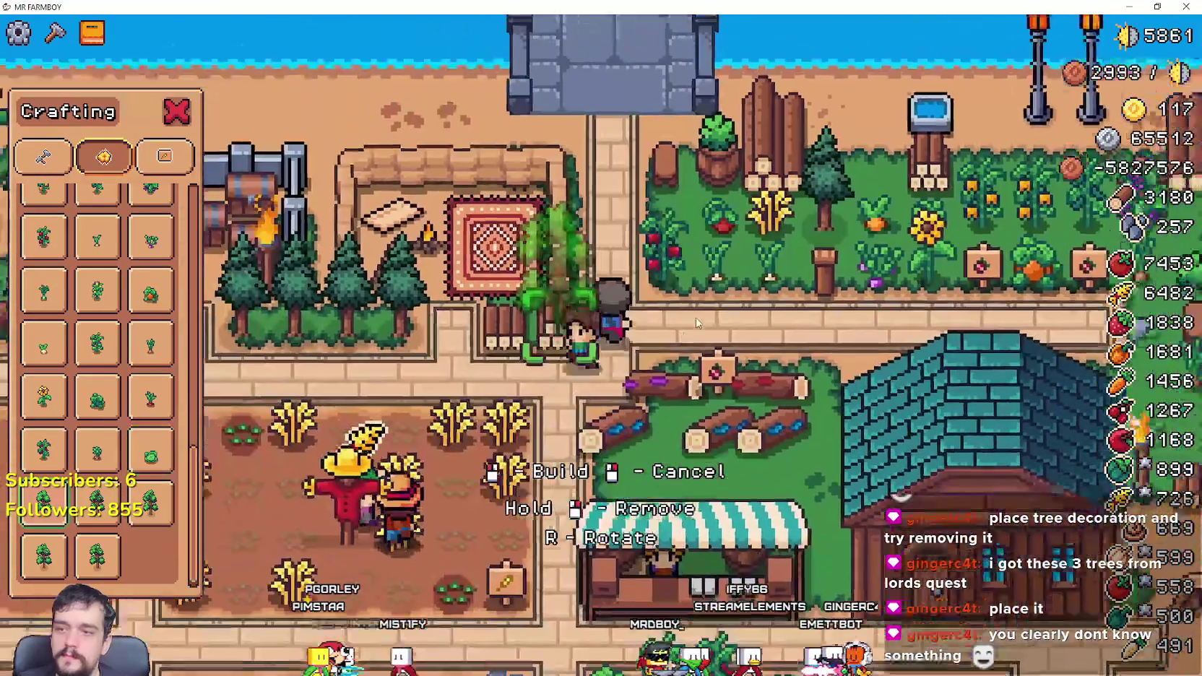
pyautogui.press('d')
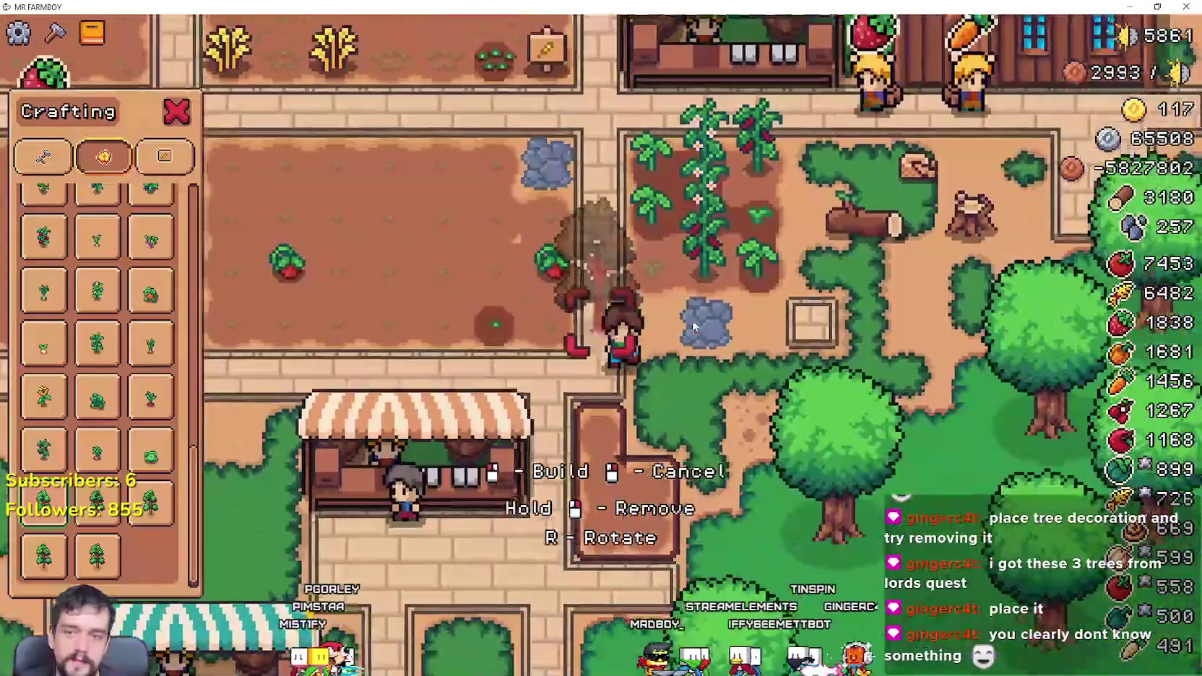
pyautogui.press('s')
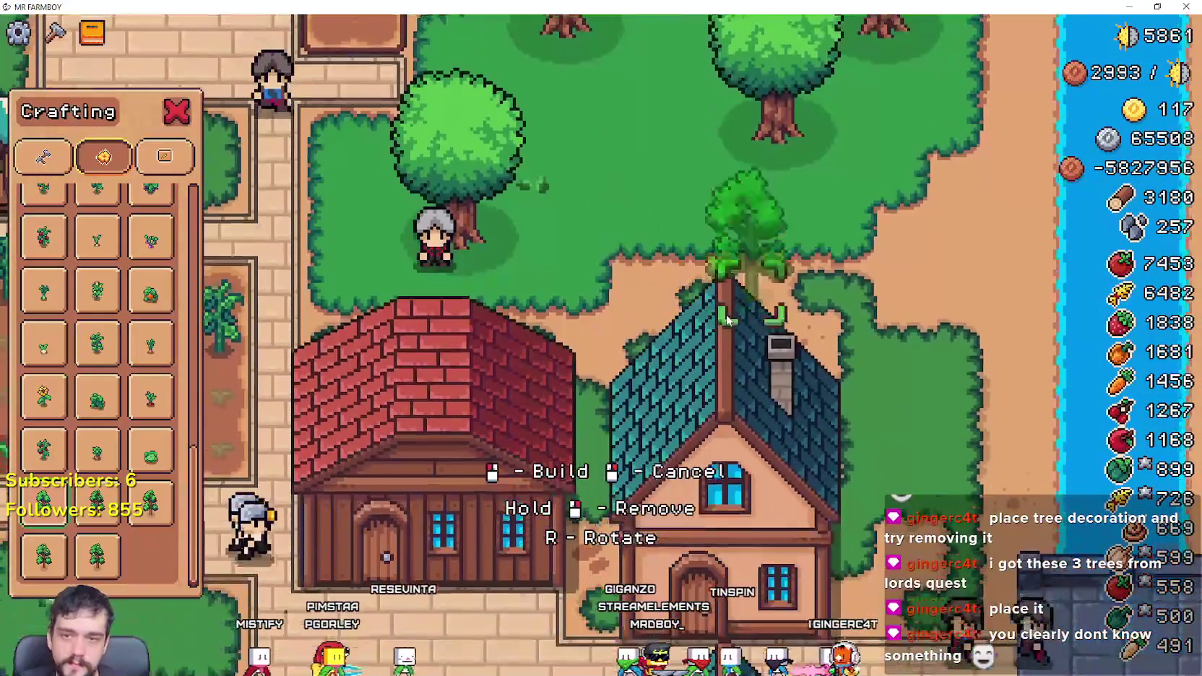
pyautogui.scroll(3)
pyautogui.press('a')
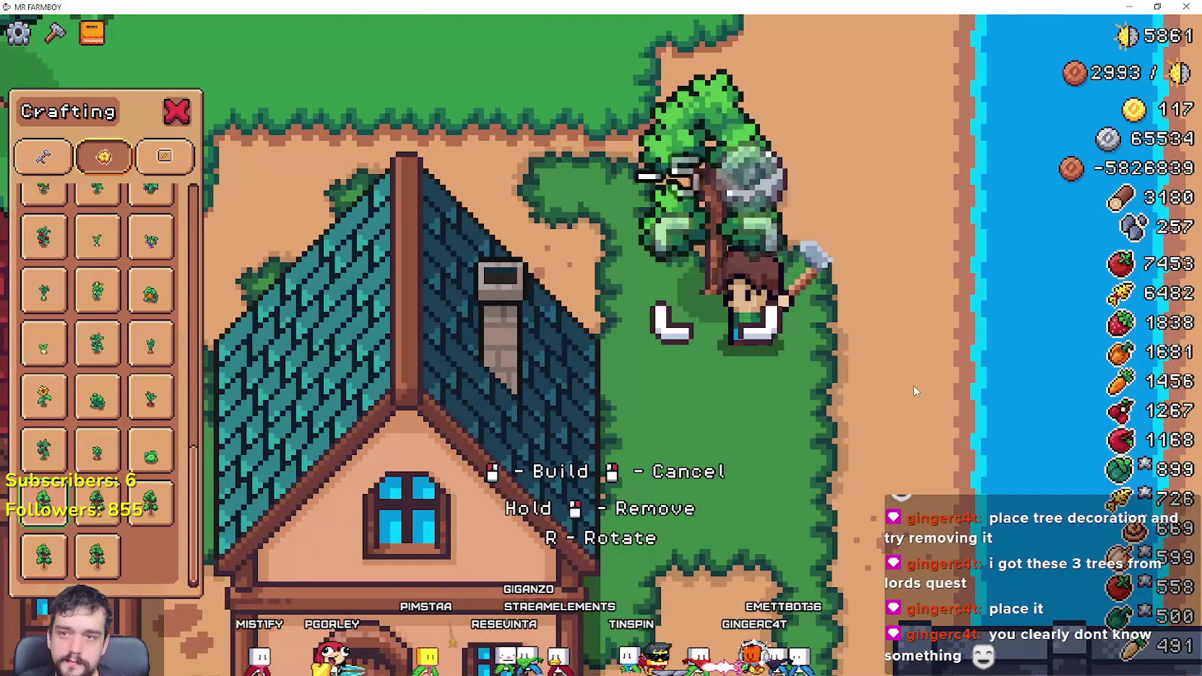
pyautogui.press('d')
pyautogui.press('a')
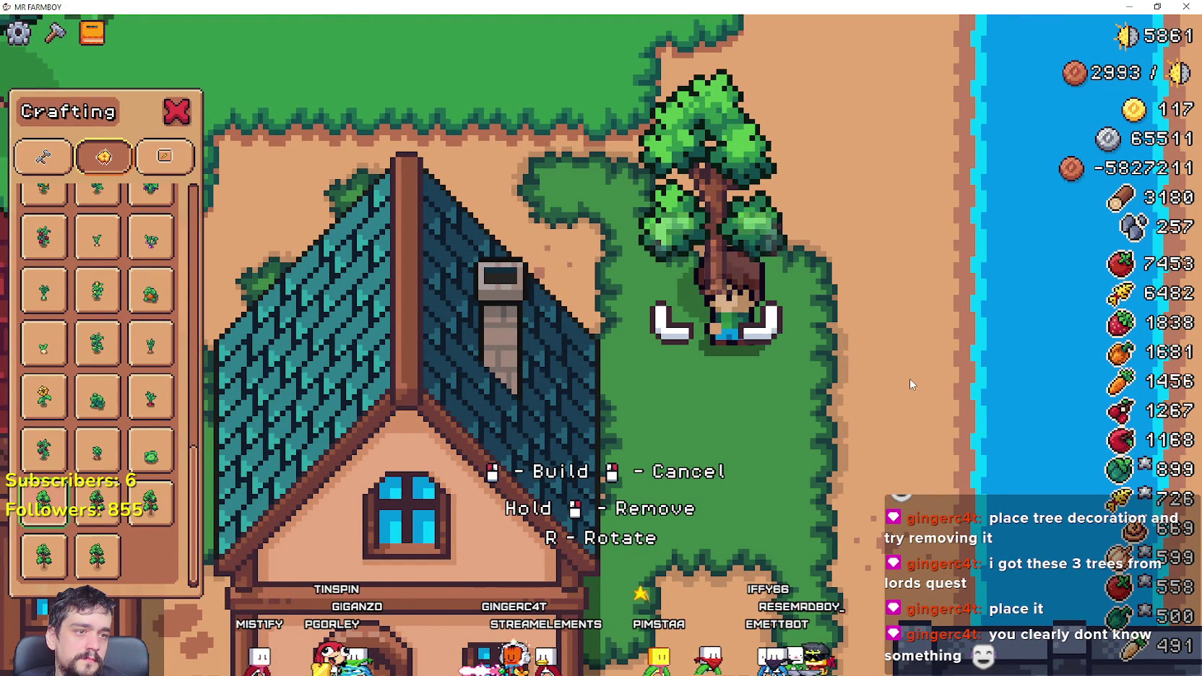
# Step: Place two more Empty Fruit Trees in a row beside the existing one
pyautogui.press('d')
pyautogui.click(910, 379)
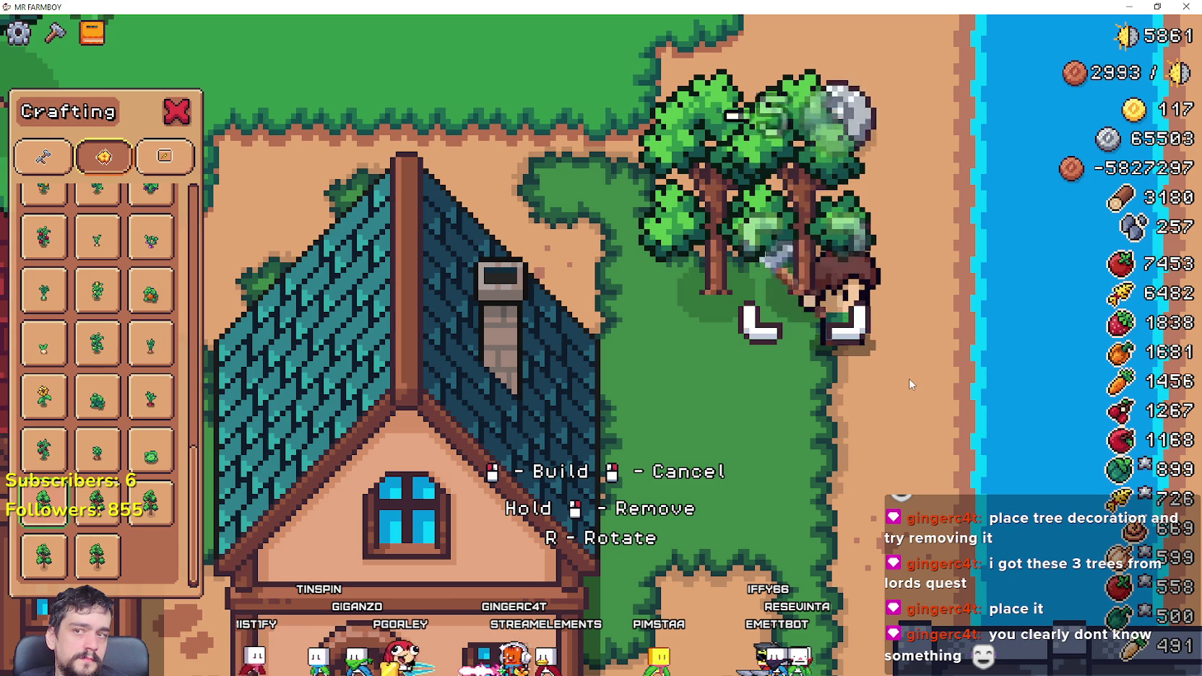
pyautogui.press('d')
pyautogui.click(909, 385)
pyautogui.press('a')
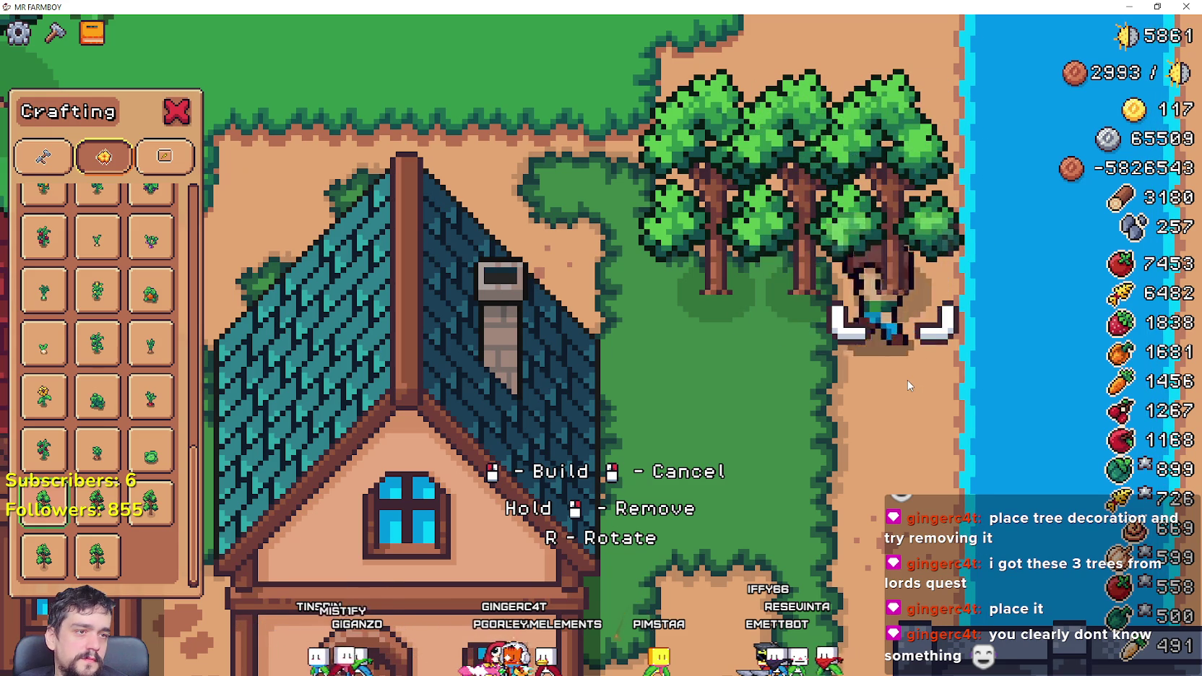
pyautogui.press('s')
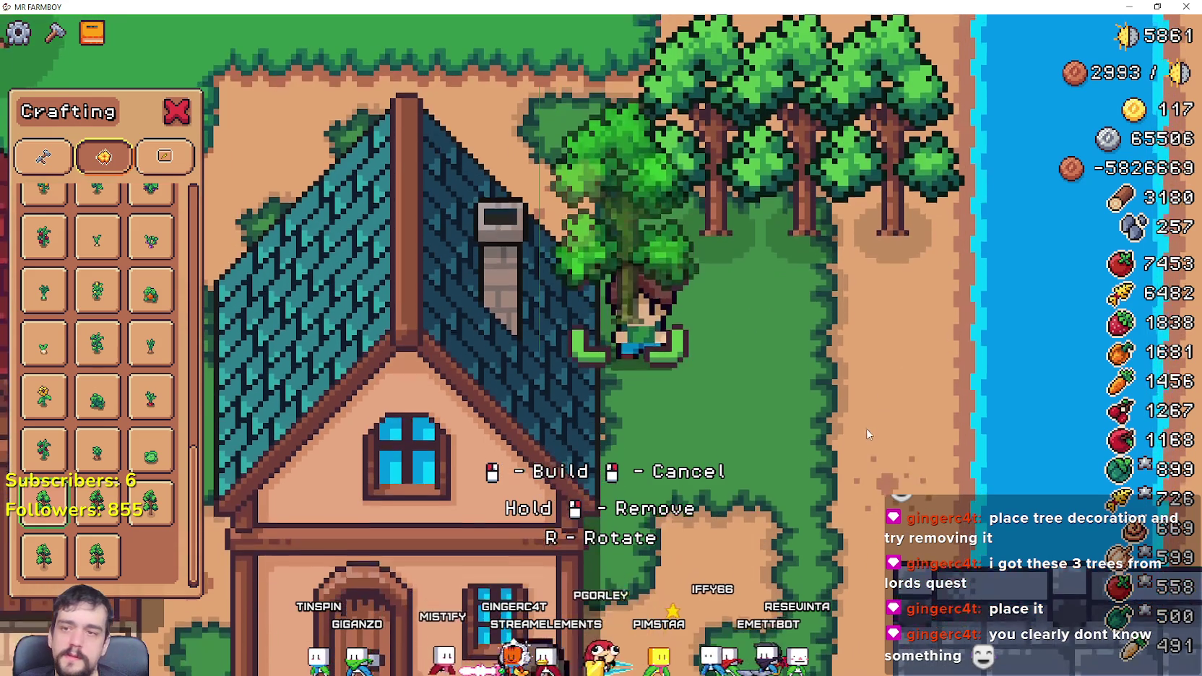
pyautogui.press('w')
pyautogui.press('d')
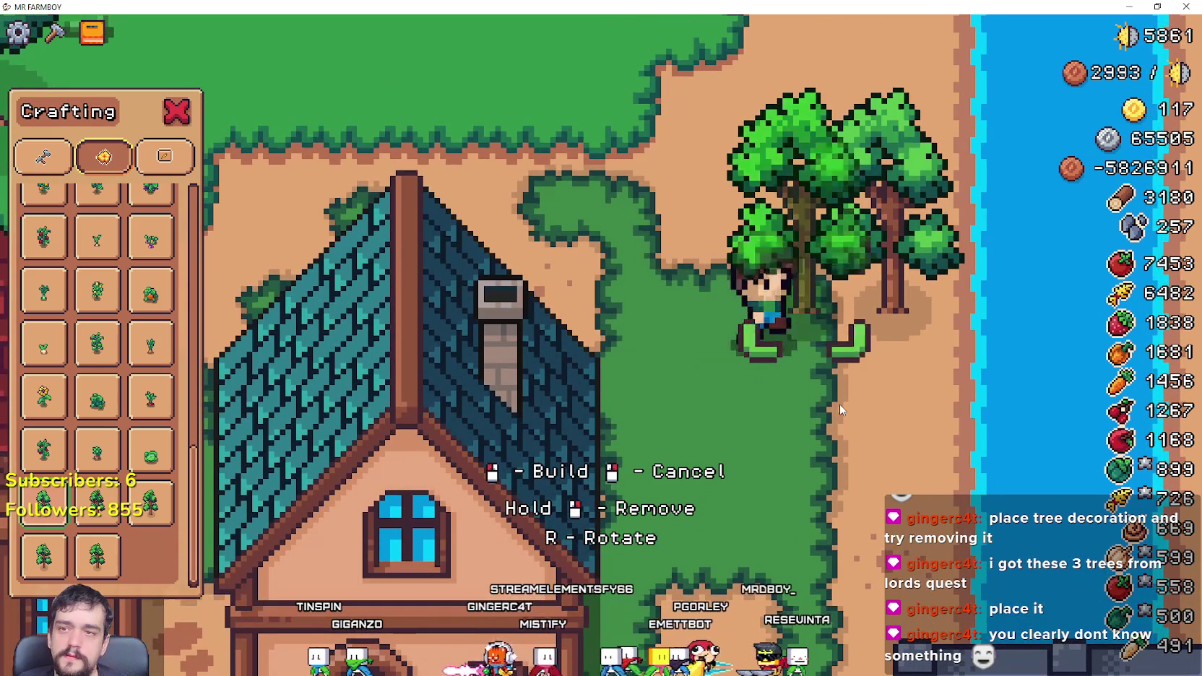
# Step: Remove the placed trees and walk back up past the house
pyautogui.click(839, 409)
pyautogui.press('d')
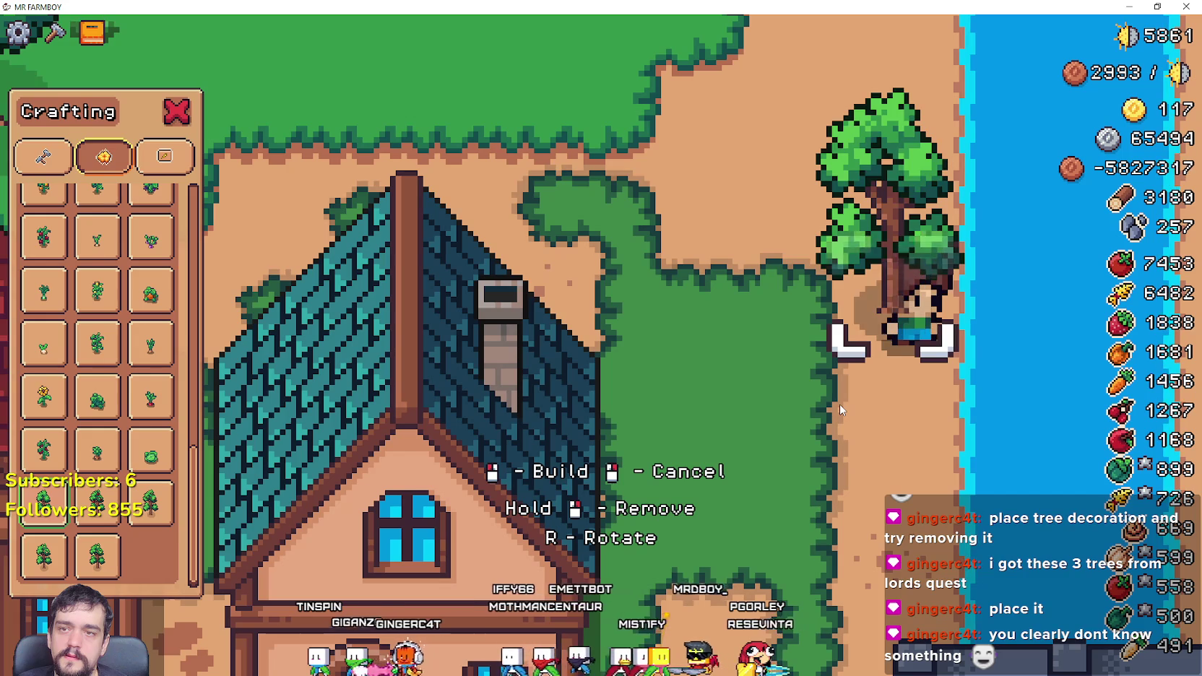
pyautogui.press('a')
pyautogui.press('w')
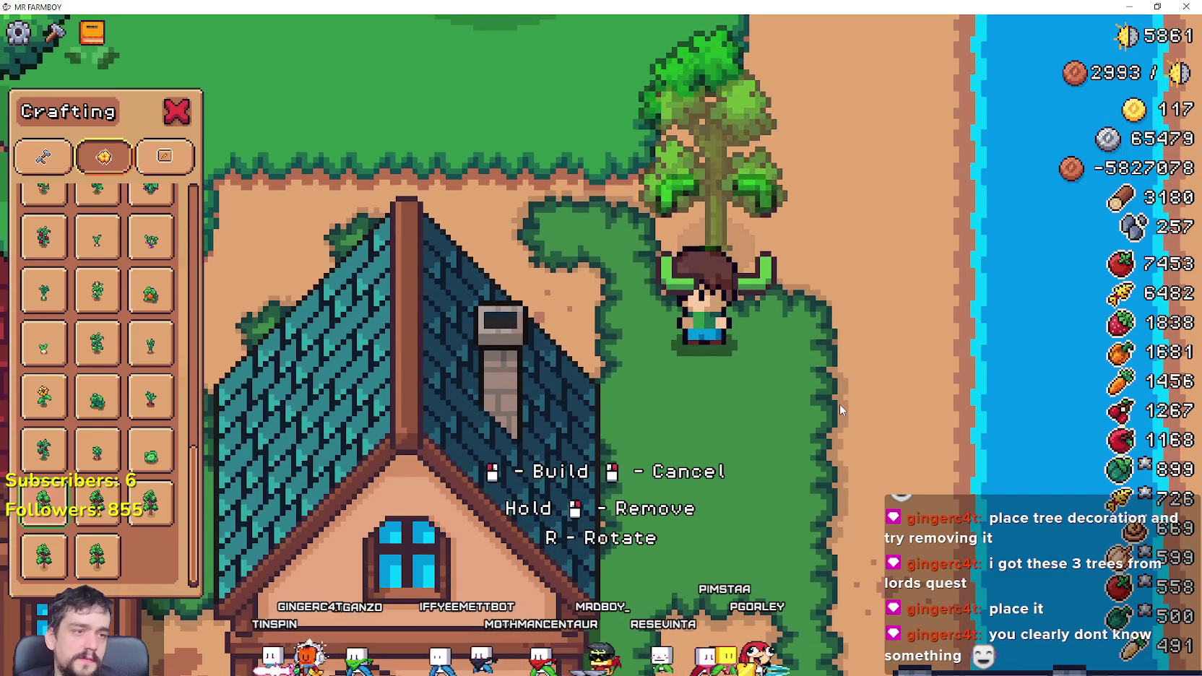
pyautogui.press('w')
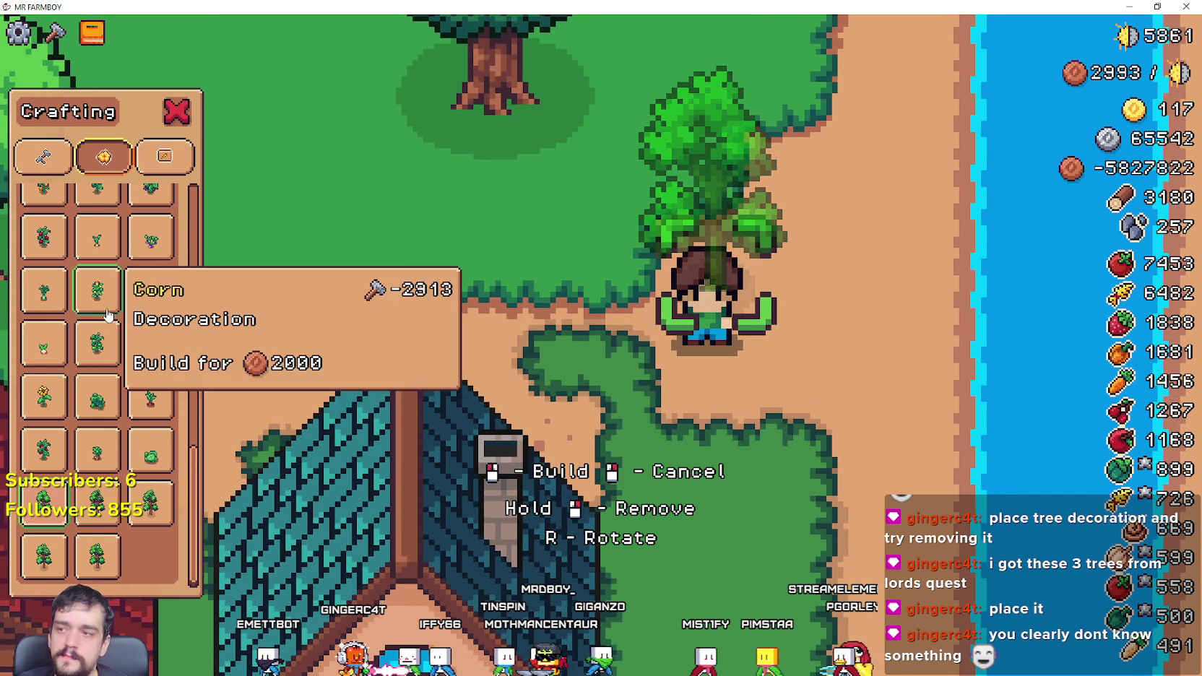
# Step: Walk back and forth around the houses and up into the forest
pyautogui.press('s')
pyautogui.scroll(3)
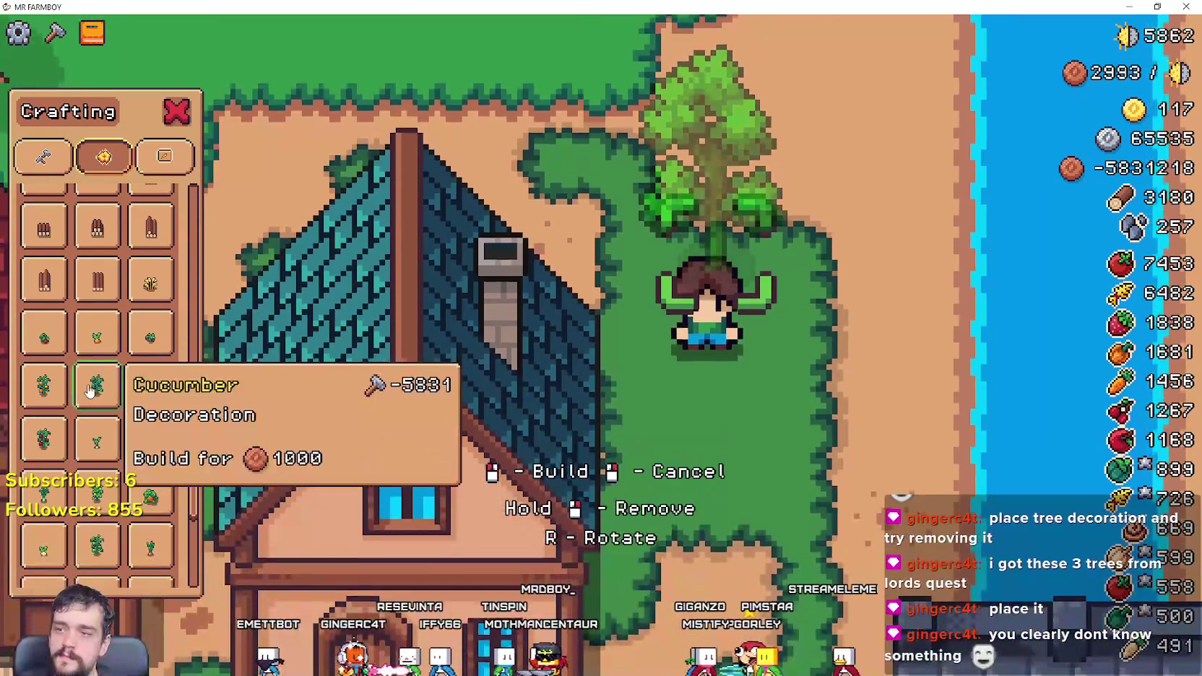
pyautogui.press('w')
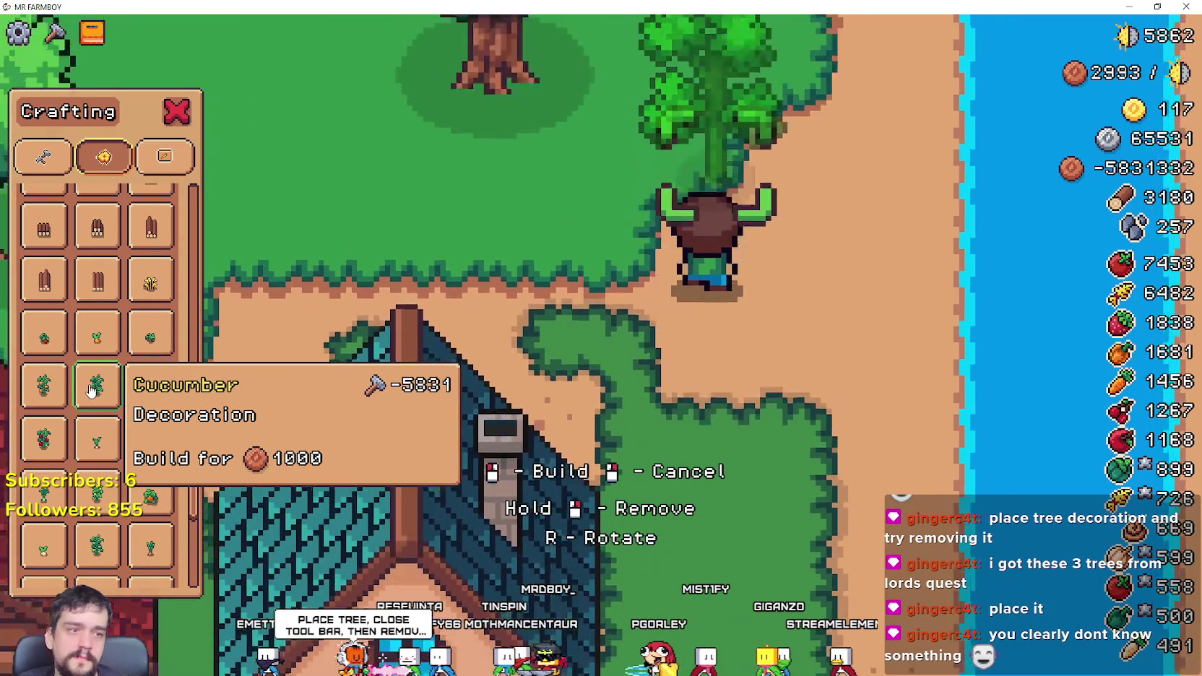
pyautogui.press('s')
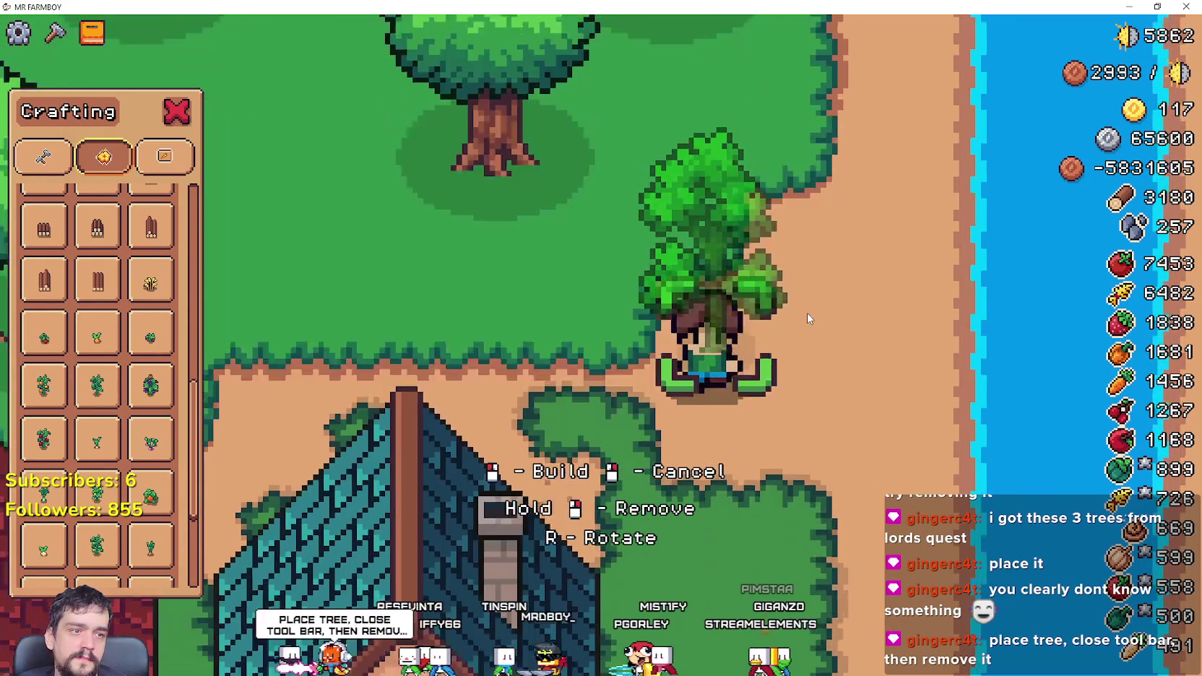
pyautogui.press('a')
pyautogui.press('w')
pyautogui.press('d')
pyautogui.press('a')
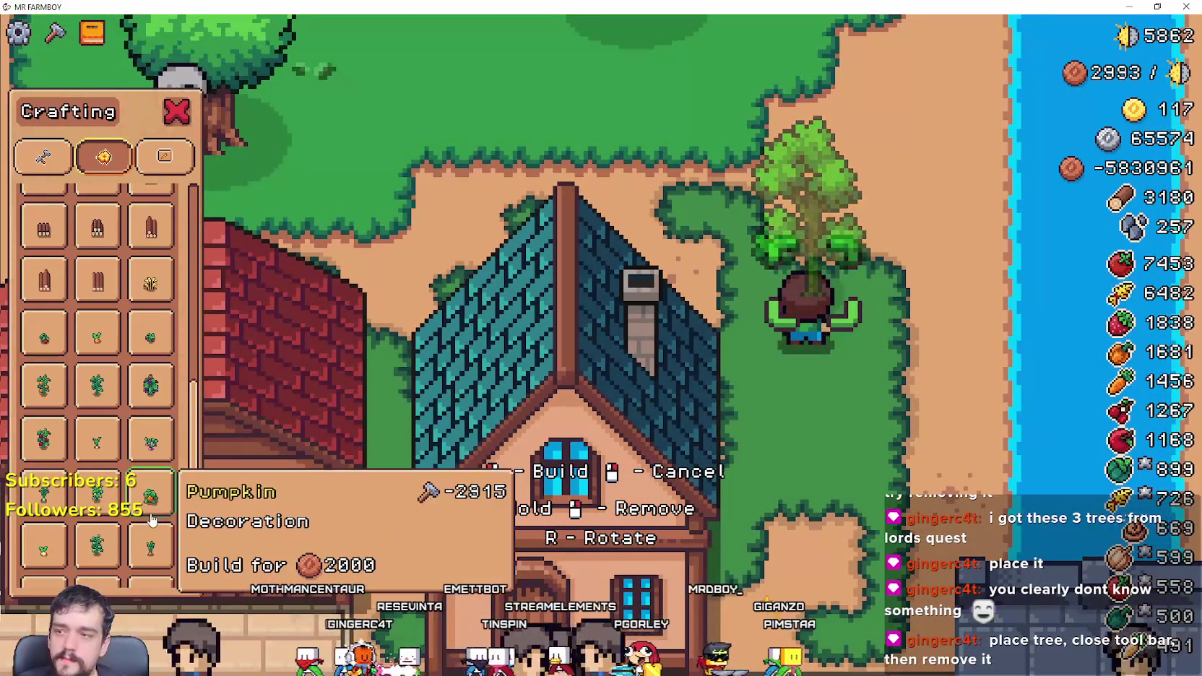
pyautogui.scroll(-3)
pyautogui.press('s')
pyautogui.press('w')
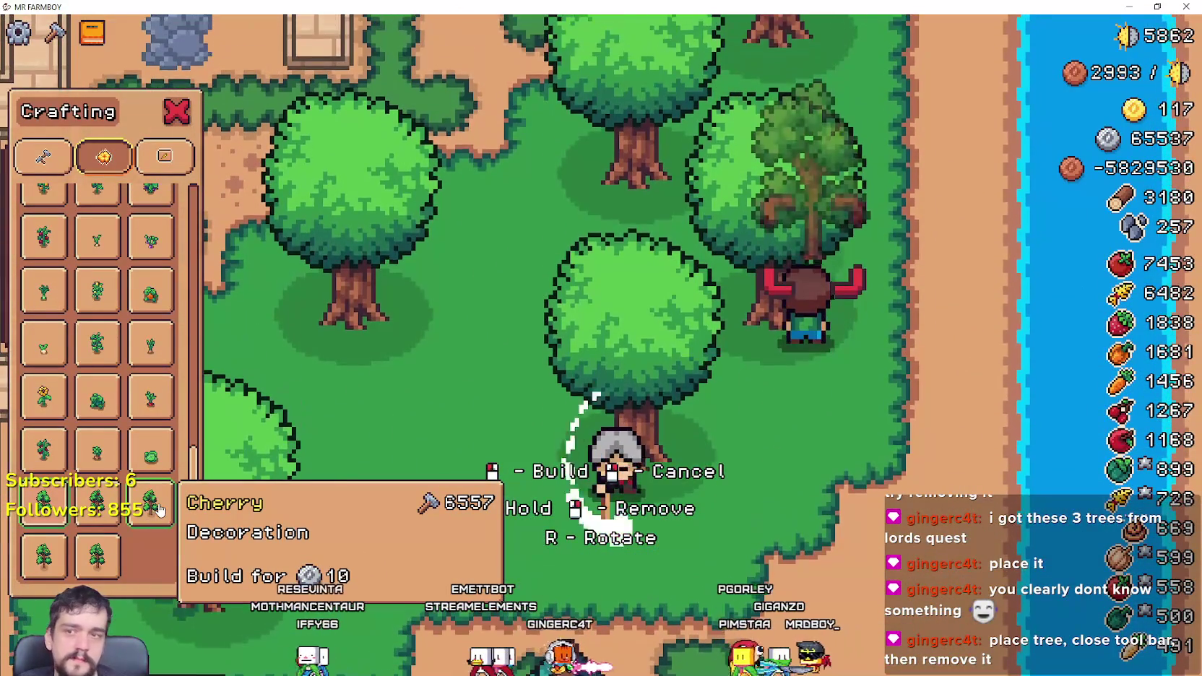
# Step: Walk down past the blue-roofed house toward the beach and scroll up to the Decorations header
pyautogui.press('w')
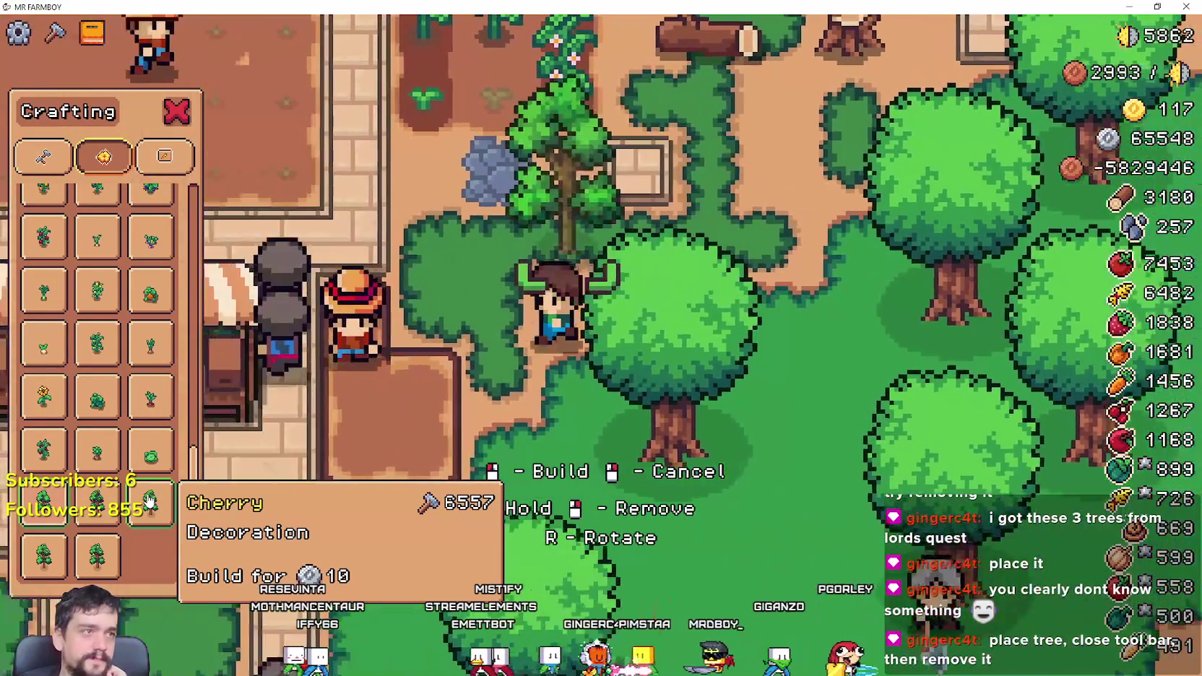
pyautogui.press('s')
pyautogui.press('d')
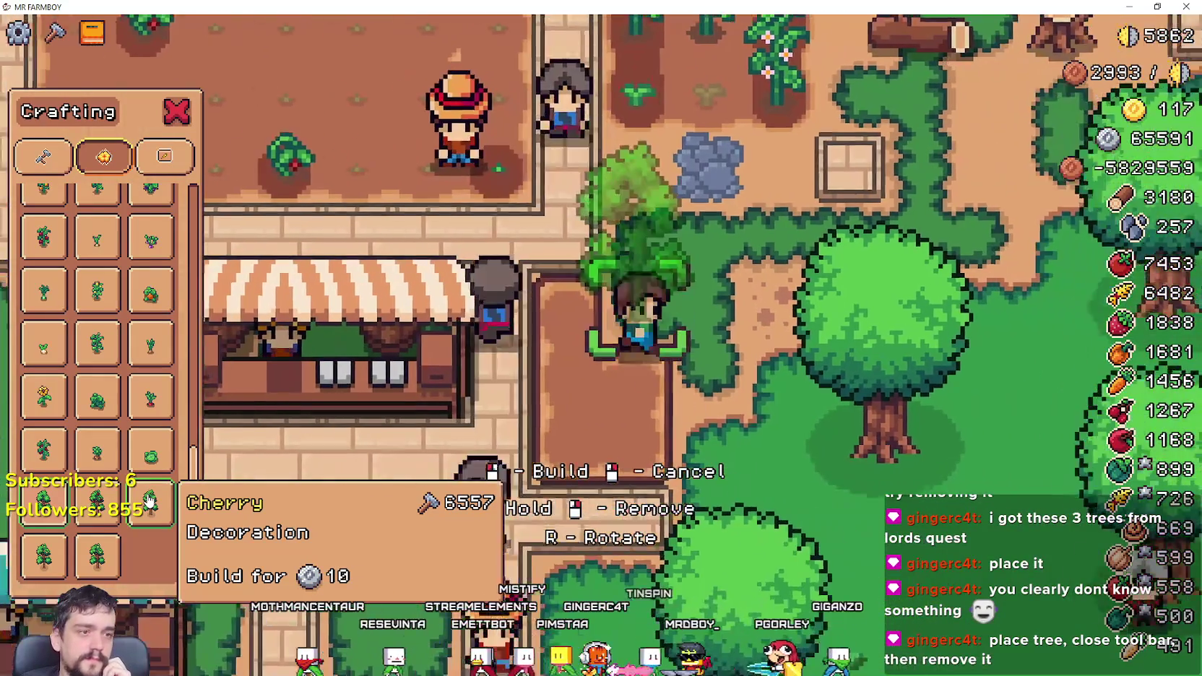
pyautogui.press('s')
pyautogui.press('d')
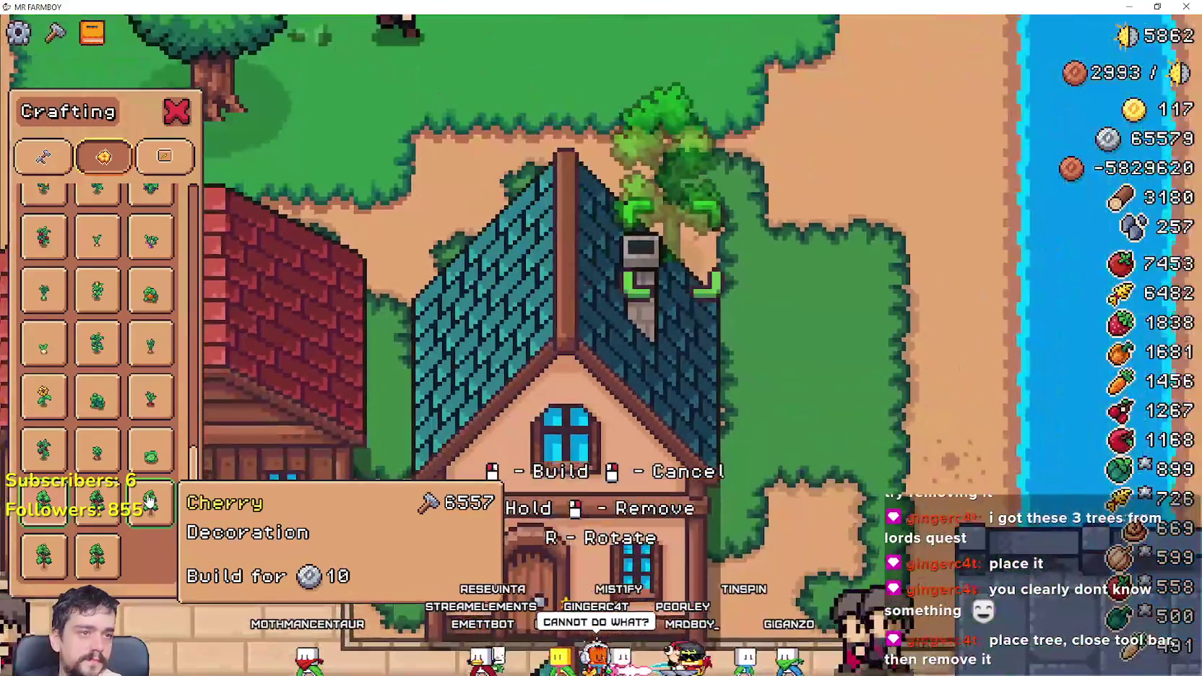
pyautogui.press('s')
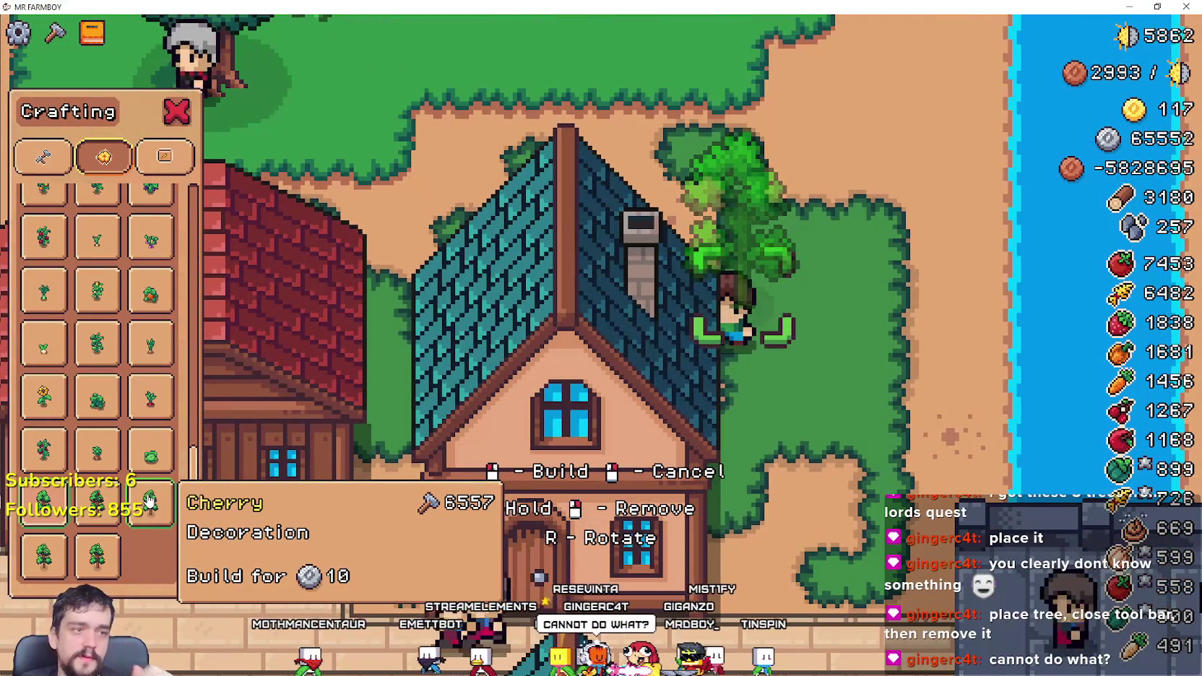
pyautogui.press('w')
pyautogui.press('d')
pyautogui.scroll(3)
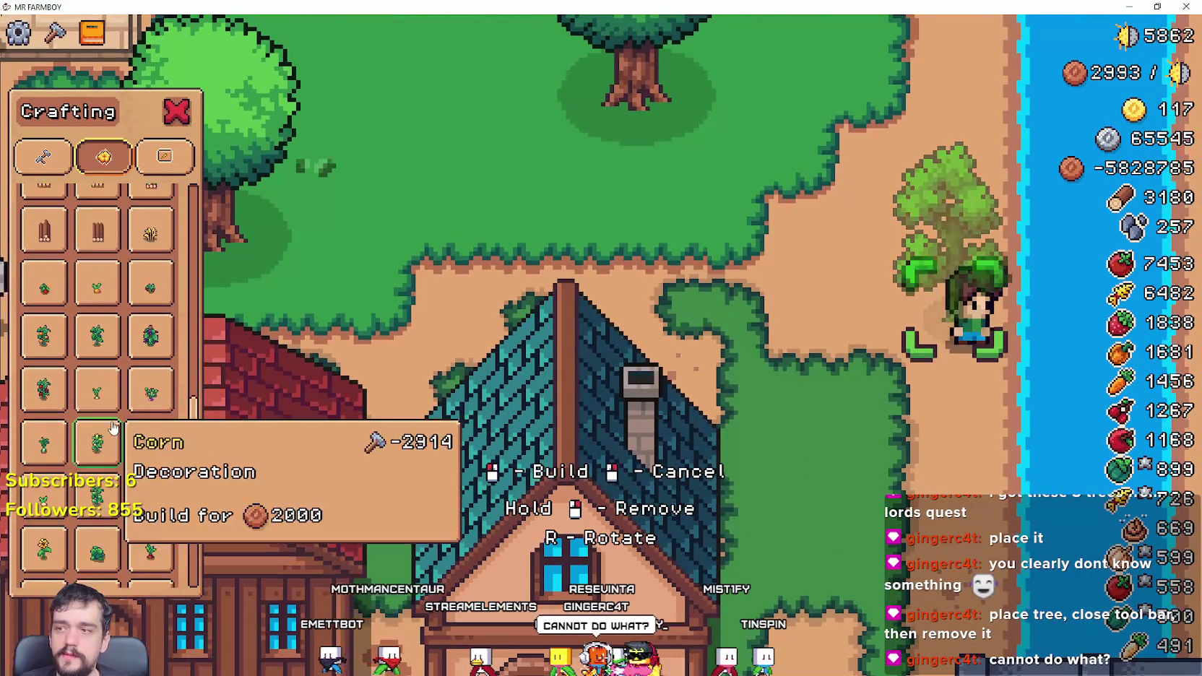
pyautogui.scroll(3)
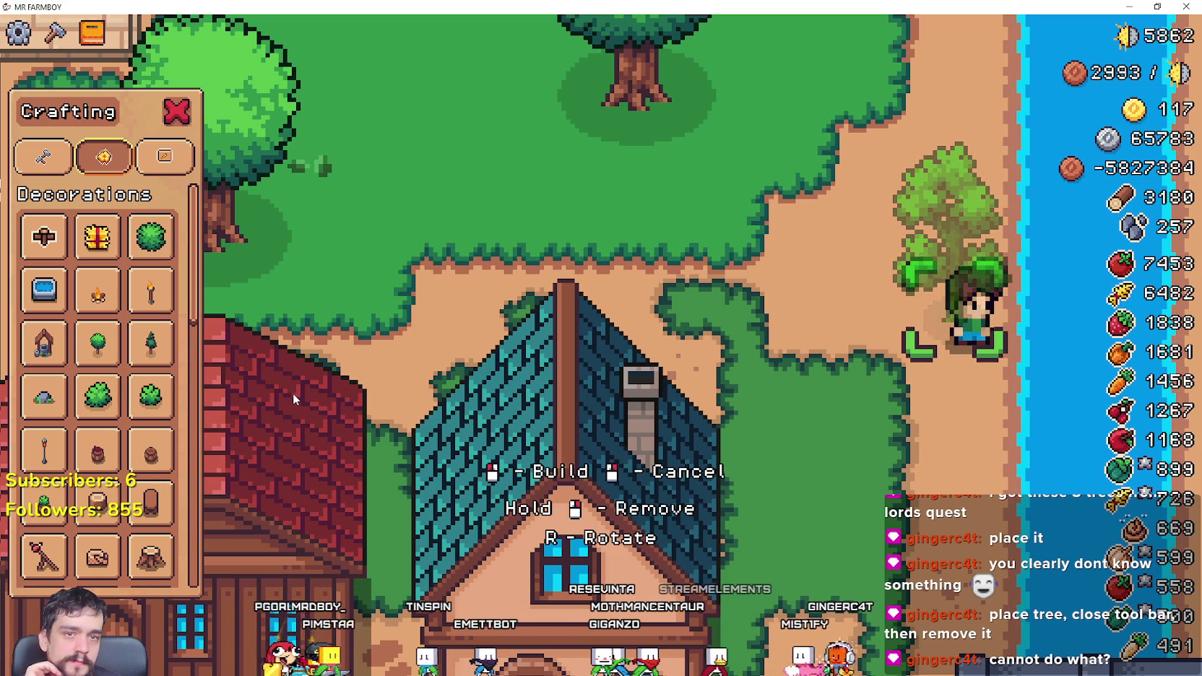
# Step: Walk around the house and place the Empty Fruit Tree on the grass by the beach
pyautogui.press('w')
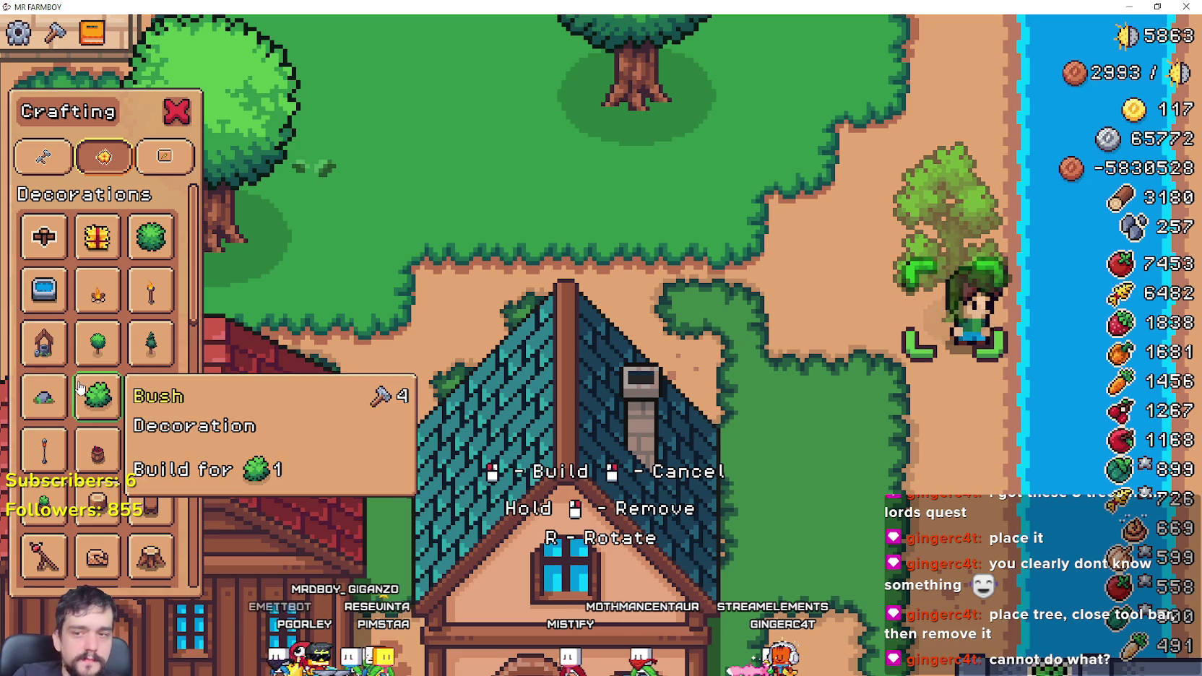
pyautogui.press('a')
pyautogui.press('w')
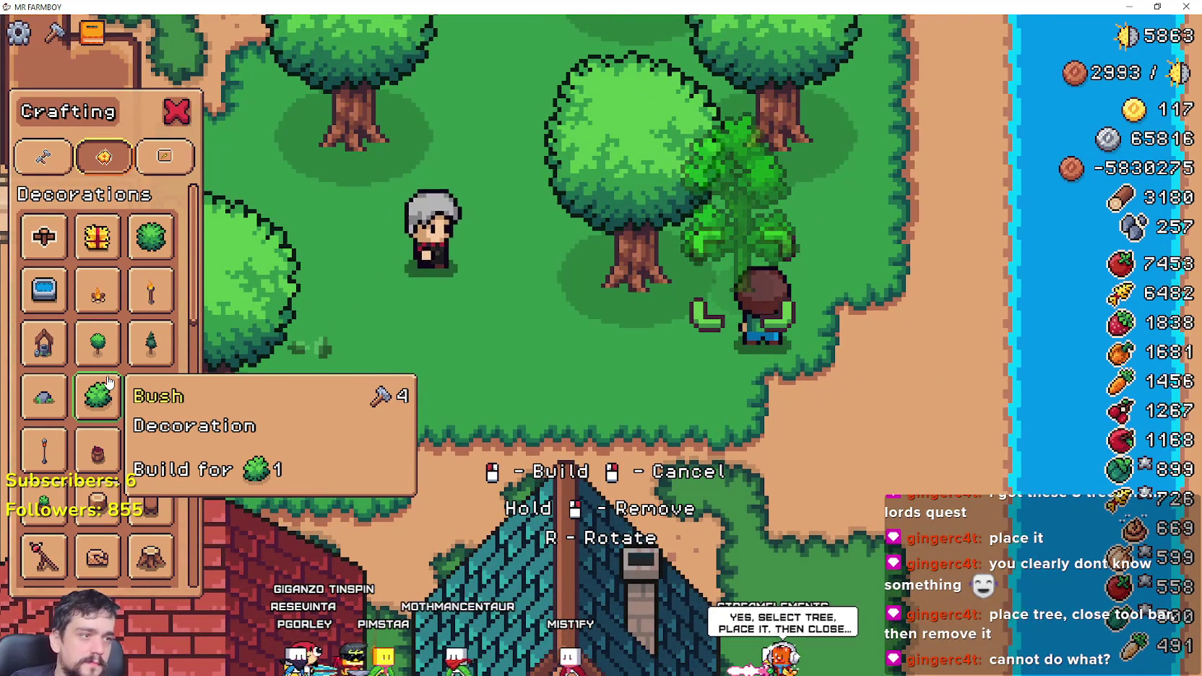
pyautogui.press('w')
pyautogui.press('d')
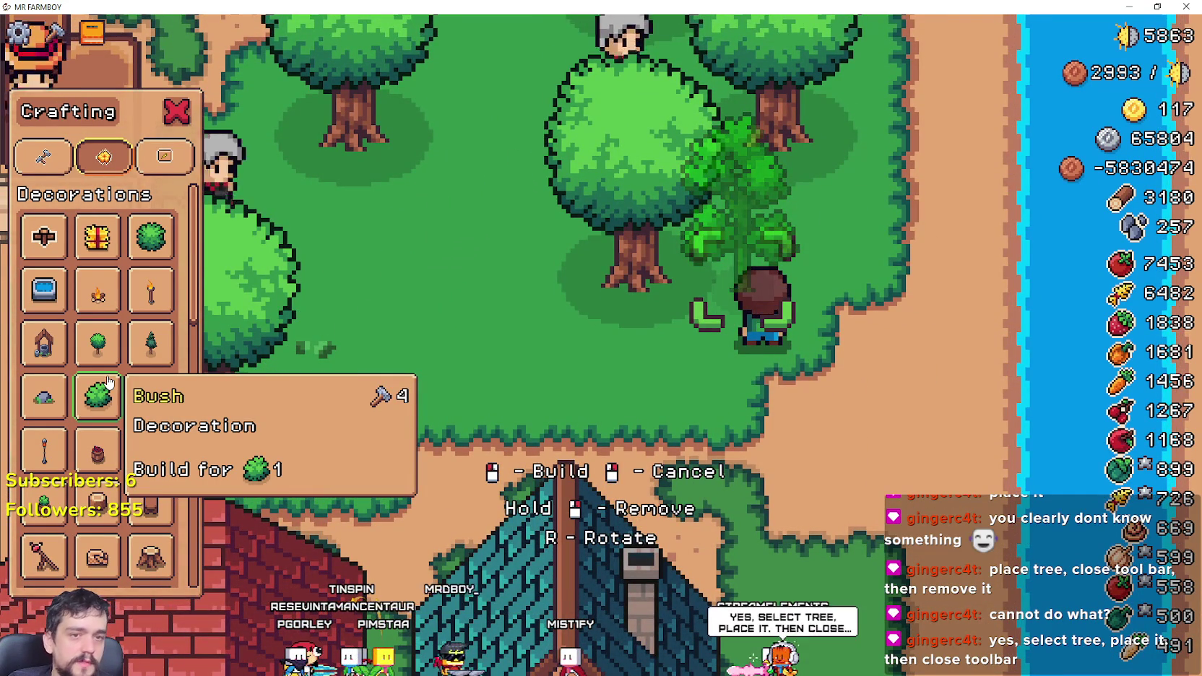
pyautogui.press('s')
pyautogui.press('d')
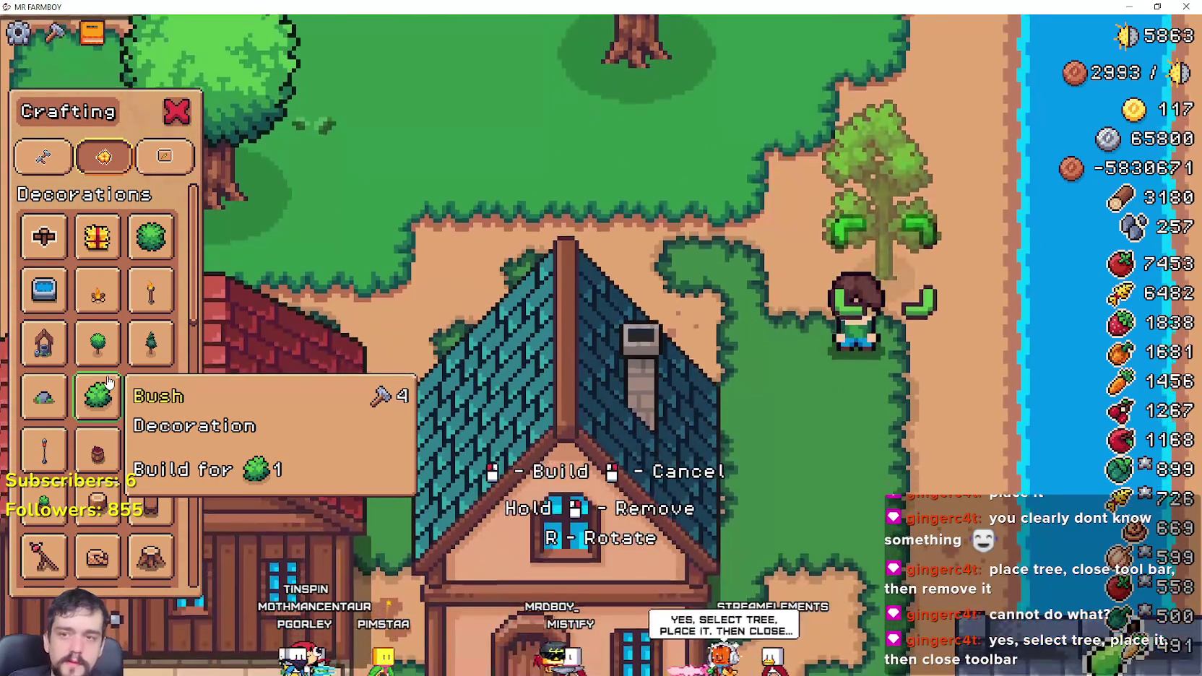
pyautogui.press('a')
pyautogui.click(890, 320)
# Step: Reopen the Decorations list and pick the Bush decoration, carrying its preview north
pyautogui.press('Escape')
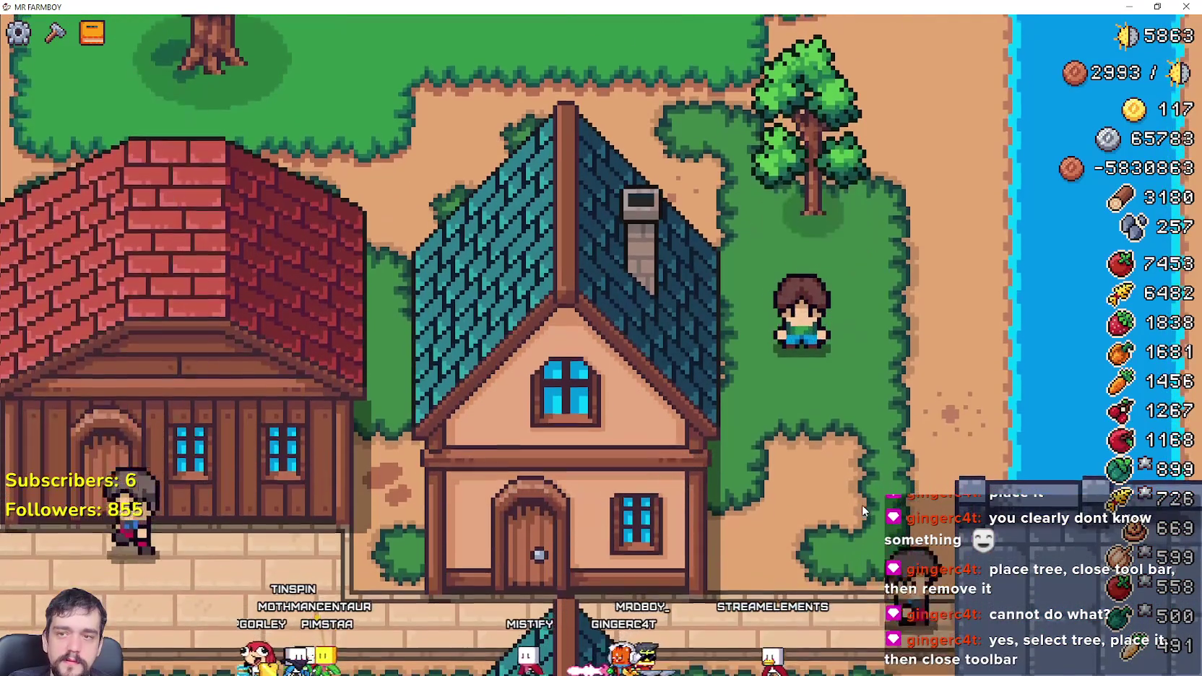
pyautogui.press('w')
pyautogui.press('s')
pyautogui.press('c')
pyautogui.click(151, 396)
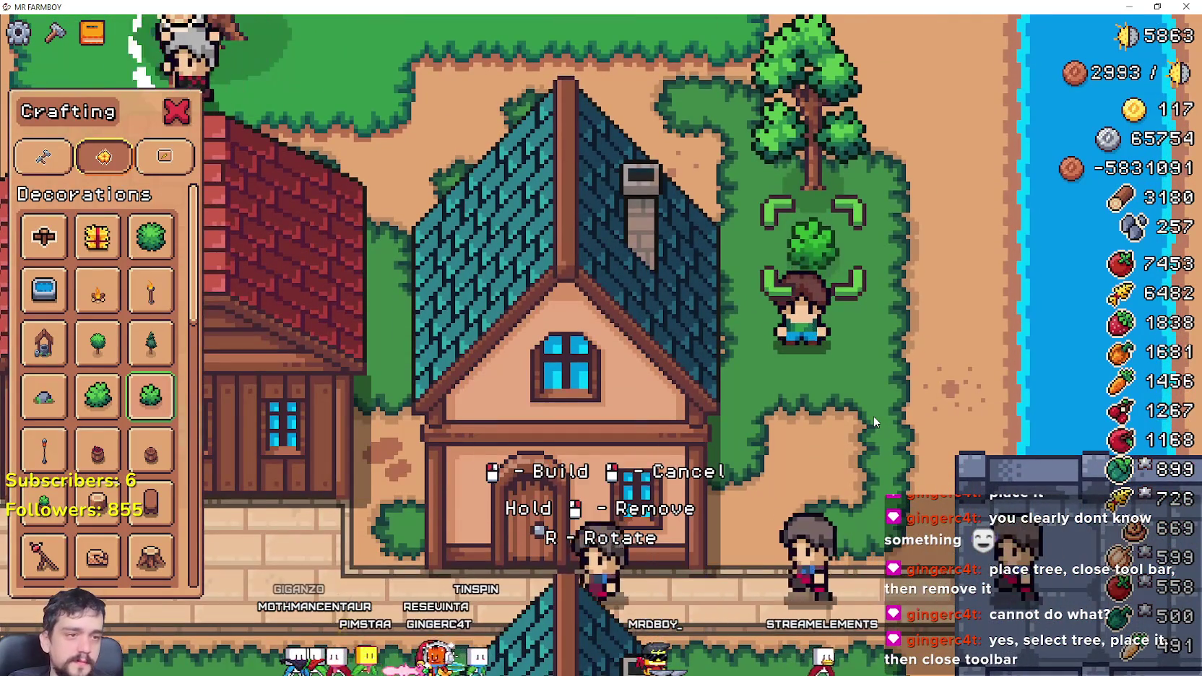
pyautogui.press('w')
pyautogui.press('w')
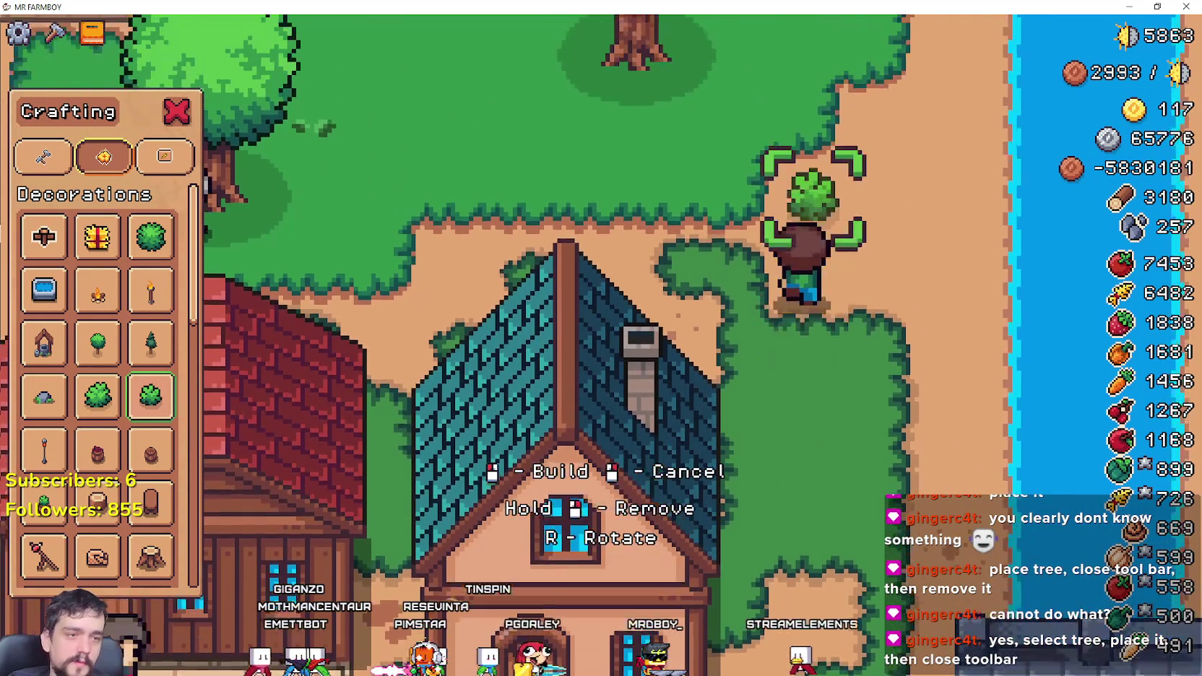
pyautogui.press('w')
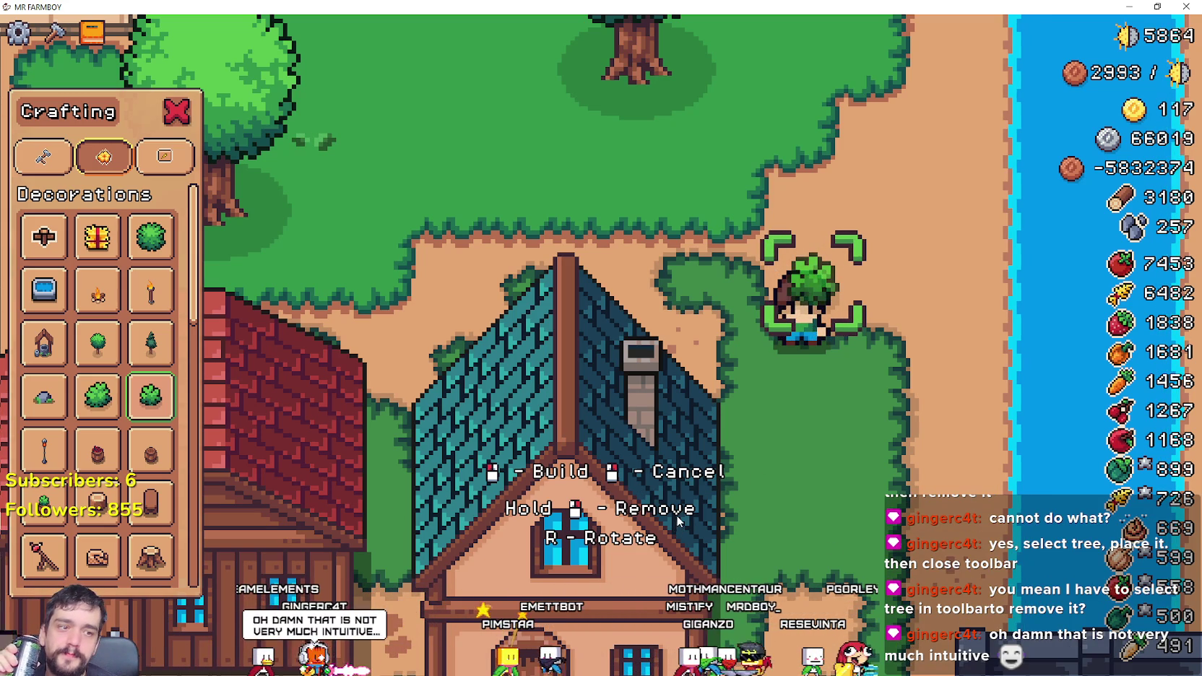
# Step: Roam the grass with the bush preview, then cancel it and walk east past the farm plots
pyautogui.press('d')
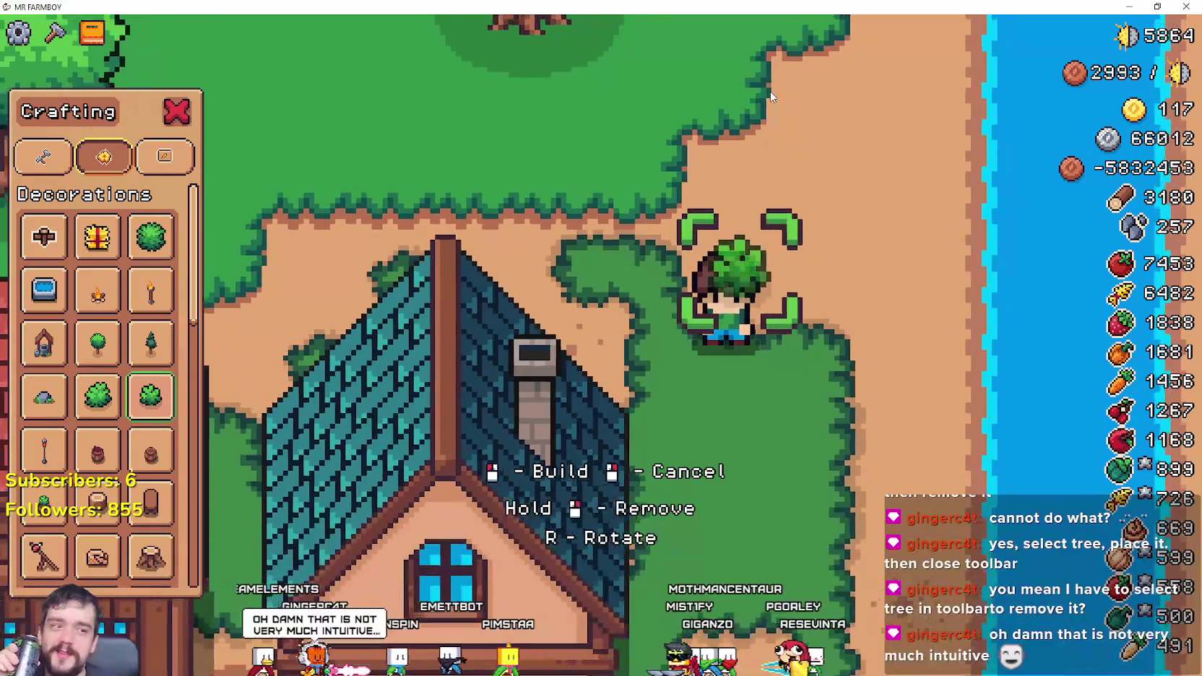
pyautogui.press('a')
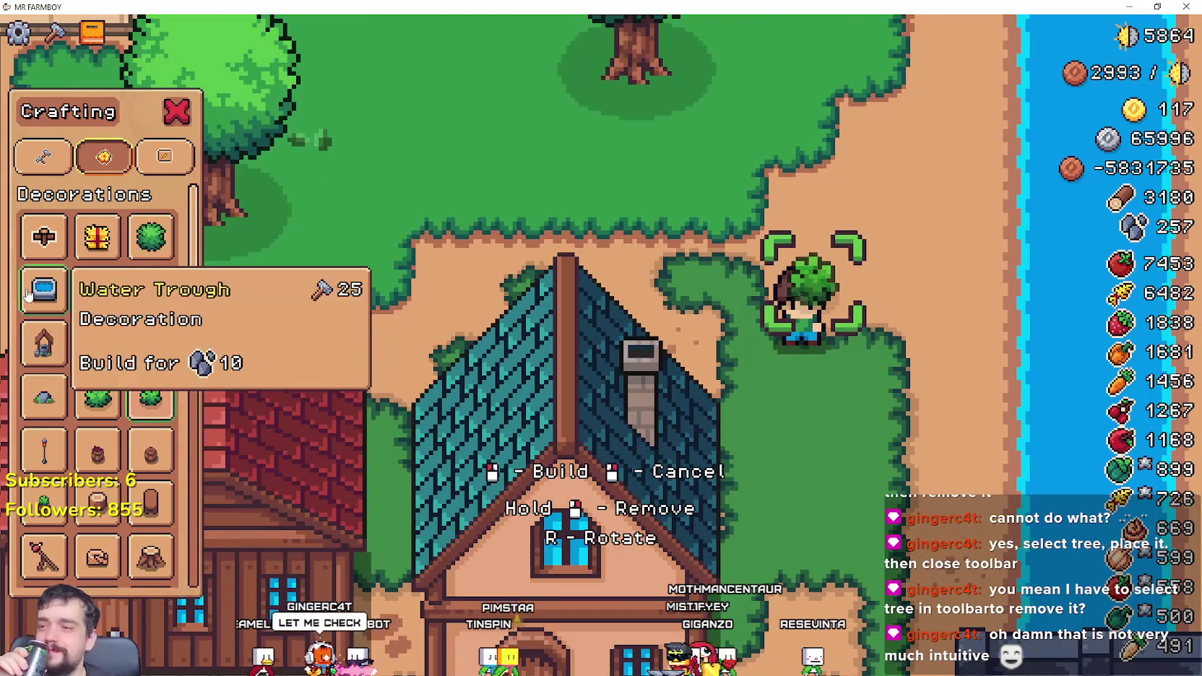
pyautogui.scroll(-3)
pyautogui.scroll(-3)
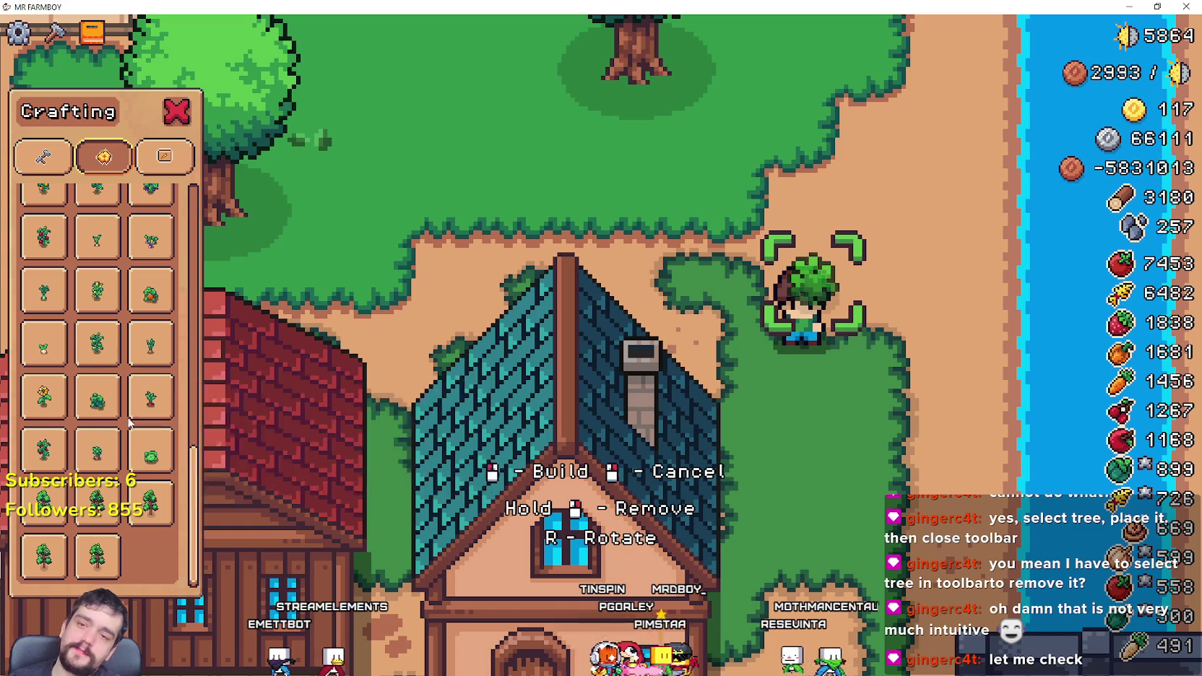
pyautogui.press('d')
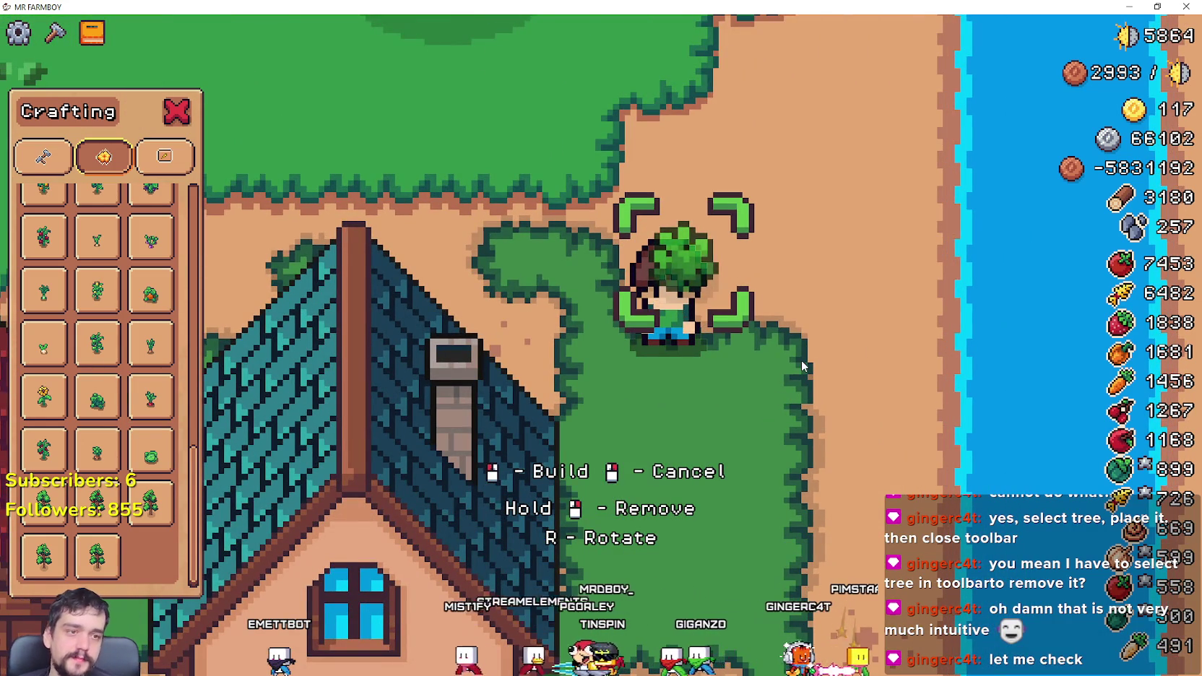
pyautogui.press('w')
pyautogui.press('a')
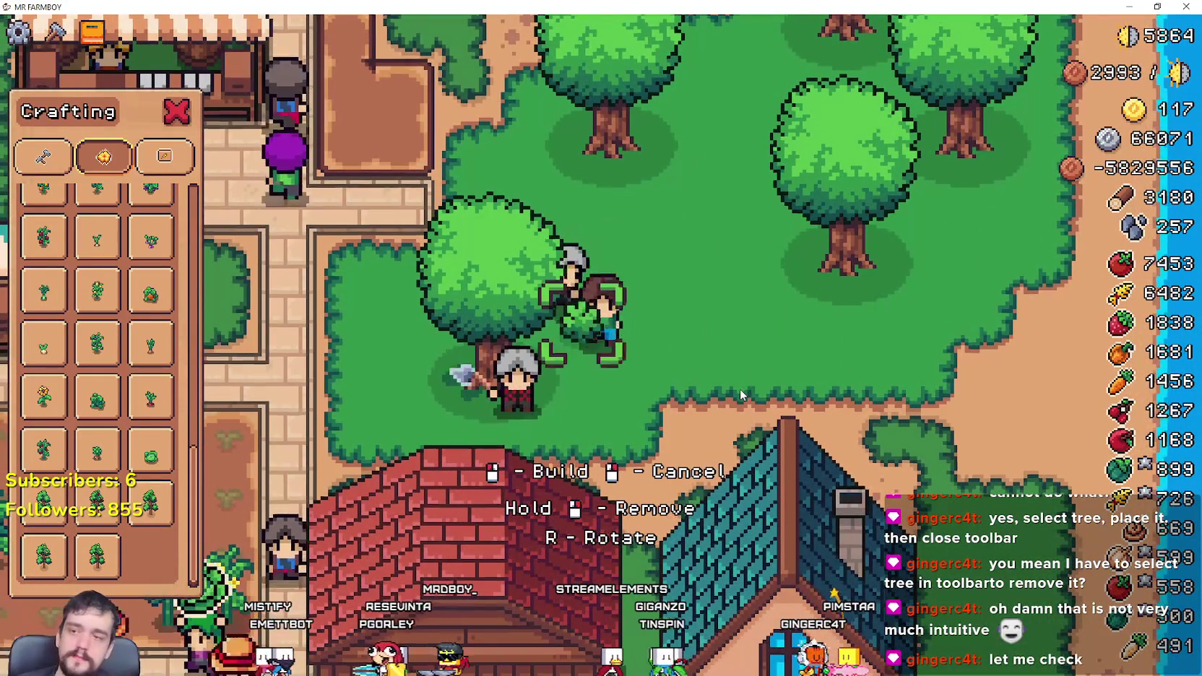
pyautogui.press('s')
pyautogui.press('s')
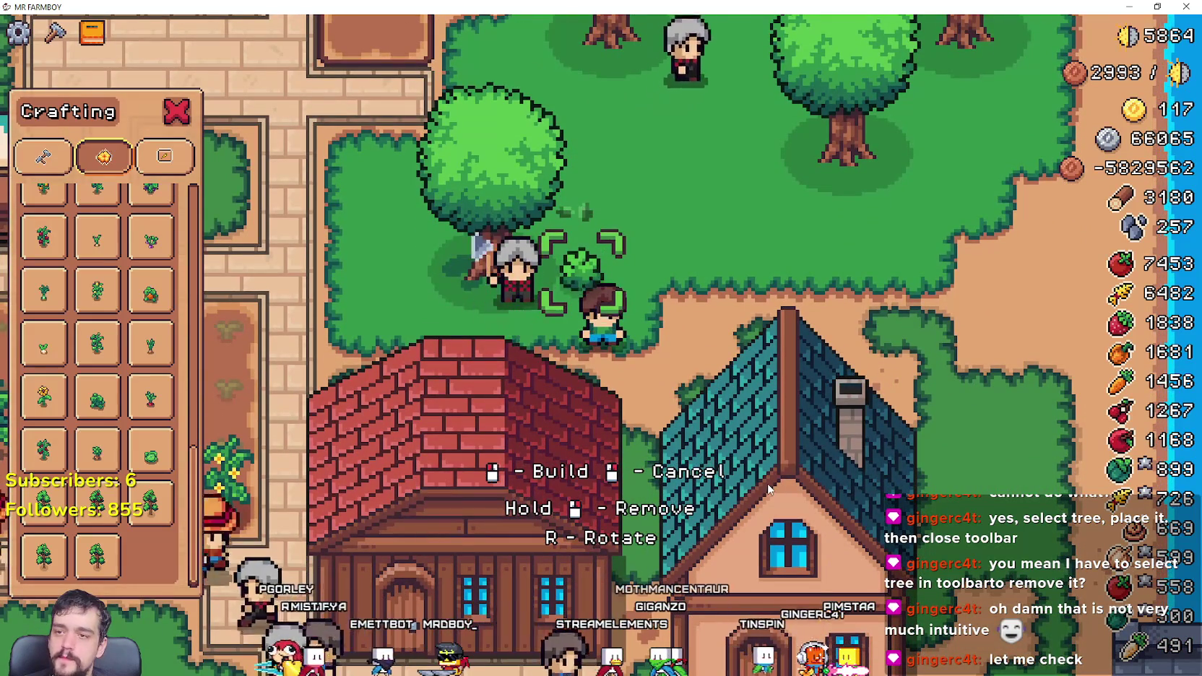
pyautogui.rightClick(769, 490)
pyautogui.press('w')
pyautogui.press('w')
pyautogui.press('w')
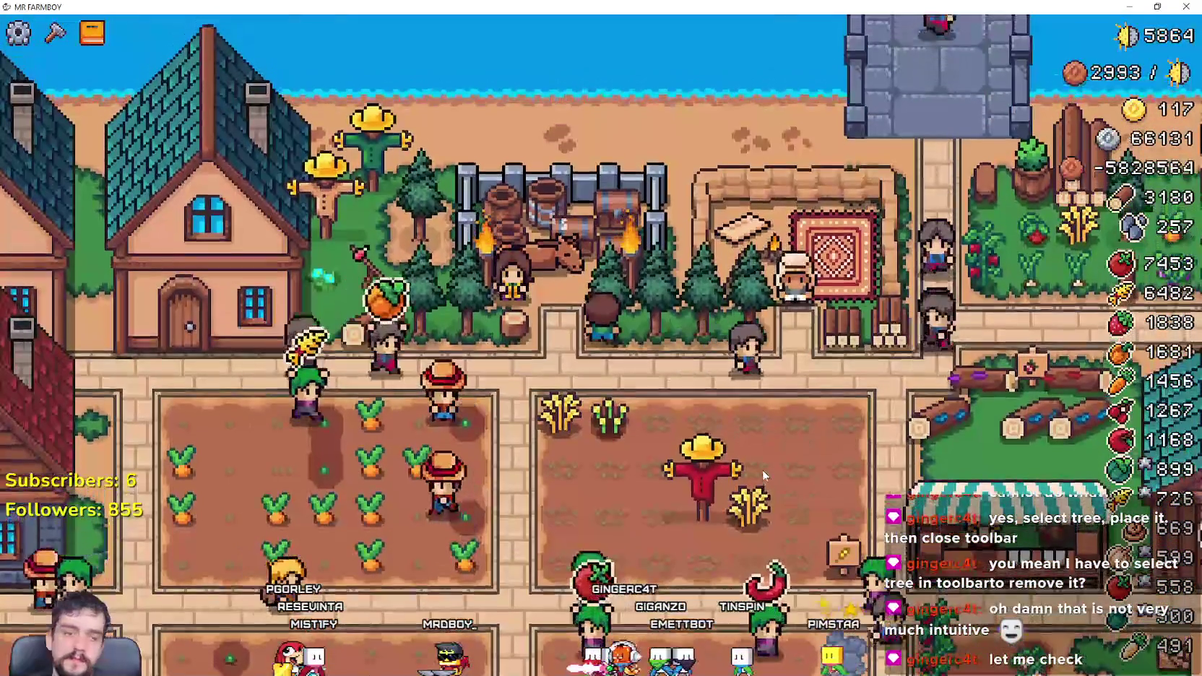
pyautogui.press('d')
pyautogui.press('d')
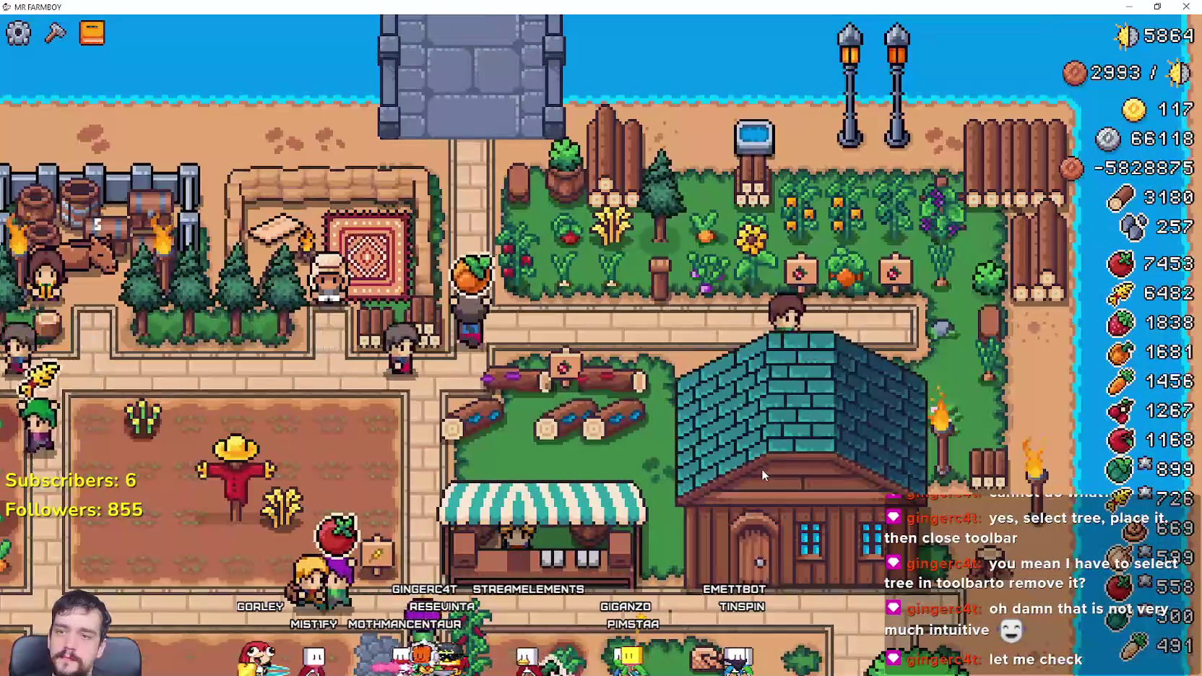
# Step: Walk the farmer through the garden to the tree stump and chop it until it is cleared
pyautogui.press('d')
pyautogui.press('Tab')
pyautogui.press('s')
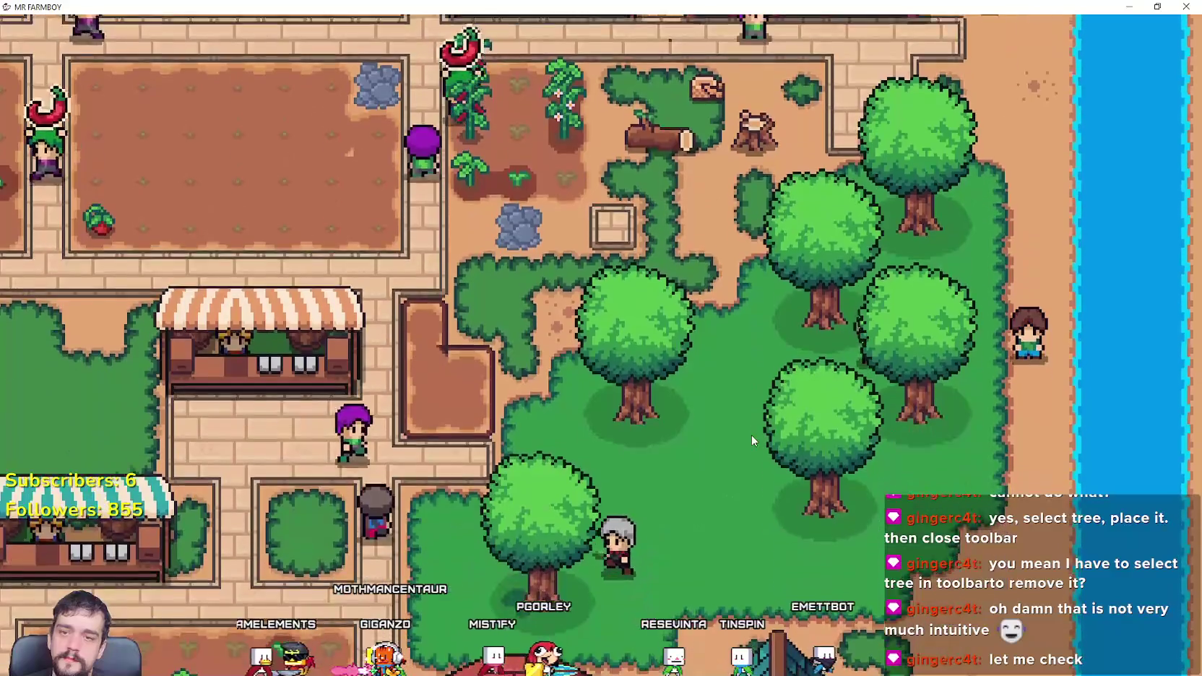
pyautogui.click(752, 435)
pyautogui.press('w')
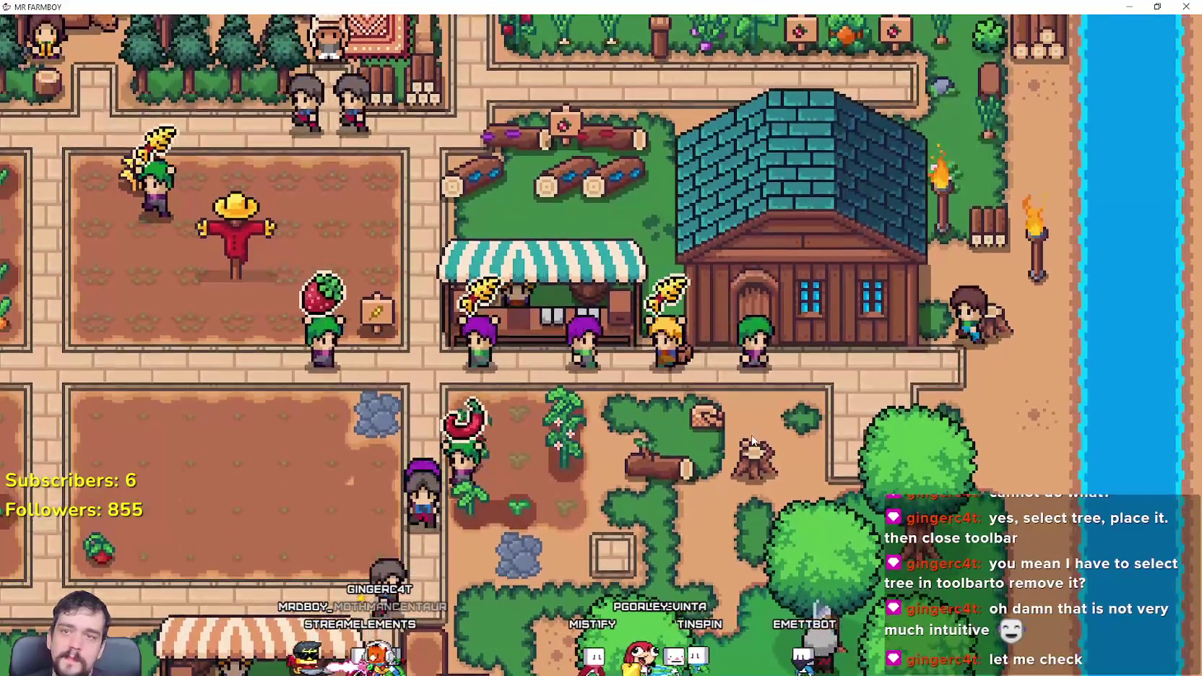
pyautogui.press('w')
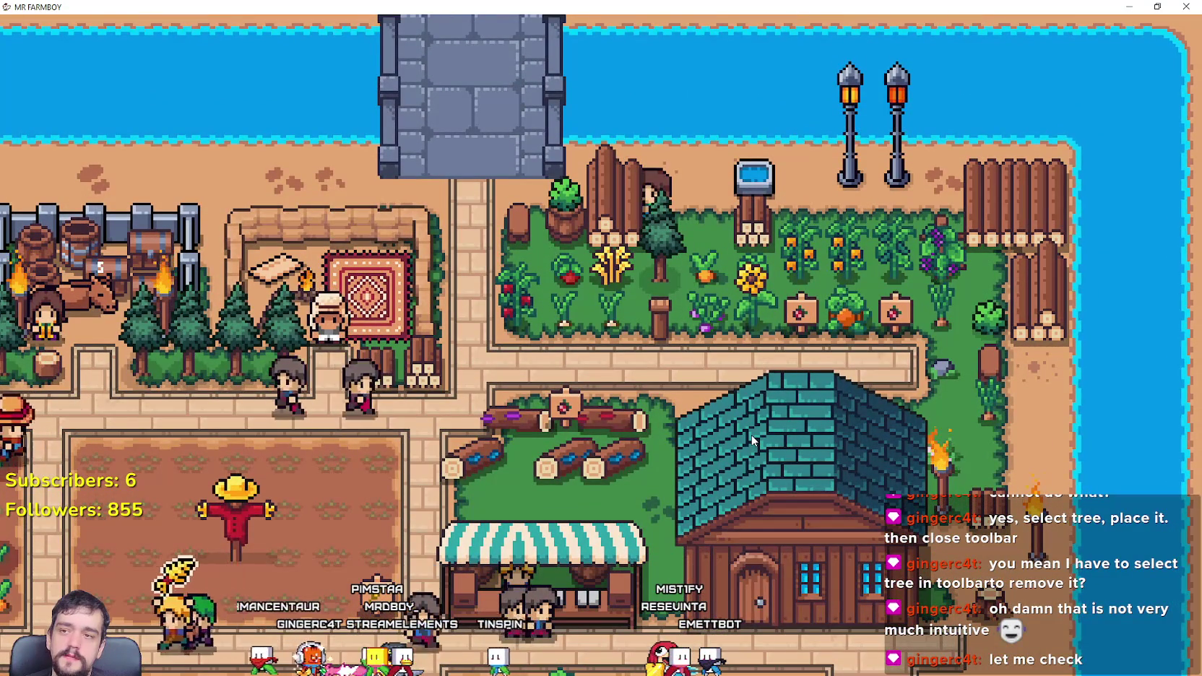
pyautogui.press('a')
pyautogui.press('s')
pyautogui.click(751, 440)
pyautogui.click(751, 434)
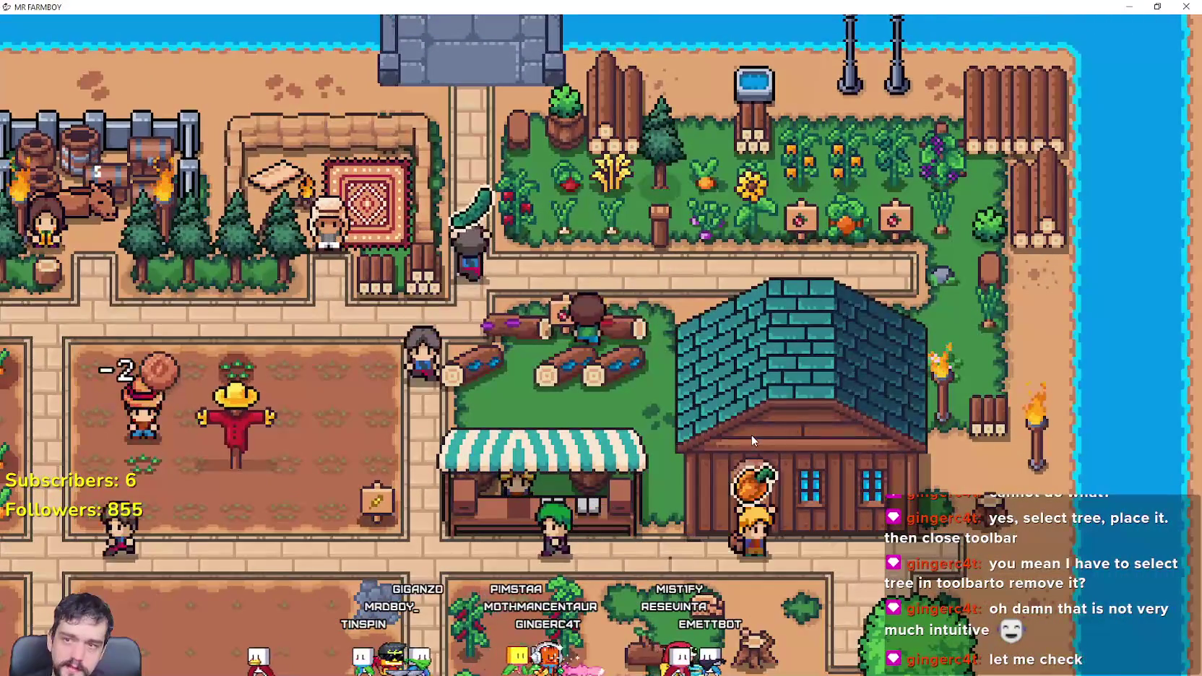
# Step: Walk back through the garden and into the wheat field to stand below the scarecrow
pyautogui.press('w')
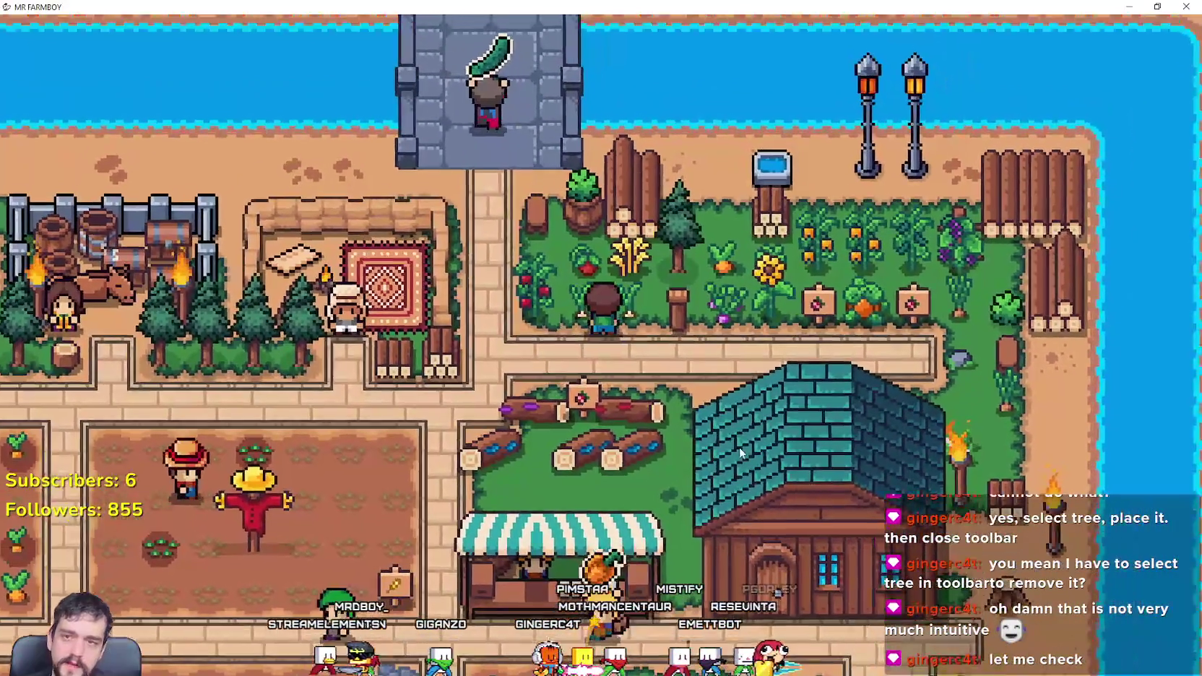
pyautogui.press('s')
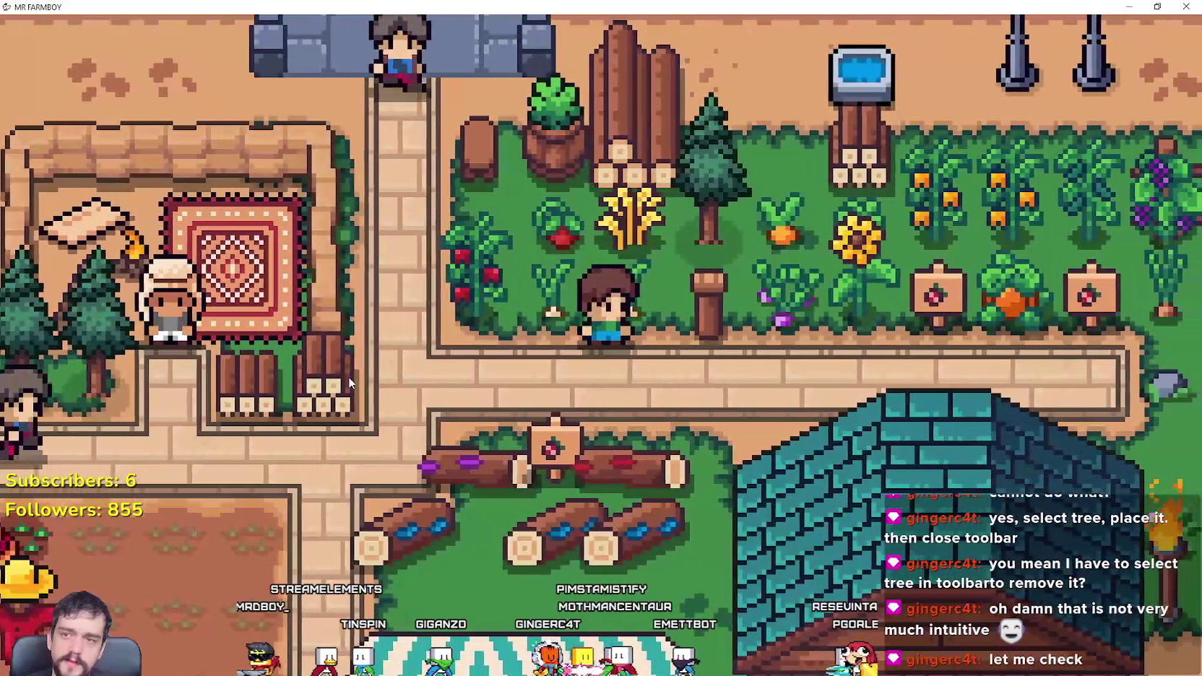
pyautogui.press('w')
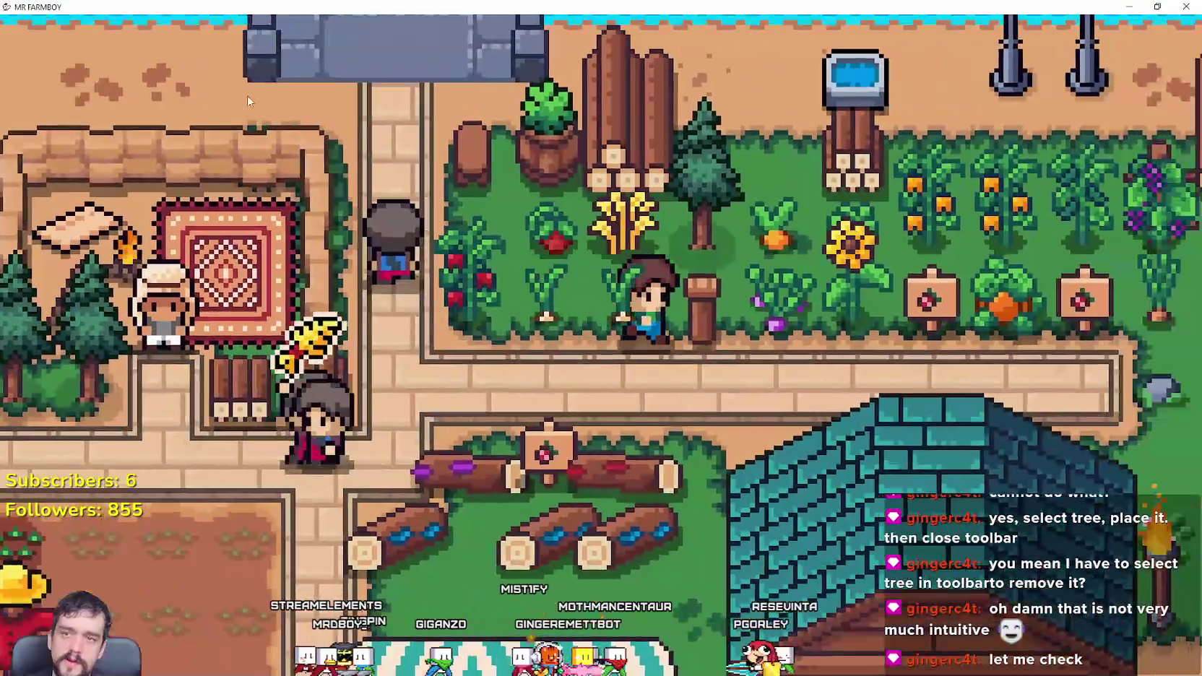
pyautogui.press('s')
pyautogui.press('a')
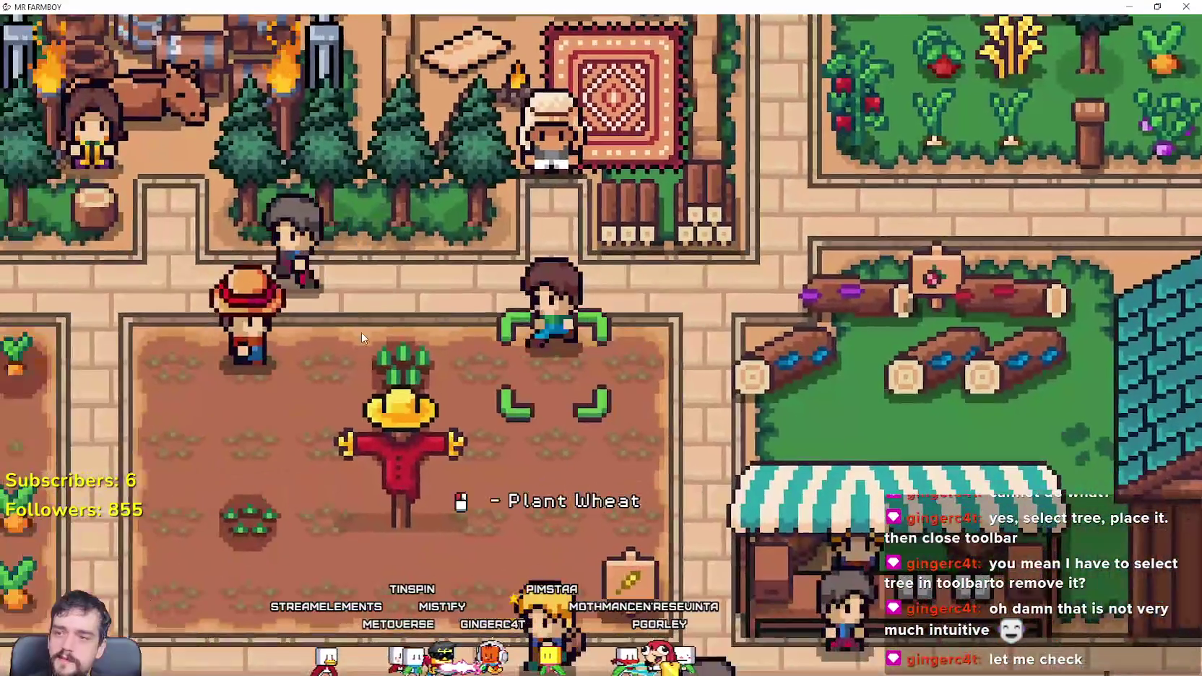
pyautogui.press('a')
pyautogui.press('s')
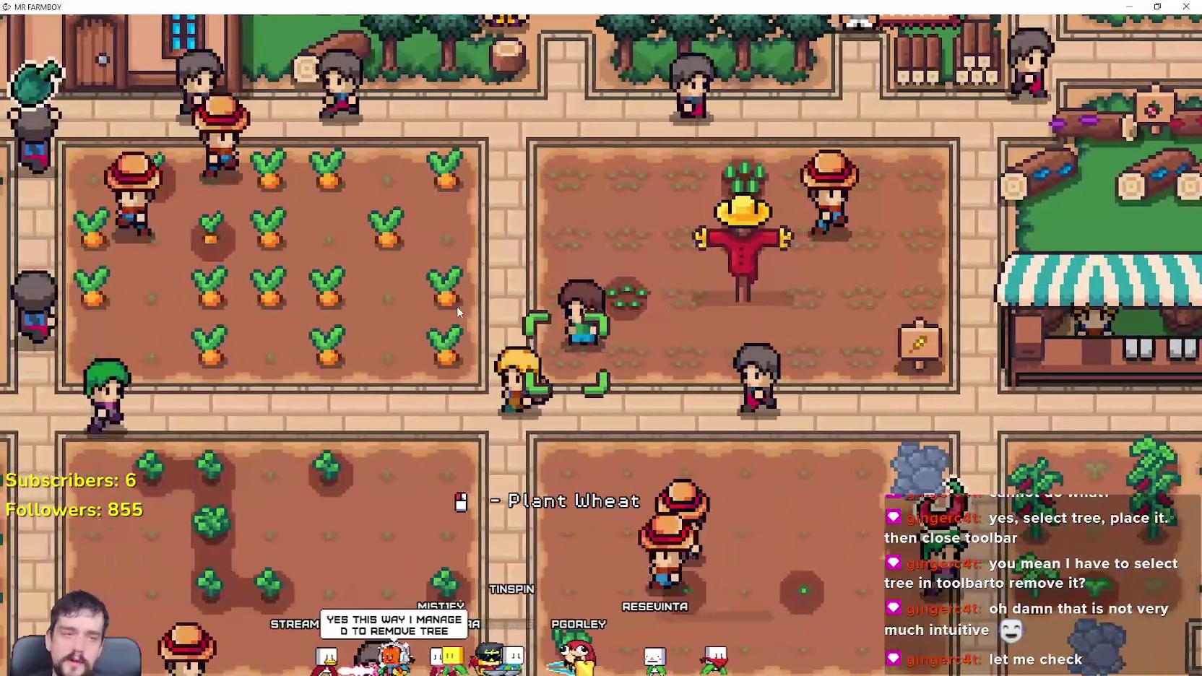
# Step: Walk back and forth across the wheat field, then out onto the grass
pyautogui.press('d')
pyautogui.press('a')
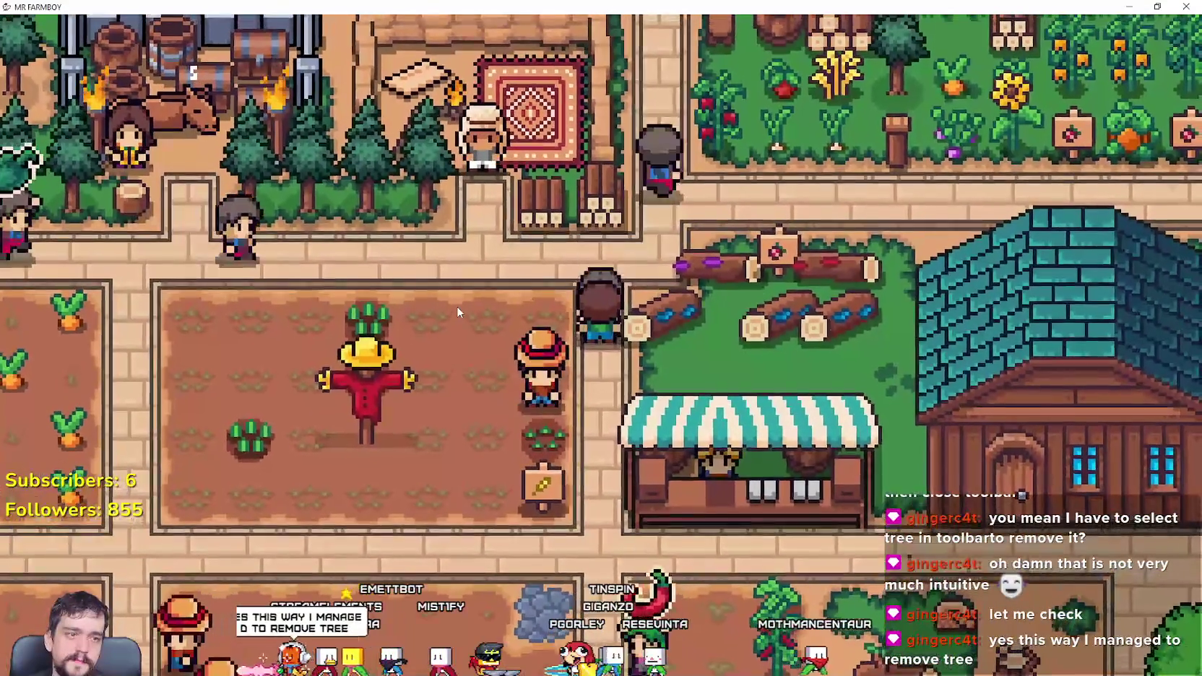
pyautogui.press('a')
pyautogui.press('d')
pyautogui.press('s')
pyautogui.press('a')
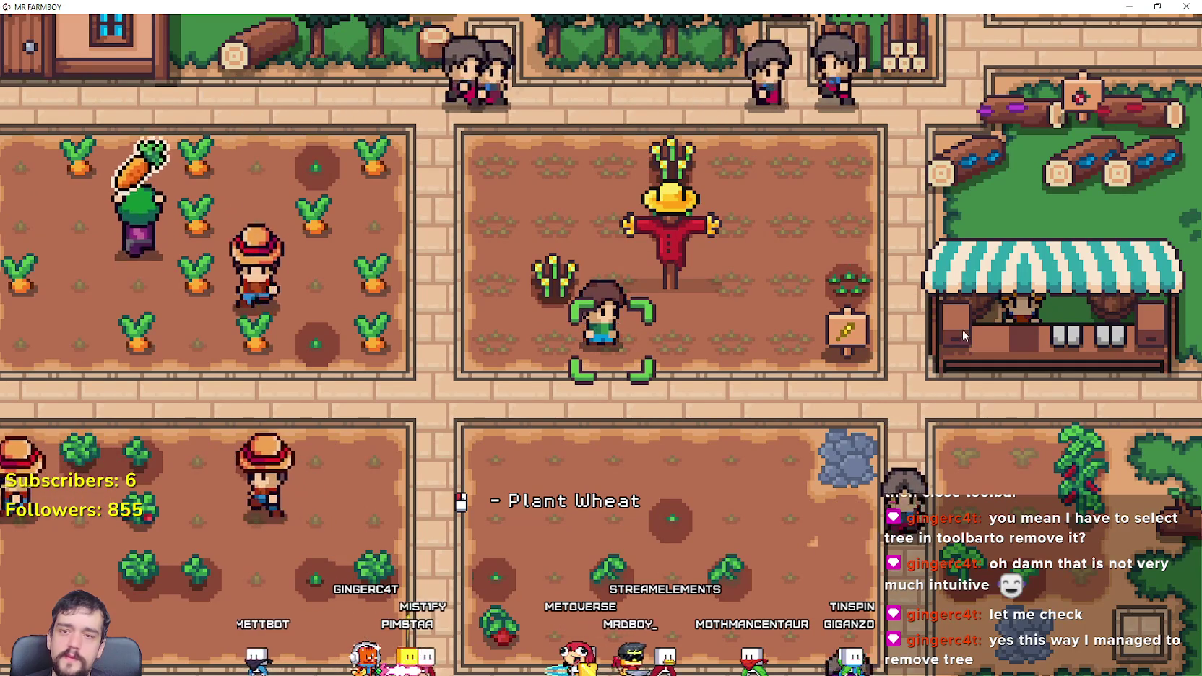
pyautogui.press('d')
pyautogui.press('w')
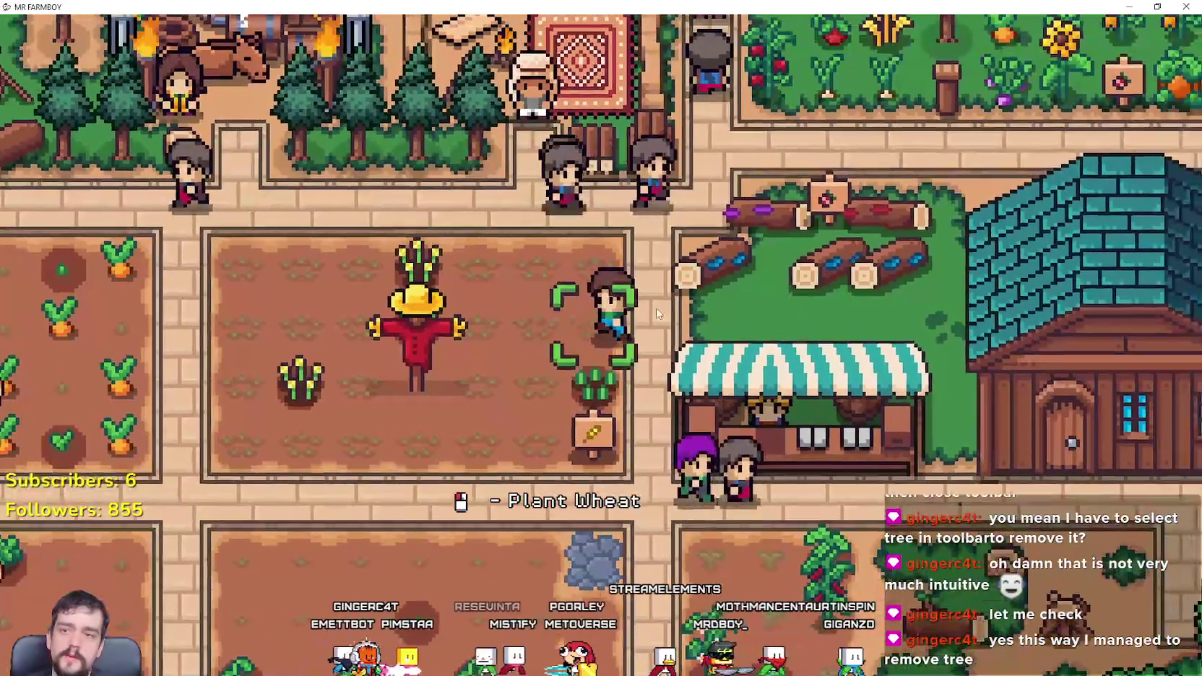
pyautogui.press('d')
# Step: Walk past the log benches and market stall to the garden path and reopen the decorations crafting list
pyautogui.press('d')
pyautogui.press('s')
pyautogui.press('a')
pyautogui.press('w')
pyautogui.press('d')
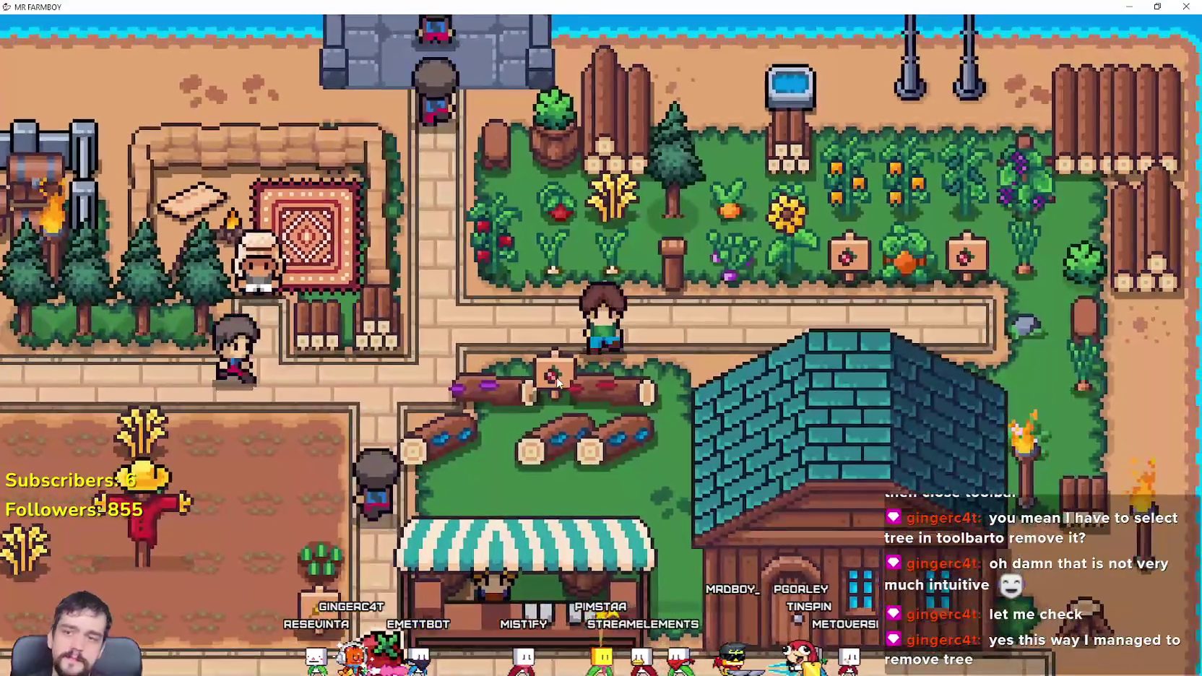
pyautogui.press('d')
pyautogui.press('d')
pyautogui.scroll(3)
pyautogui.press('s')
pyautogui.press('a')
pyautogui.scroll(-3)
pyautogui.press('d')
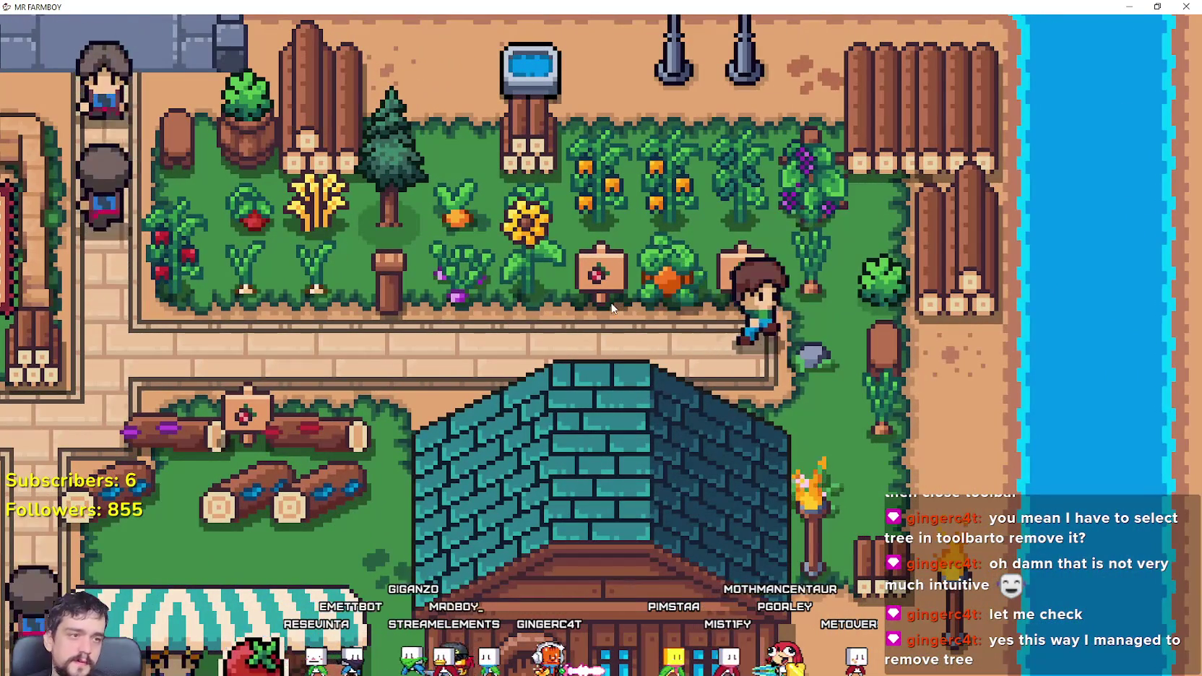
pyautogui.press('a')
pyautogui.press('c')
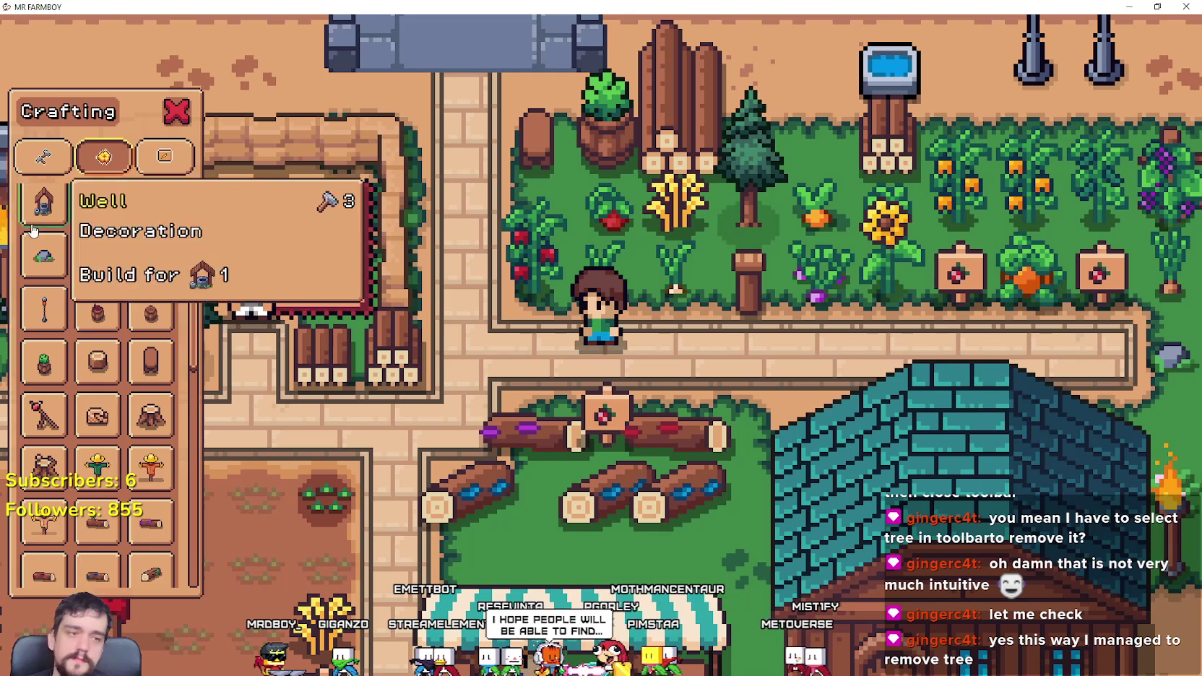
# Step: Pick the Wood Fence decoration from the crafting list
pyautogui.press('d')
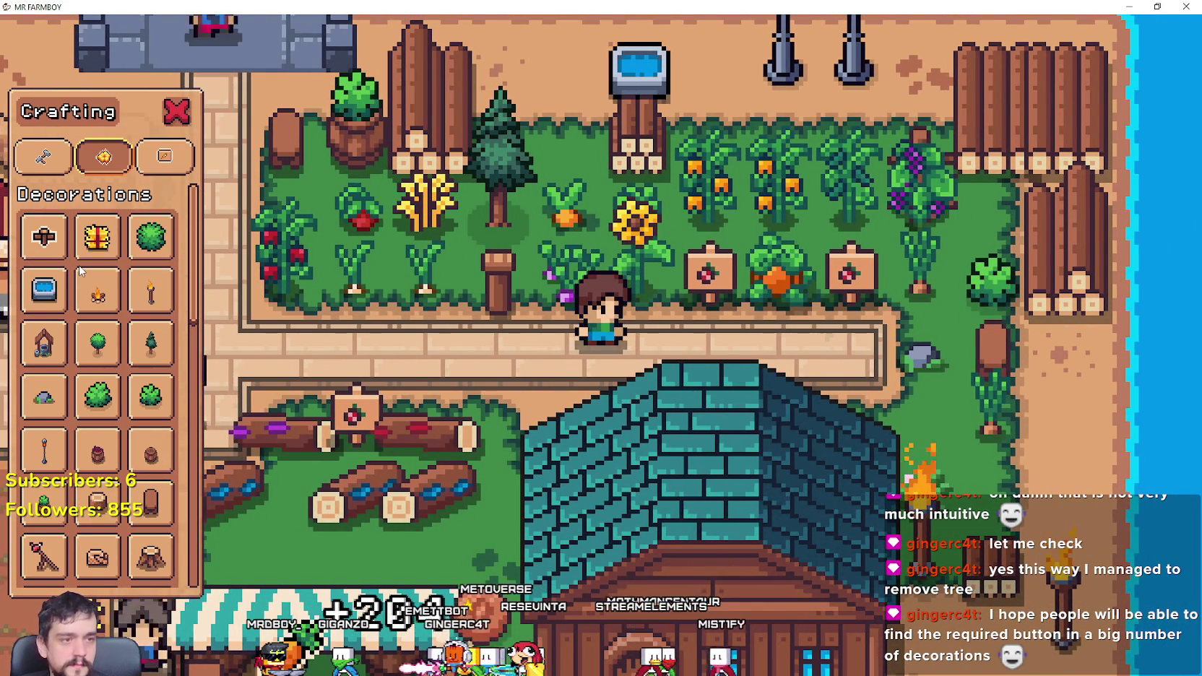
pyautogui.press('a')
pyautogui.press('s')
pyautogui.click(45, 237)
# Step: Walk the farmer down through town, past the red house, to the crop fields
pyautogui.press('s')
pyautogui.press('a')
pyautogui.press('s')
pyautogui.press('s')
pyautogui.press('d')
pyautogui.press('s')
pyautogui.press('a')
pyautogui.press('s')
# Step: Walk back up from the chicken coops, past the farmhouse, and through town past the villagers
pyautogui.press('w')
pyautogui.press('d')
pyautogui.press('w')
pyautogui.press('w')
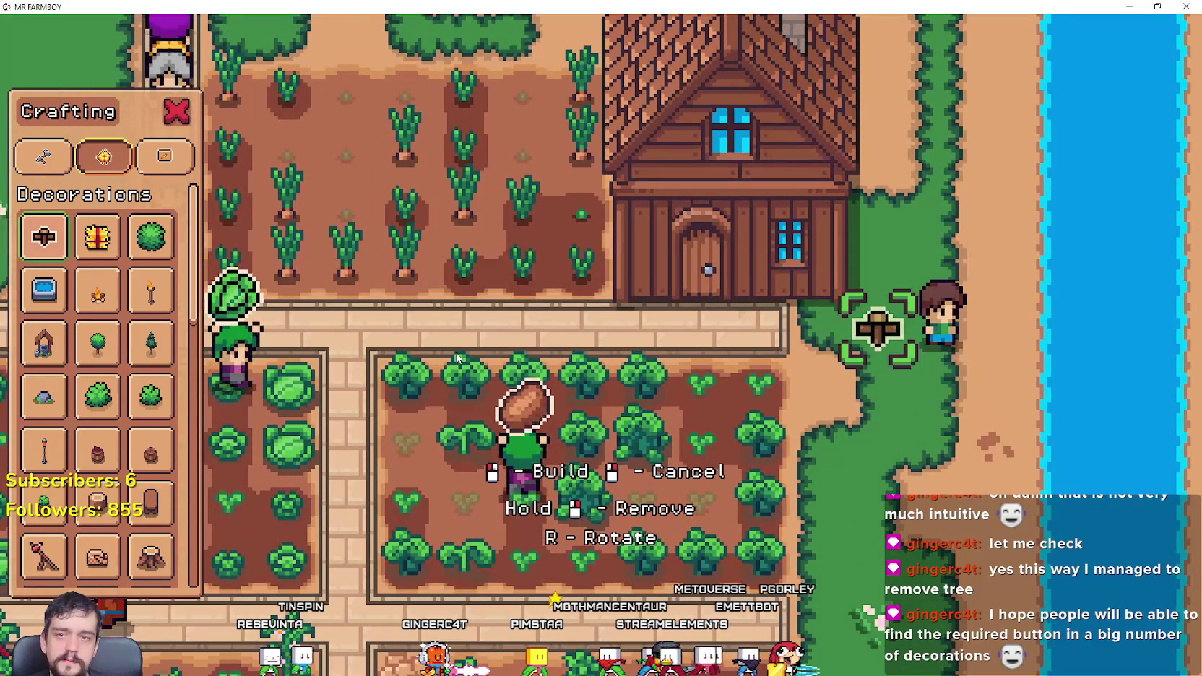
pyautogui.press('w')
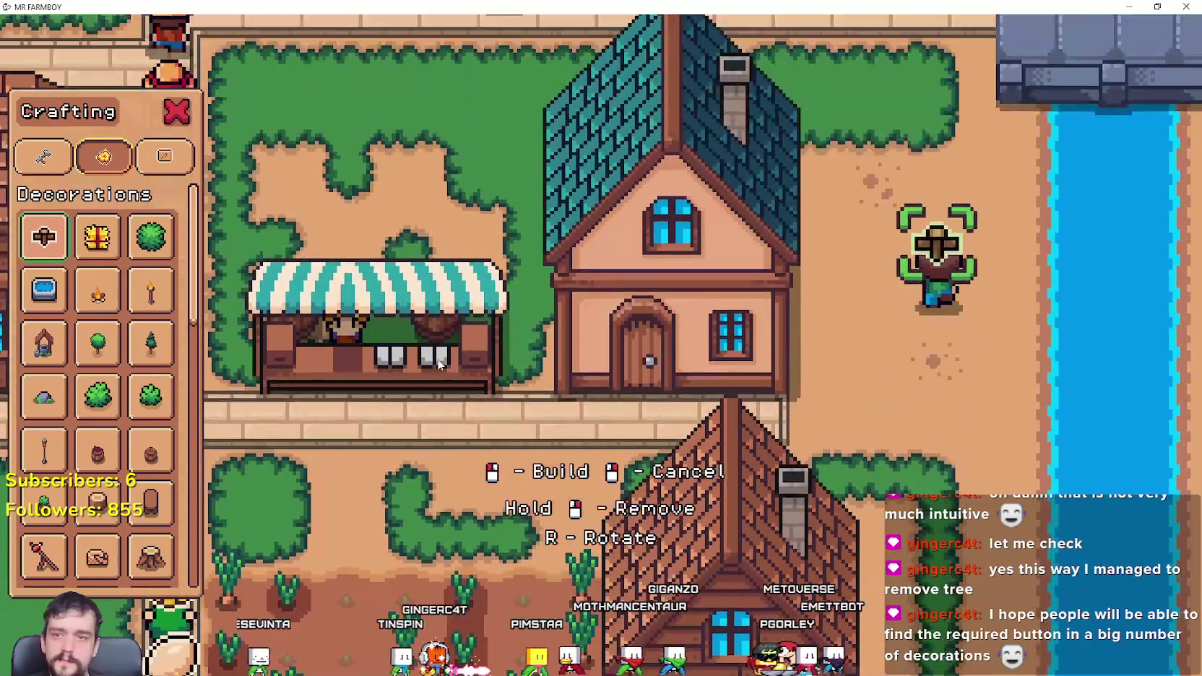
pyautogui.press('d')
pyautogui.press('w')
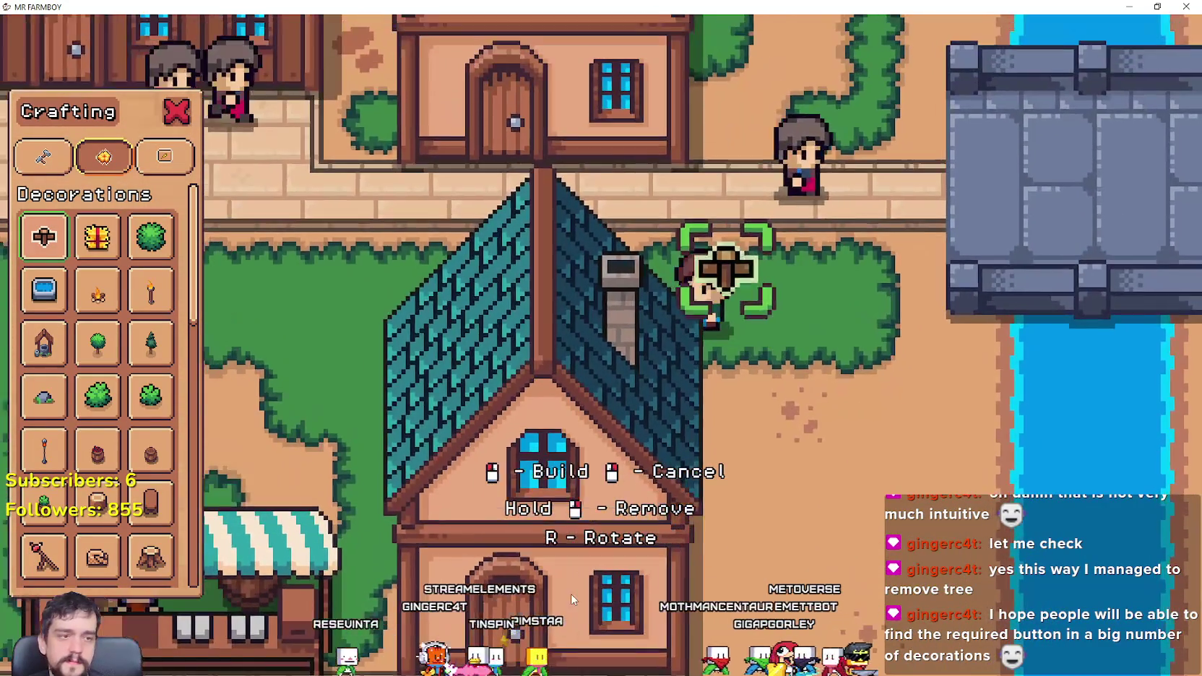
pyautogui.press('a')
pyautogui.press('a')
pyautogui.press('w')
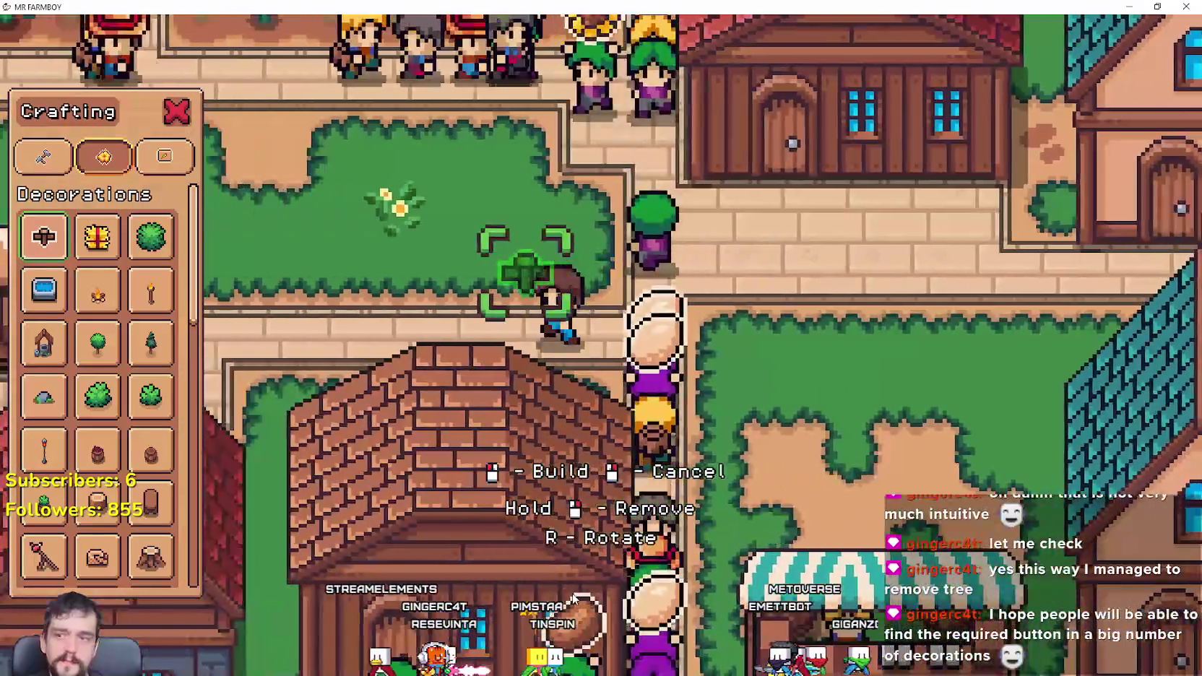
# Step: Carry the build preview left past the wooden house and the blue-roofed barn
pyautogui.press('a')
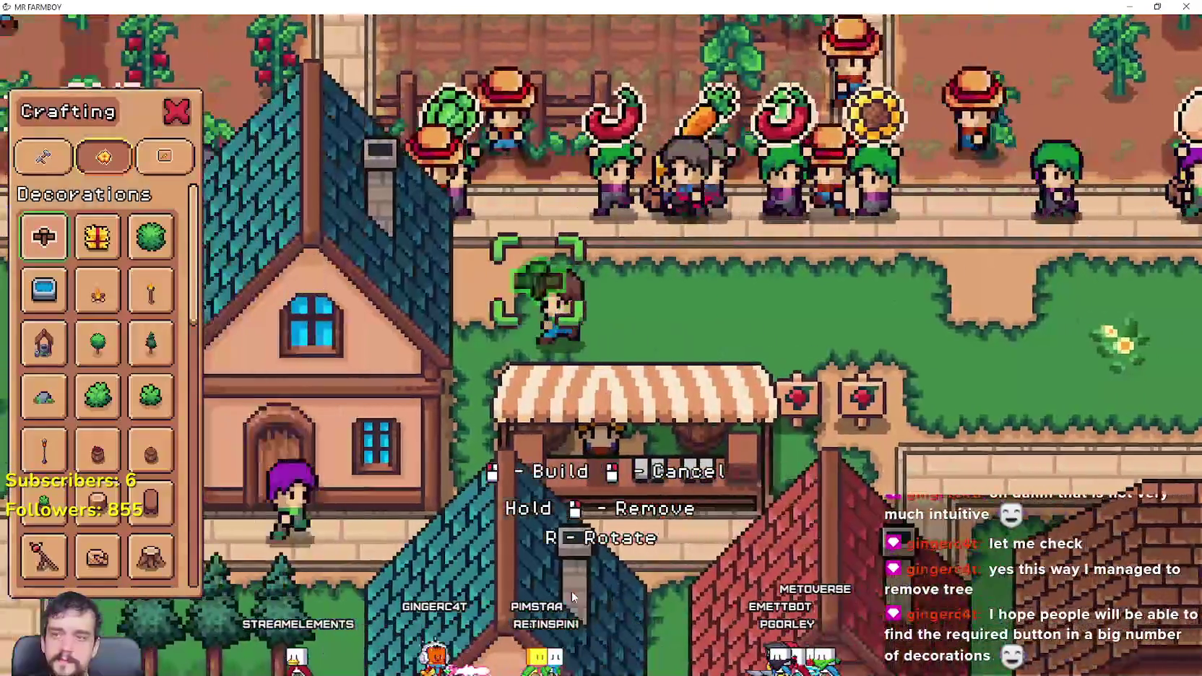
pyautogui.press('w')
pyautogui.press('a')
pyautogui.press('s')
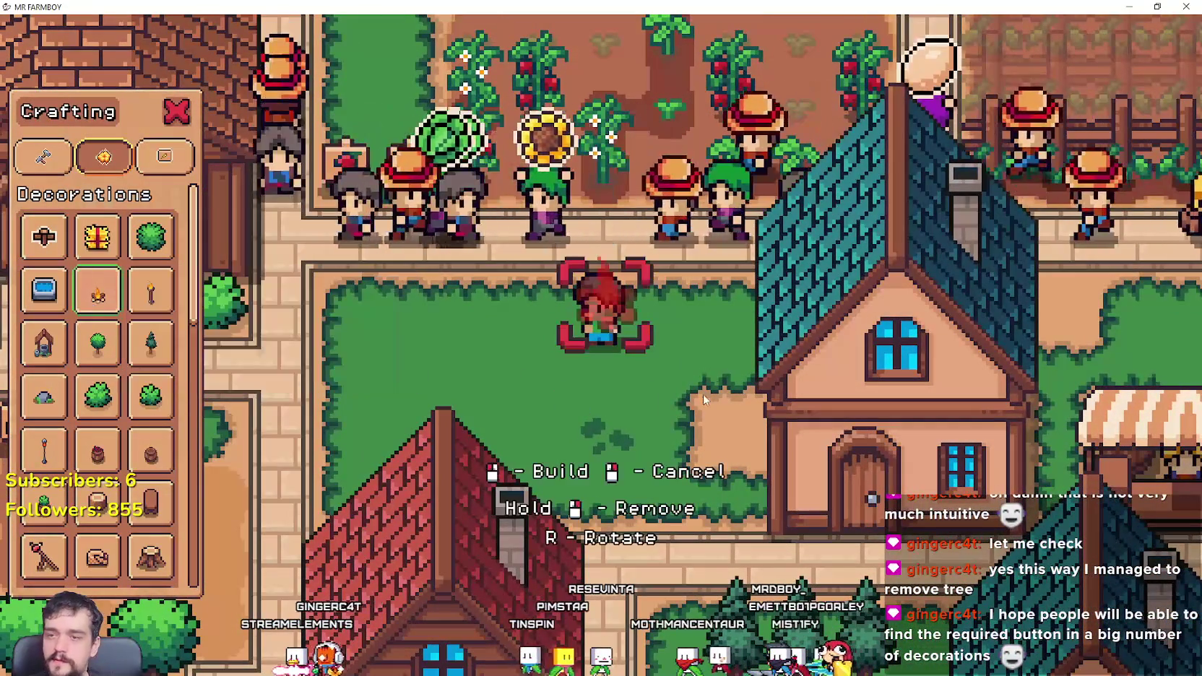
pyautogui.press('s')
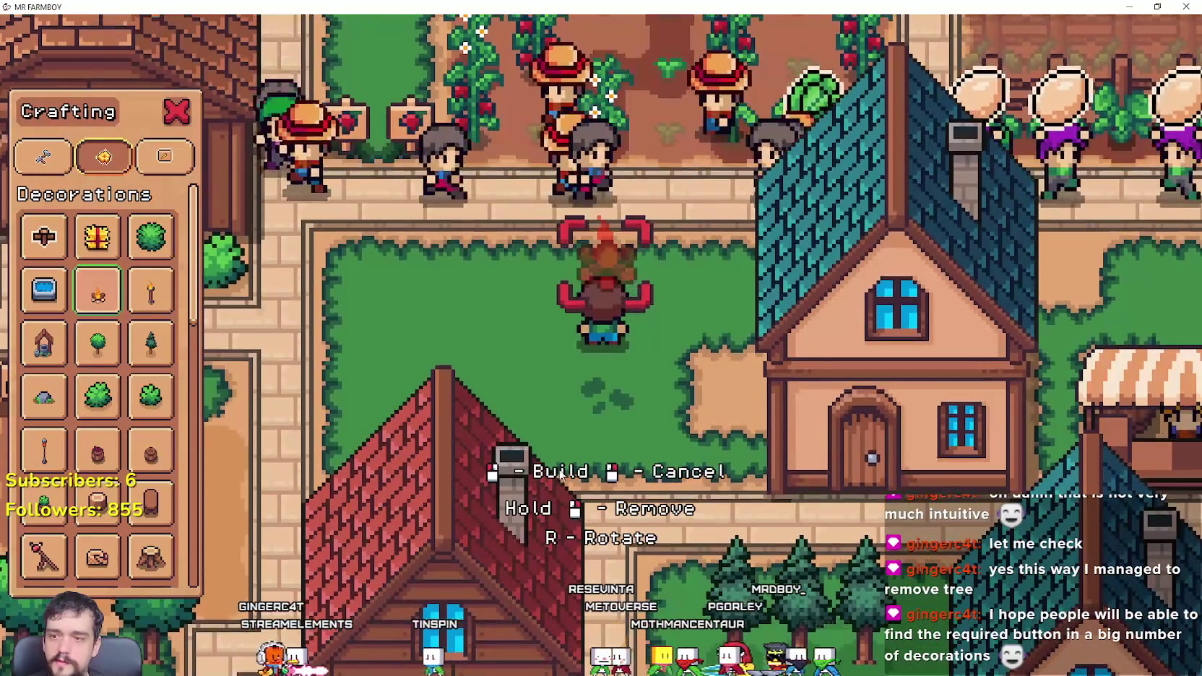
pyautogui.press('a')
pyautogui.press('w')
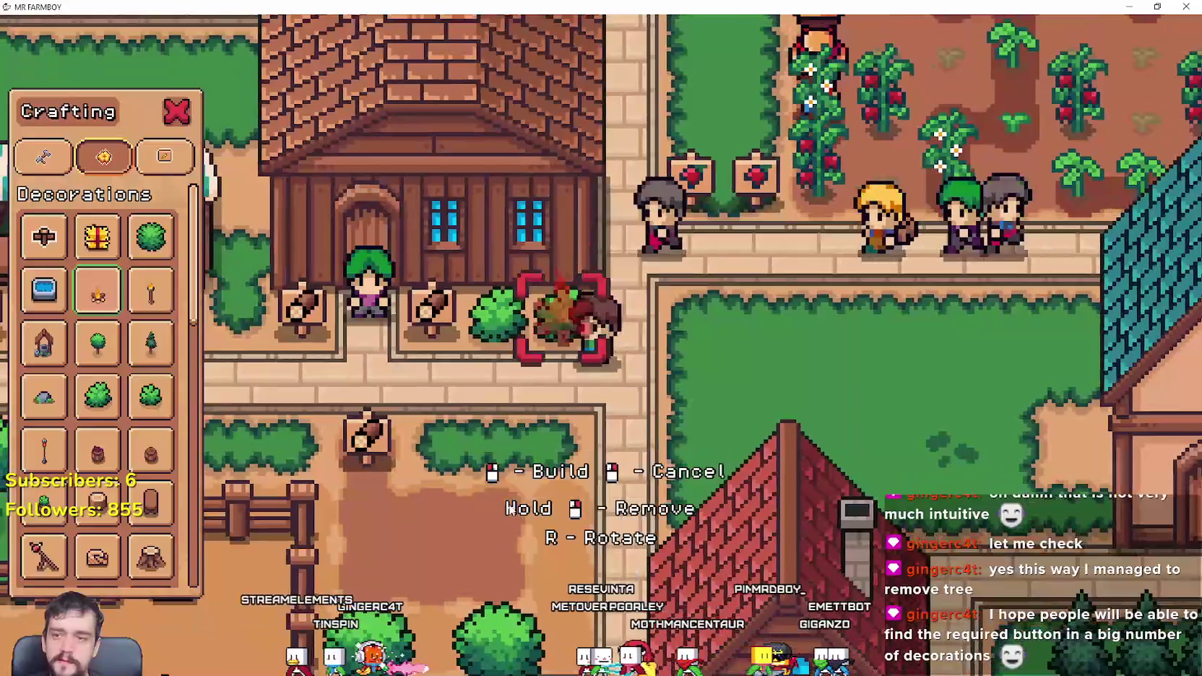
pyautogui.press('a')
pyautogui.press('s')
# Step: Walk past the market stall and rocky area to the farm field, then close the crafting panel
pyautogui.press('w')
pyautogui.press('a')
pyautogui.press('w')
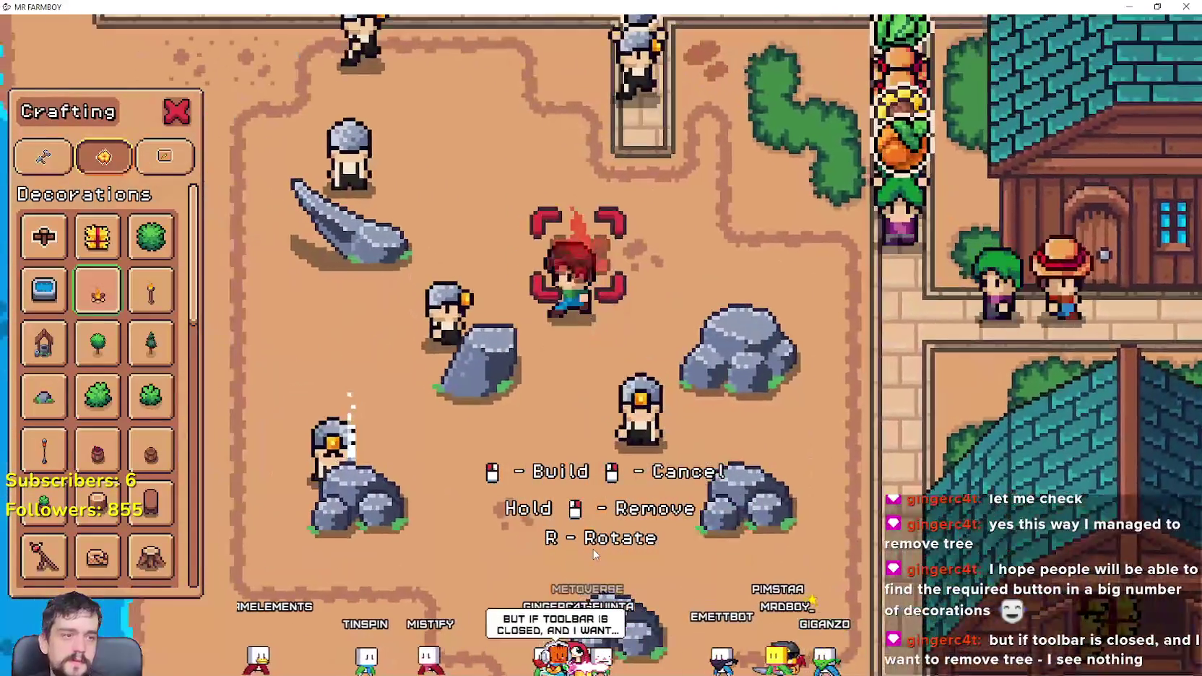
pyautogui.press('w')
pyautogui.press('a')
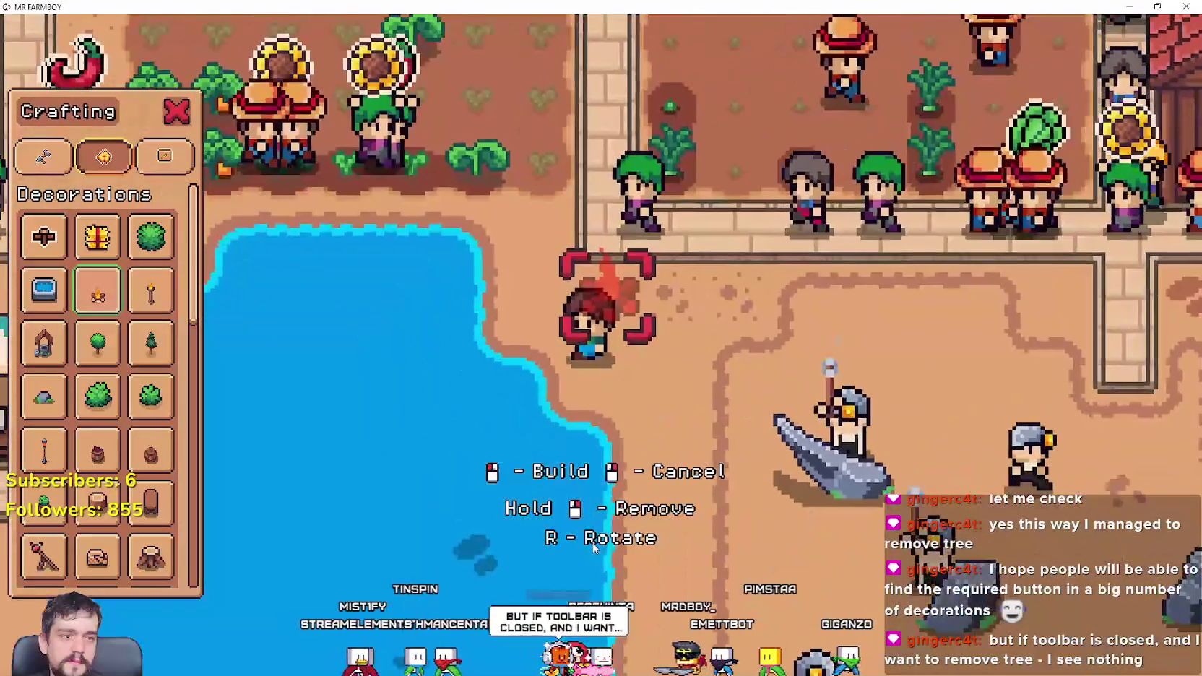
pyautogui.press('w')
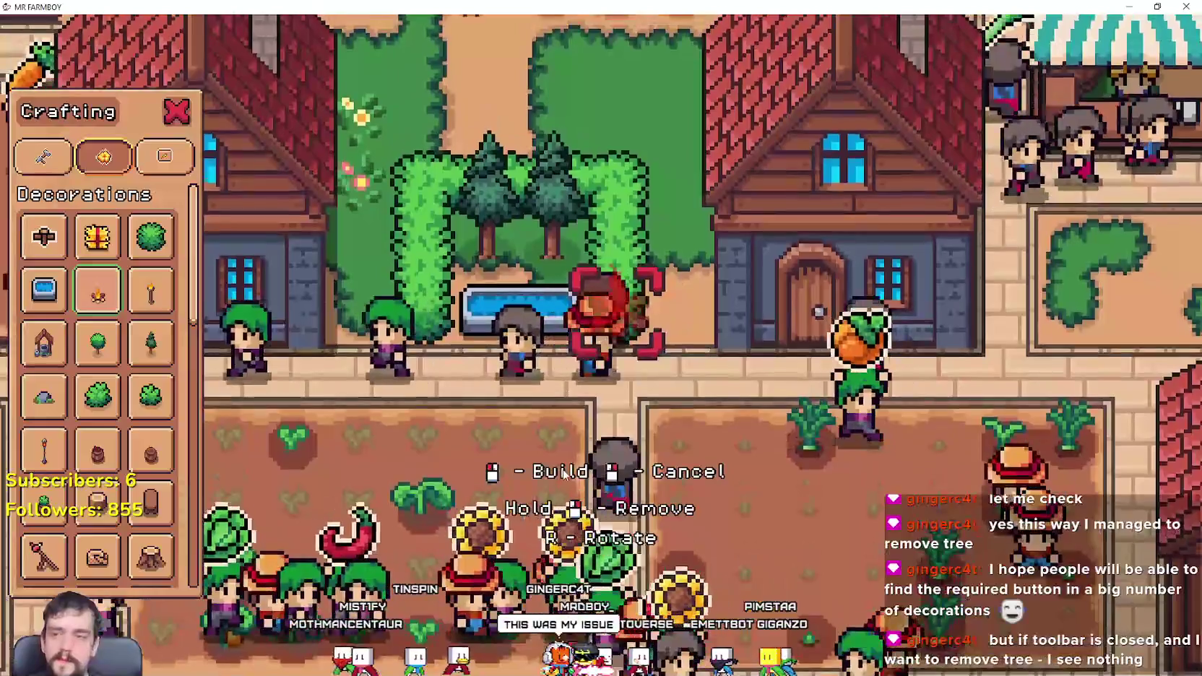
pyautogui.press('Escape')
# Step: Walk to the rocks by the pond and plant a pumpkin in the empty field plot
pyautogui.press('d')
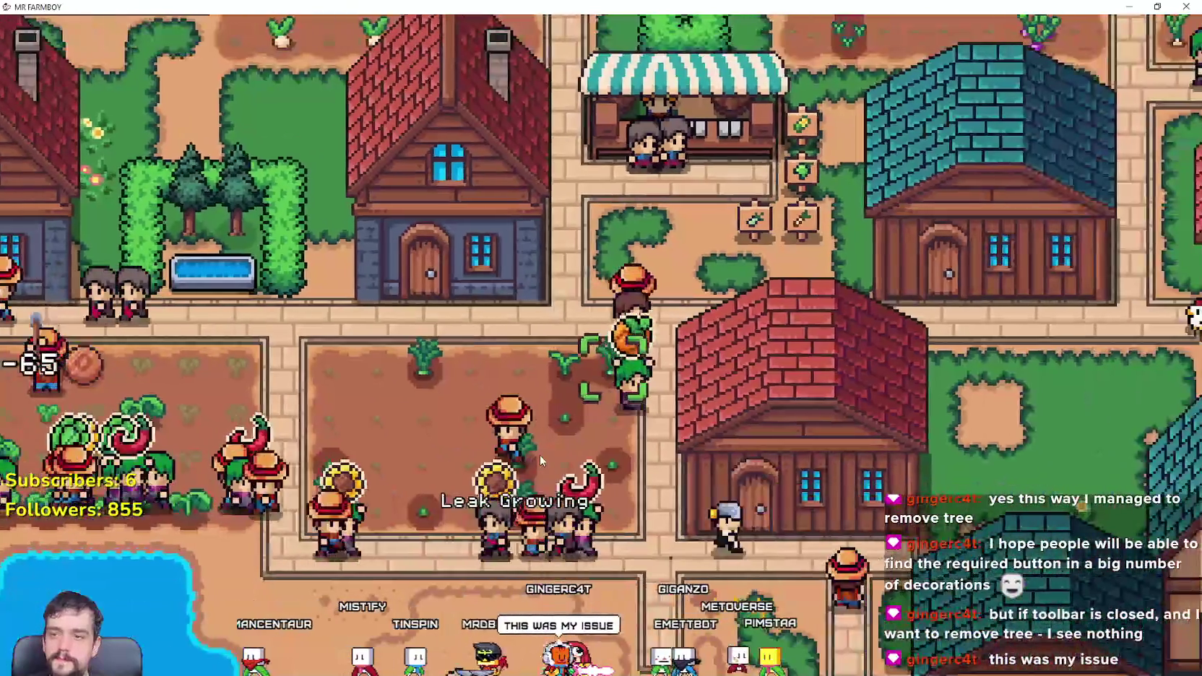
pyautogui.press('s')
pyautogui.press('a')
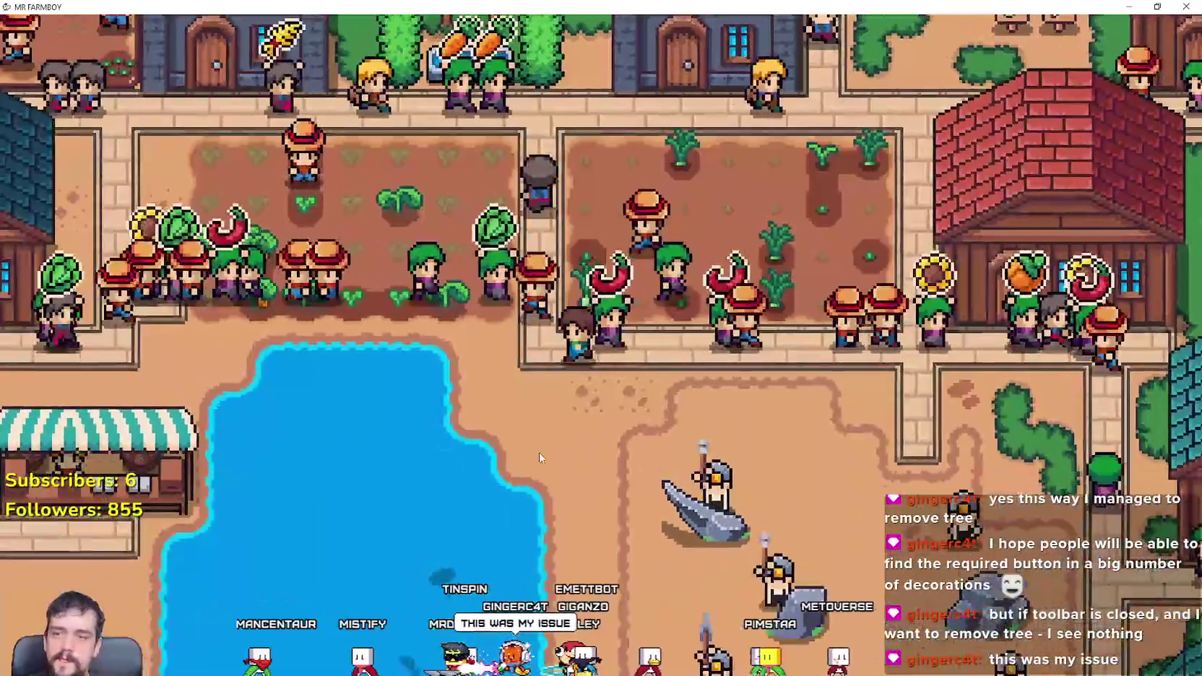
pyautogui.press('s')
pyautogui.press('d')
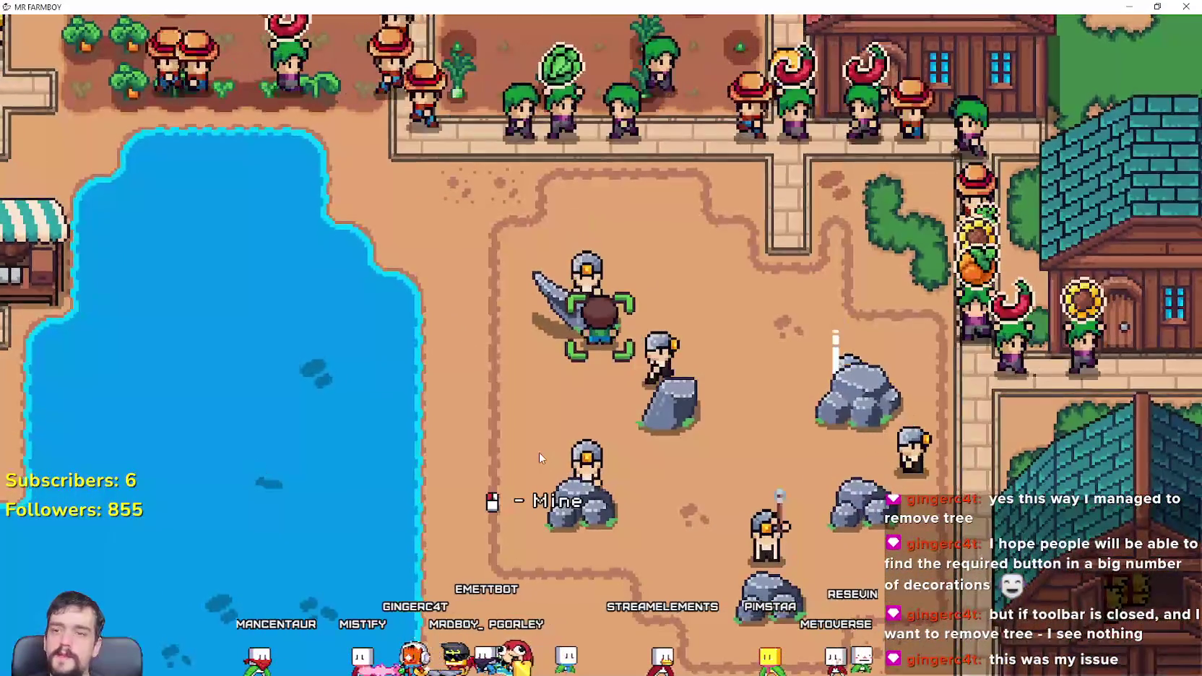
pyautogui.press('d')
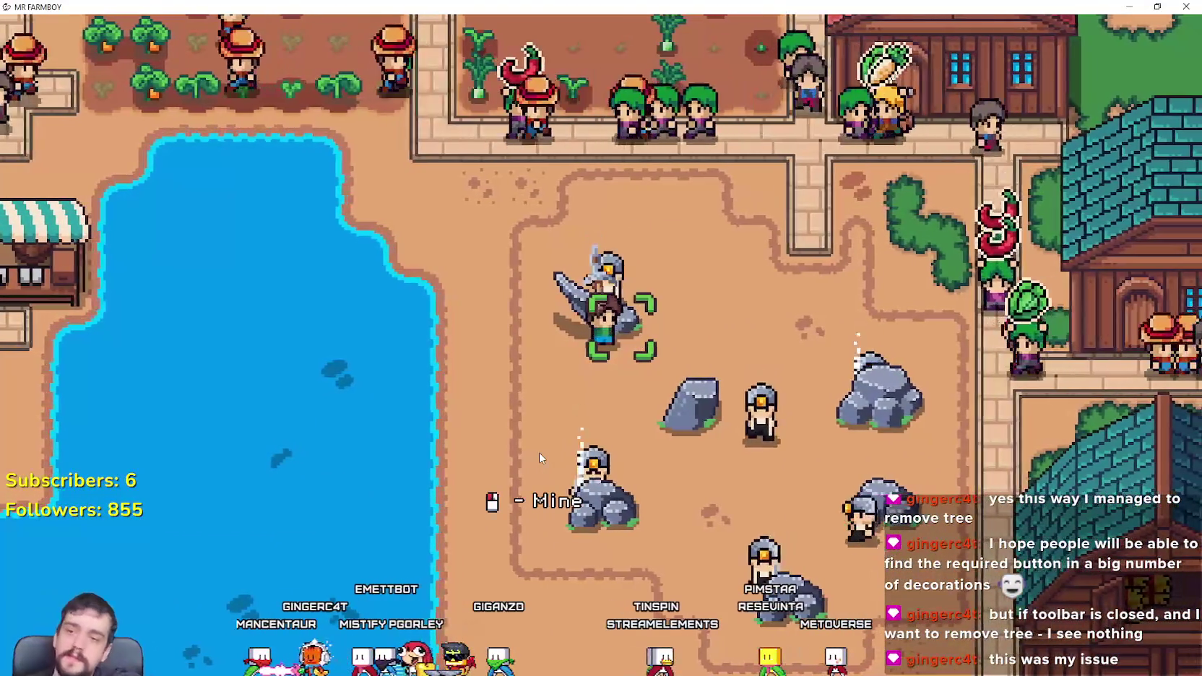
pyautogui.press('a')
pyautogui.press('w')
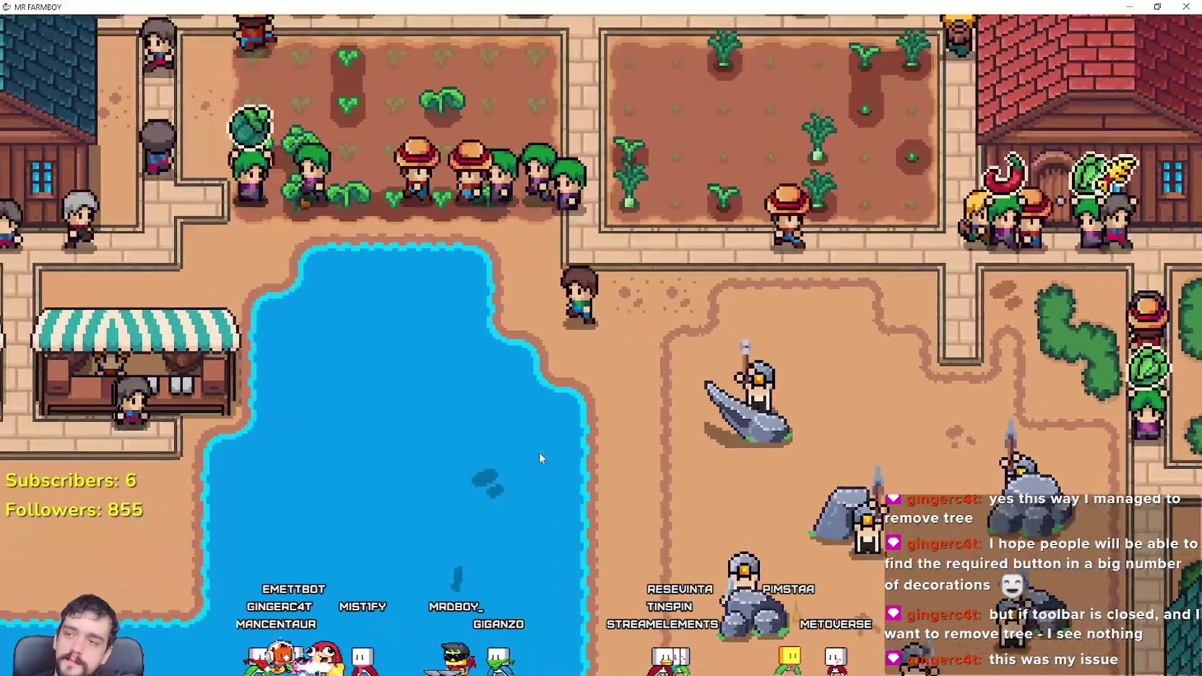
pyautogui.click(538, 453)
# Step: Walk through the market stalls and carrot field, past the red-roofed house, to the next field
pyautogui.press('a')
pyautogui.press('s')
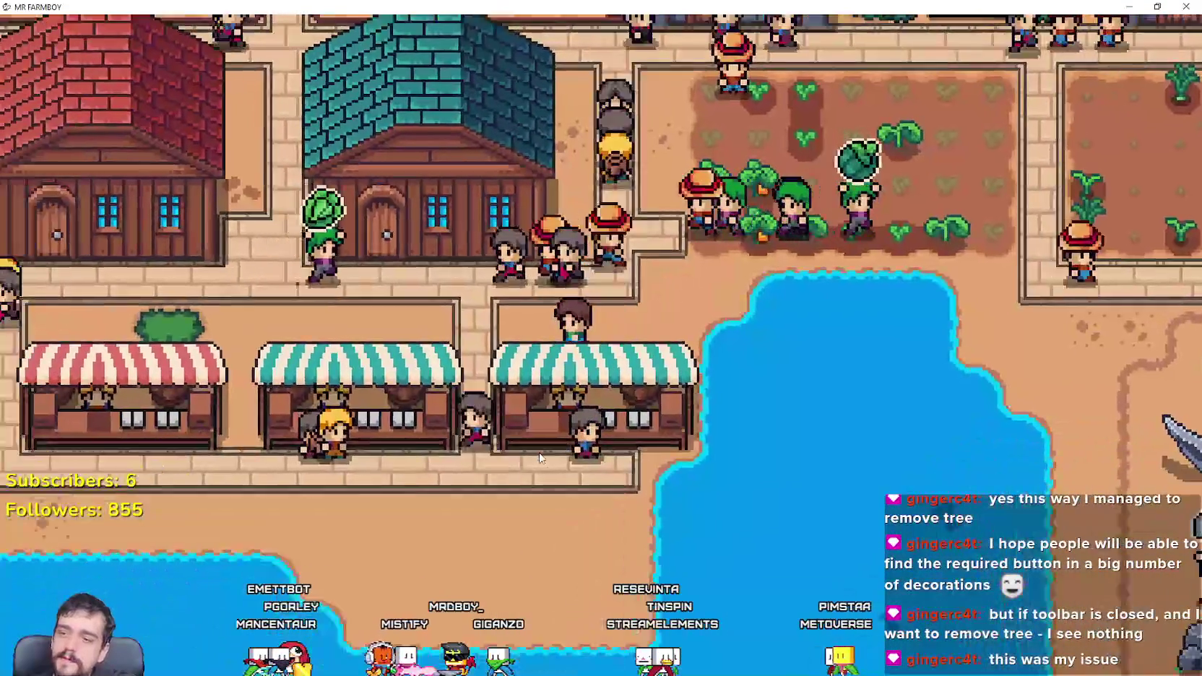
pyautogui.press('w')
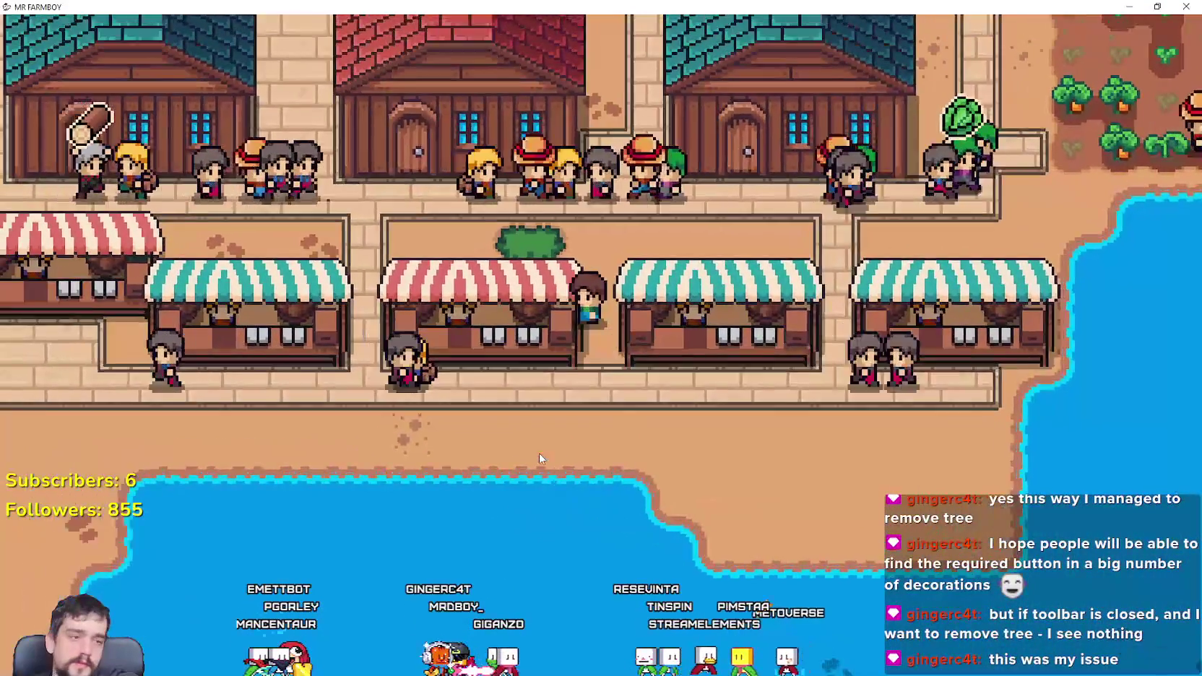
pyautogui.press('w')
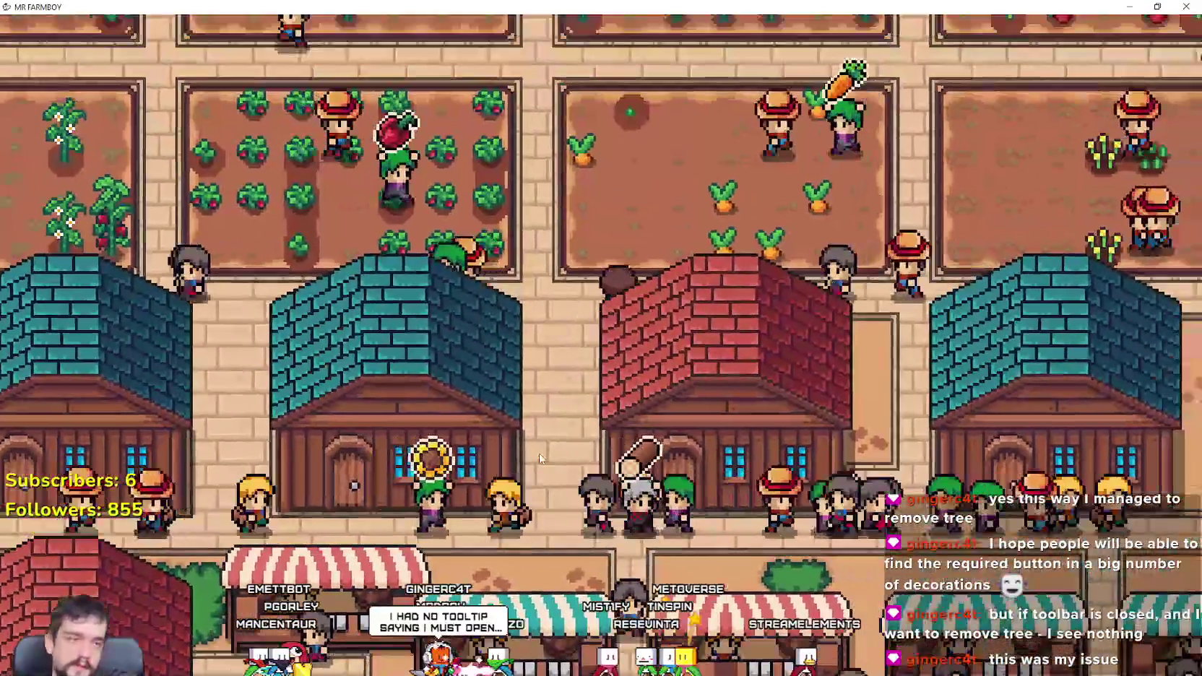
pyautogui.press('w')
pyautogui.press('d')
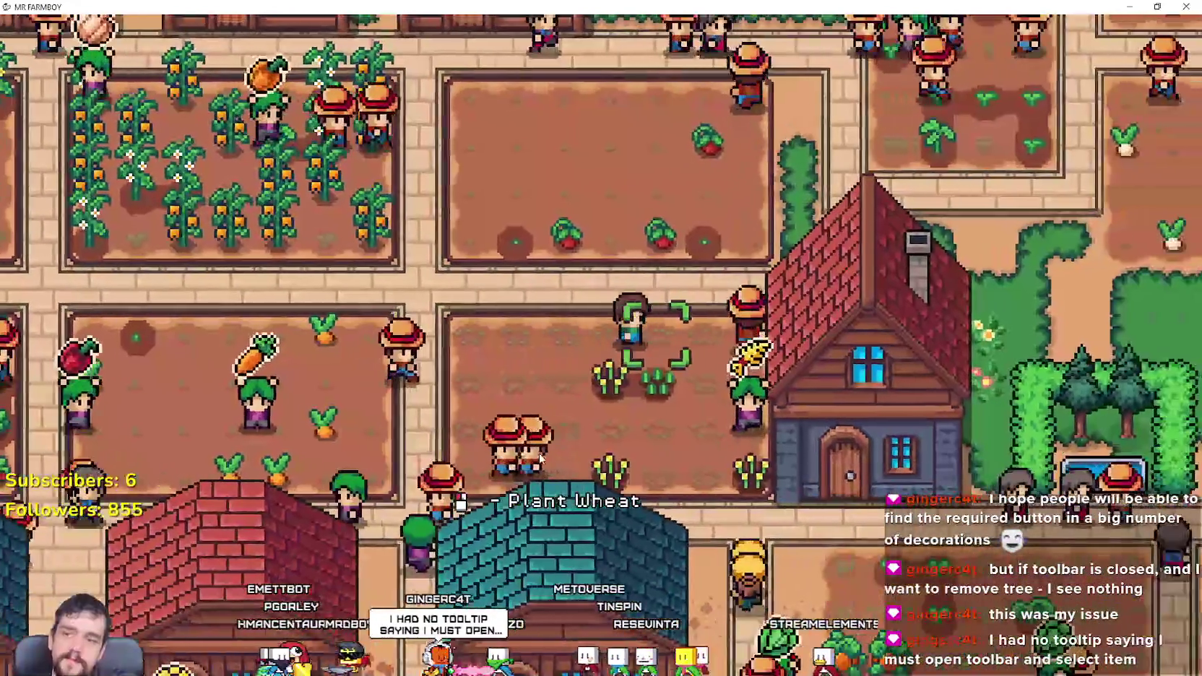
pyautogui.press('d')
pyautogui.press('w')
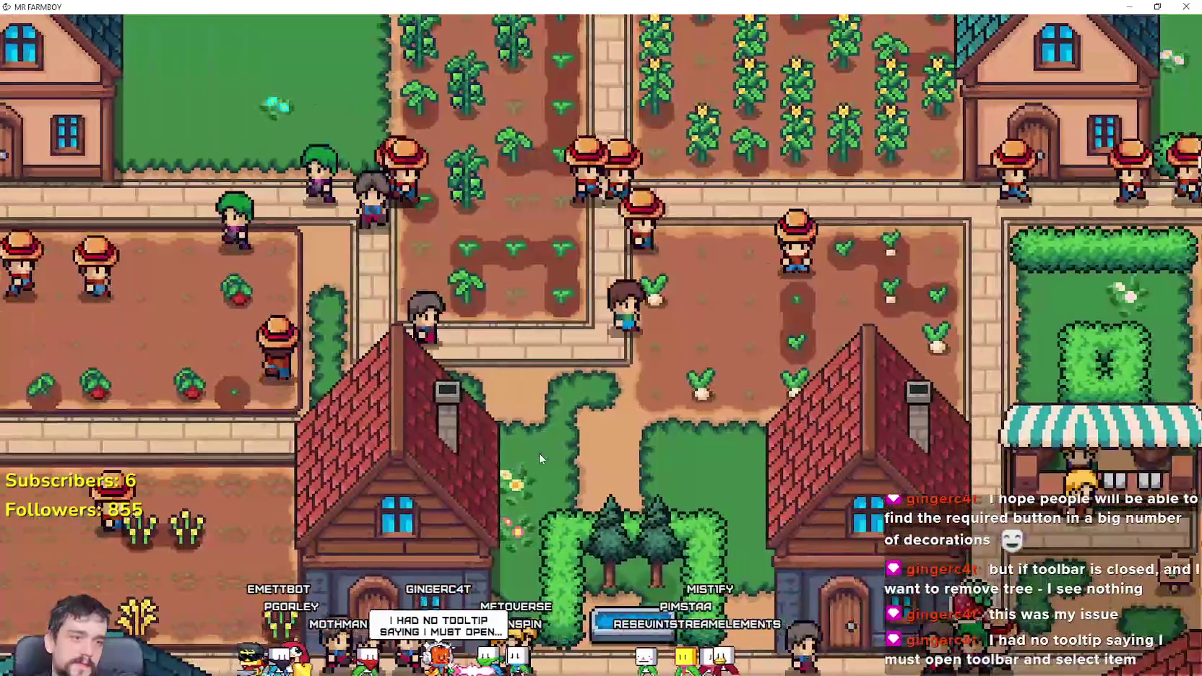
pyautogui.press('w')
pyautogui.press('a')
pyautogui.press('d')
pyautogui.press('d')
pyautogui.press('d')
pyautogui.press('d')
# Step: Tour the wheat field and carrot field along the path, then open the Advancements tree
pyautogui.press('a')
pyautogui.press('s')
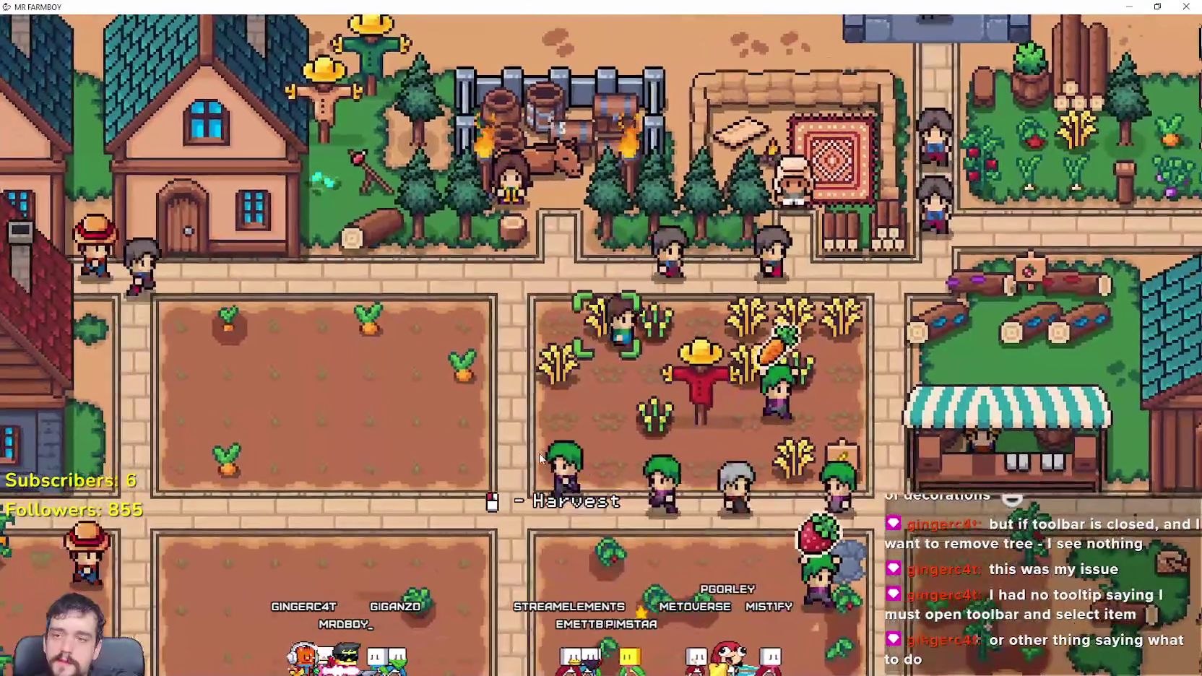
pyautogui.press('a')
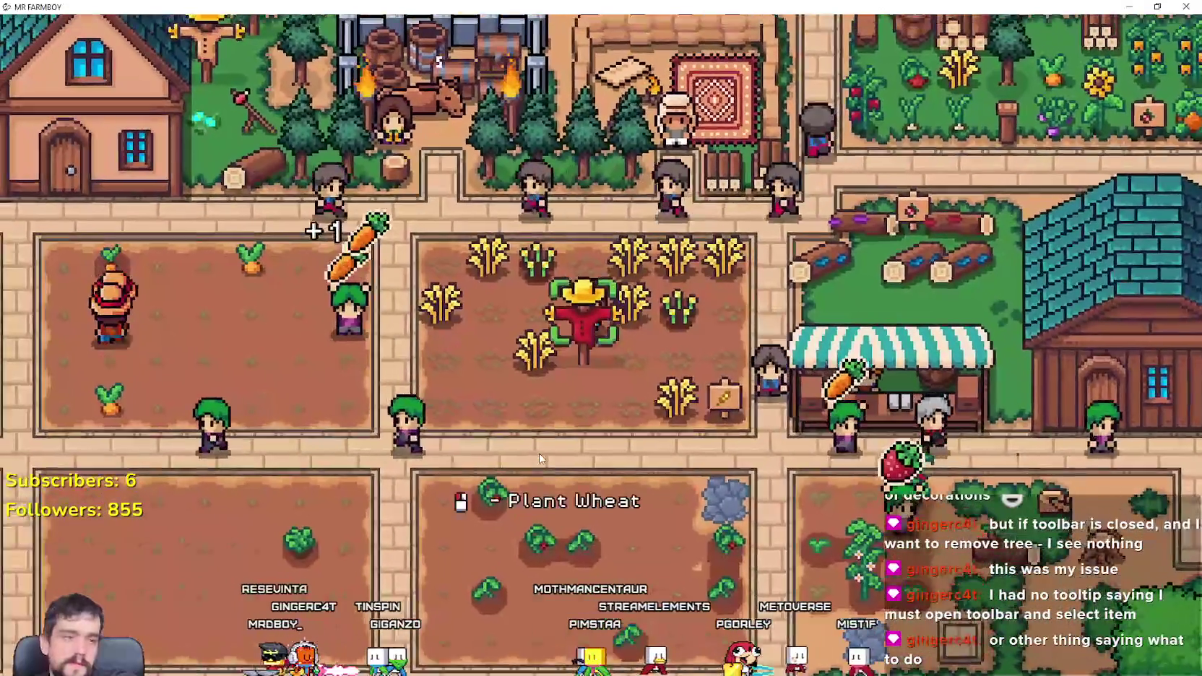
pyautogui.press('w')
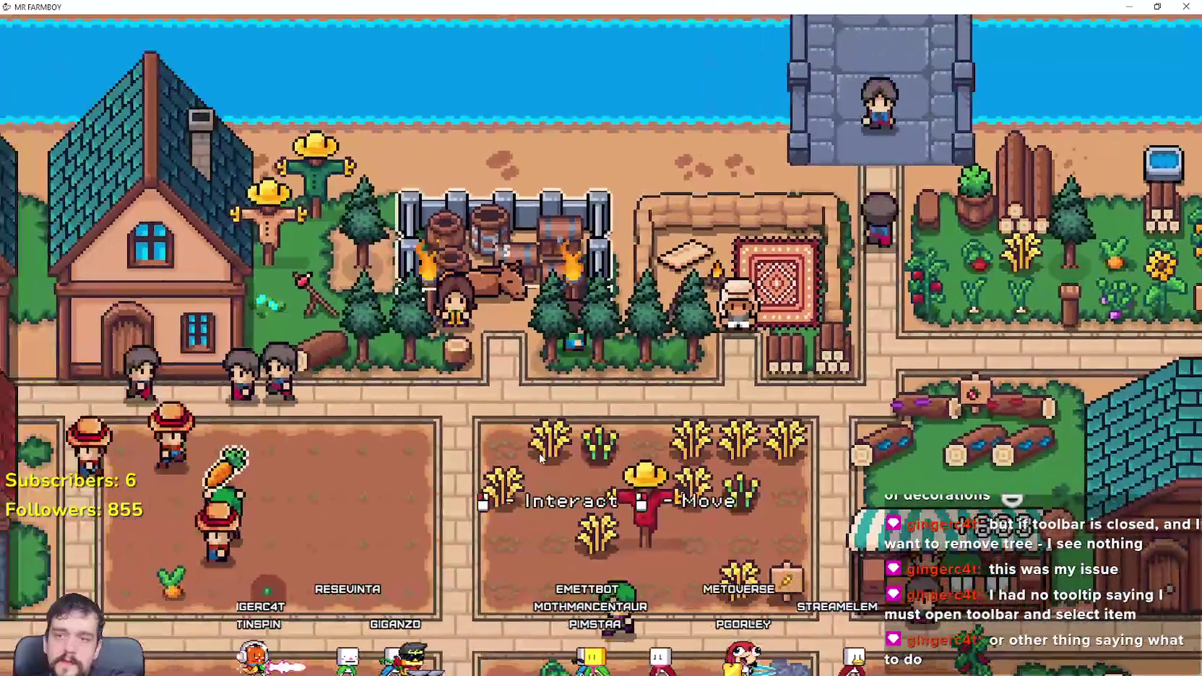
pyautogui.press('w')
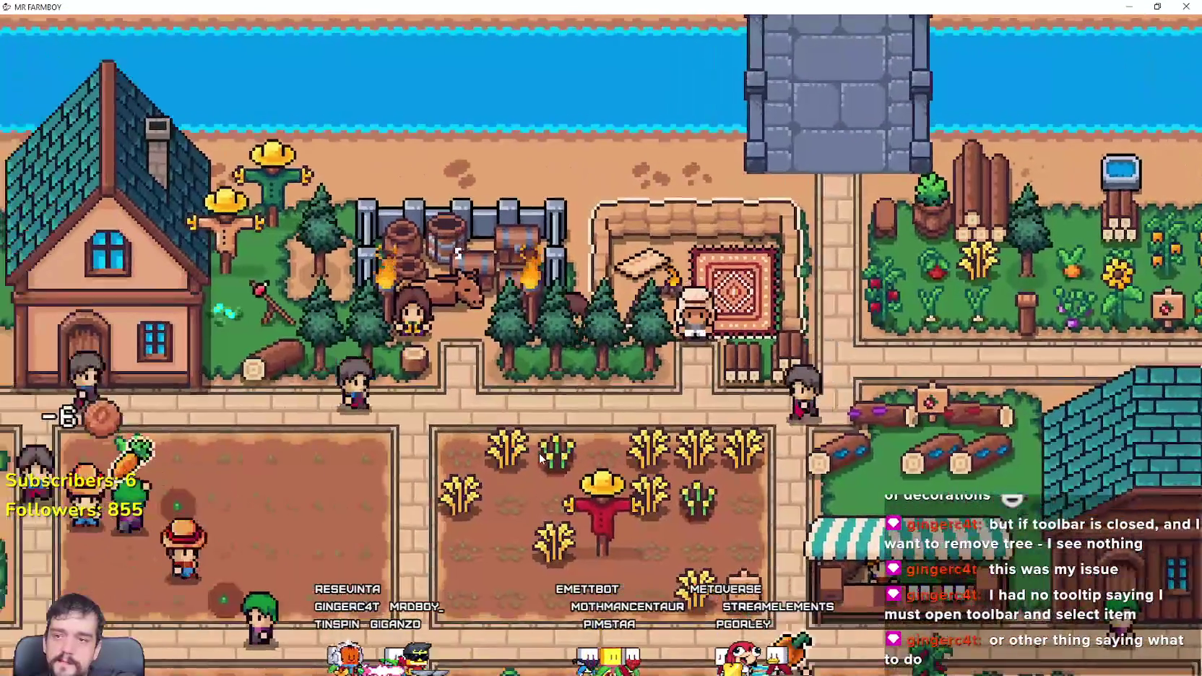
pyautogui.press('a')
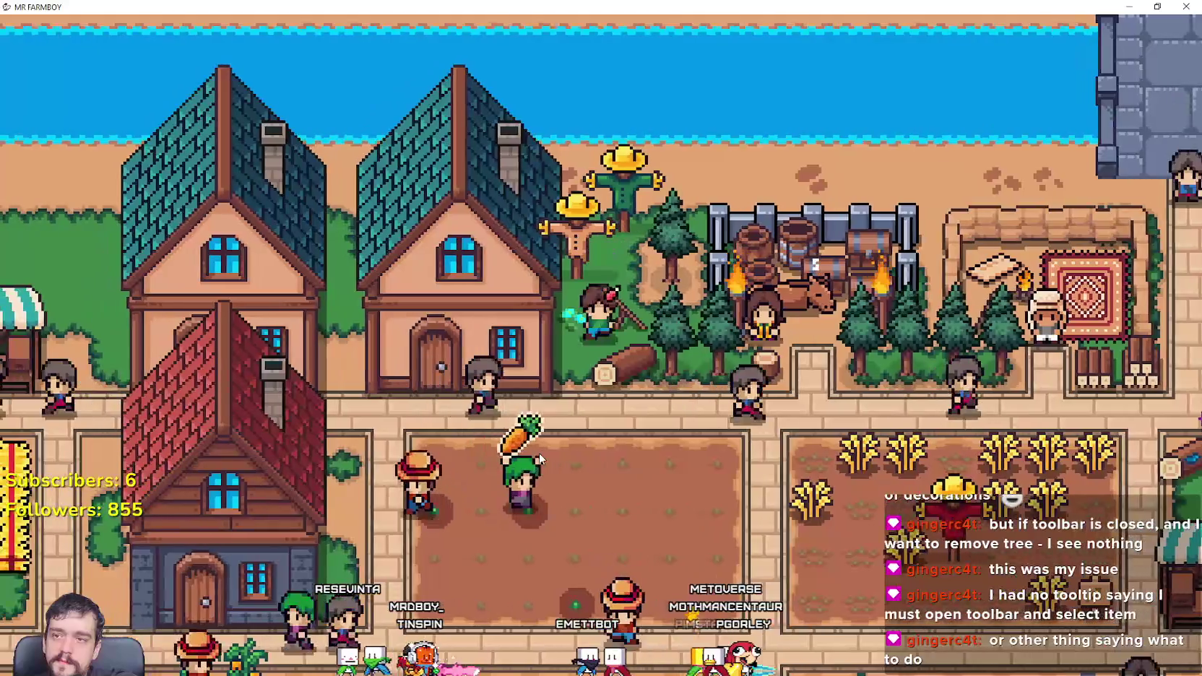
pyautogui.press('s')
pyautogui.press('d')
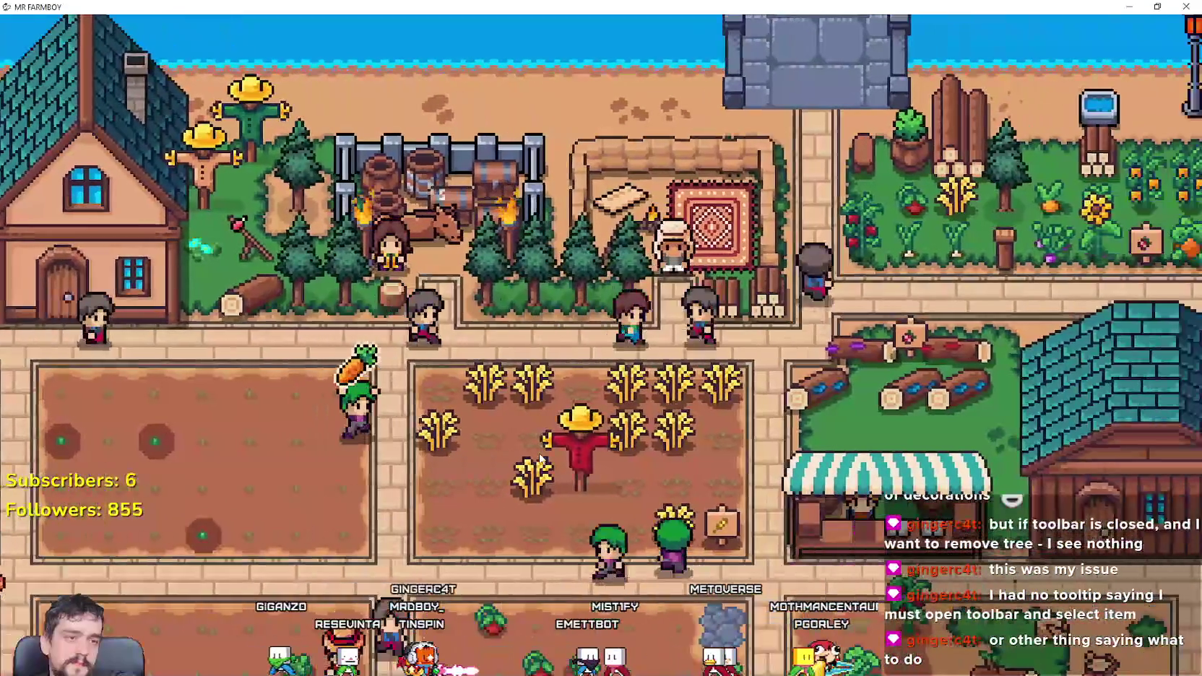
pyautogui.press('d')
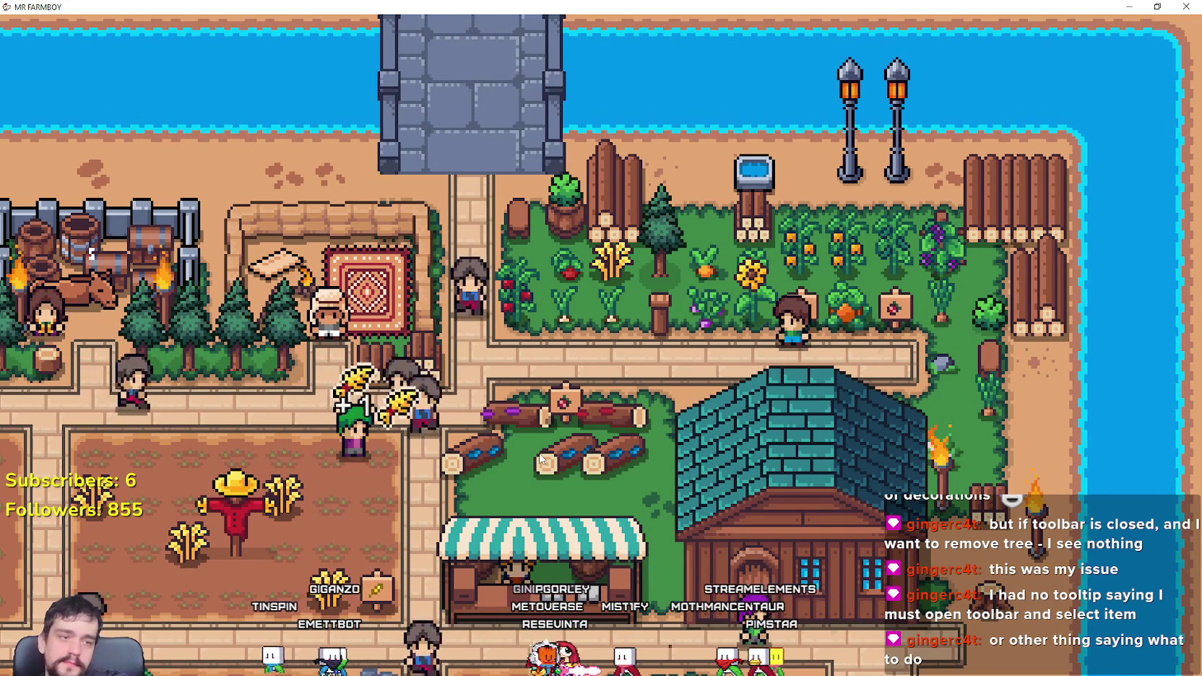
pyautogui.press('a')
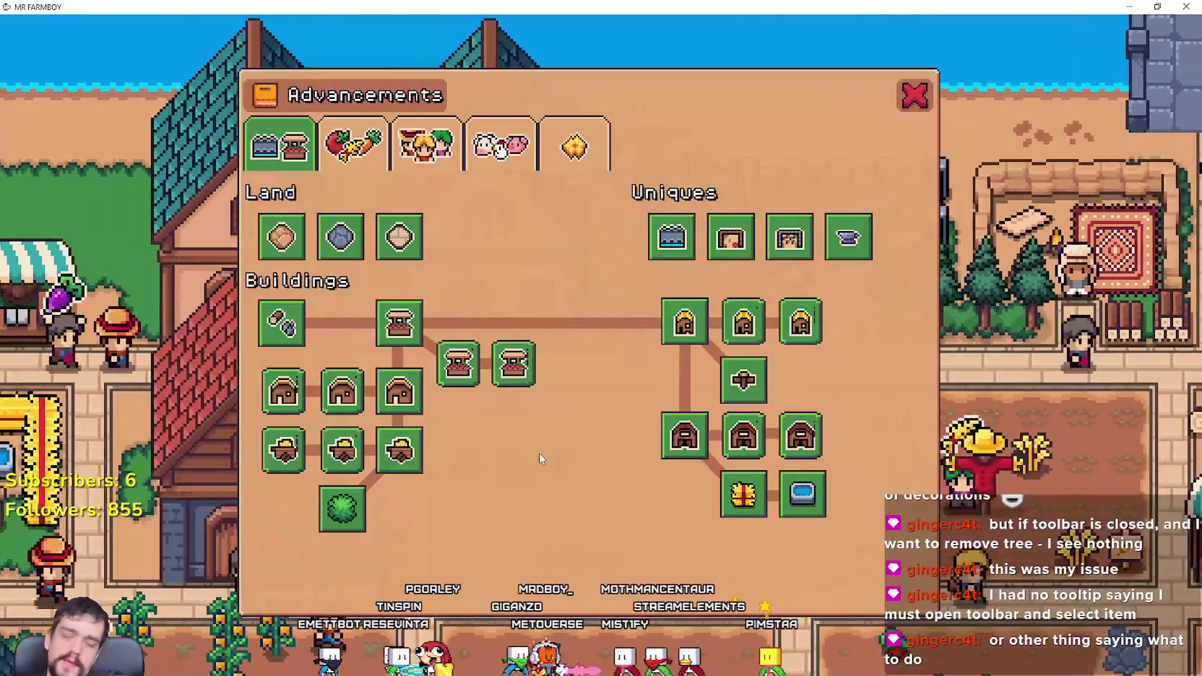
pyautogui.click(554, 148)
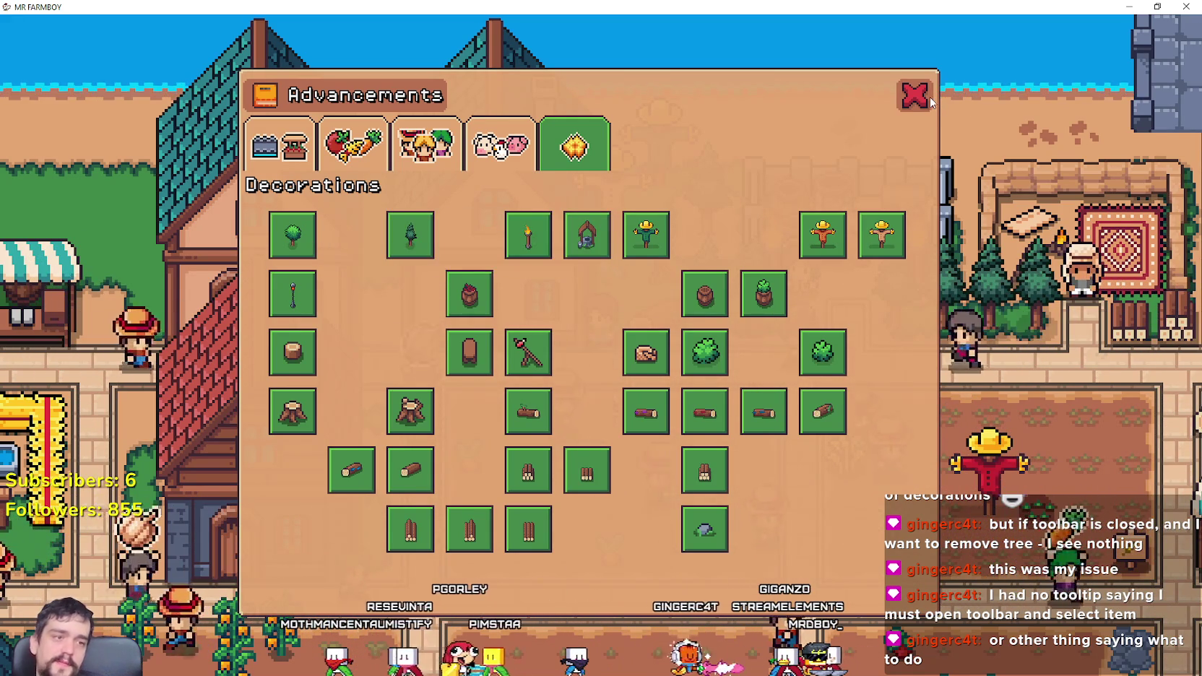
pyautogui.click(908, 94)
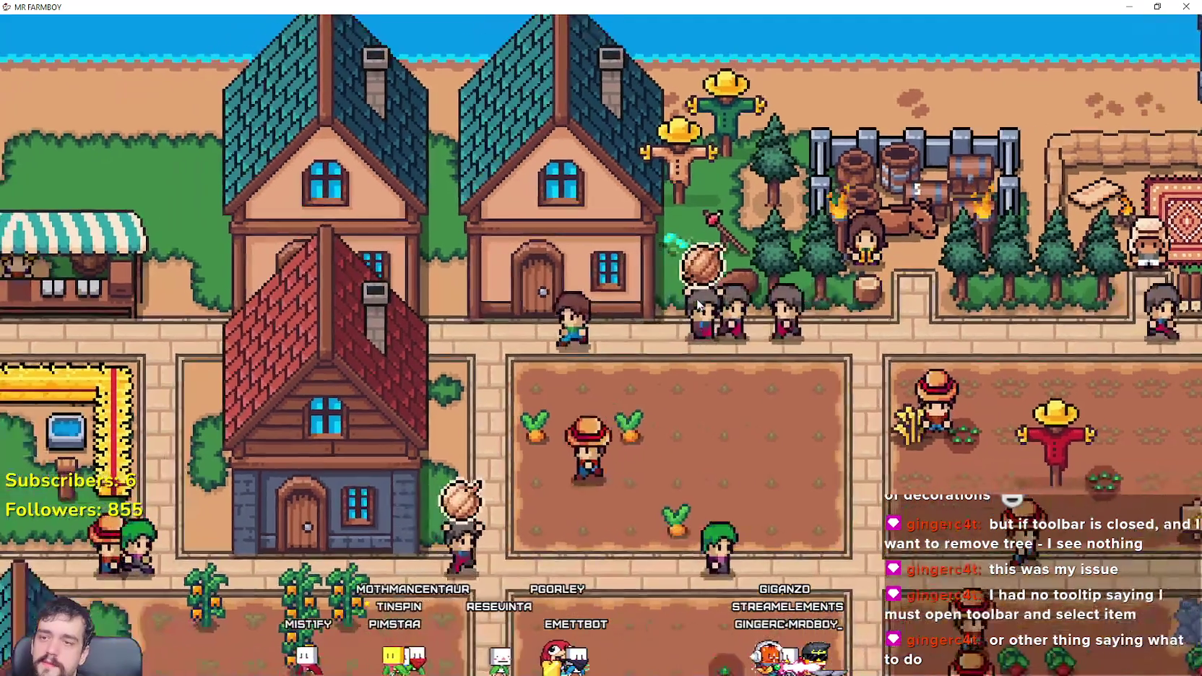
pyautogui.press('c')
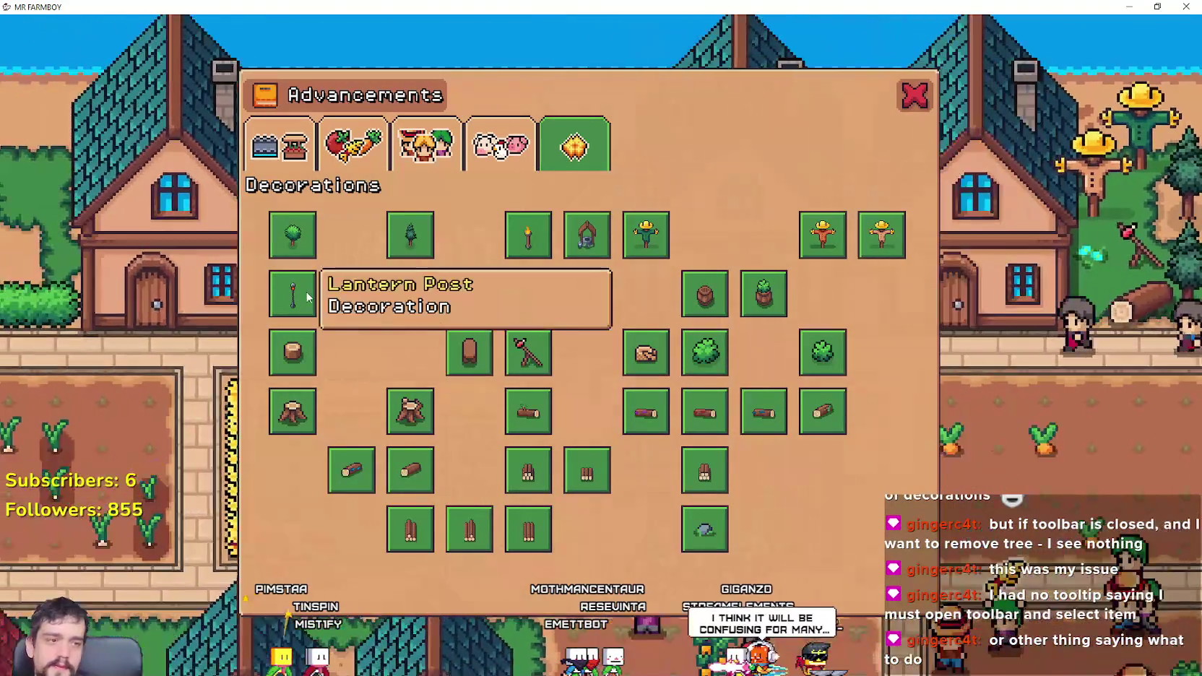
pyautogui.press('Escape')
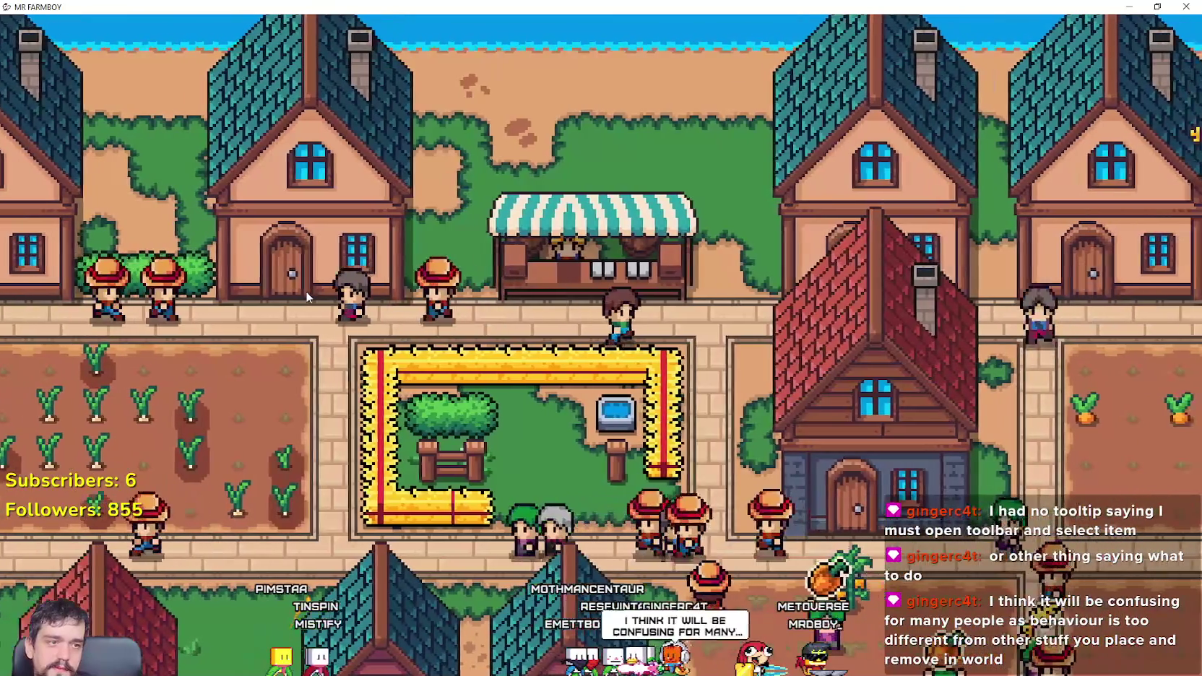
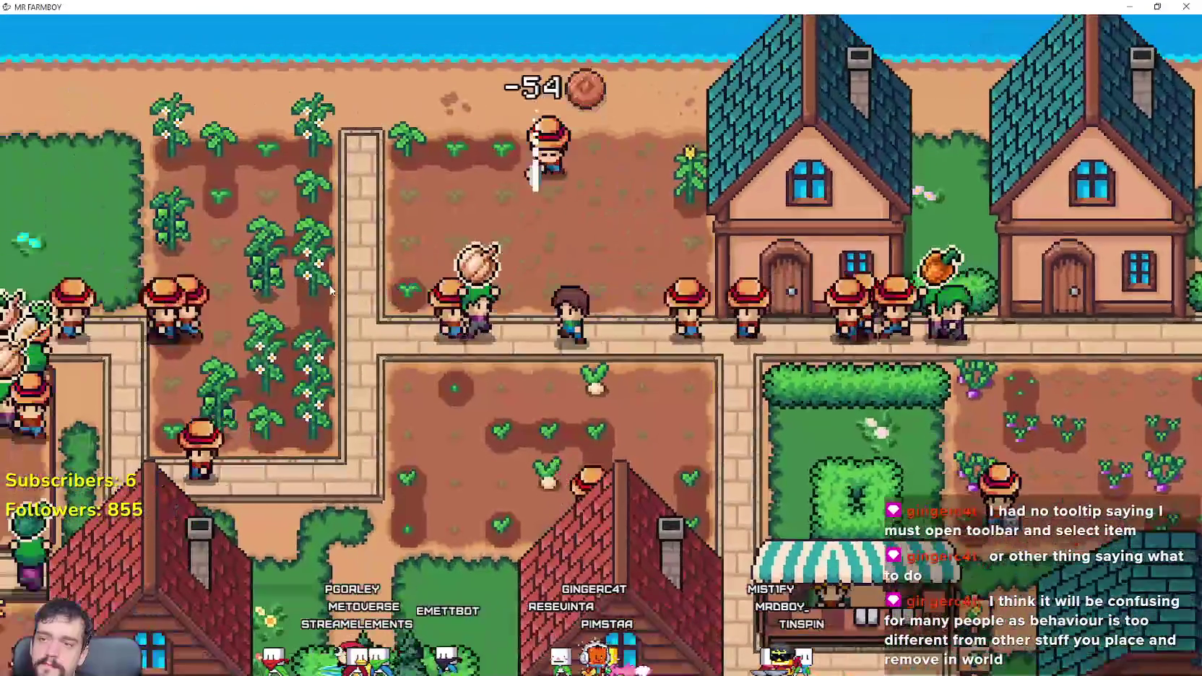
# Step: Lay a patch of road tiles across the lawn beside the house
pyautogui.press('c')
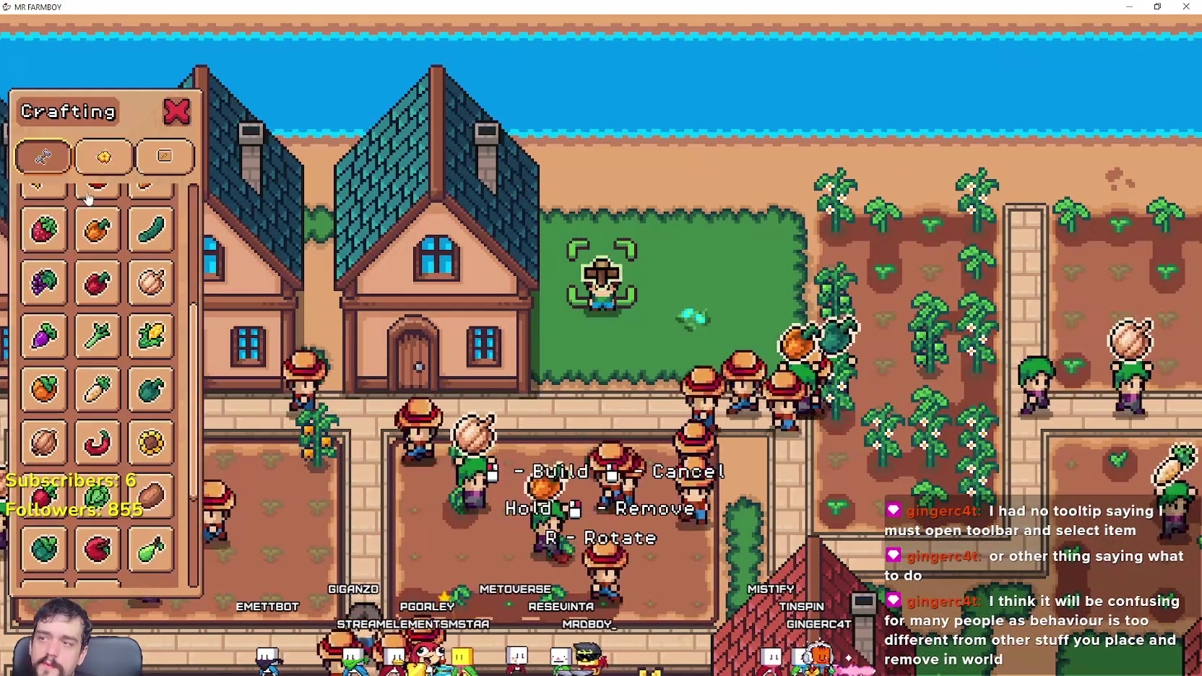
pyautogui.scroll(3)
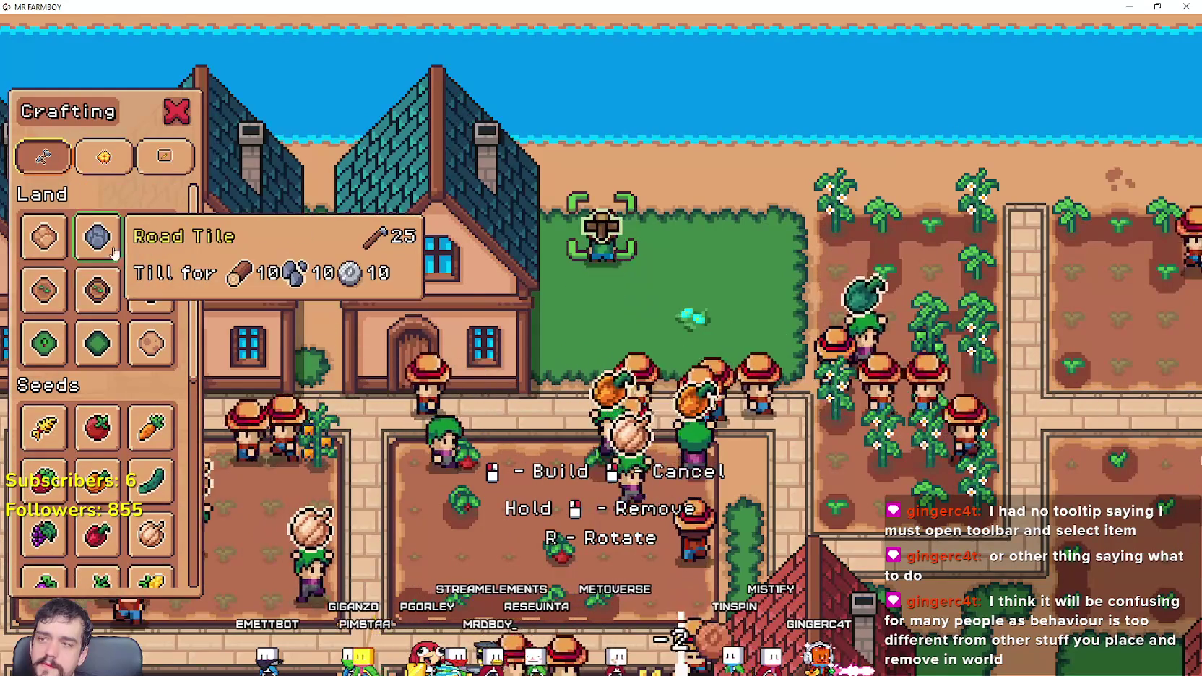
pyautogui.click(64, 241)
pyautogui.click(725, 291)
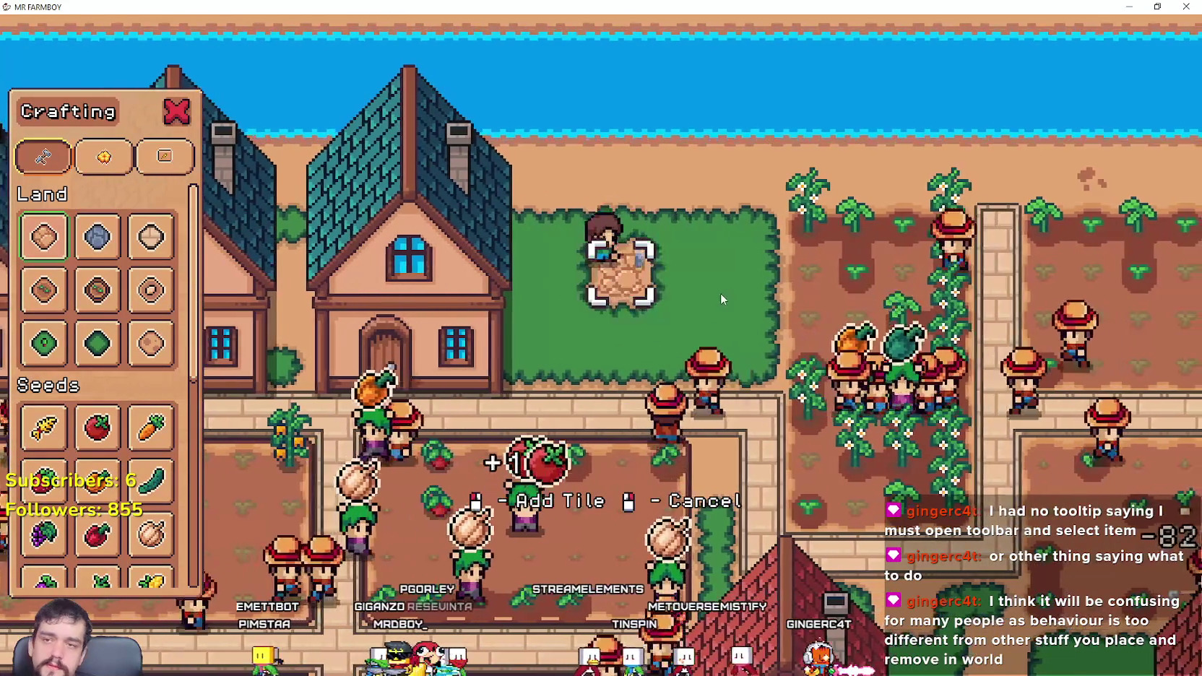
pyautogui.click(695, 294)
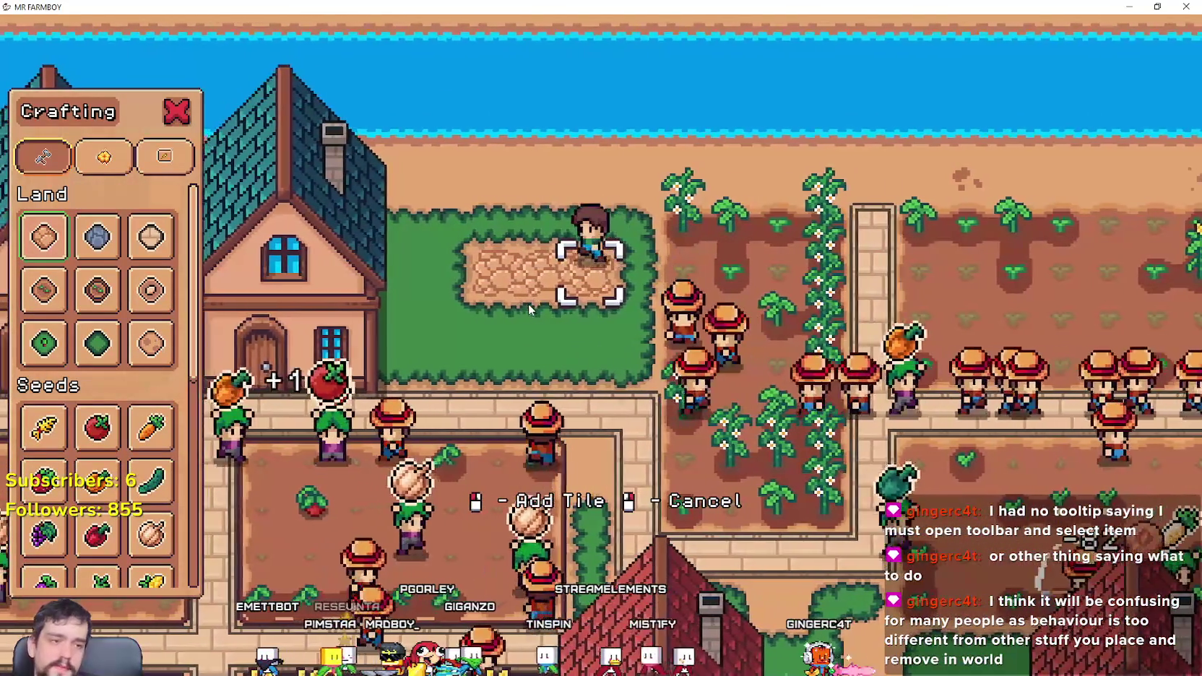
pyautogui.click(531, 273)
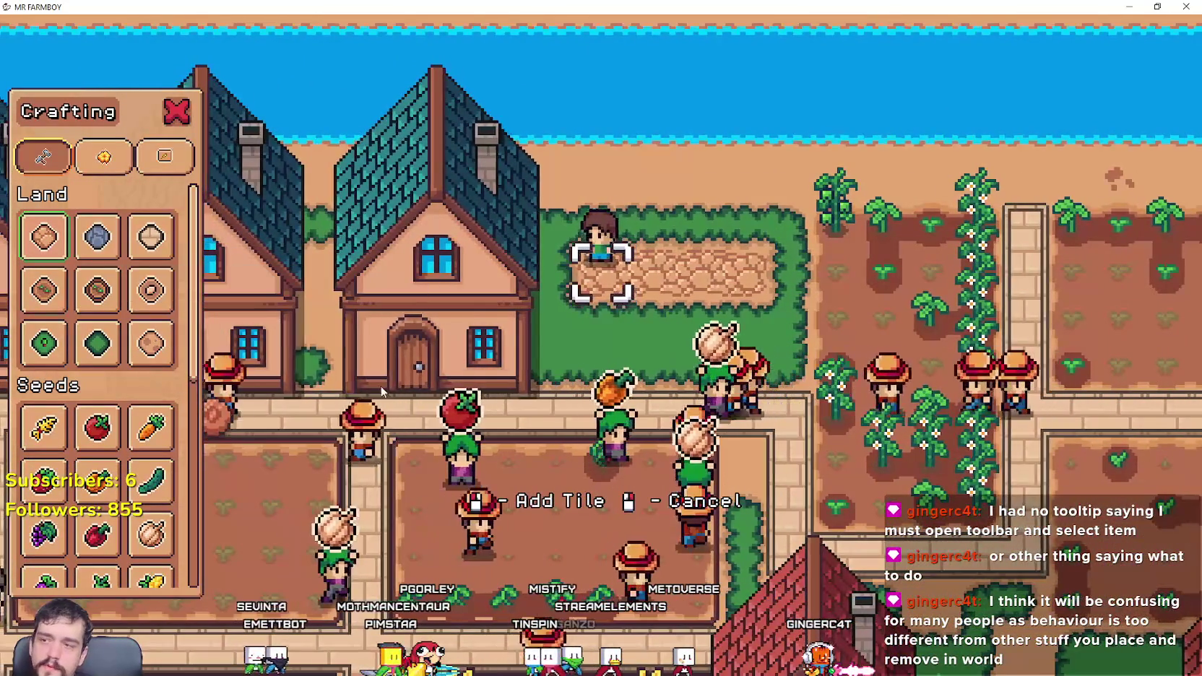
pyautogui.rightClick(591, 385)
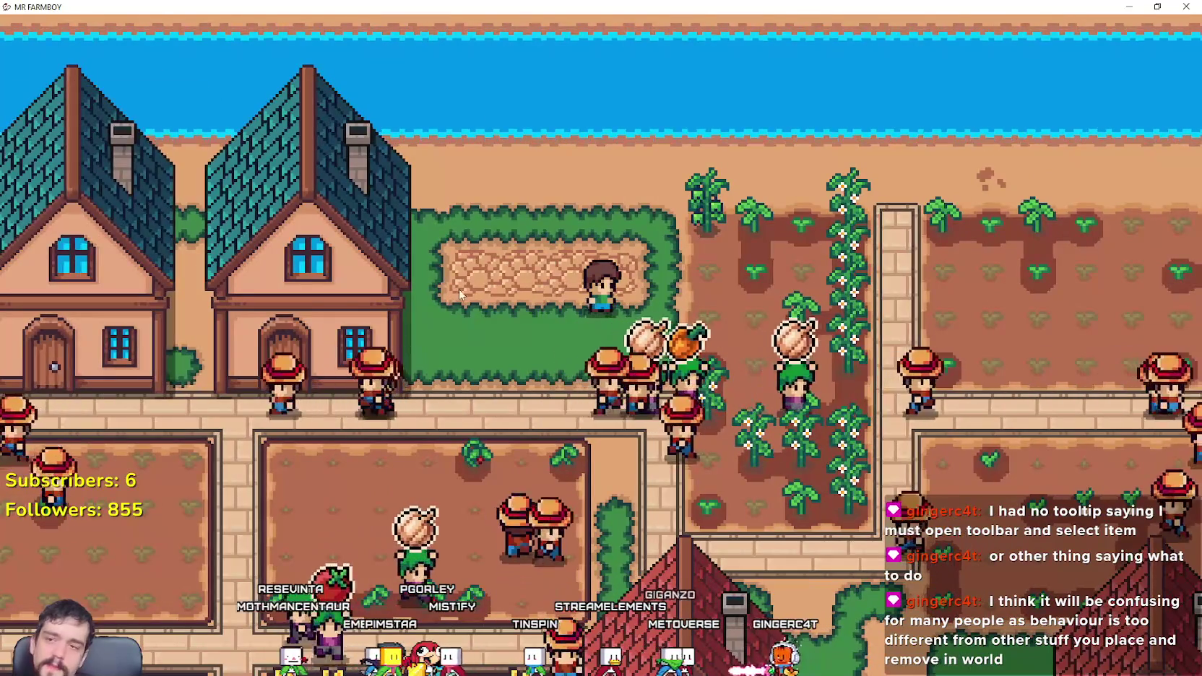
# Step: Cover the road patch with Grass Tiles so the lawn is plain green again
pyautogui.press('c')
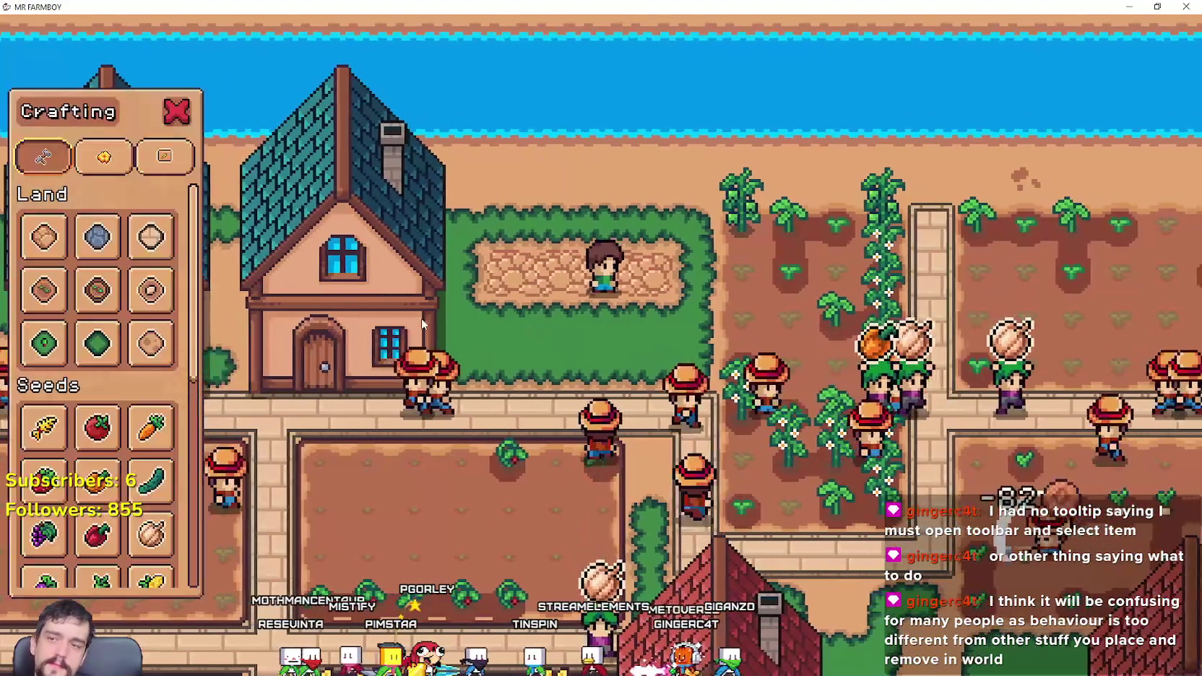
pyautogui.click(101, 244)
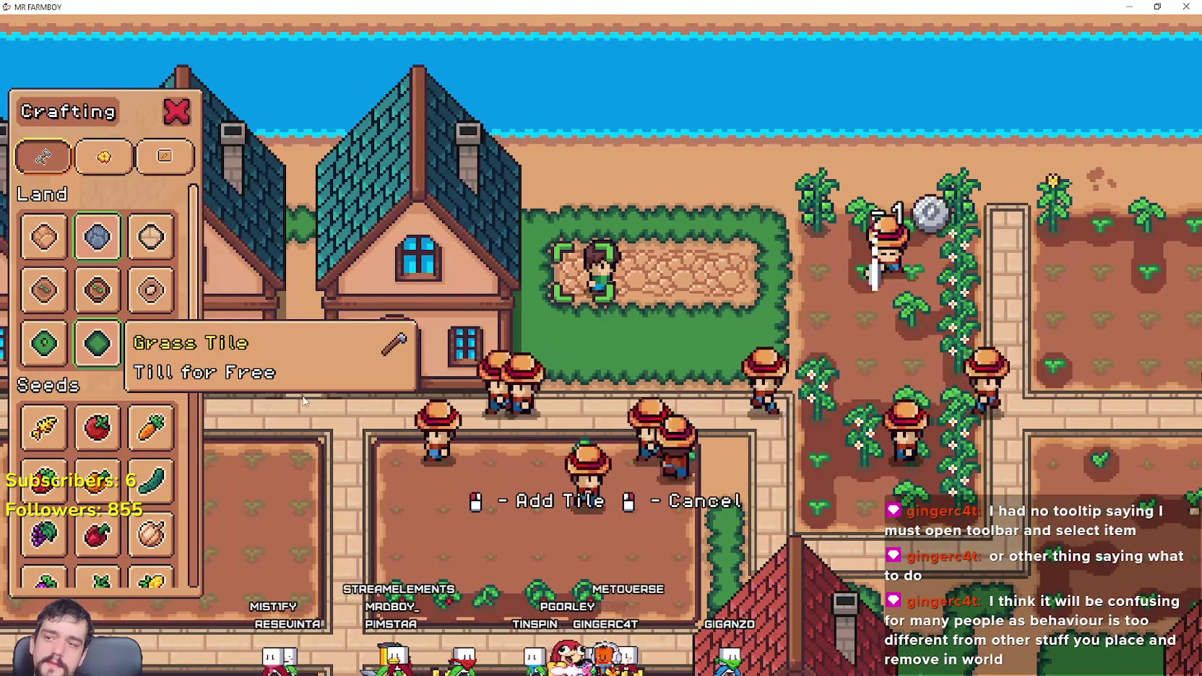
pyautogui.click(109, 361)
pyautogui.press('d')
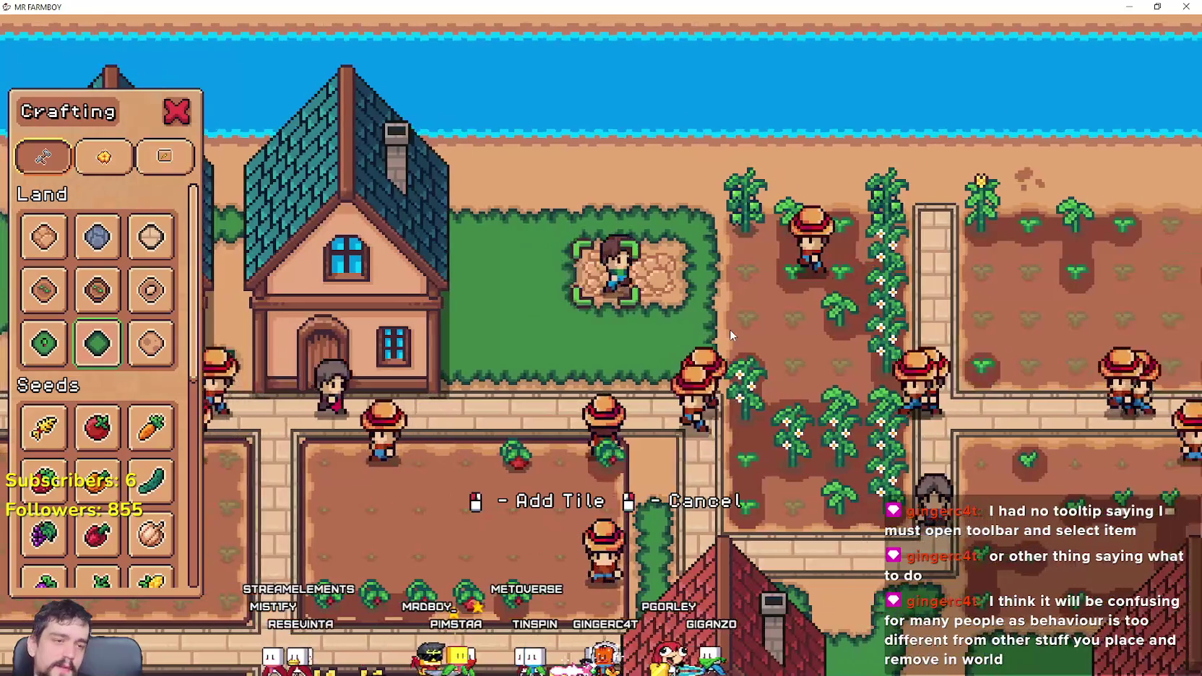
pyautogui.click(498, 333)
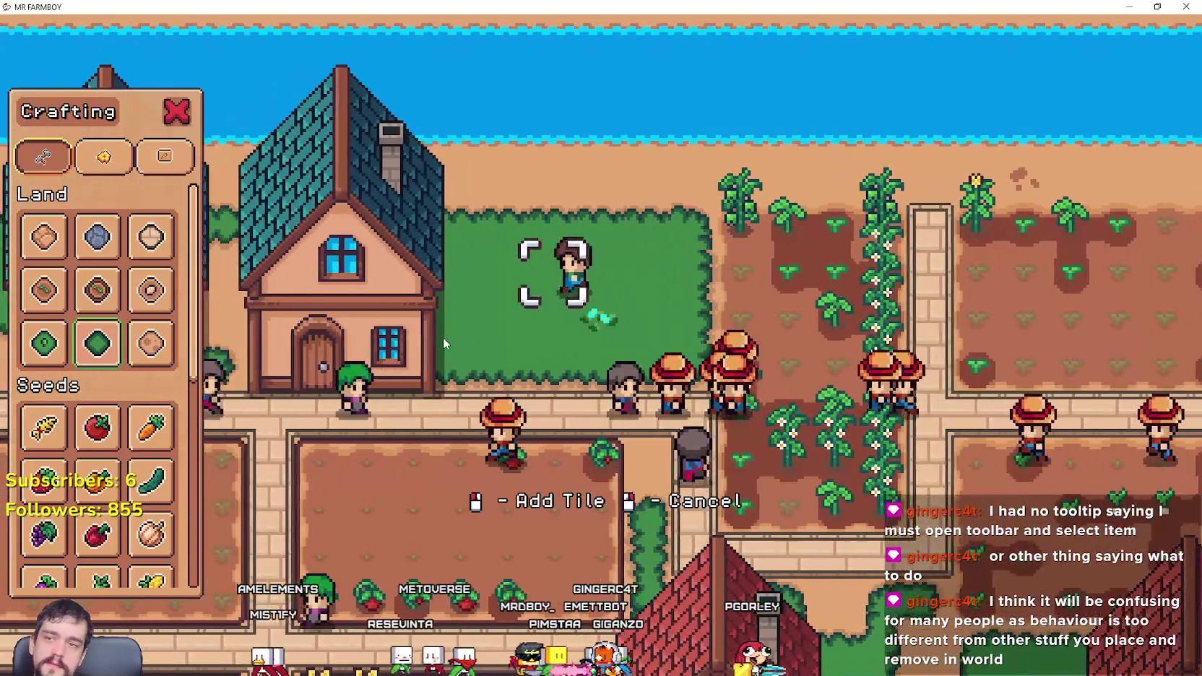
pyautogui.rightClick(443, 344)
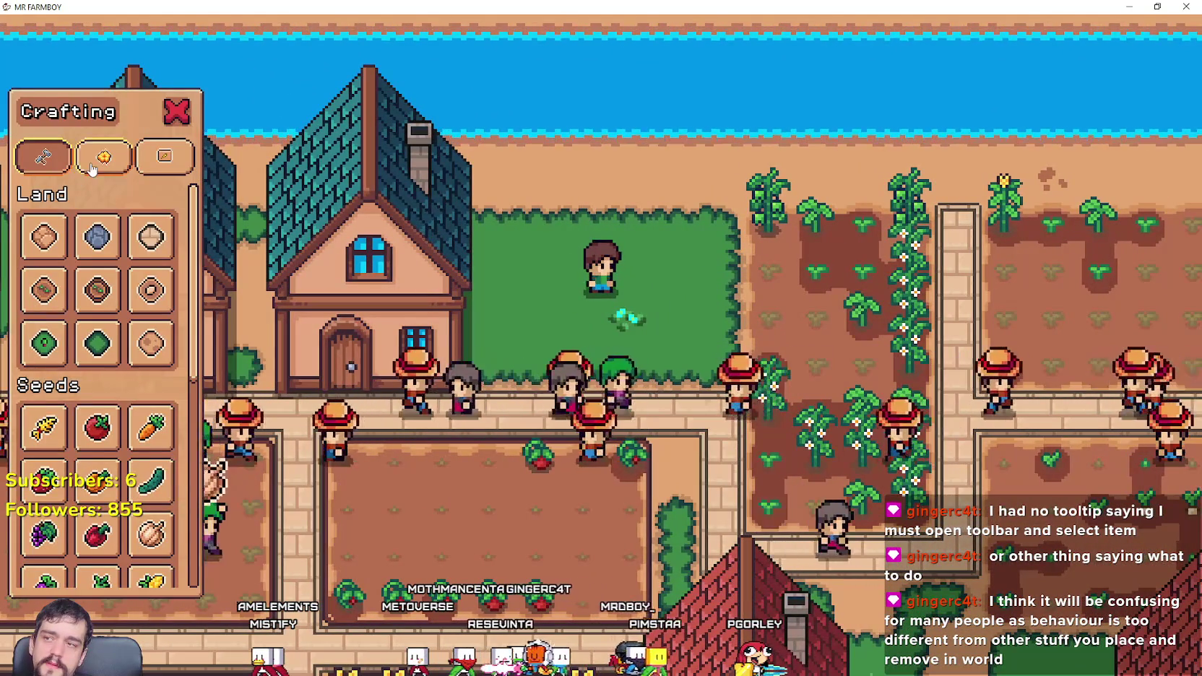
# Step: Build a row of Wheat Hay bales on the lawn from the Decorations items
pyautogui.click(101, 156)
pyautogui.press('a')
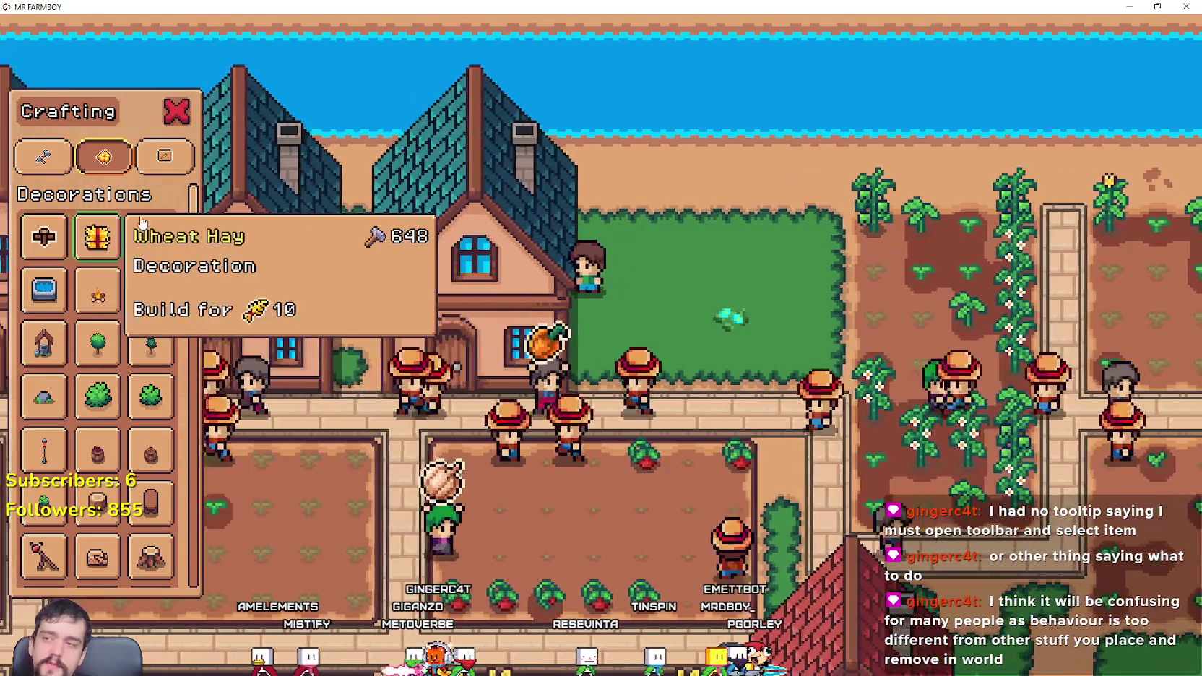
pyautogui.scroll(-3)
pyautogui.scroll(3)
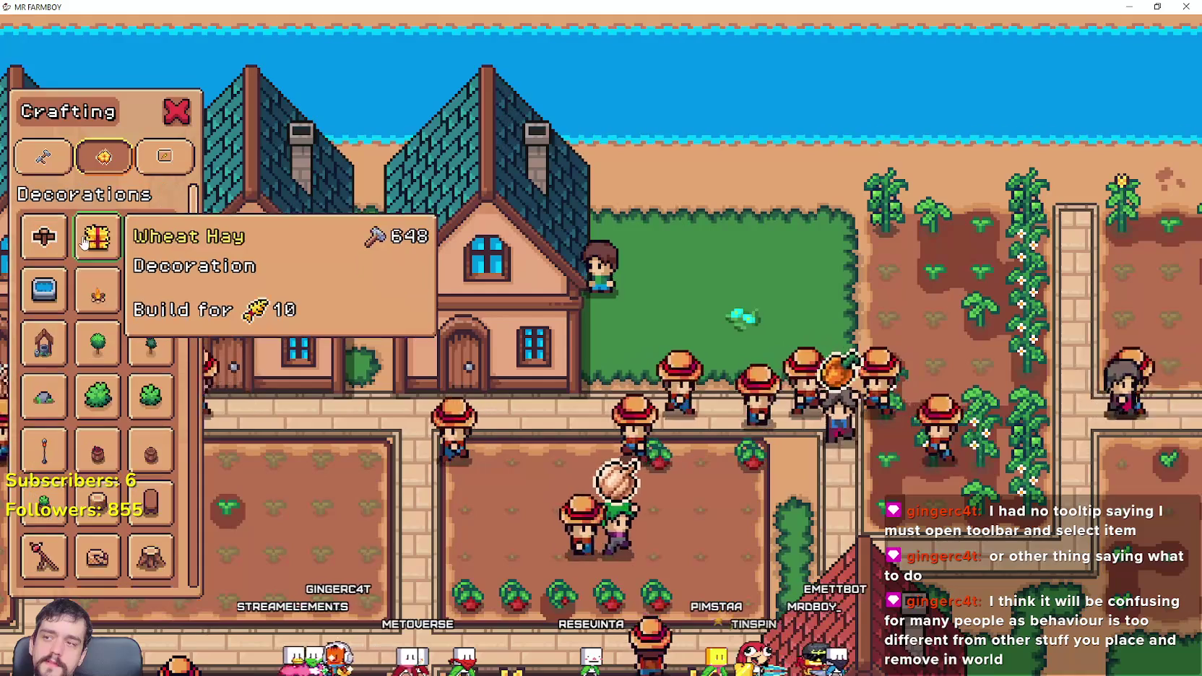
pyautogui.click(98, 237)
pyautogui.press('d')
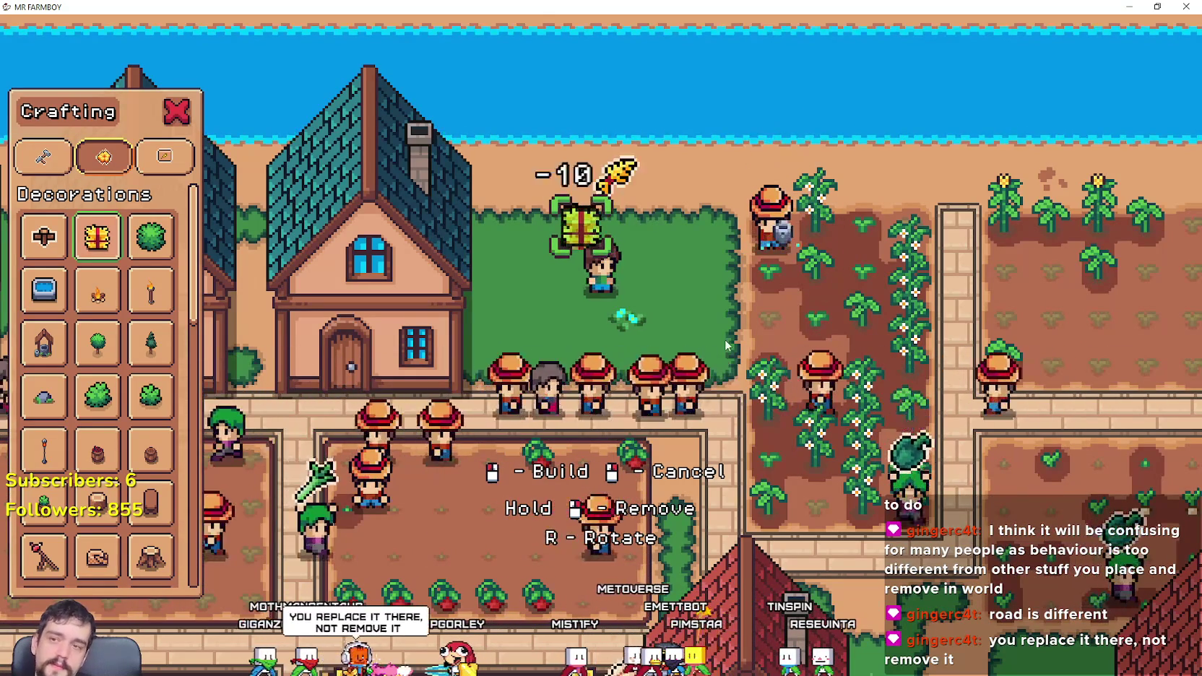
pyautogui.click(727, 346)
pyautogui.press('d')
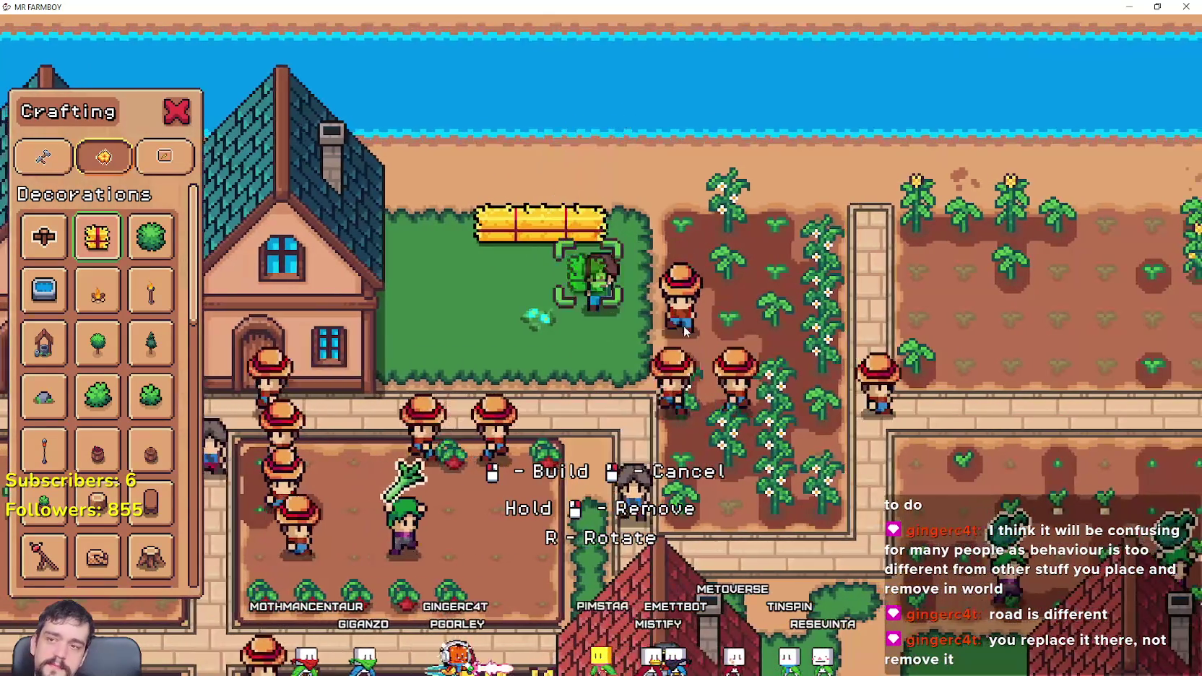
pyautogui.press('a')
pyautogui.rightClick(650, 326)
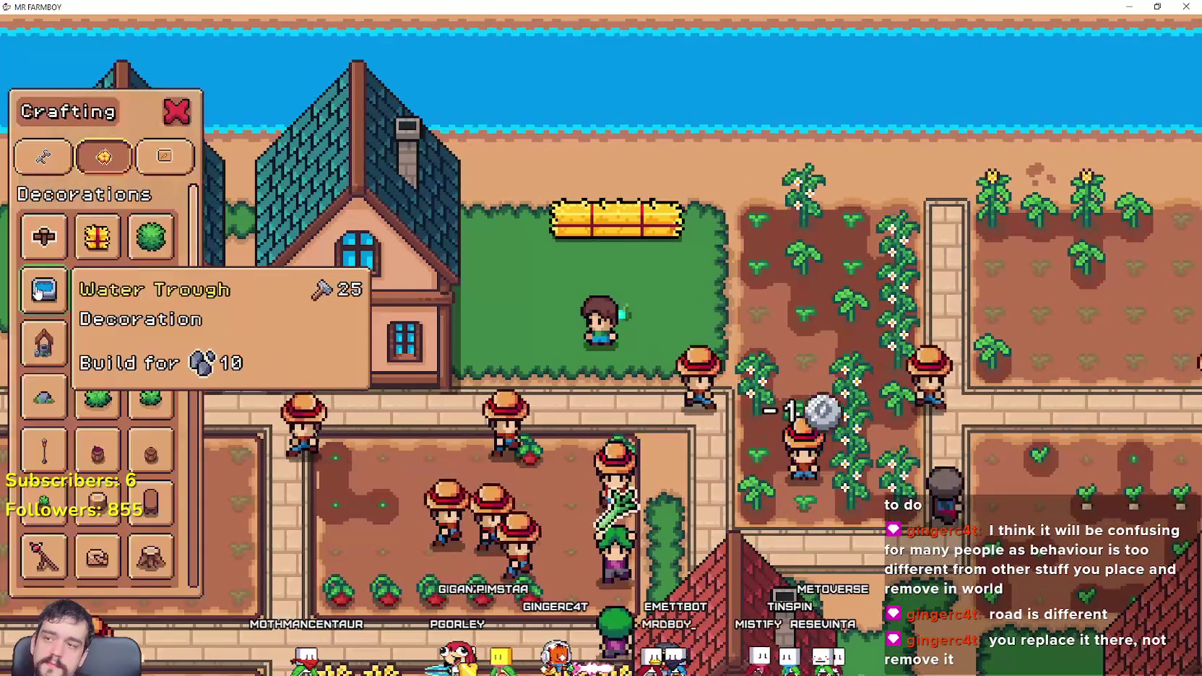
# Step: Build a Water Trough over the hay bales at the top of the lawn
pyautogui.click(44, 289)
pyautogui.press('w')
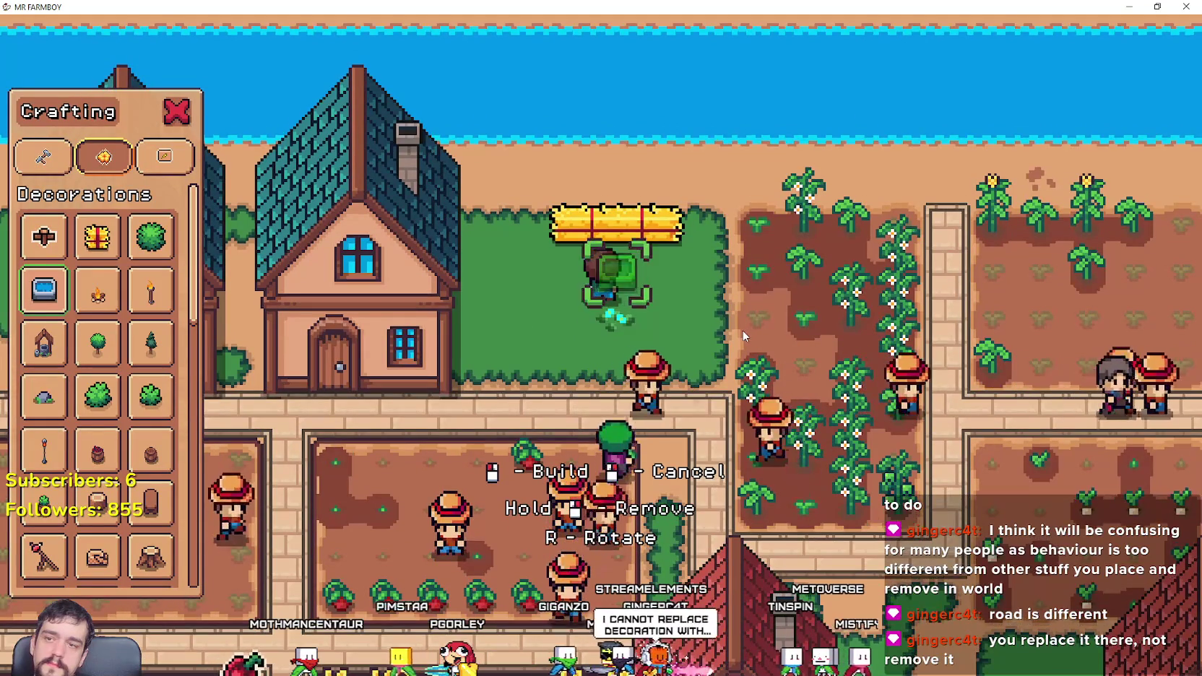
pyautogui.click(698, 312)
pyautogui.press('d')
pyautogui.click(698, 312)
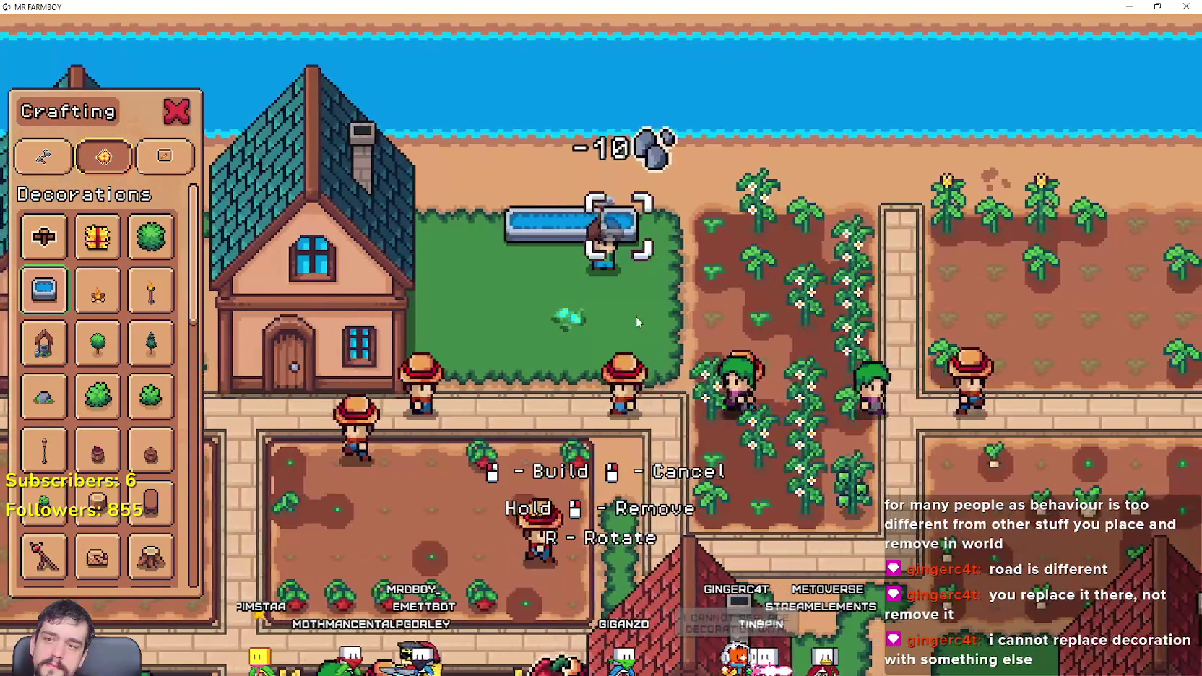
# Step: Build Cherry trees on the lawn from the plant decorations
pyautogui.scroll(-3)
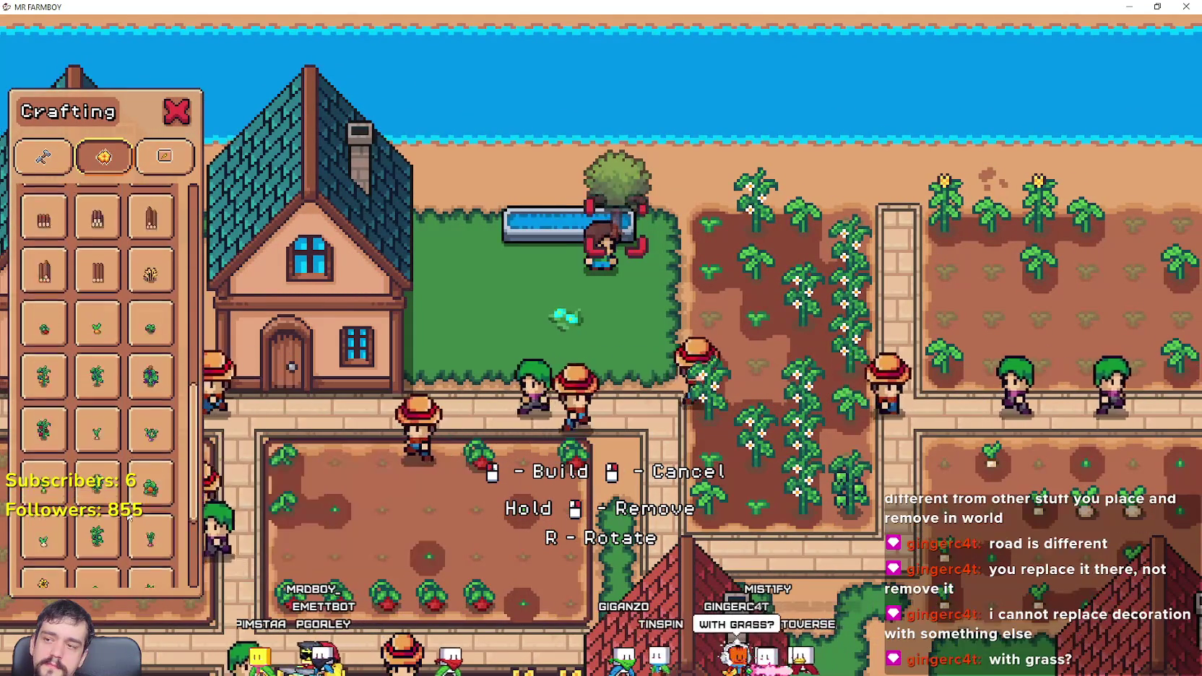
pyautogui.press('a')
pyautogui.click(91, 498)
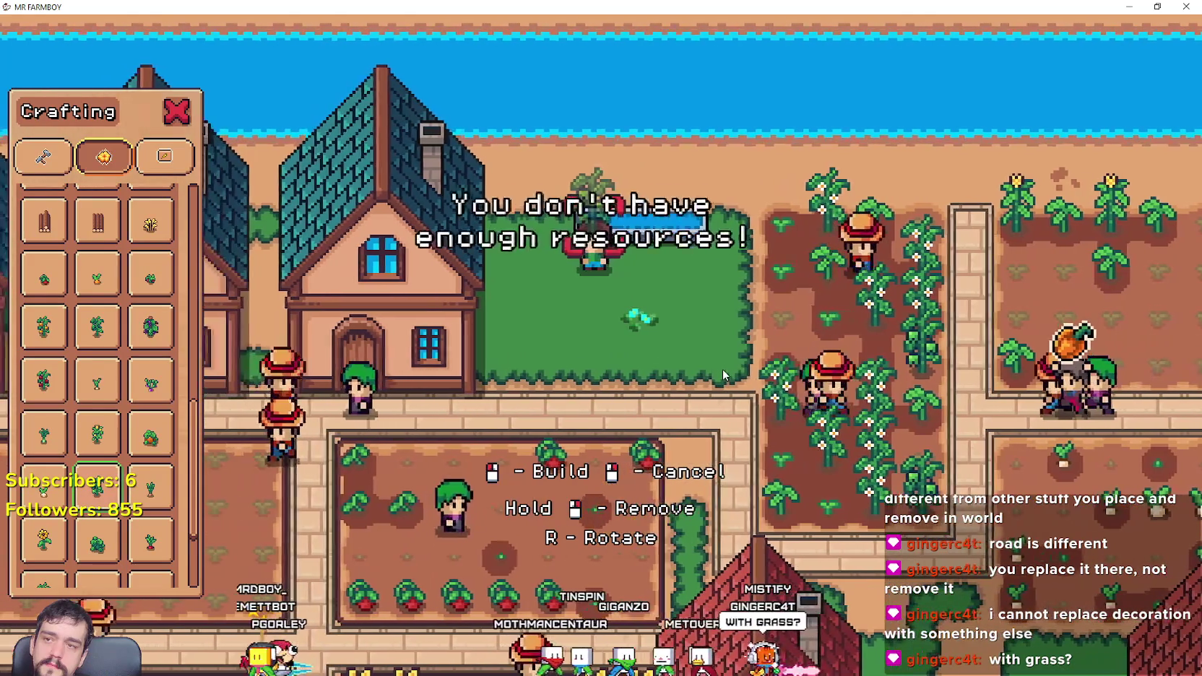
pyautogui.scroll(-3)
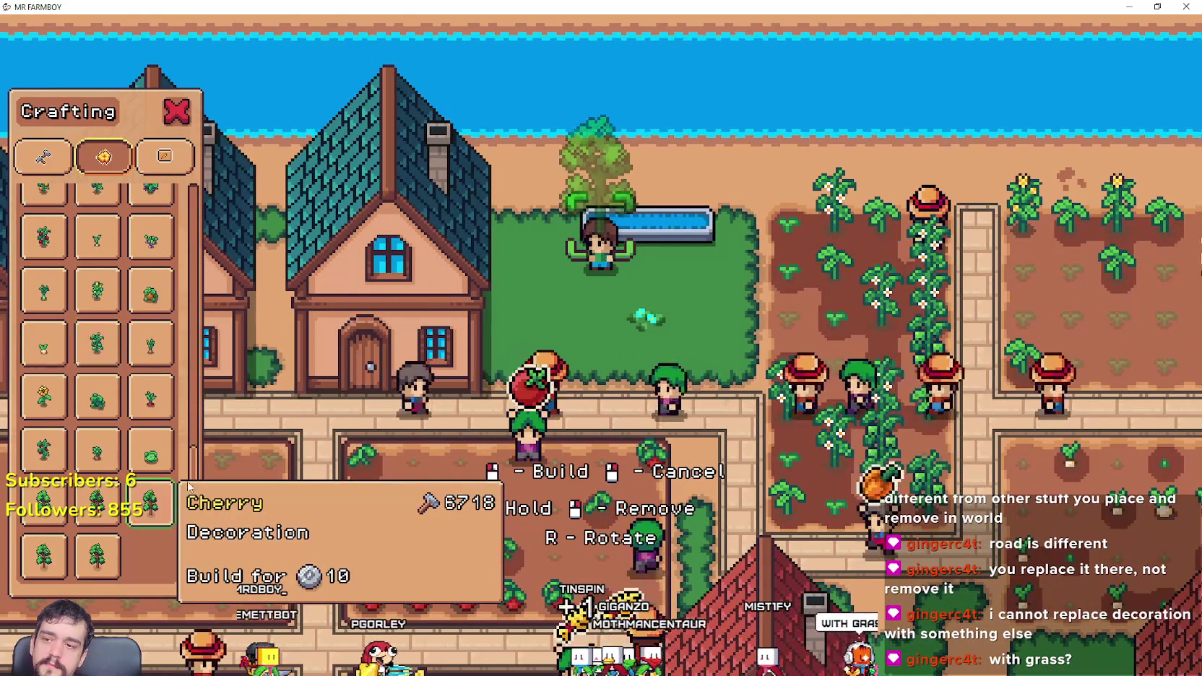
pyautogui.click(650, 361)
pyautogui.press('d')
pyautogui.click(719, 388)
pyautogui.press('a')
# Step: Build a different tree decoration, then remove the trees beside the farmer
pyautogui.click(97, 556)
pyautogui.press('d')
pyautogui.click(673, 354)
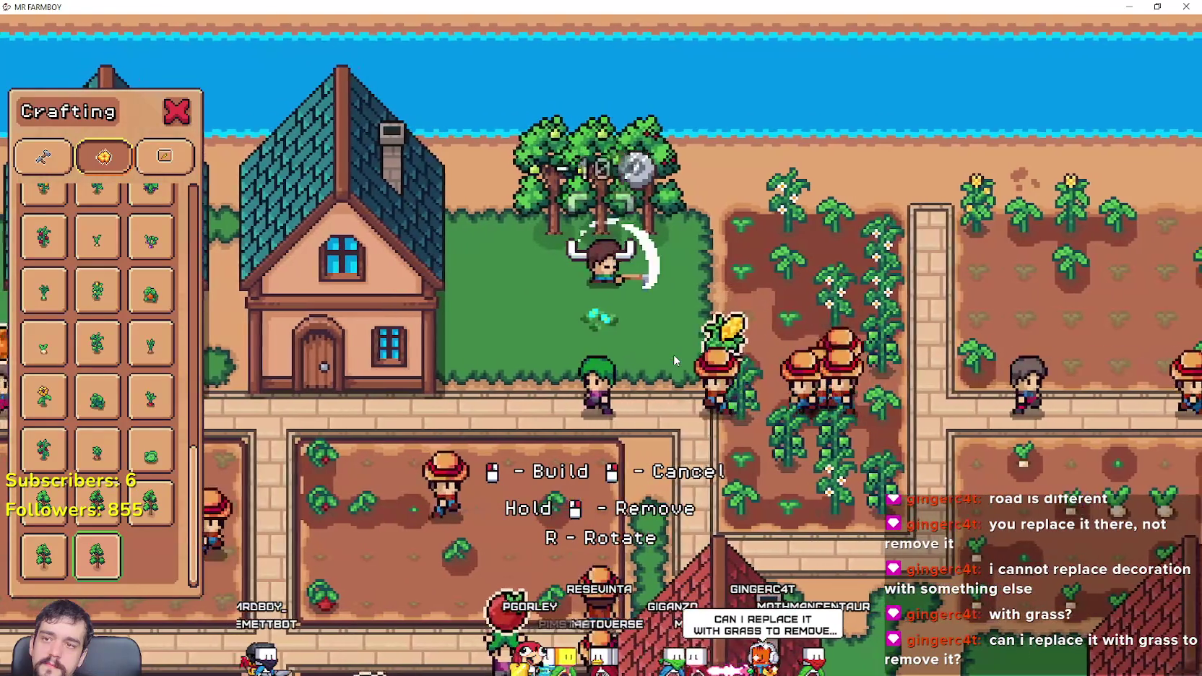
pyautogui.press('d')
pyautogui.press('a')
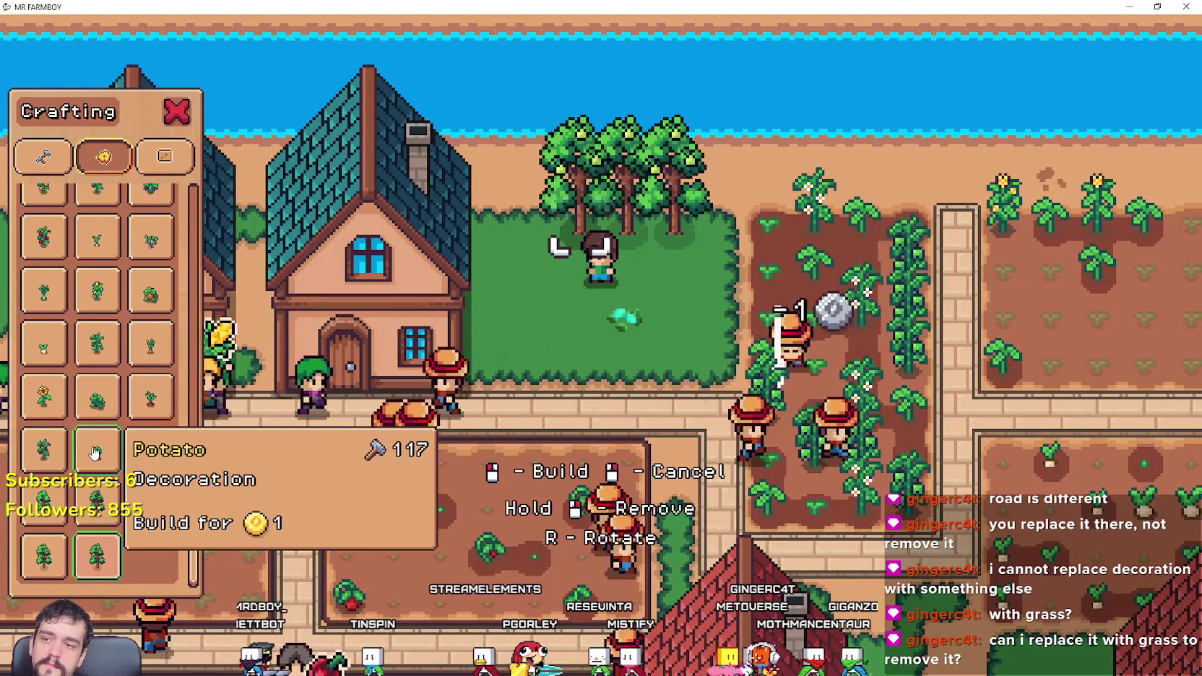
pyautogui.press('d')
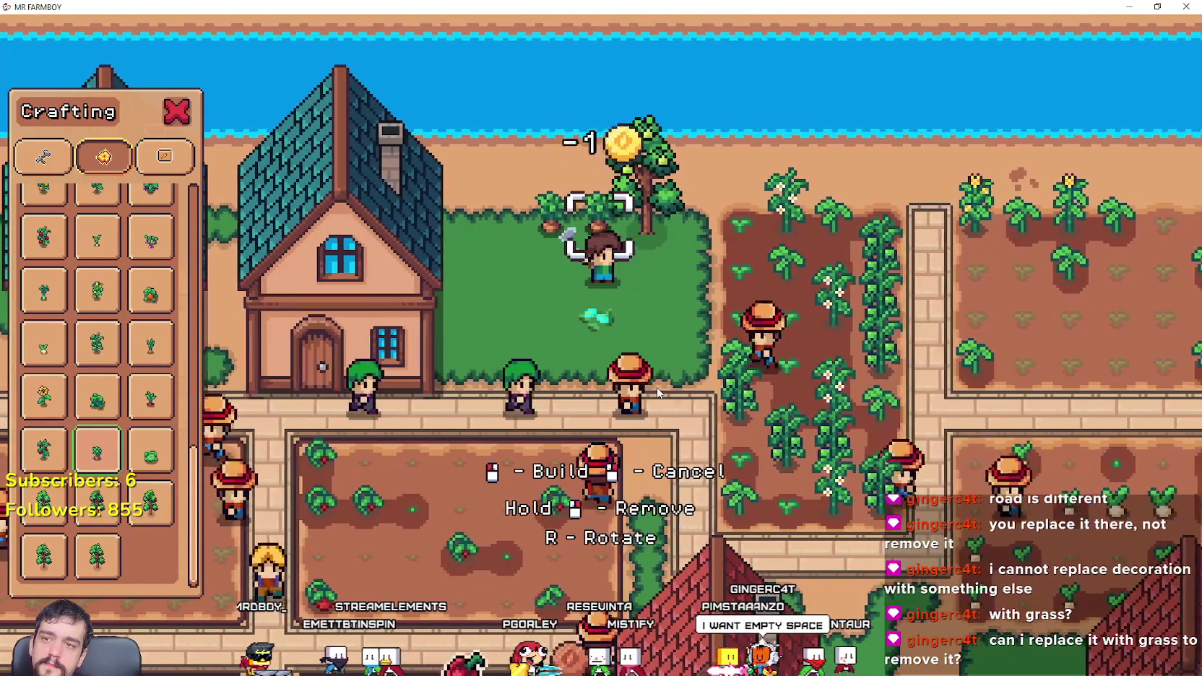
pyautogui.press('a')
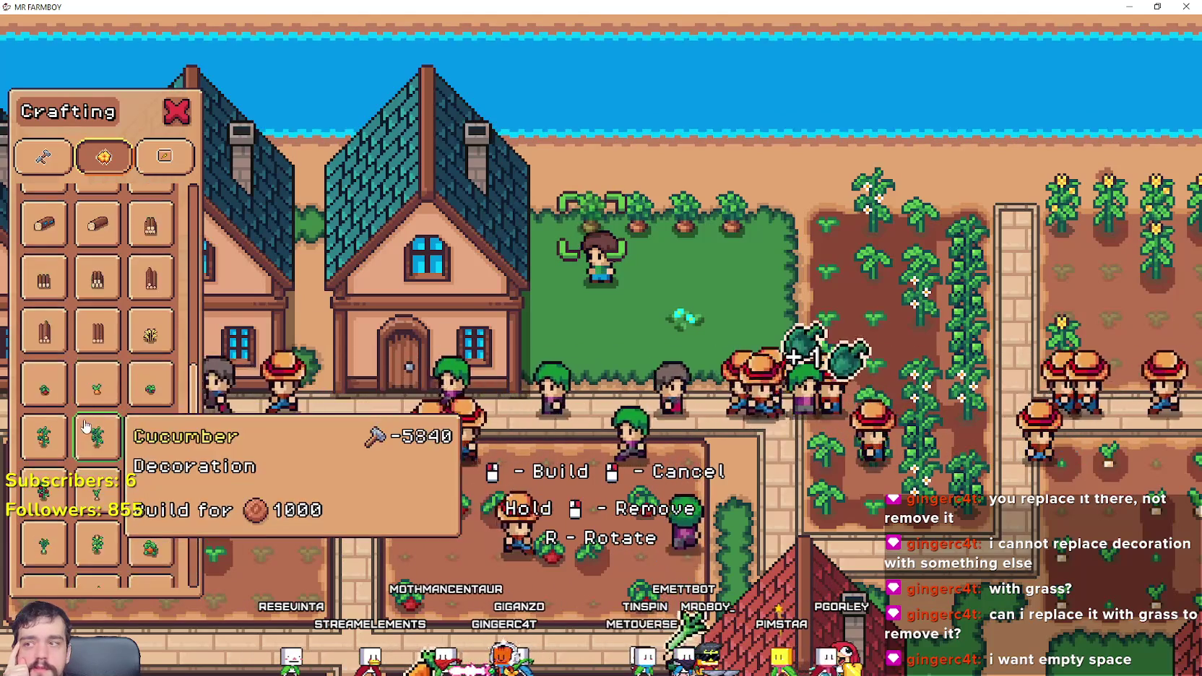
pyautogui.scroll(3)
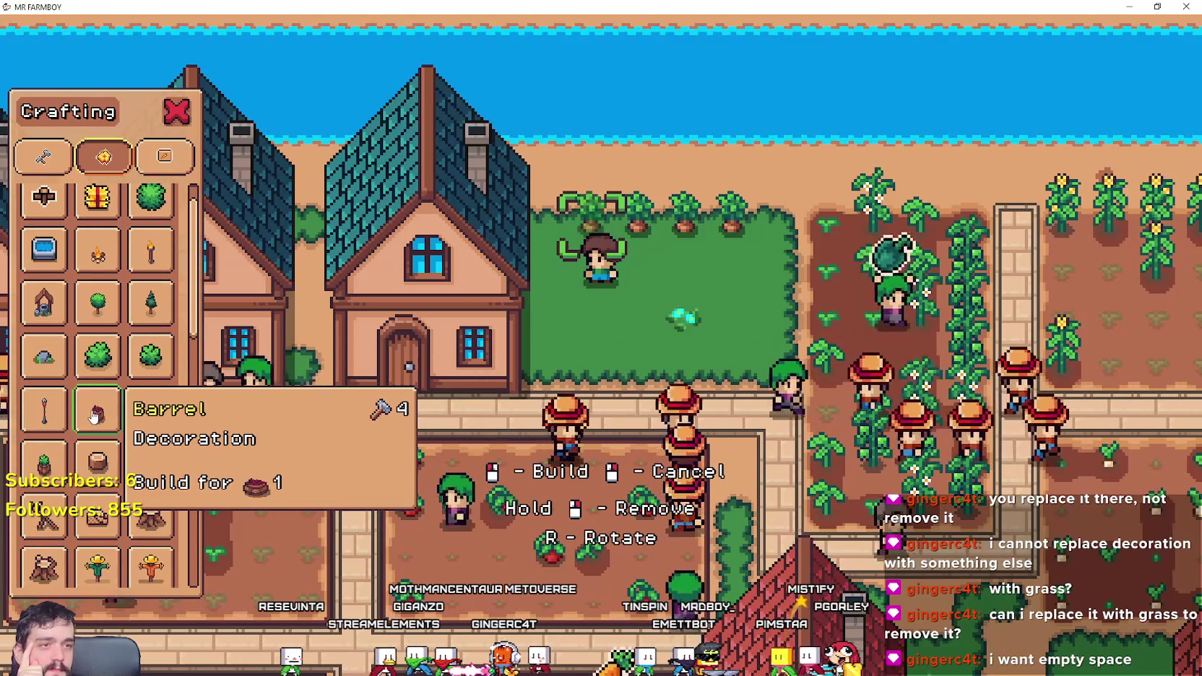
pyautogui.scroll(3)
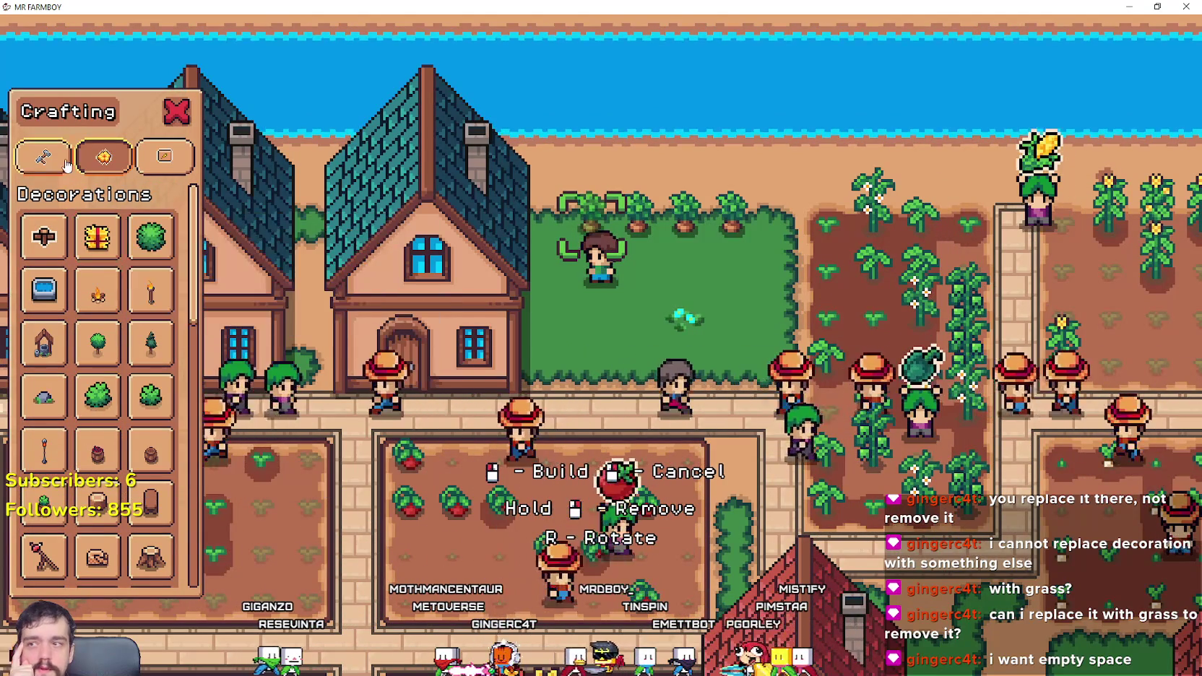
# Step: Pick a tile from Land and Seeds and lay the first tile beside the top crops
pyautogui.click(43, 156)
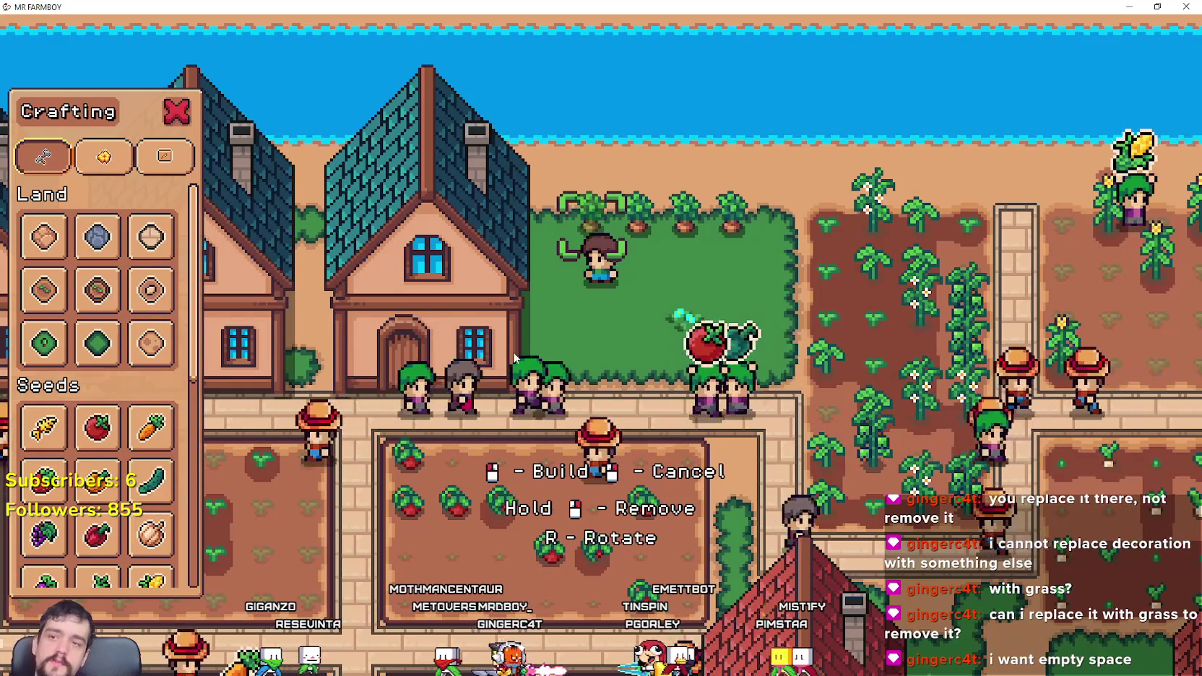
pyautogui.click(150, 343)
pyautogui.press('w')
pyautogui.press('d')
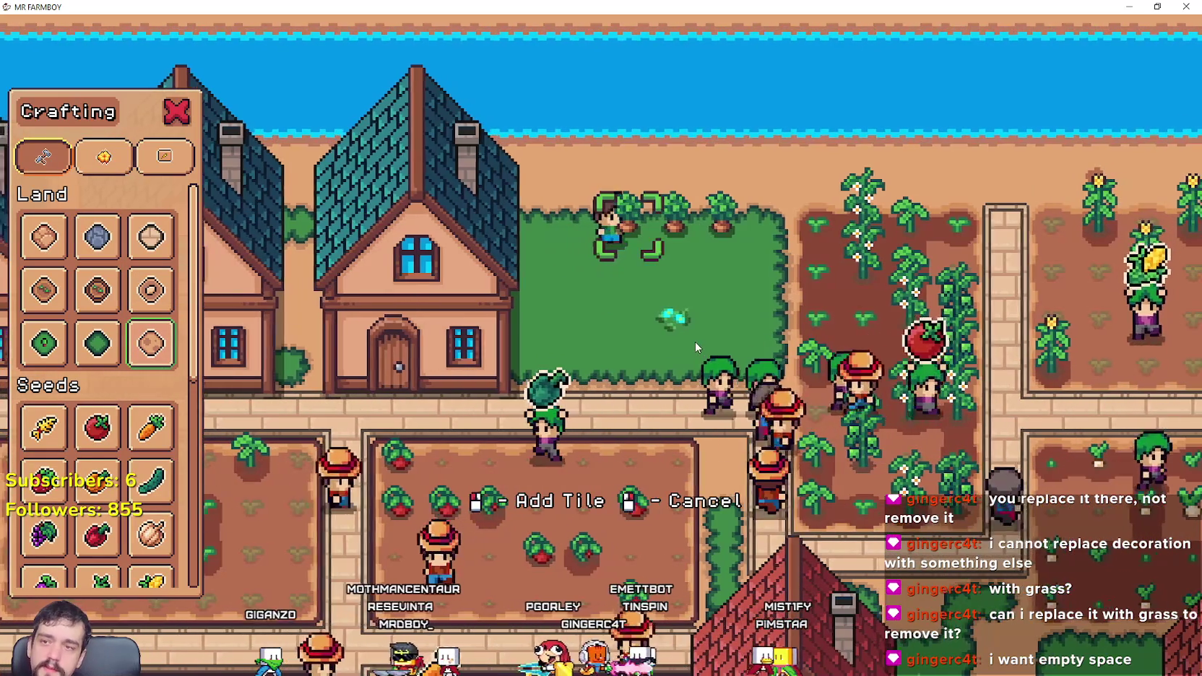
pyautogui.press('d')
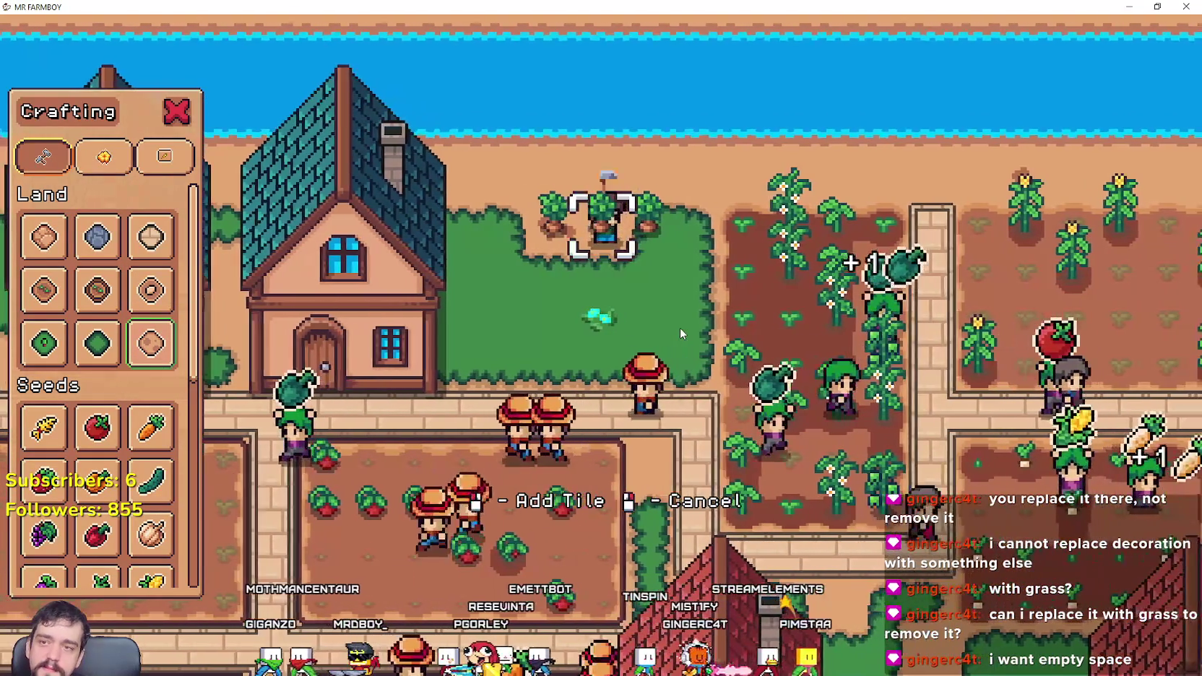
pyautogui.press('a')
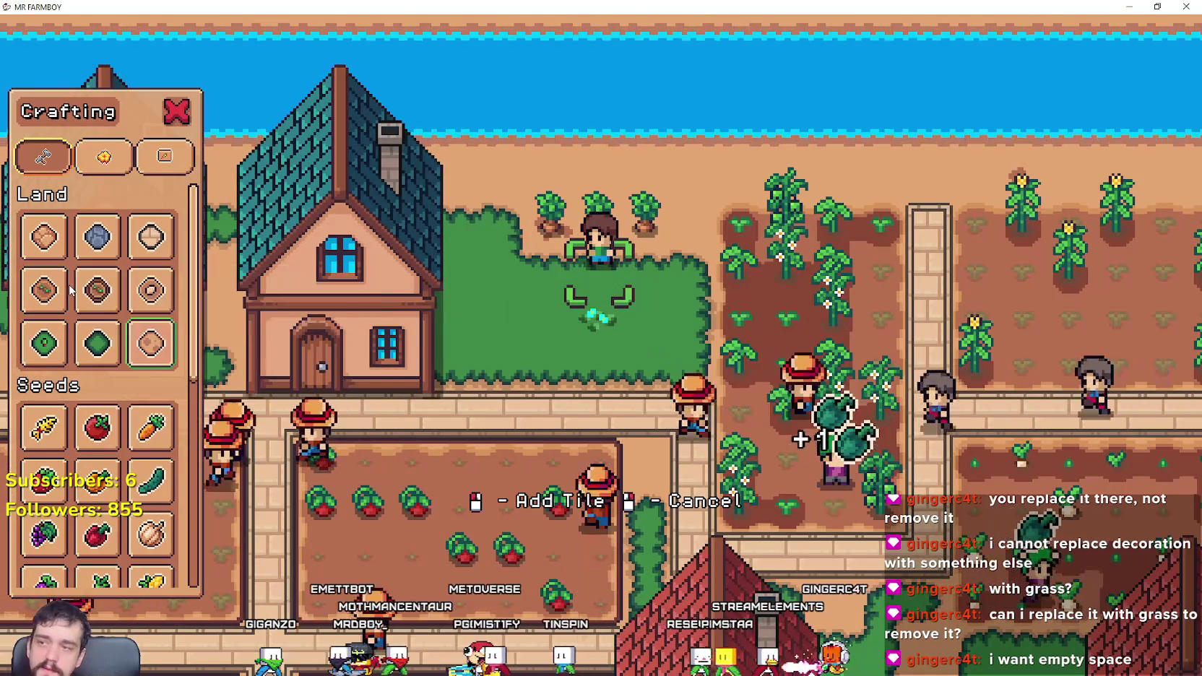
pyautogui.press('a')
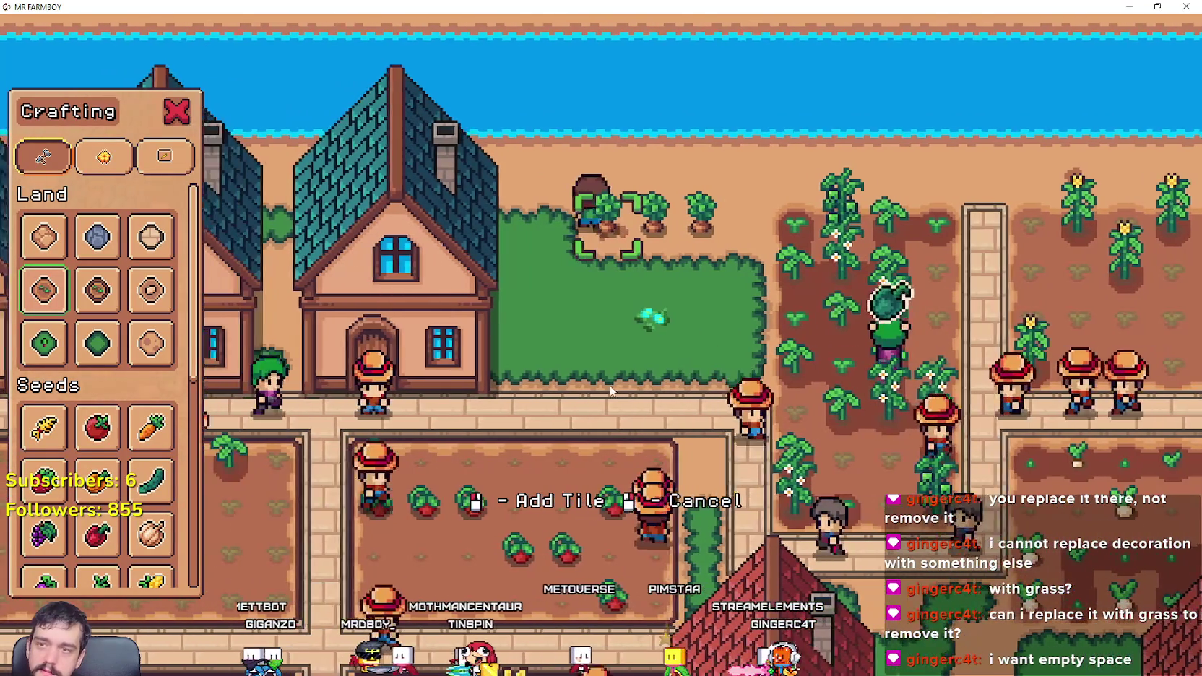
pyautogui.press('d')
pyautogui.press('s')
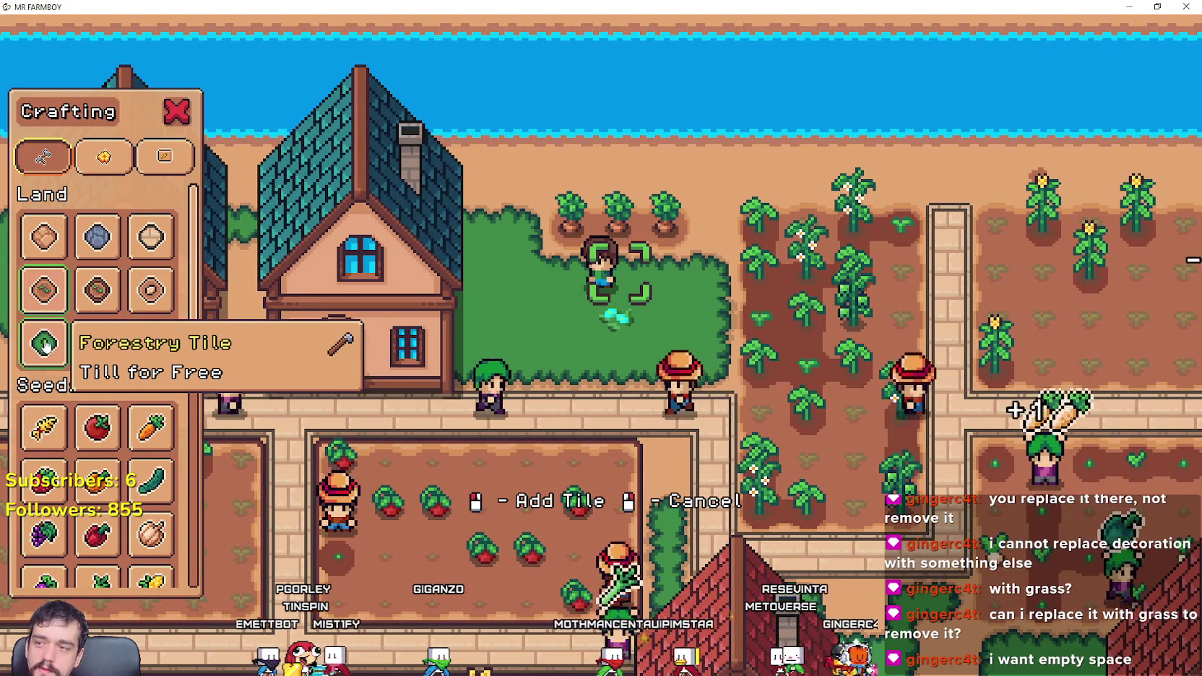
pyautogui.press('w')
pyautogui.click(648, 335)
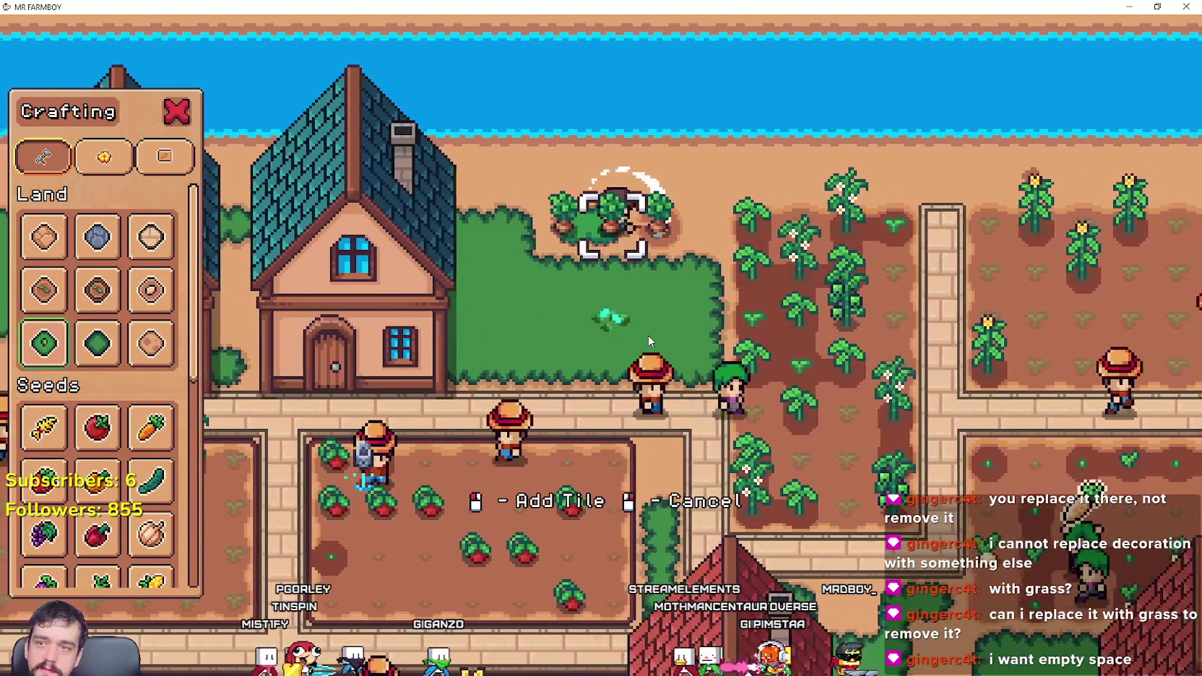
# Step: Lay a grass column alongside the potted crops
pyautogui.press('s')
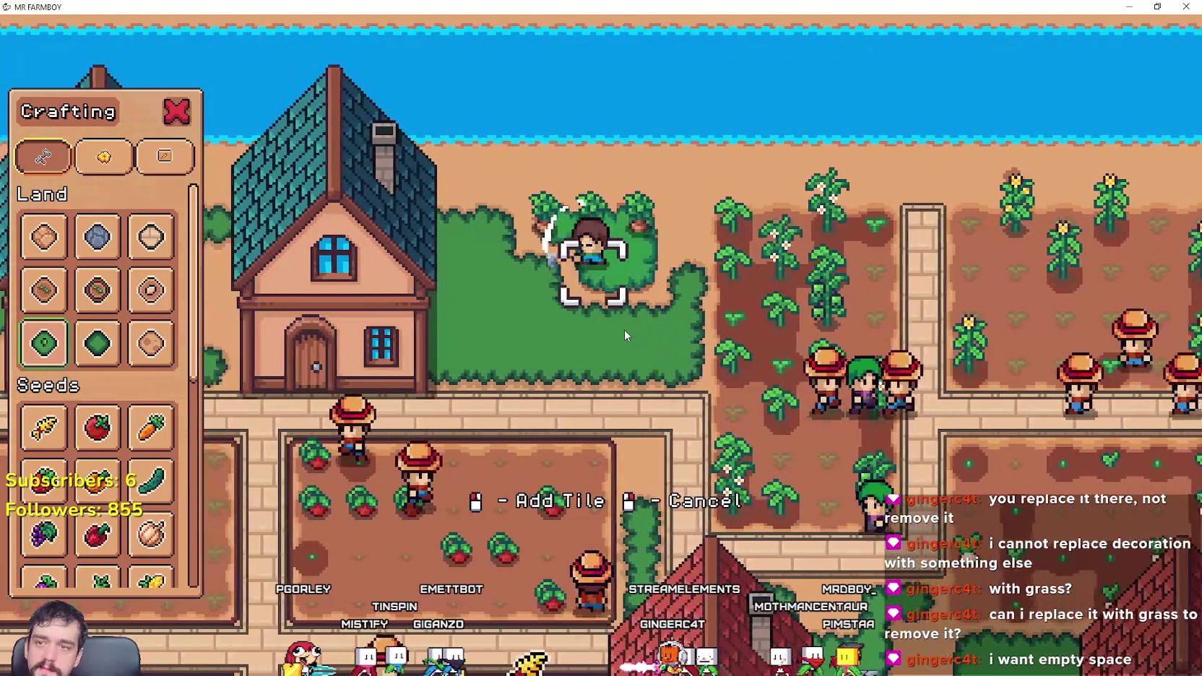
pyautogui.press('a')
pyautogui.press('w')
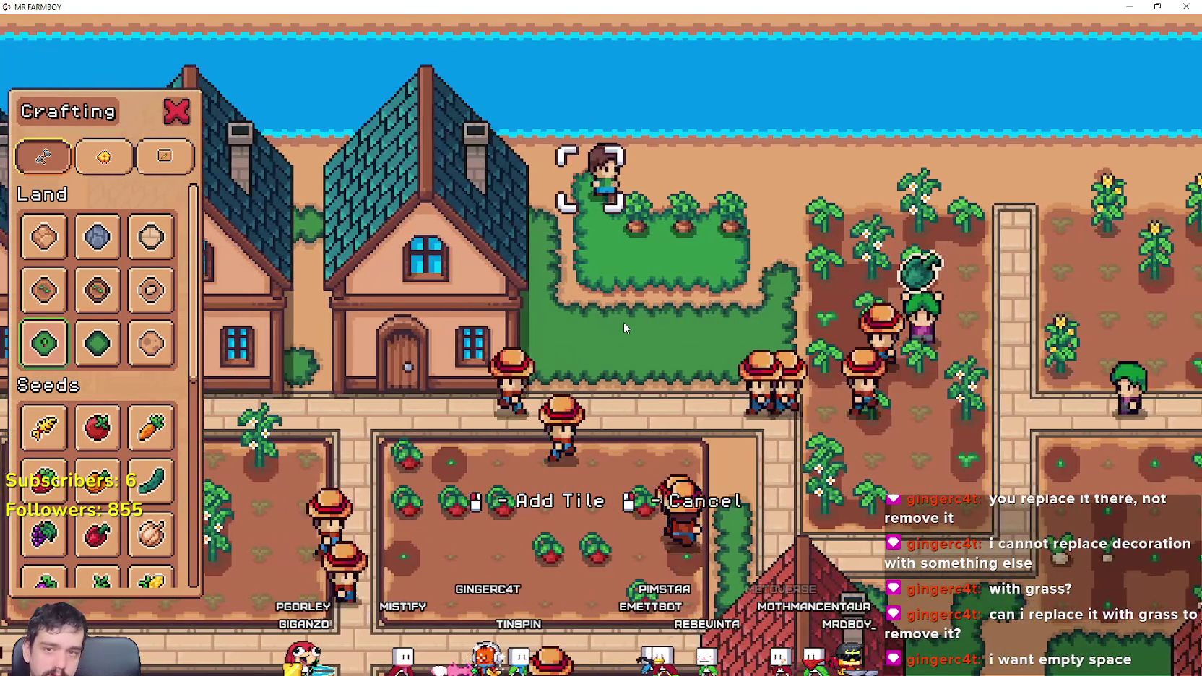
pyautogui.press('d')
pyautogui.press('a')
pyautogui.press('d')
pyautogui.click(619, 318)
# Step: Fill in grass at the patch's top-left corner and walk around the lower grass
pyautogui.press('s')
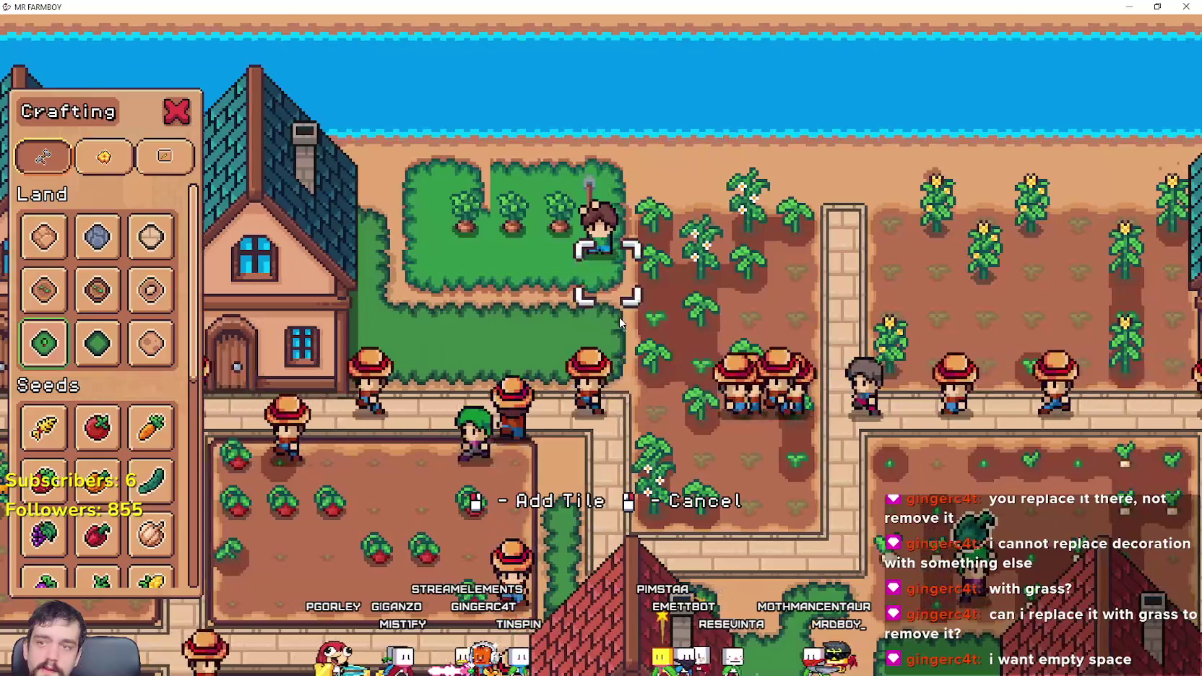
pyautogui.press('a')
pyautogui.press('w')
pyautogui.press('a')
pyautogui.click(613, 307)
pyautogui.press('d')
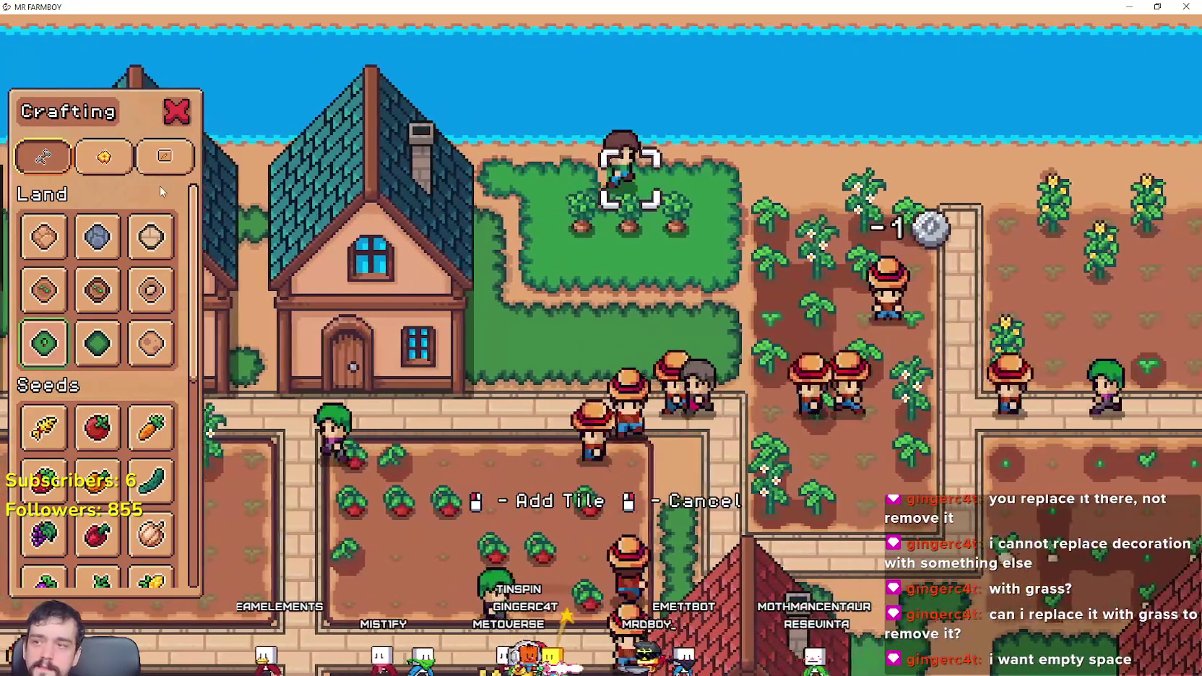
pyautogui.press('d')
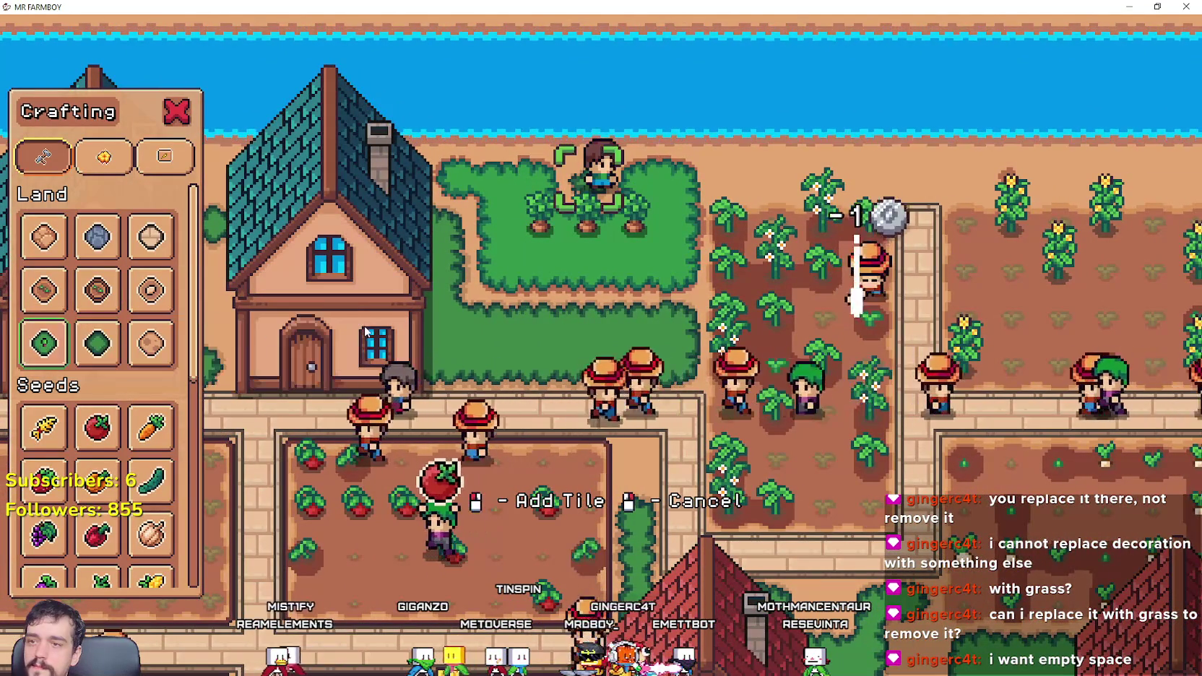
pyautogui.press('s')
pyautogui.press('a')
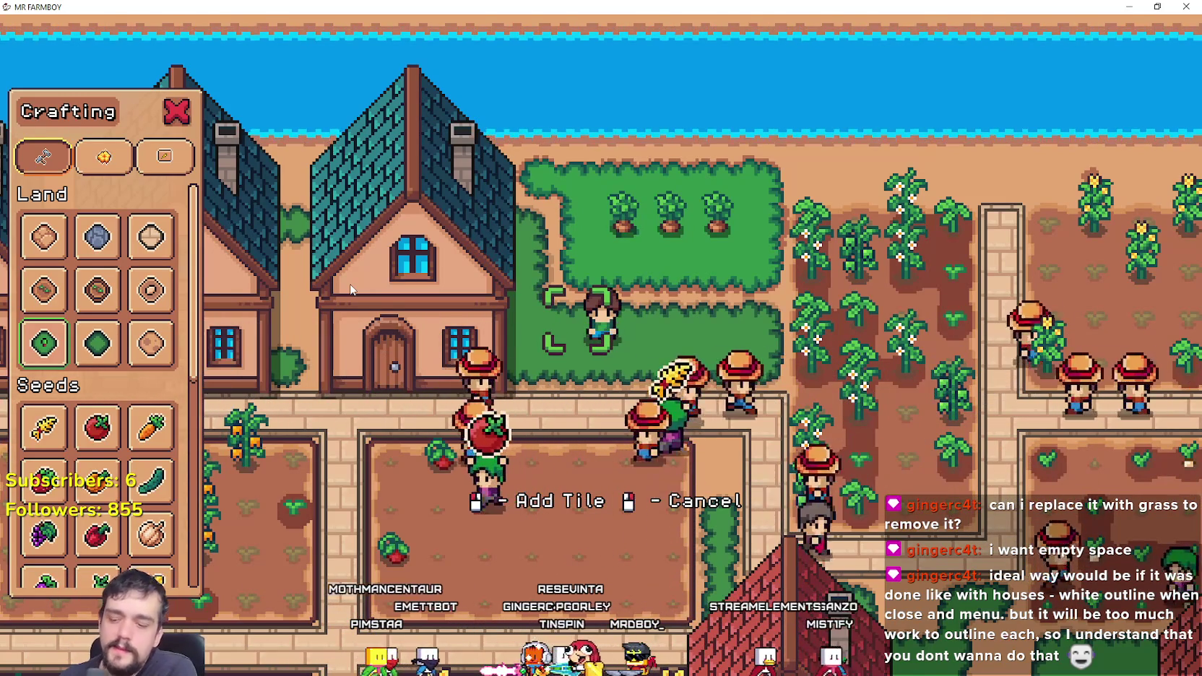
# Step: Close crafting and walk the farmer around the empty farm plot toward the river
pyautogui.rightClick(350, 289)
pyautogui.press('w')
pyautogui.press('d')
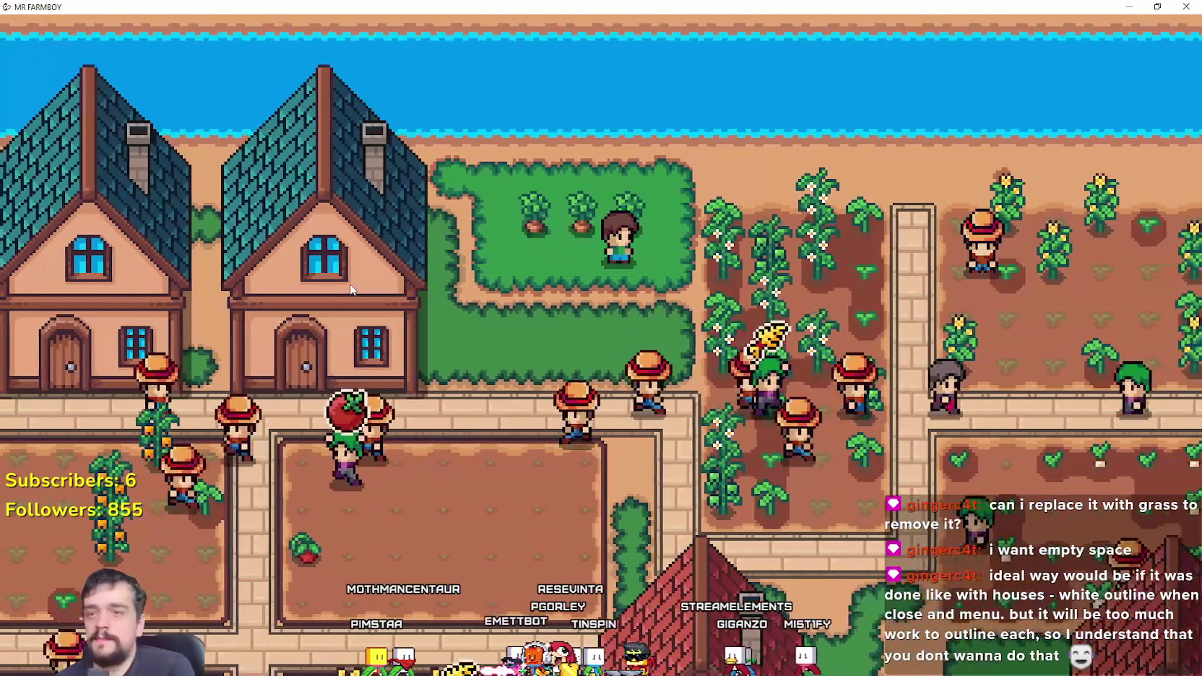
pyautogui.press('a')
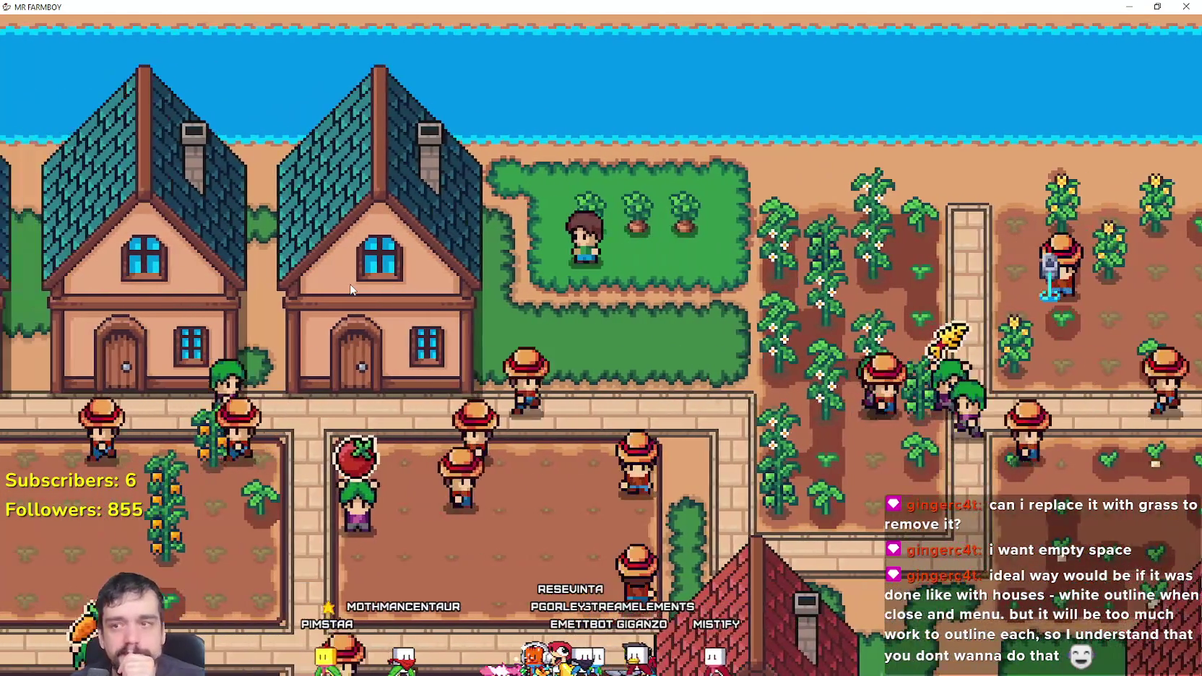
pyautogui.press('s')
pyautogui.press('s')
pyautogui.press('a')
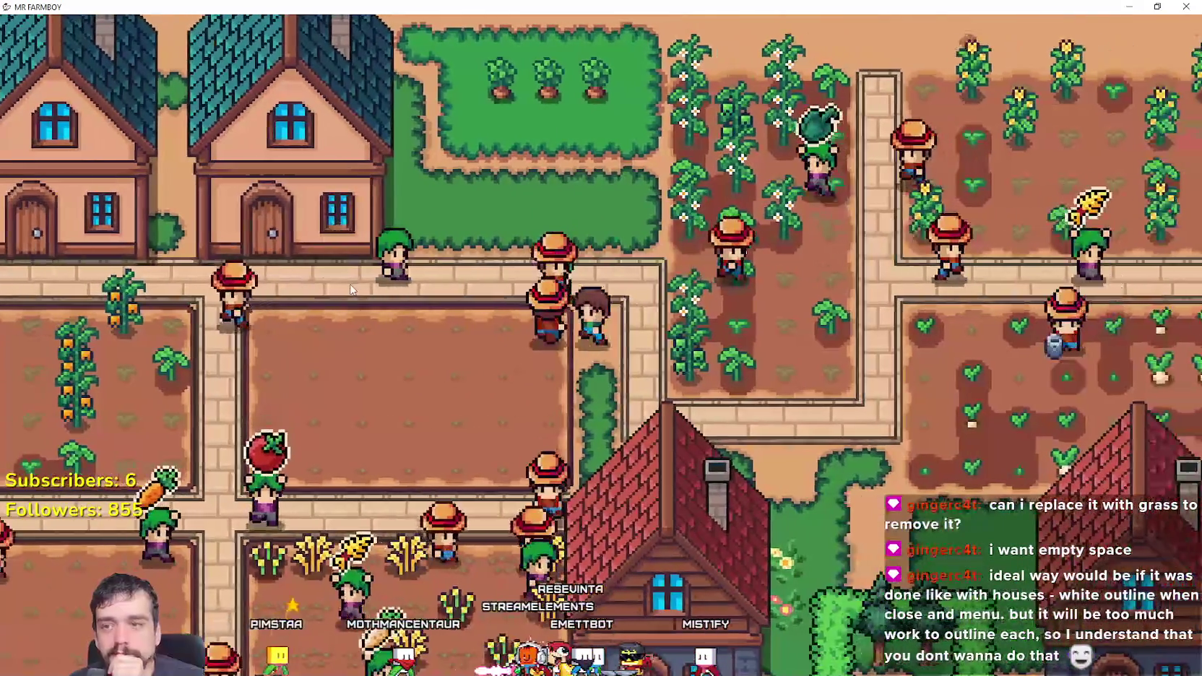
pyautogui.press('a')
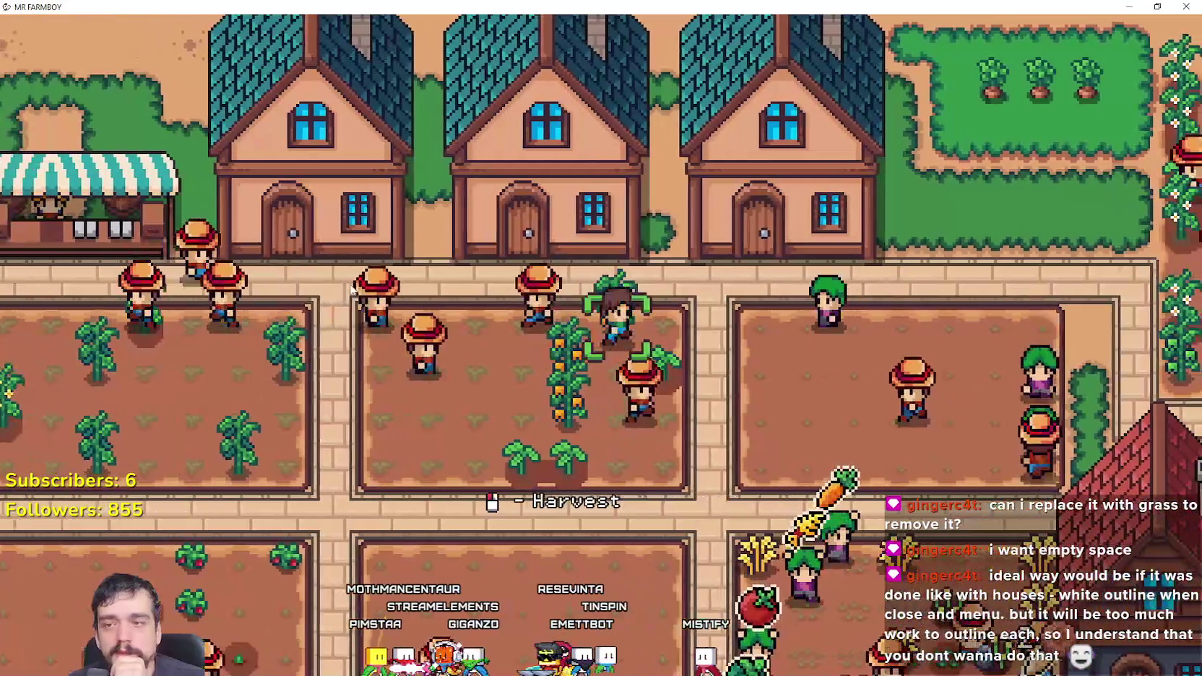
pyautogui.press('d')
pyautogui.press('s')
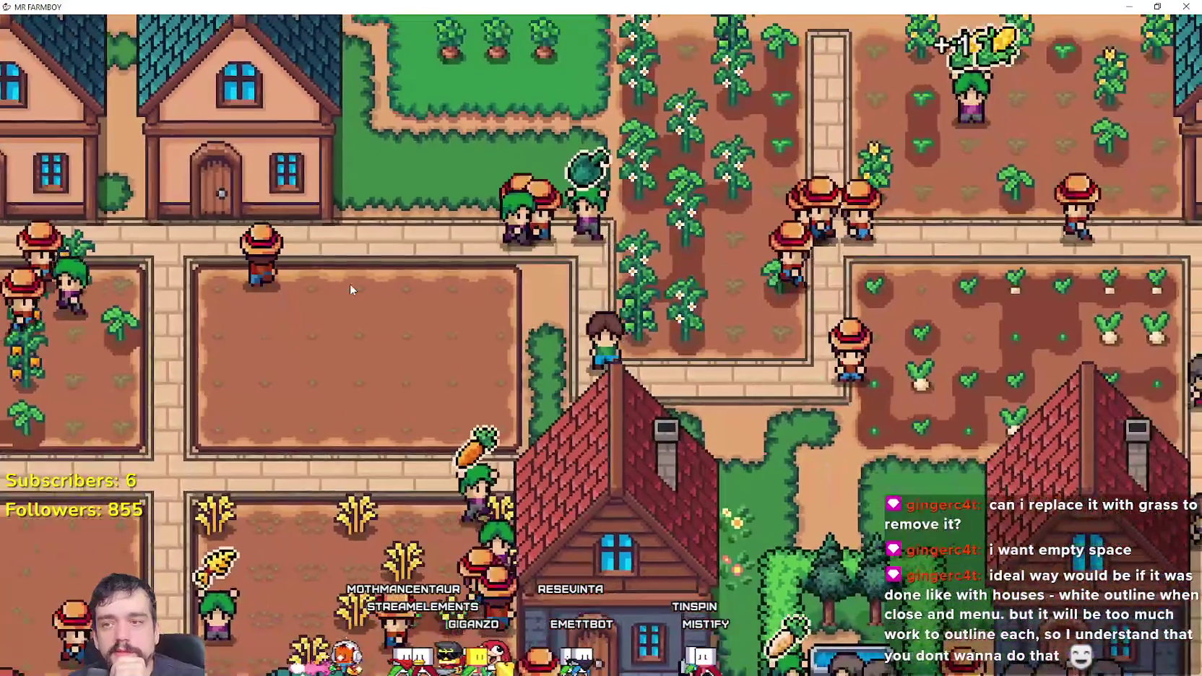
pyautogui.press('w')
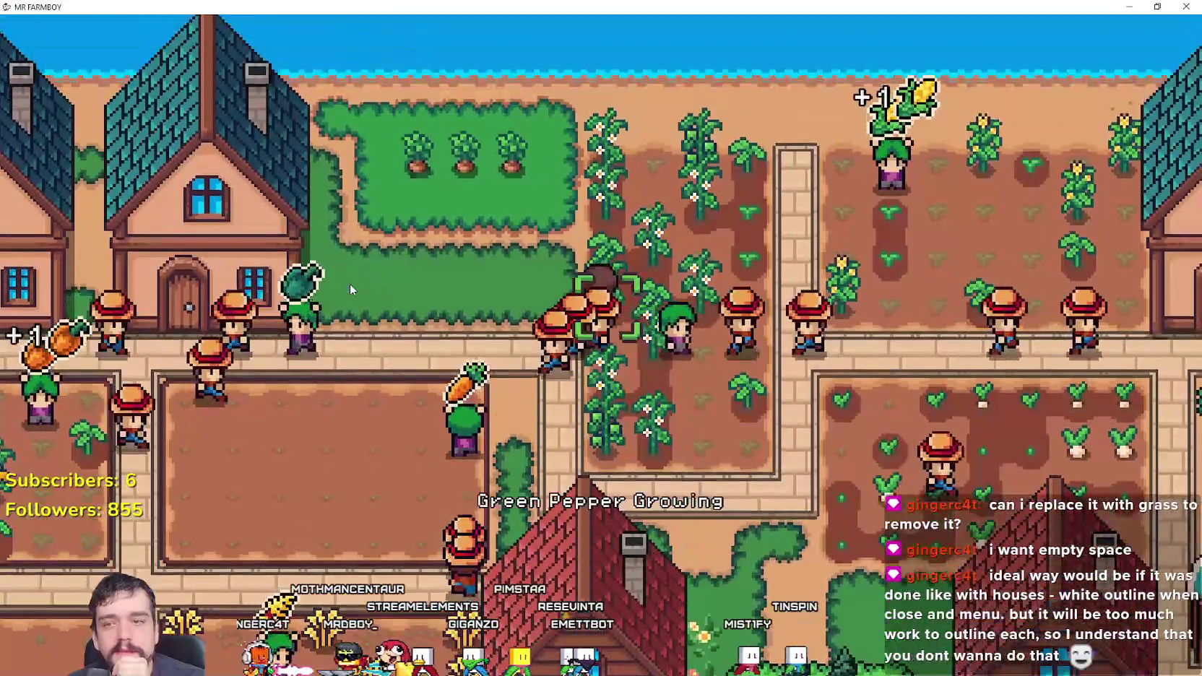
pyautogui.press('a')
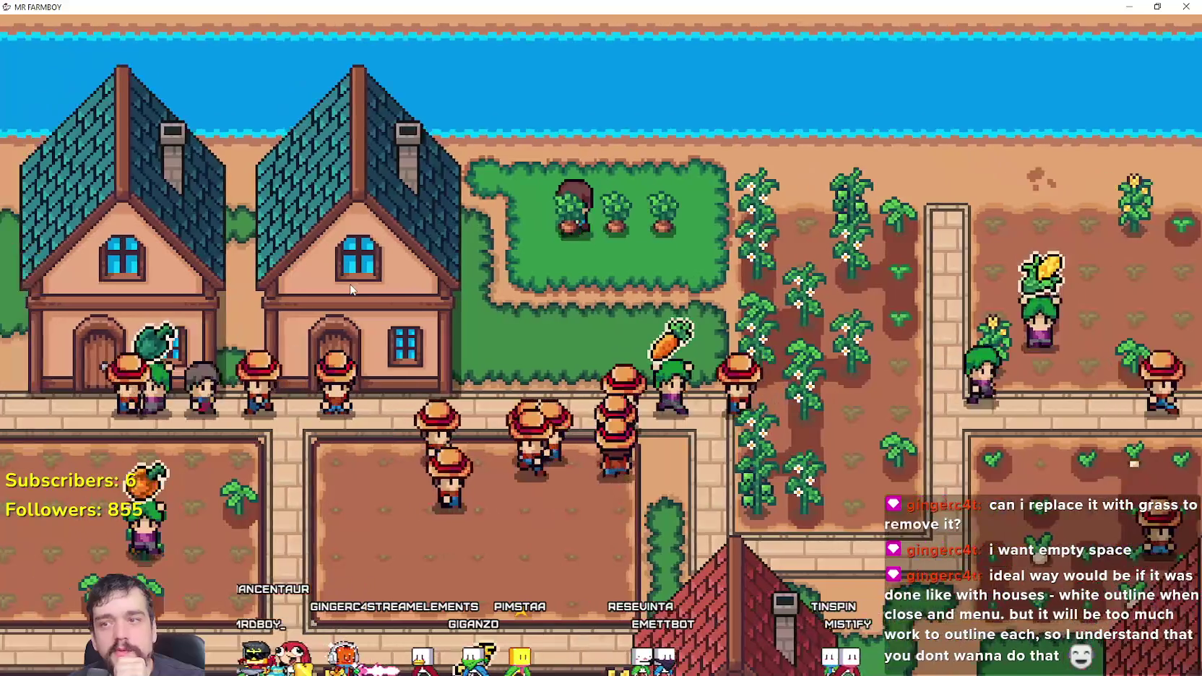
pyautogui.press('d')
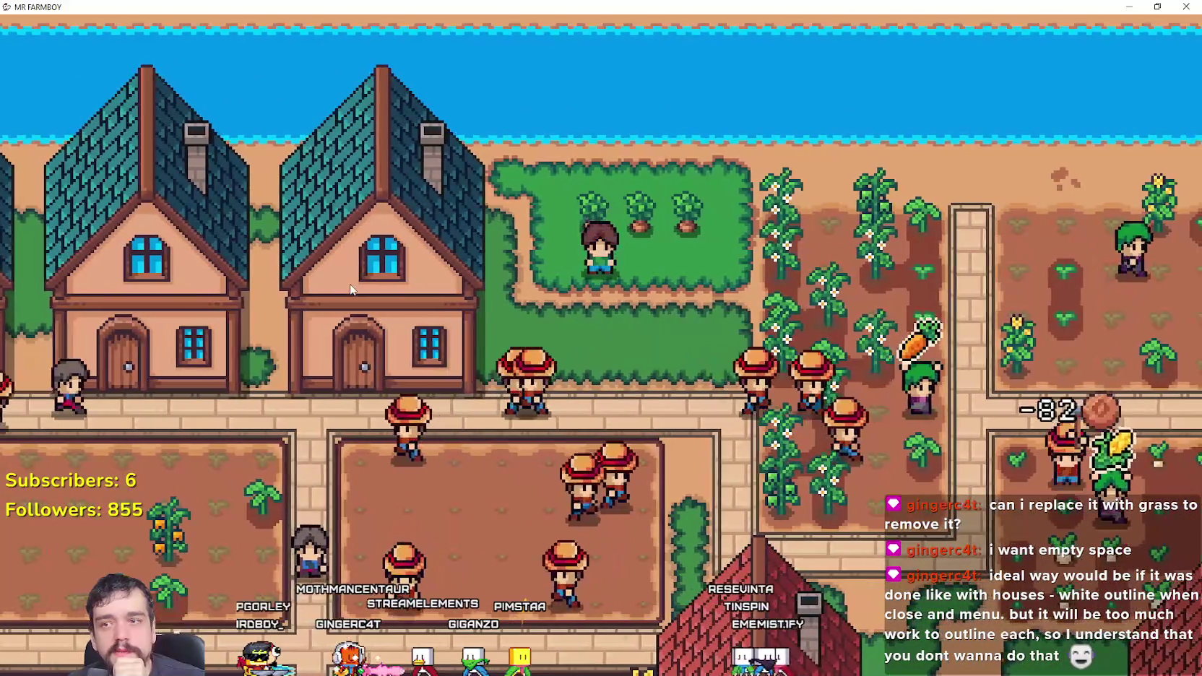
pyautogui.press('a')
# Step: Walk the farmer from the house front through the garden to the house door
pyautogui.press('s')
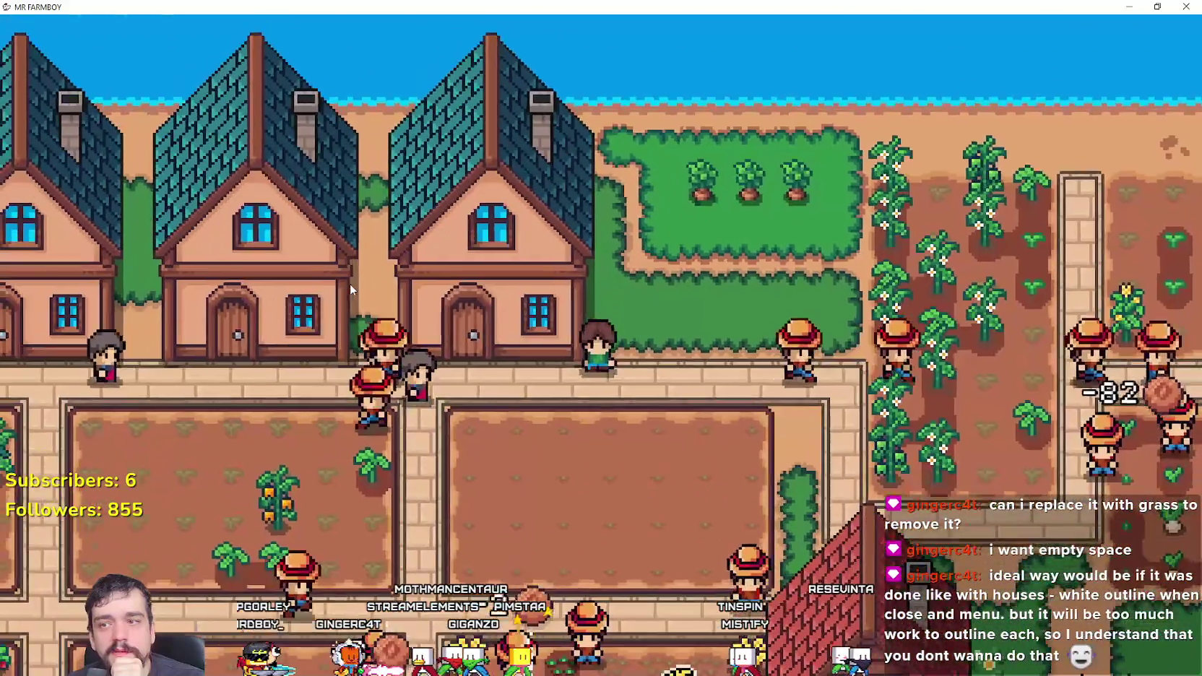
pyautogui.press('d')
pyautogui.press('w')
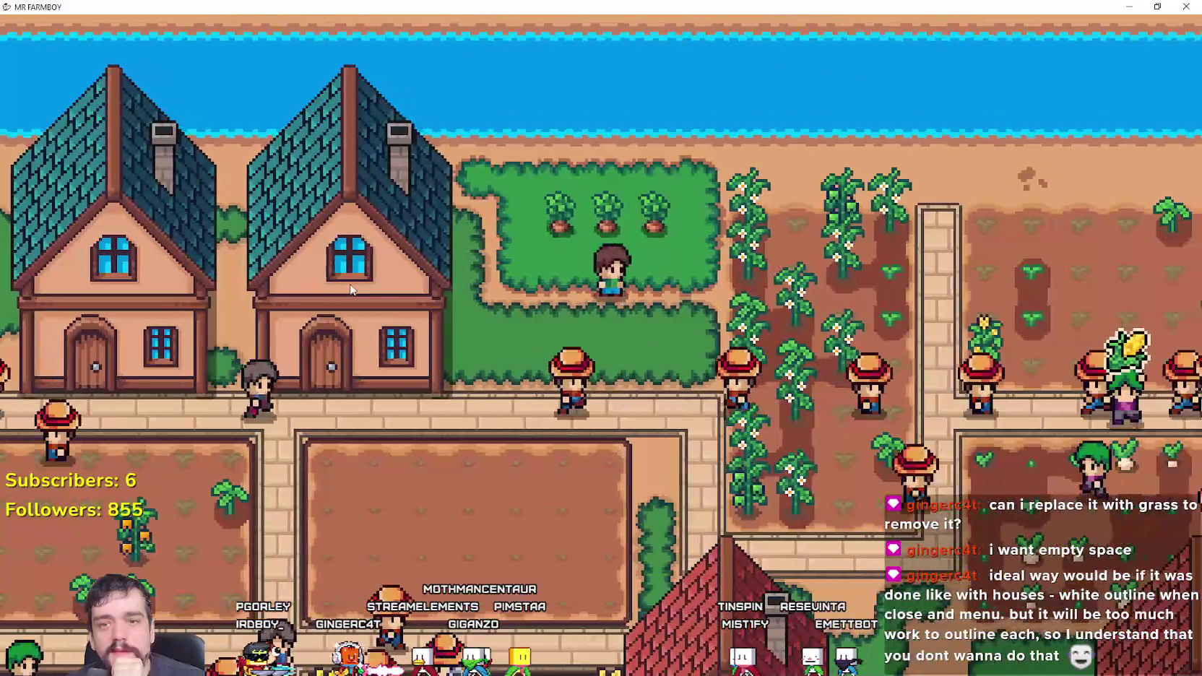
pyautogui.press('a')
pyautogui.press('w')
pyautogui.press('d')
pyautogui.press('s')
pyautogui.press('s')
pyautogui.press('a')
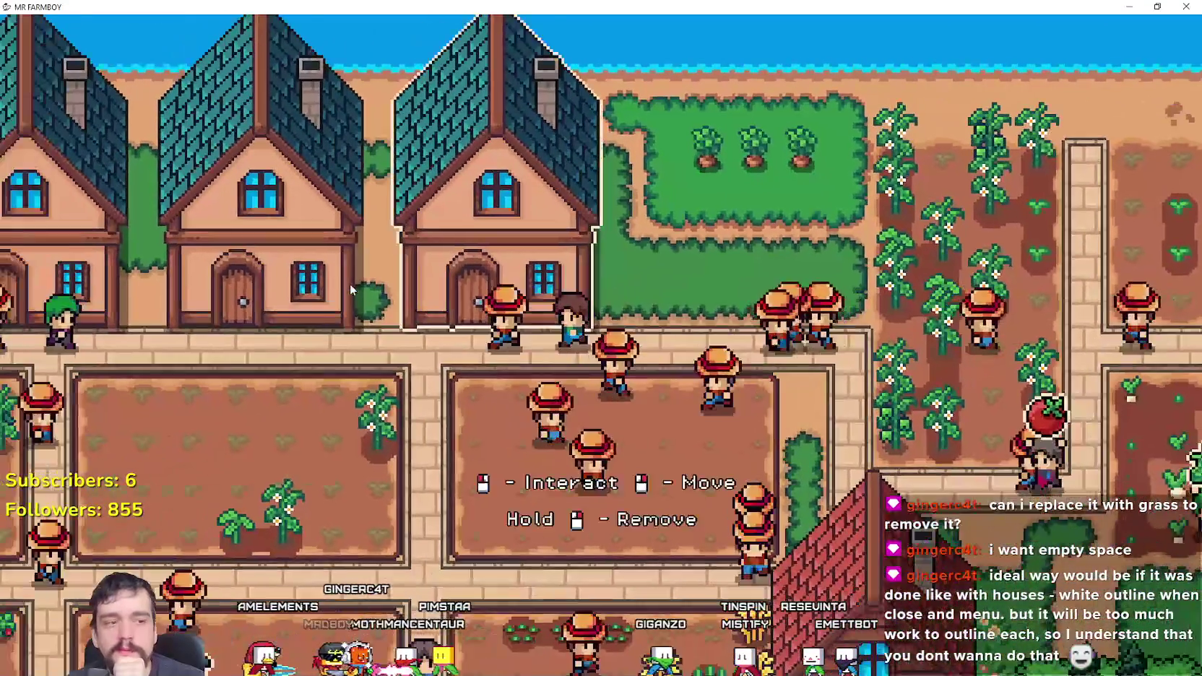
pyautogui.press('d')
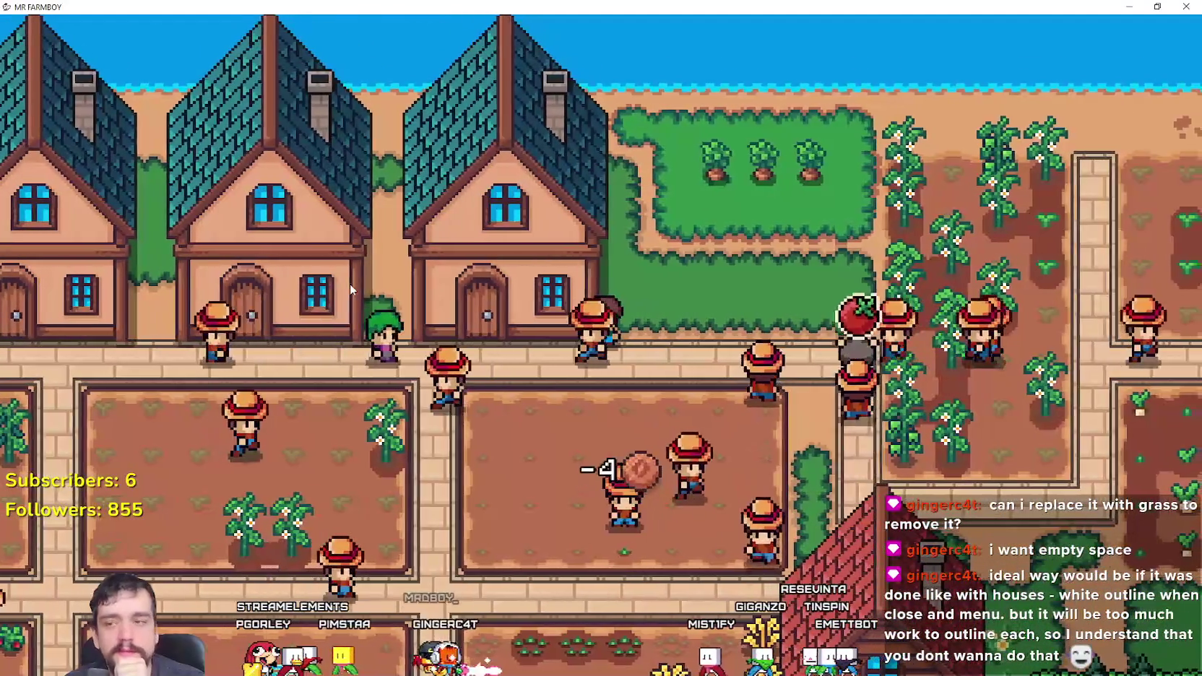
pyautogui.press('d')
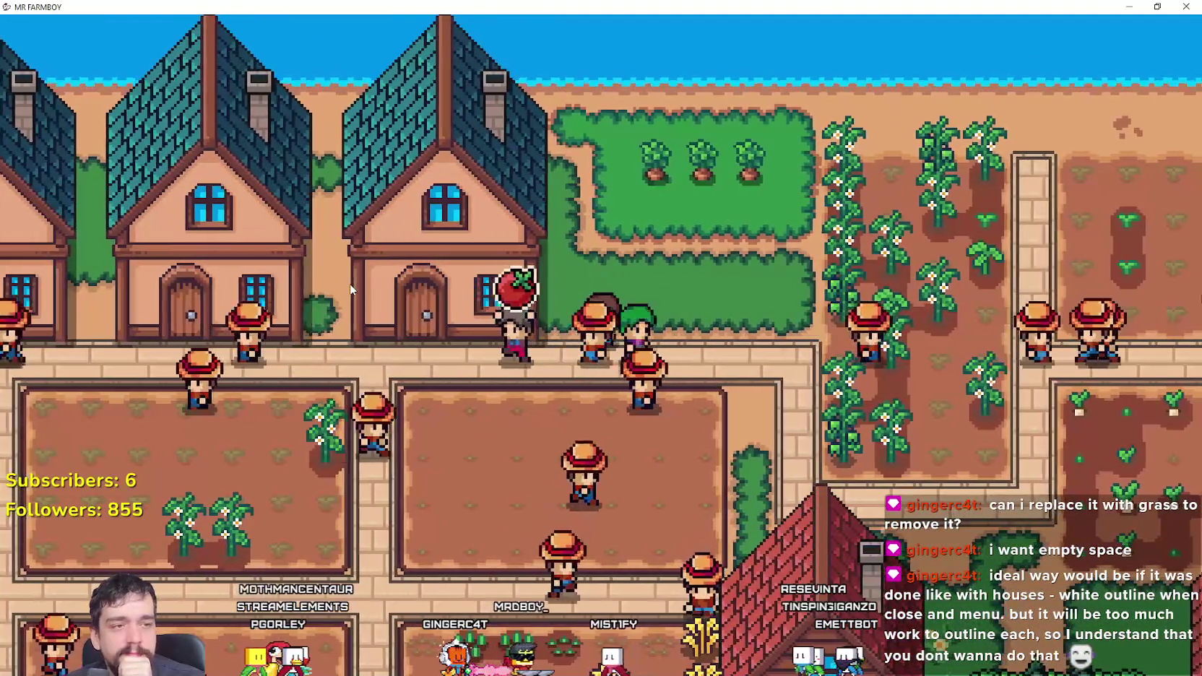
pyautogui.press('w')
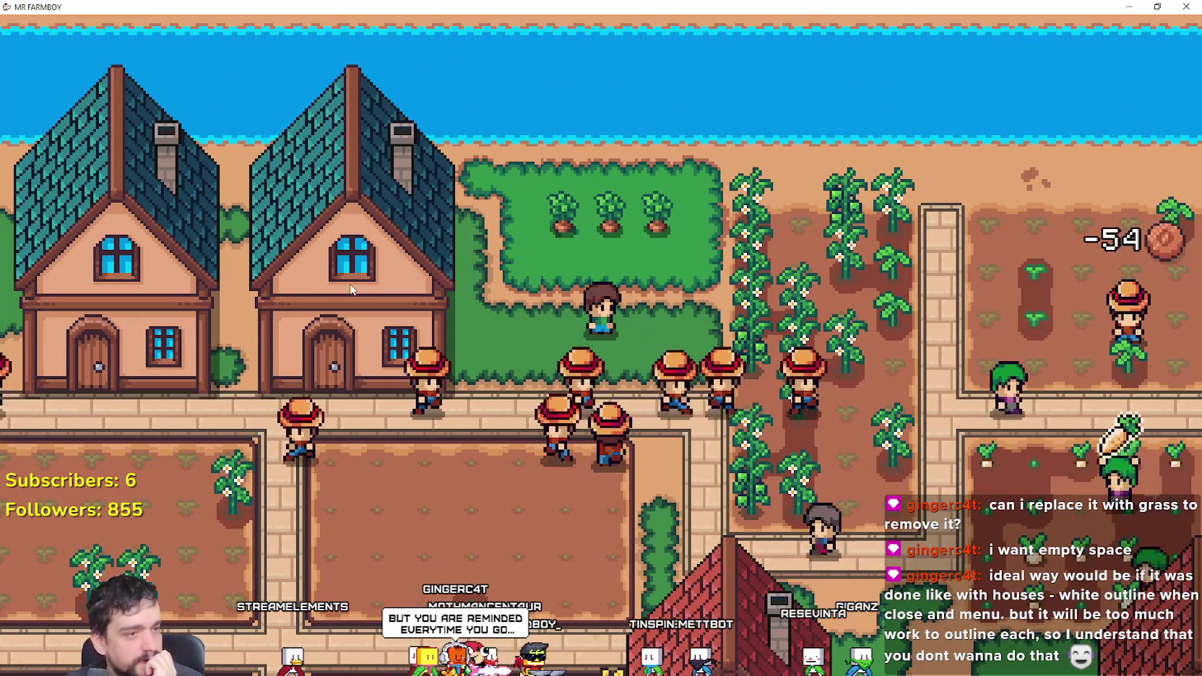
# Step: Walk the farmer through the empty plot, up past the house onto the grass
pyautogui.press('s')
pyautogui.press('a')
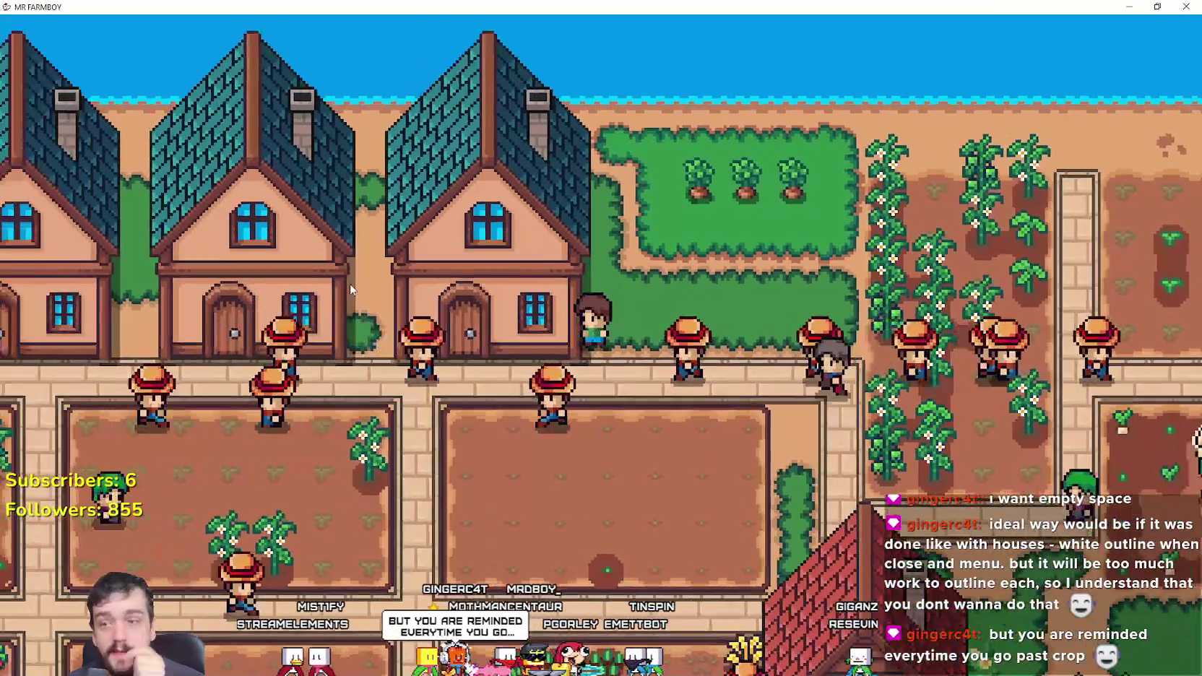
pyautogui.press('d')
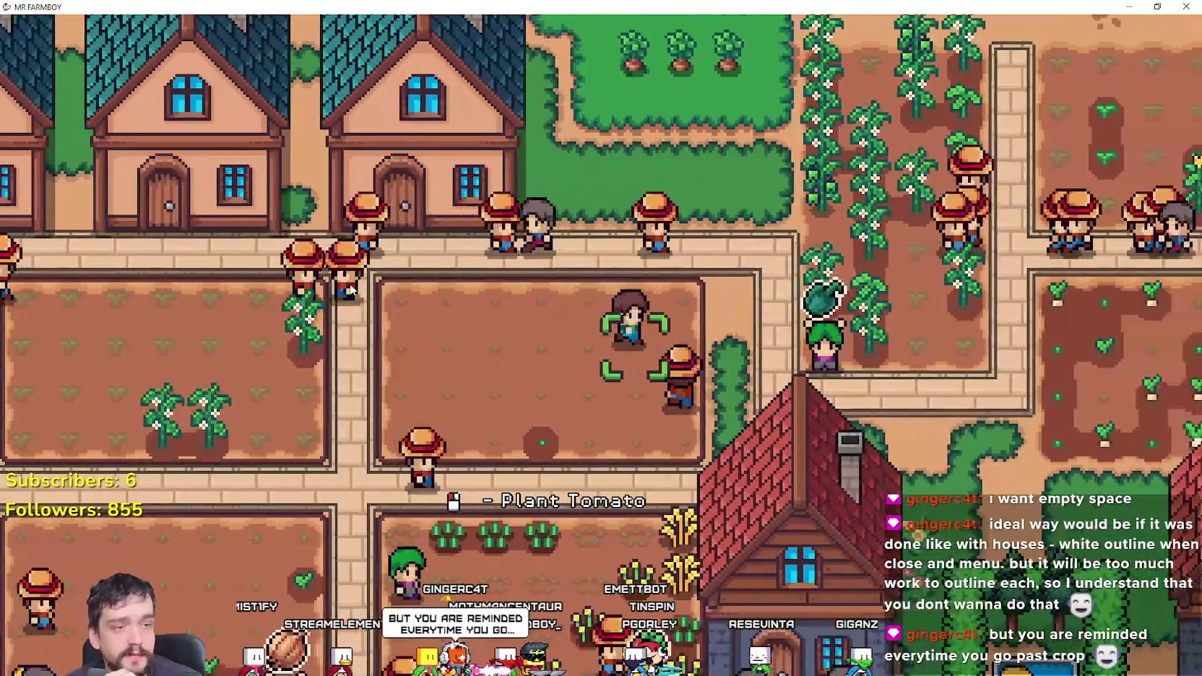
pyautogui.press('s')
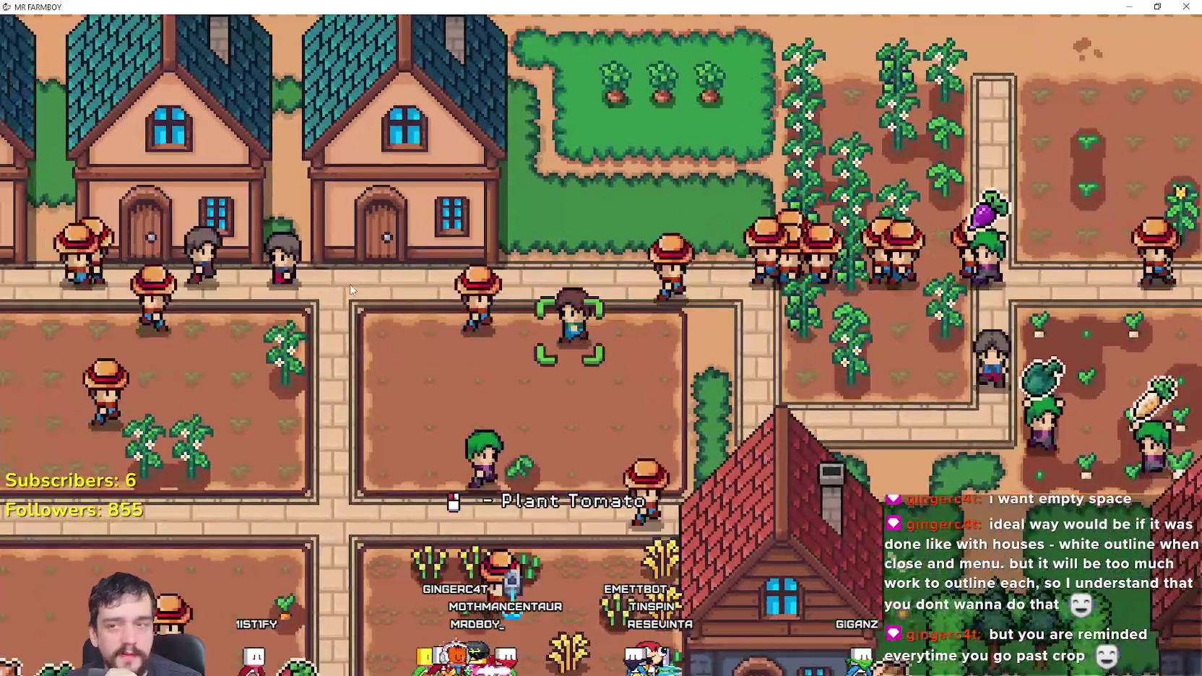
pyautogui.press('w')
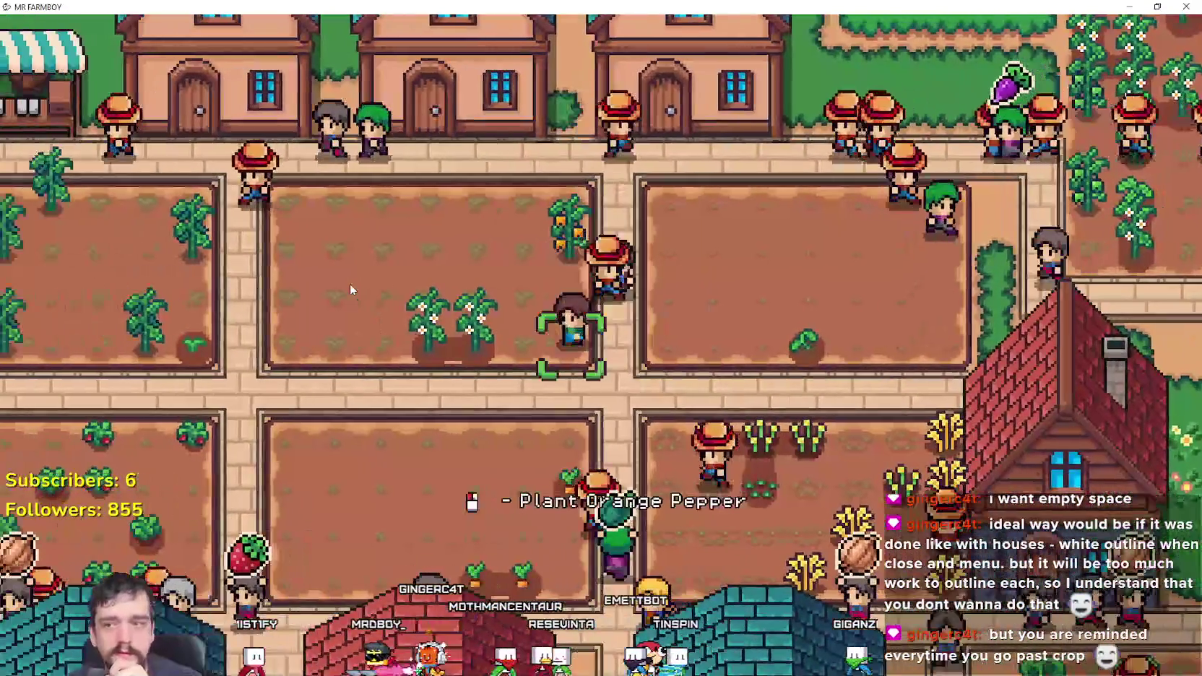
pyautogui.press('w')
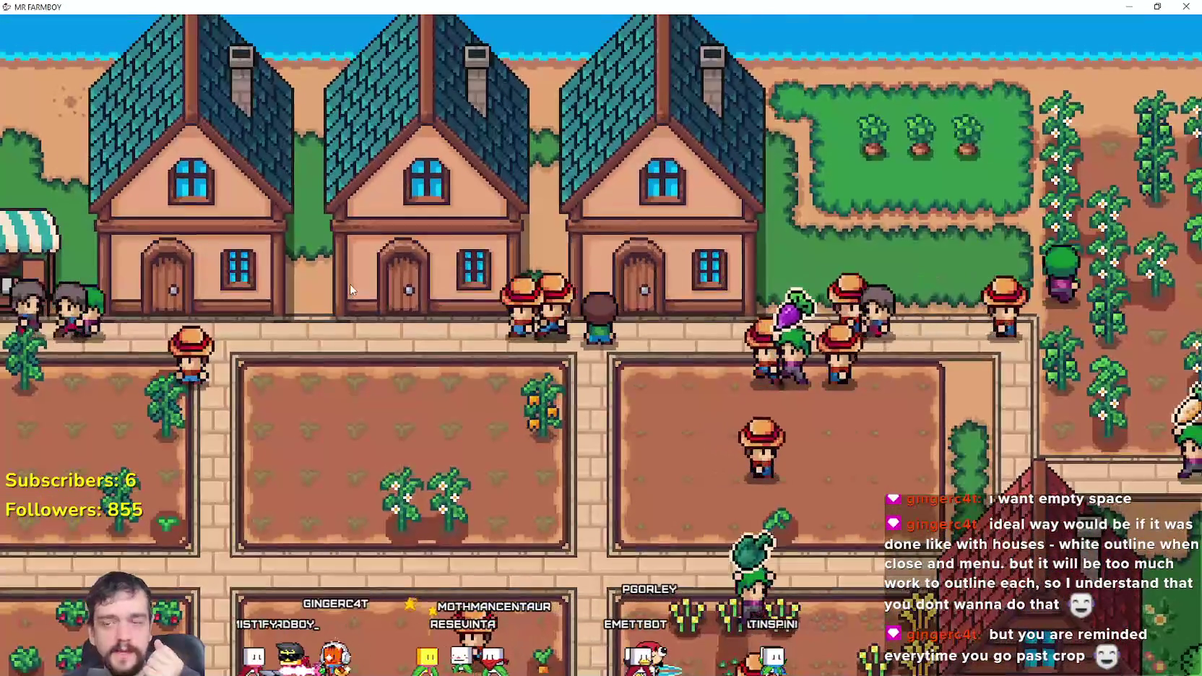
pyautogui.press('d')
pyautogui.press('d')
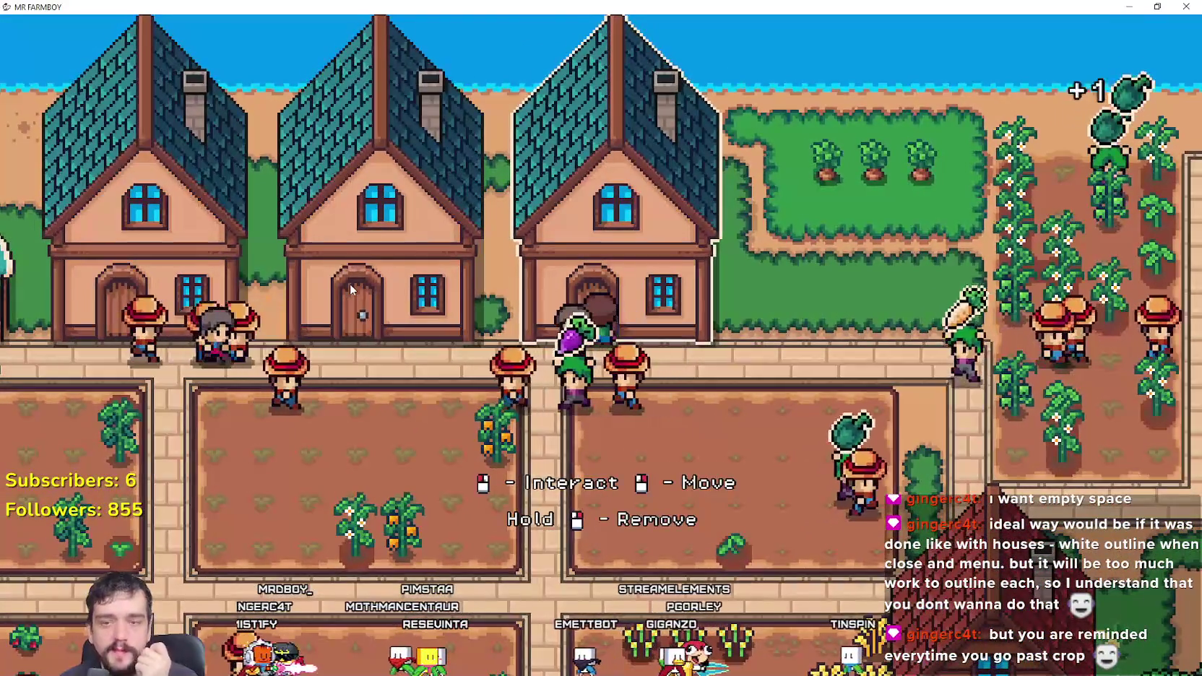
pyautogui.press('w')
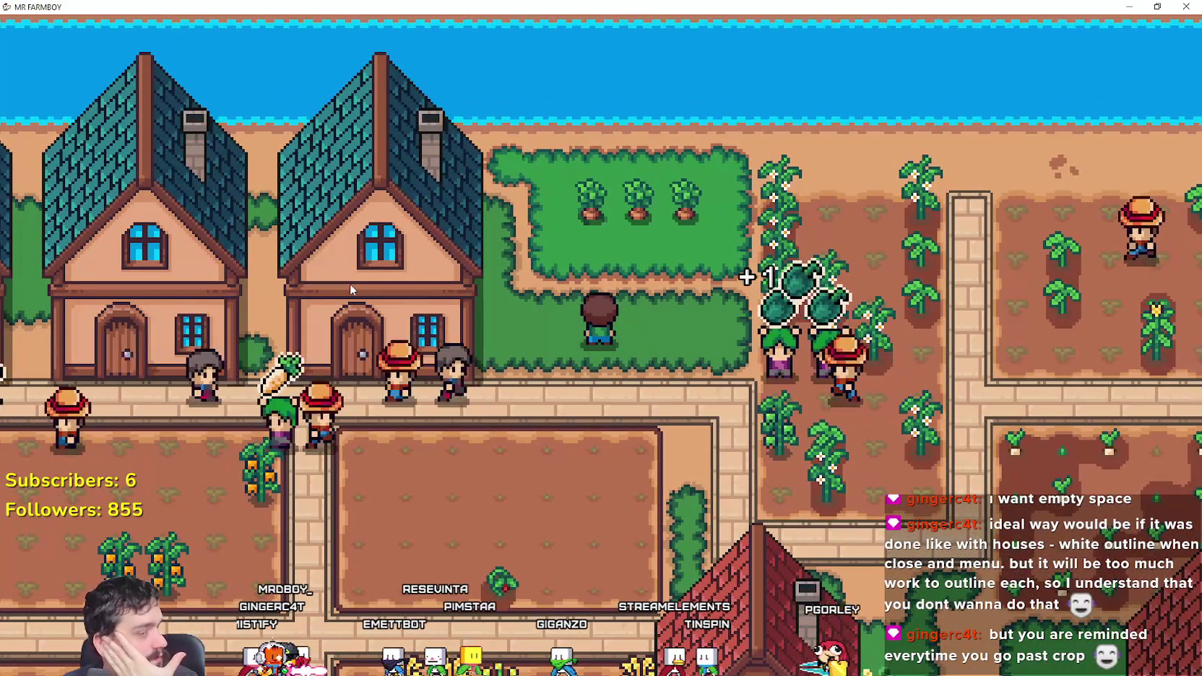
pyautogui.press('d')
pyautogui.press('d')
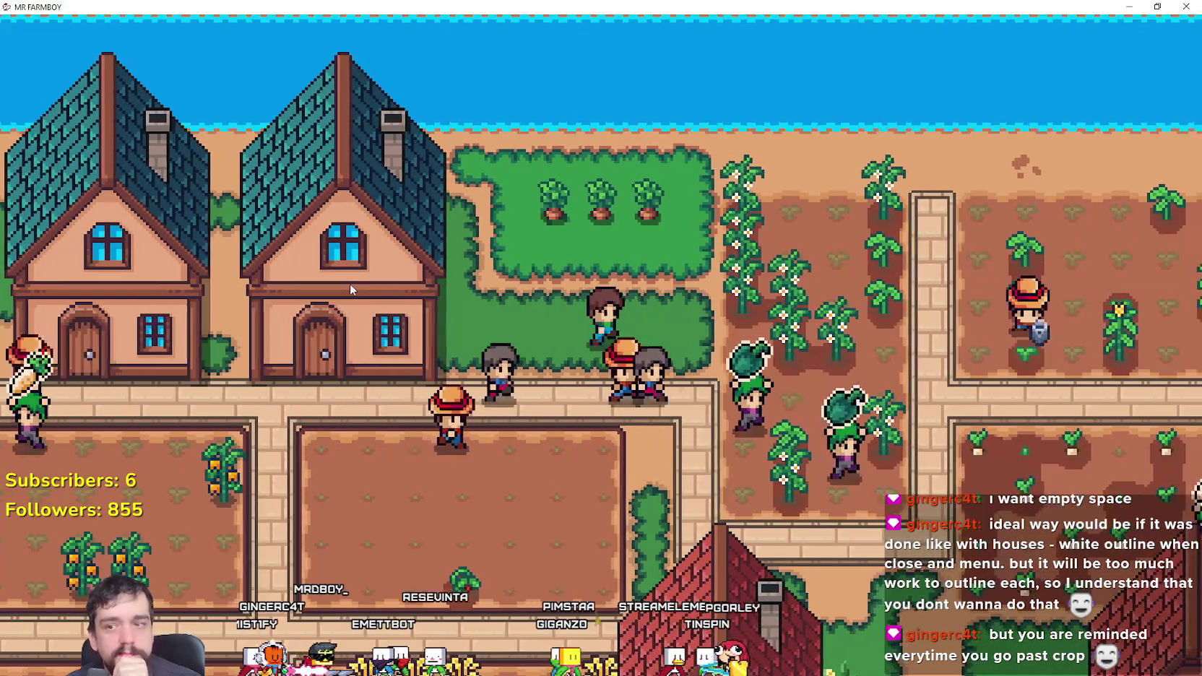
# Step: Walk the farmer across the parsnip plot and on toward the chicken coops
pyautogui.press('s')
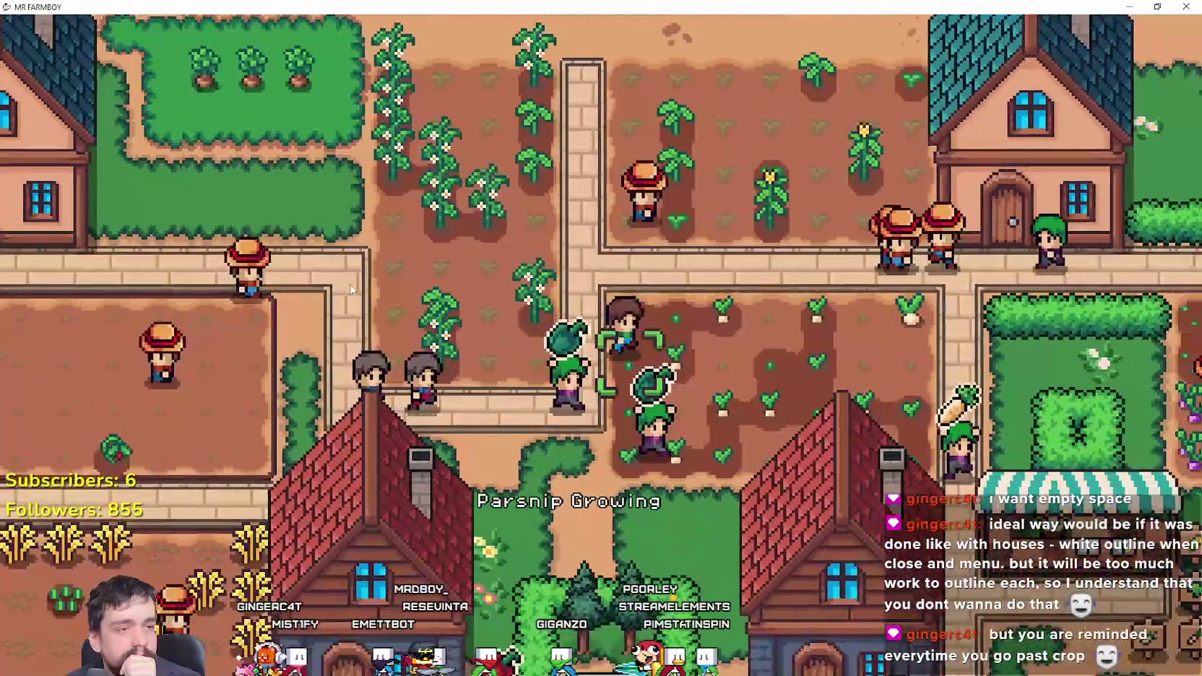
pyautogui.press('d')
pyautogui.press('d')
pyautogui.press('s')
pyautogui.press('s')
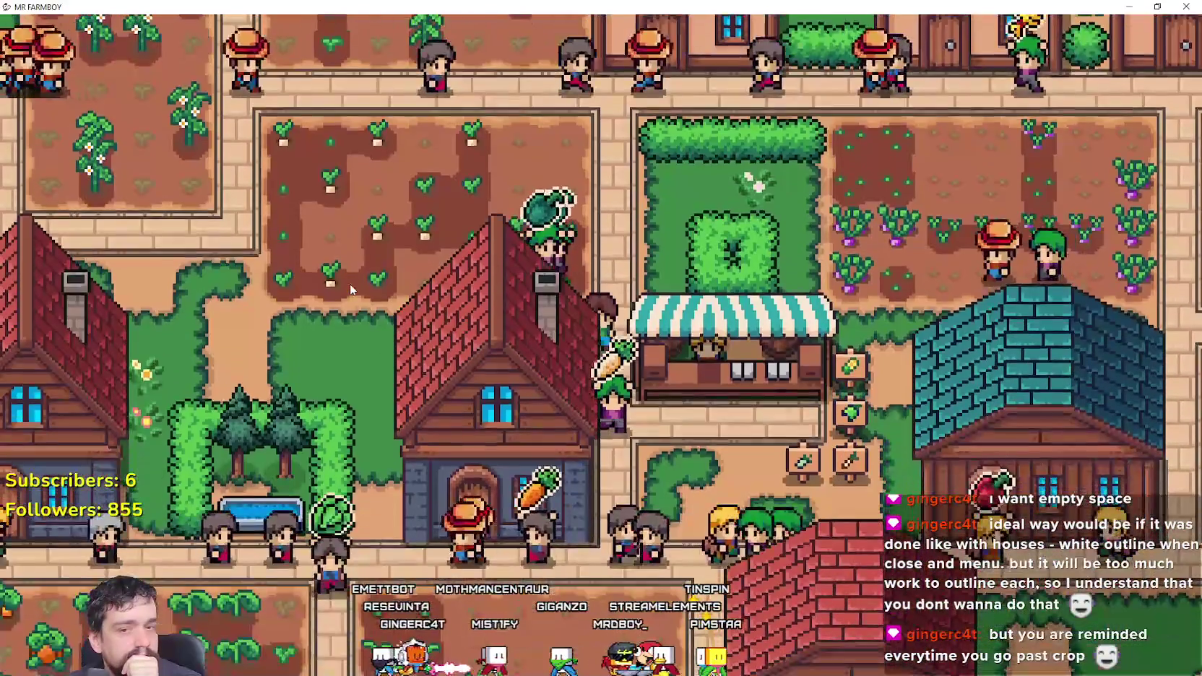
pyautogui.press('d')
pyautogui.press('d')
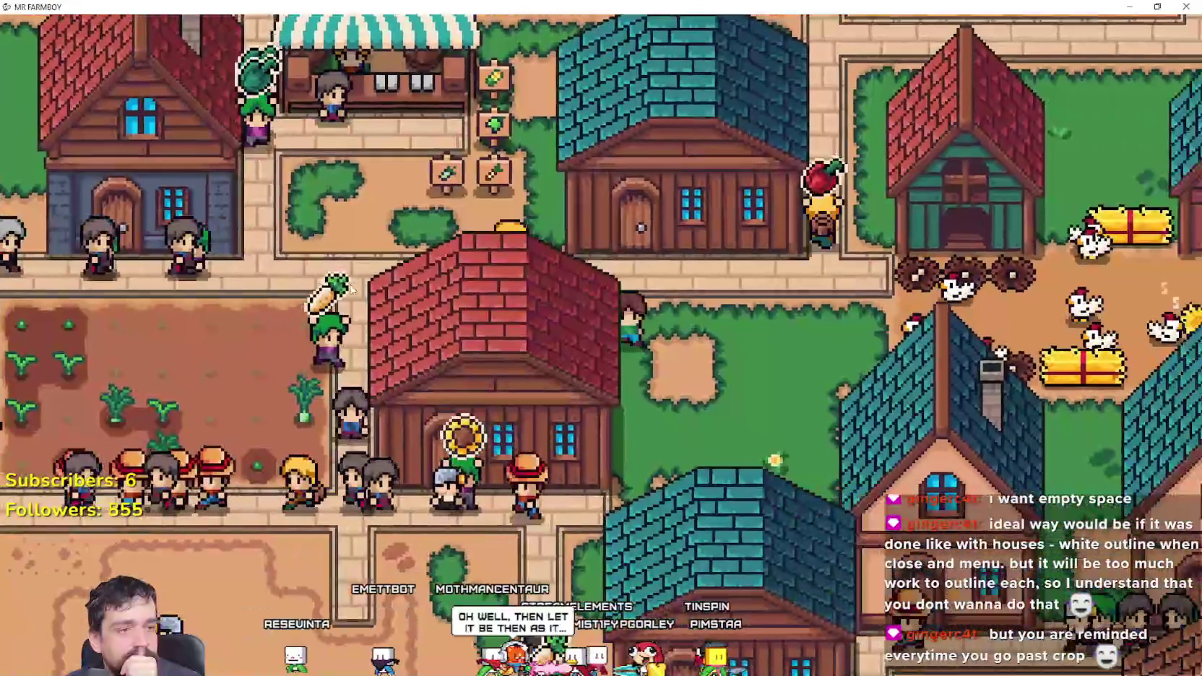
pyautogui.press('s')
pyautogui.press('w')
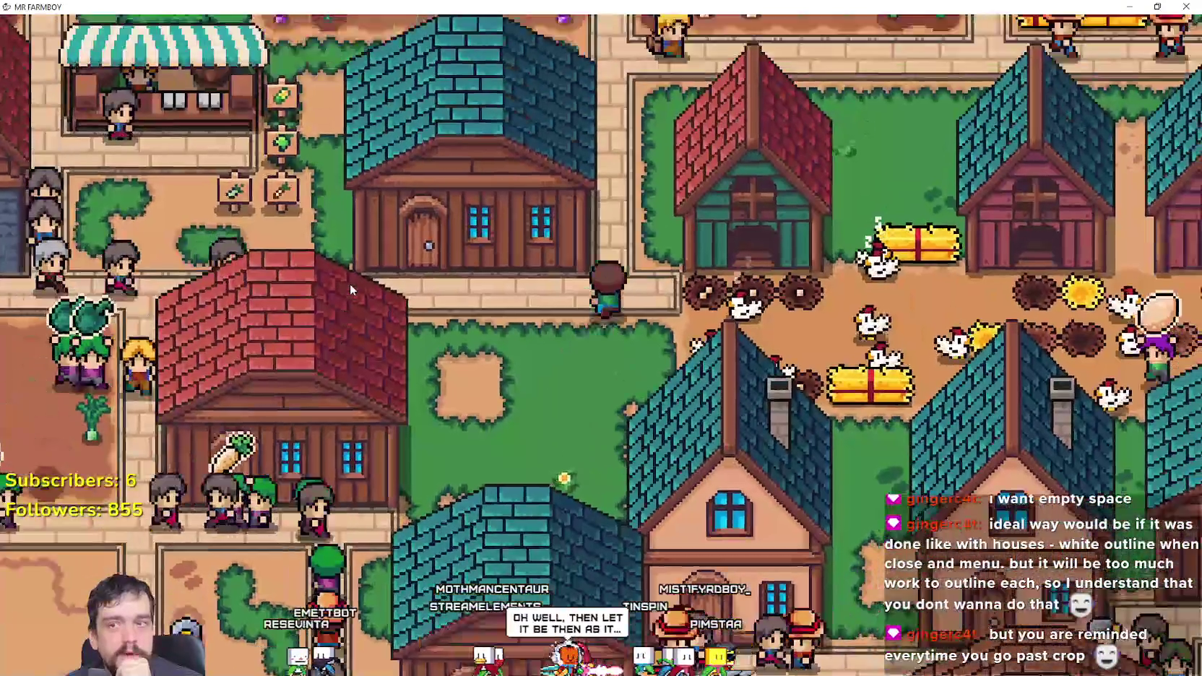
pyautogui.press('d')
pyautogui.press('w')
pyautogui.press('d')
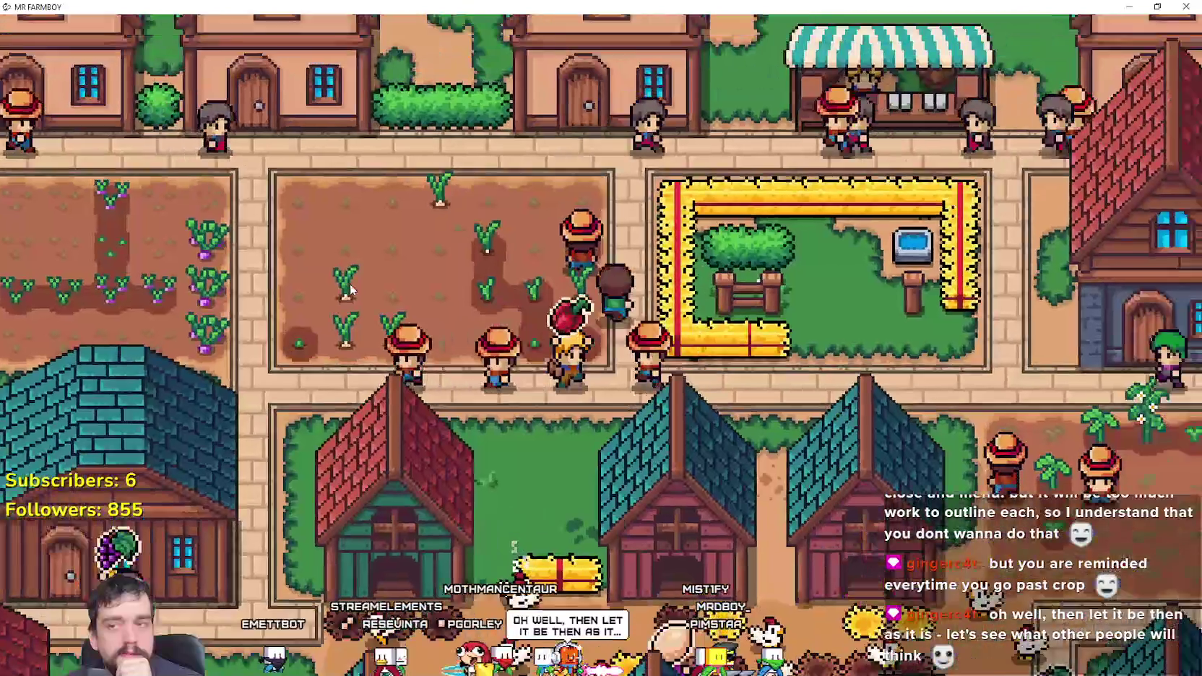
# Step: Continue east past the coops to the scarecrow field beside the camp
pyautogui.press('s')
pyautogui.press('d')
pyautogui.press('d')
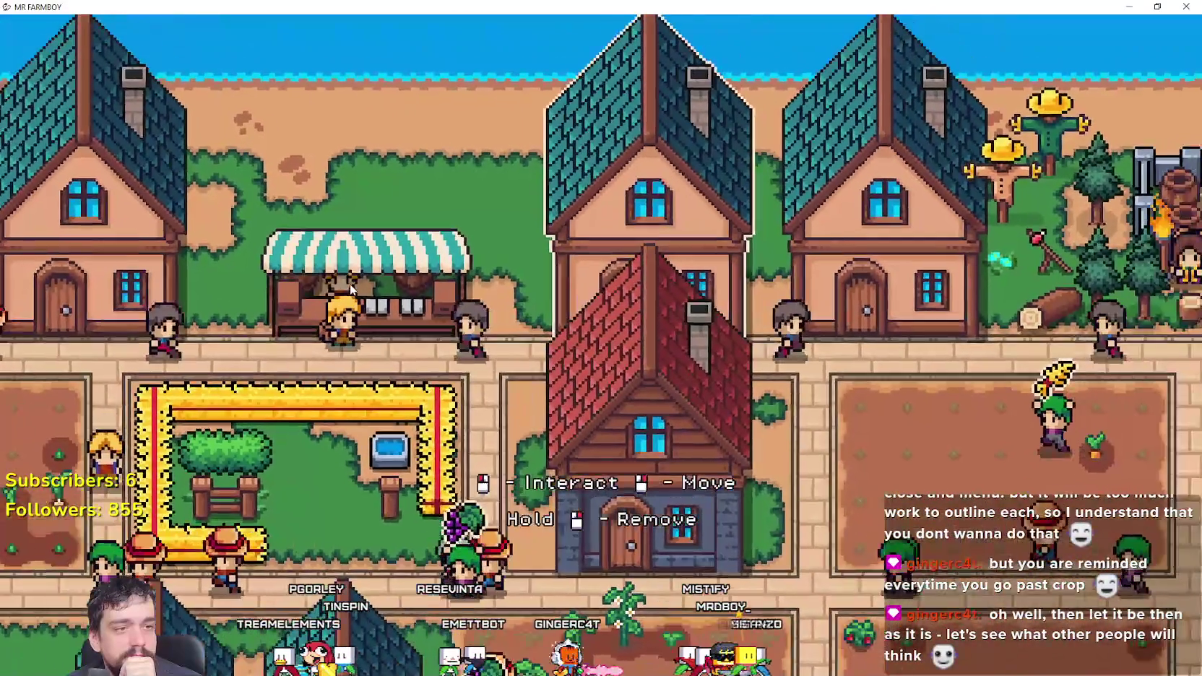
pyautogui.press('s')
pyautogui.press('w')
pyautogui.press('d')
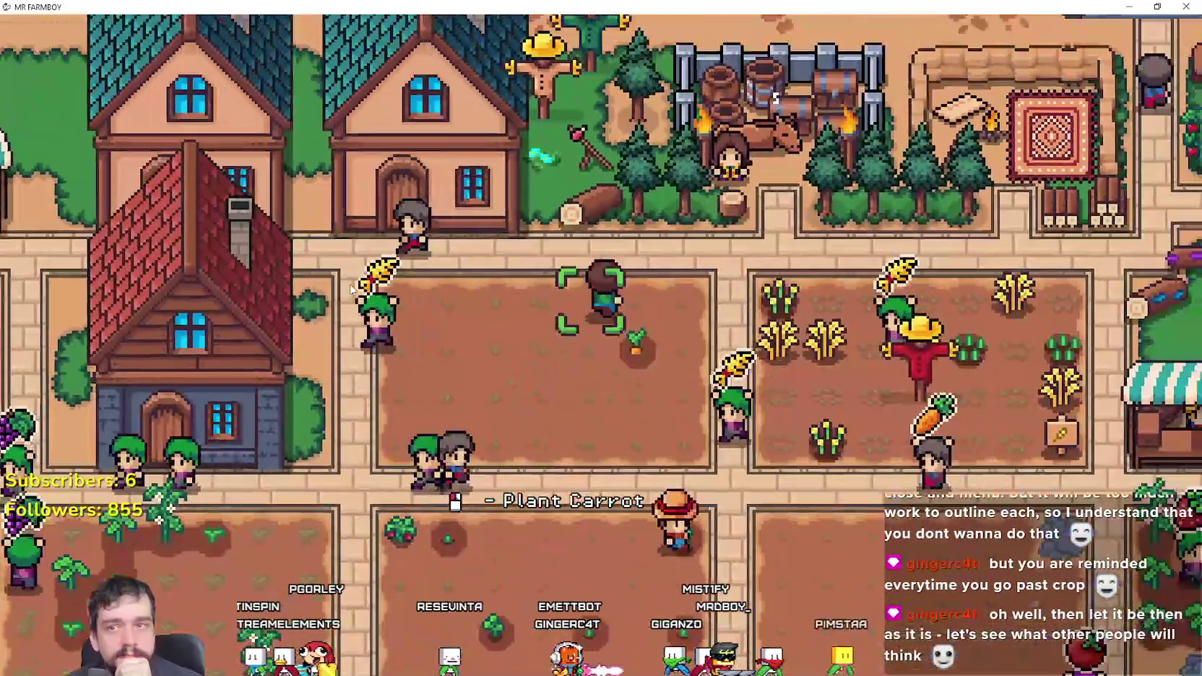
pyautogui.press('w')
pyautogui.press('d')
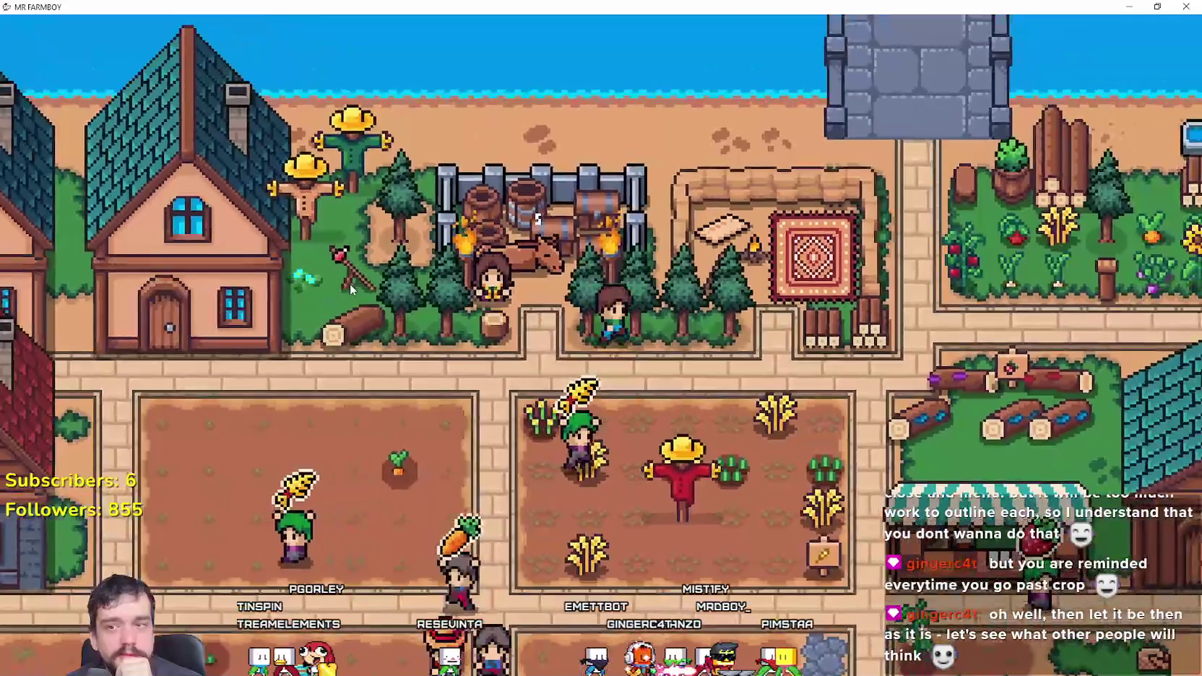
pyautogui.press('d')
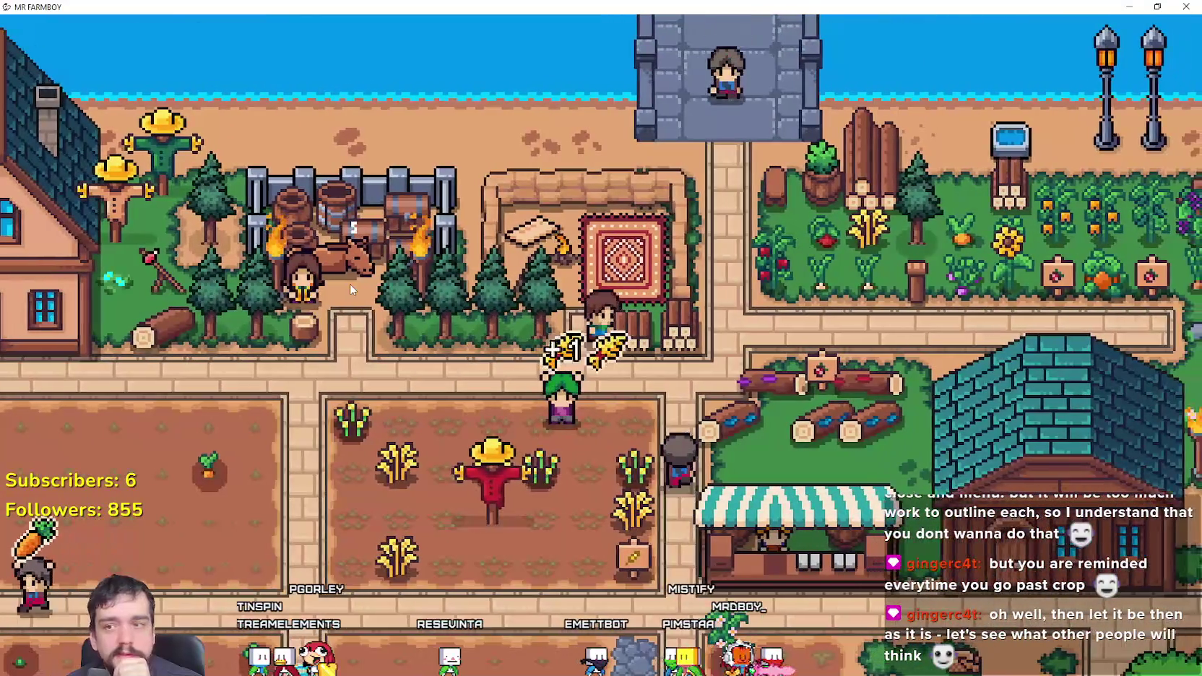
pyautogui.press('w')
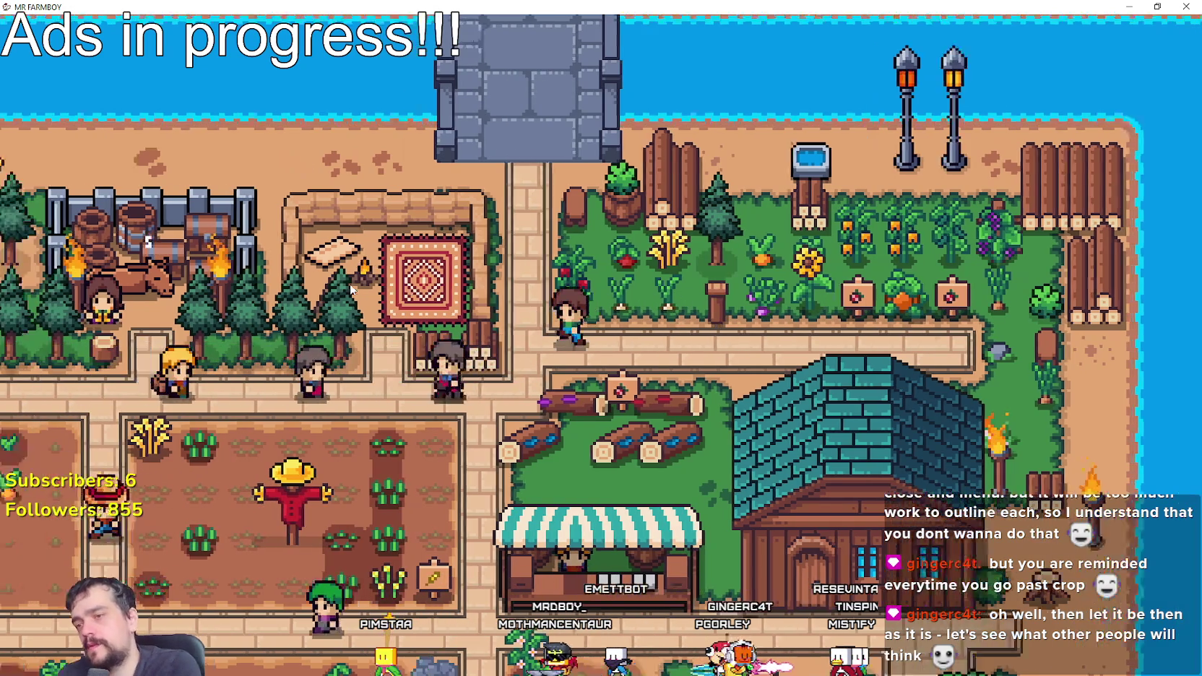
# Step: Open the Crafting panel with C, showing the Decorations items
pyautogui.press('c')
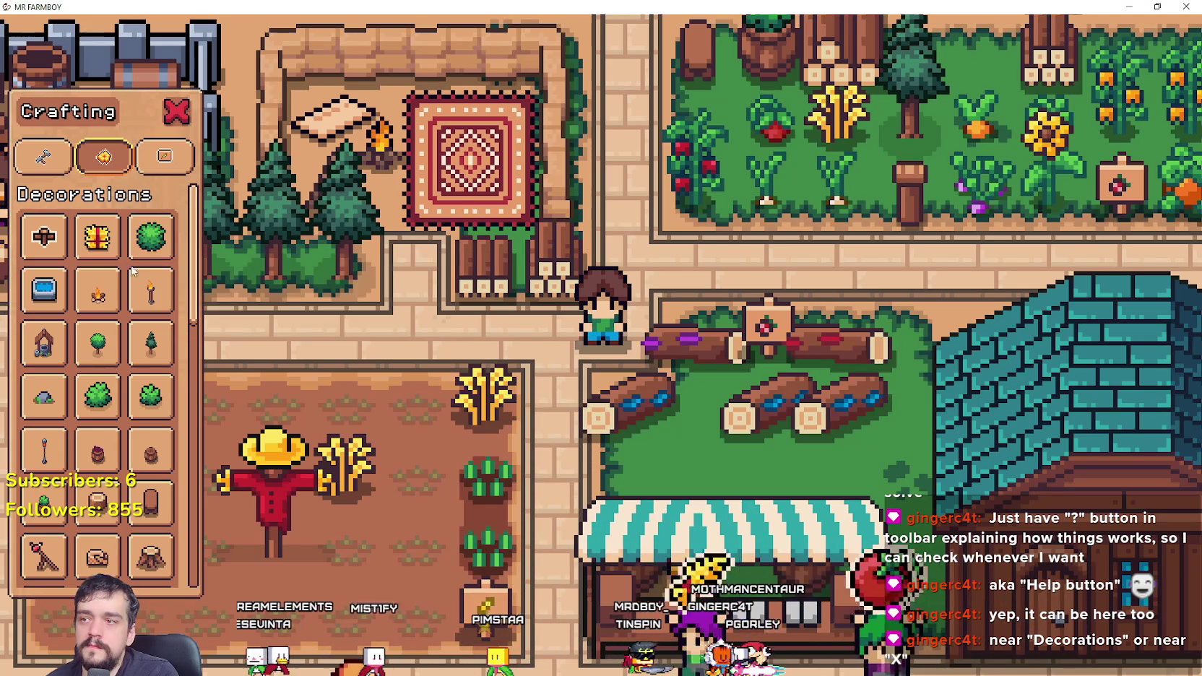
# Step: Flip between the Land and Seeds and Decorations crafting categories in the game
pyautogui.click(165, 156)
pyautogui.click(42, 158)
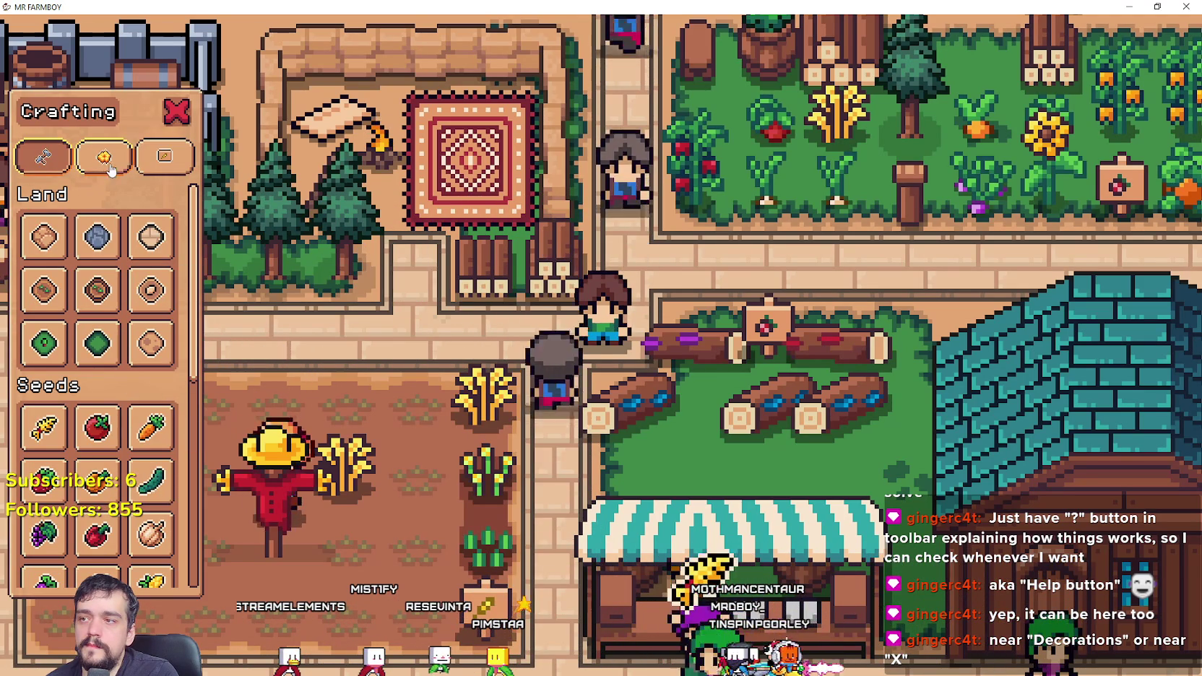
pyautogui.click(109, 159)
pyautogui.click(61, 171)
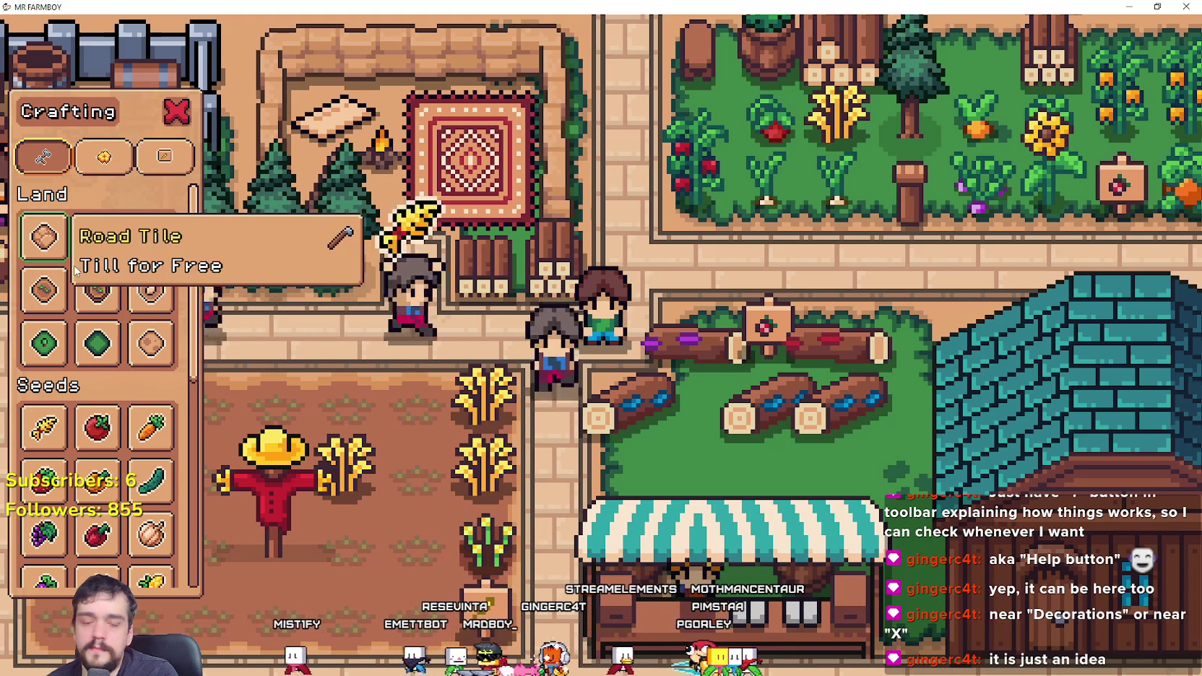
pyautogui.scroll(-3)
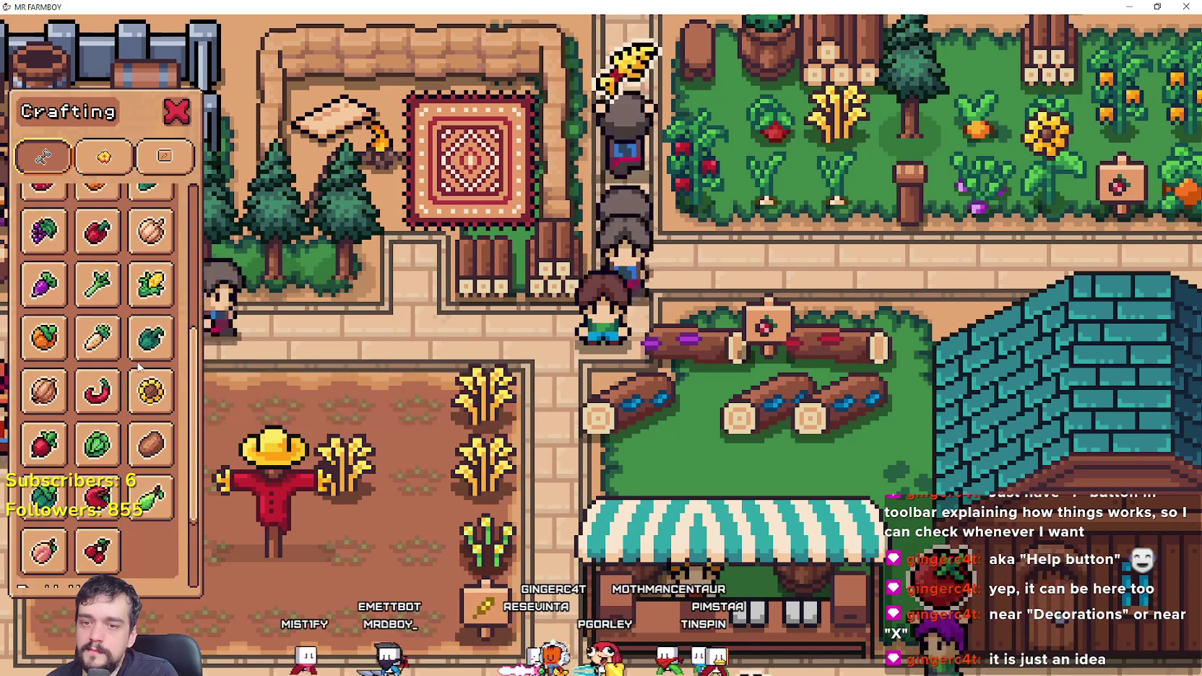
pyautogui.scroll(3)
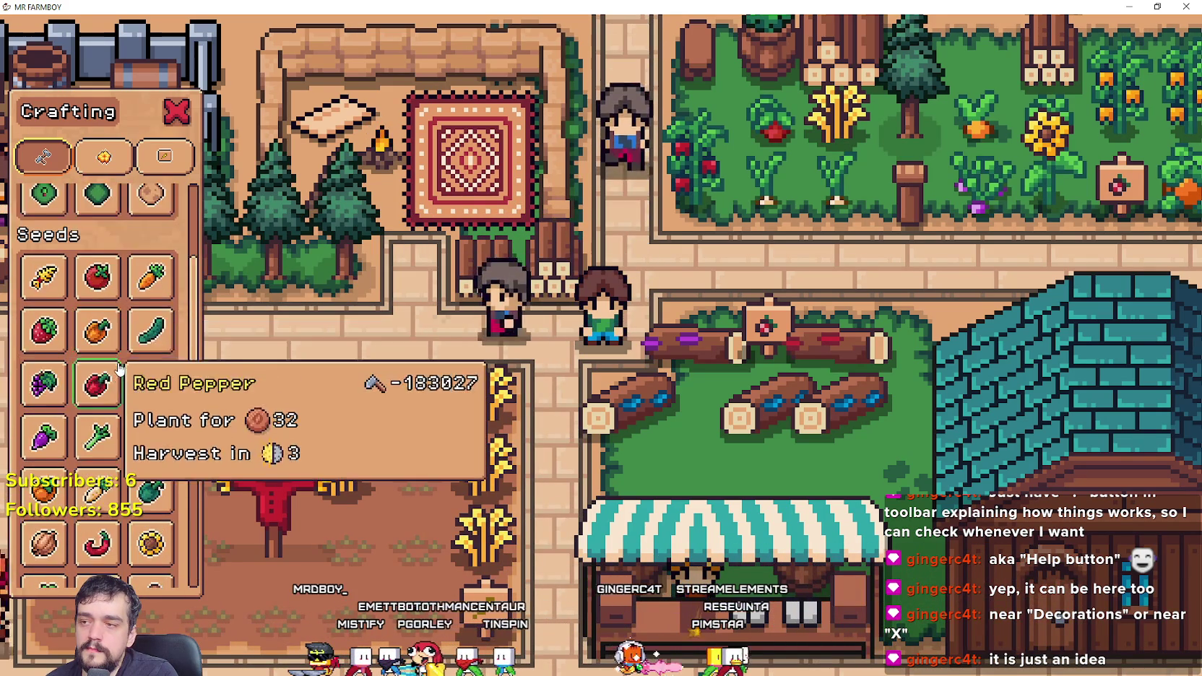
pyautogui.click(103, 156)
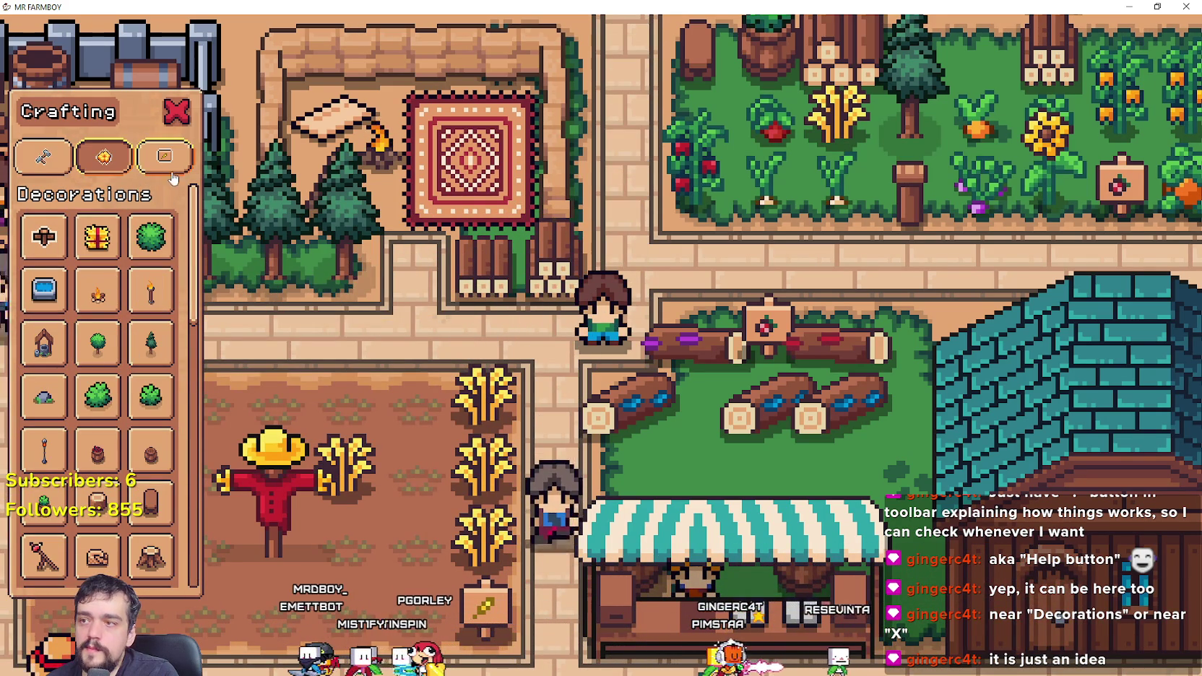
pyautogui.click(44, 159)
# Step: Pick the Road Tile, dark green Grass Tile, carrot seeds, sunflower seeds and a building
pyautogui.click(138, 238)
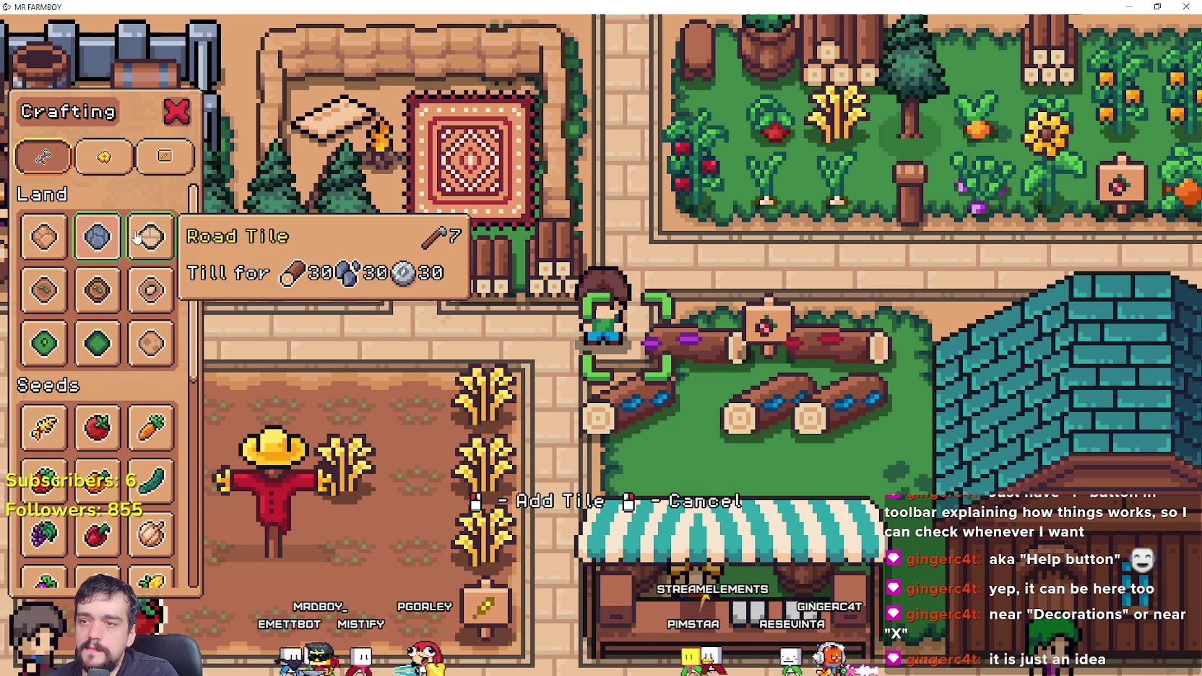
pyautogui.click(98, 343)
pyautogui.click(149, 428)
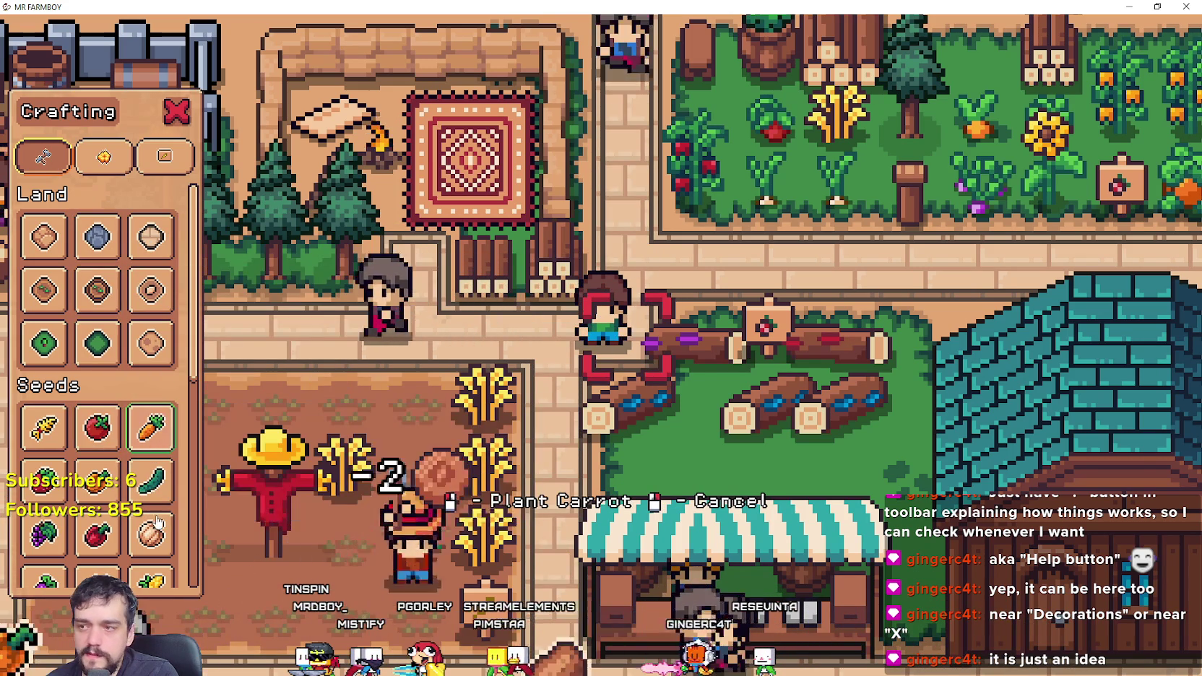
pyautogui.scroll(-3)
pyautogui.click(150, 342)
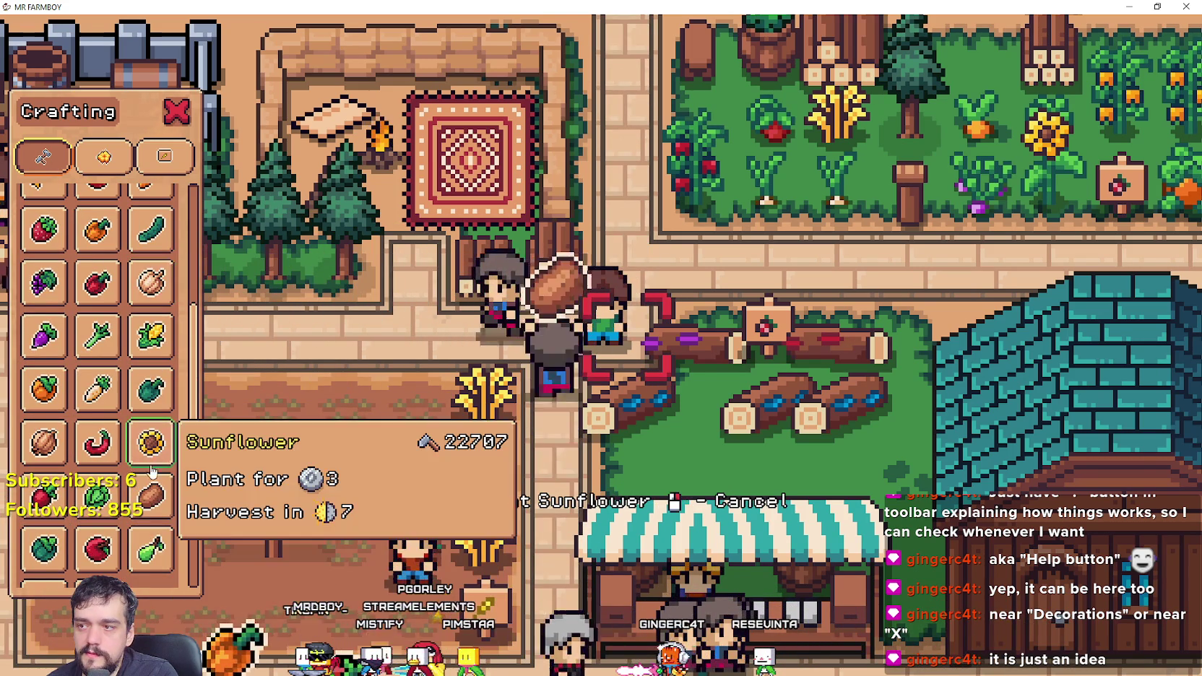
pyautogui.scroll(-3)
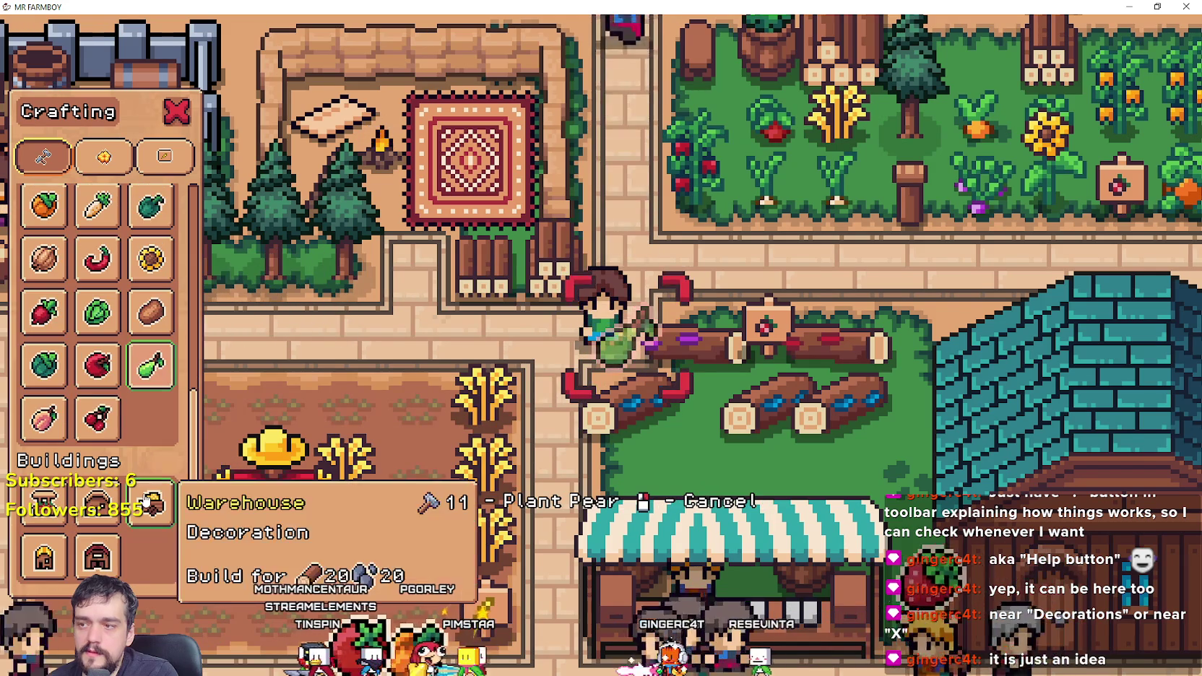
pyautogui.click(150, 503)
# Step: Preview the Wheat Hay, Campfire, bush, Barrel and Camp Prop decorations
pyautogui.click(104, 156)
pyautogui.click(96, 237)
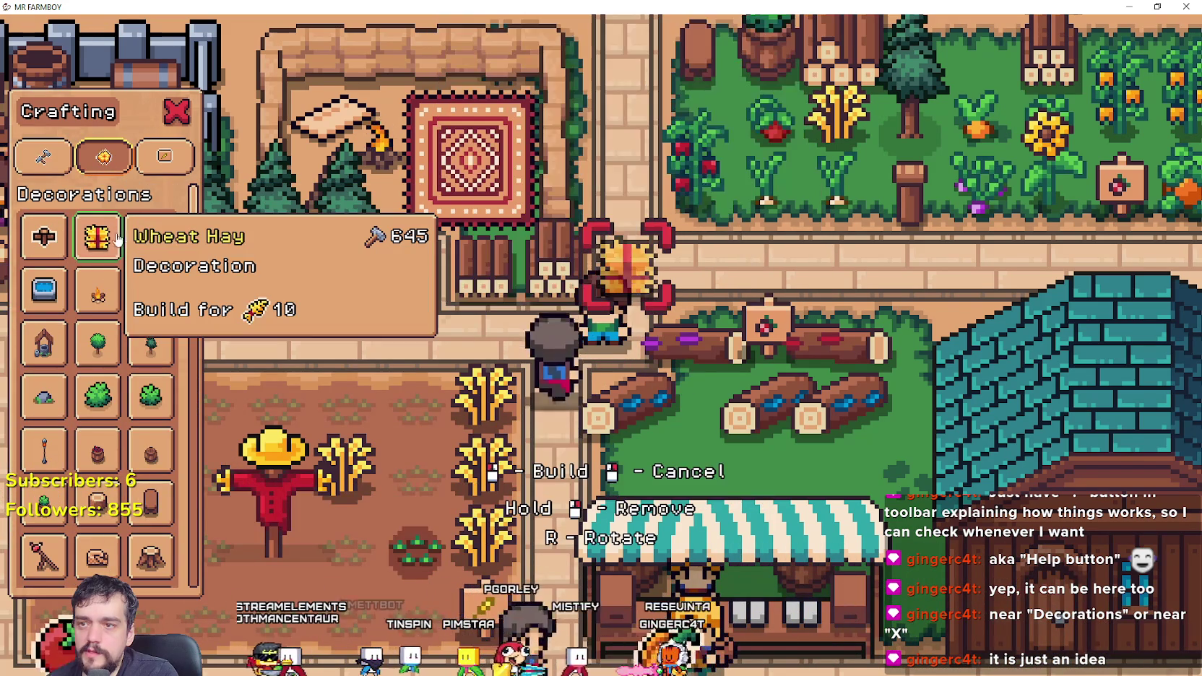
pyautogui.click(97, 289)
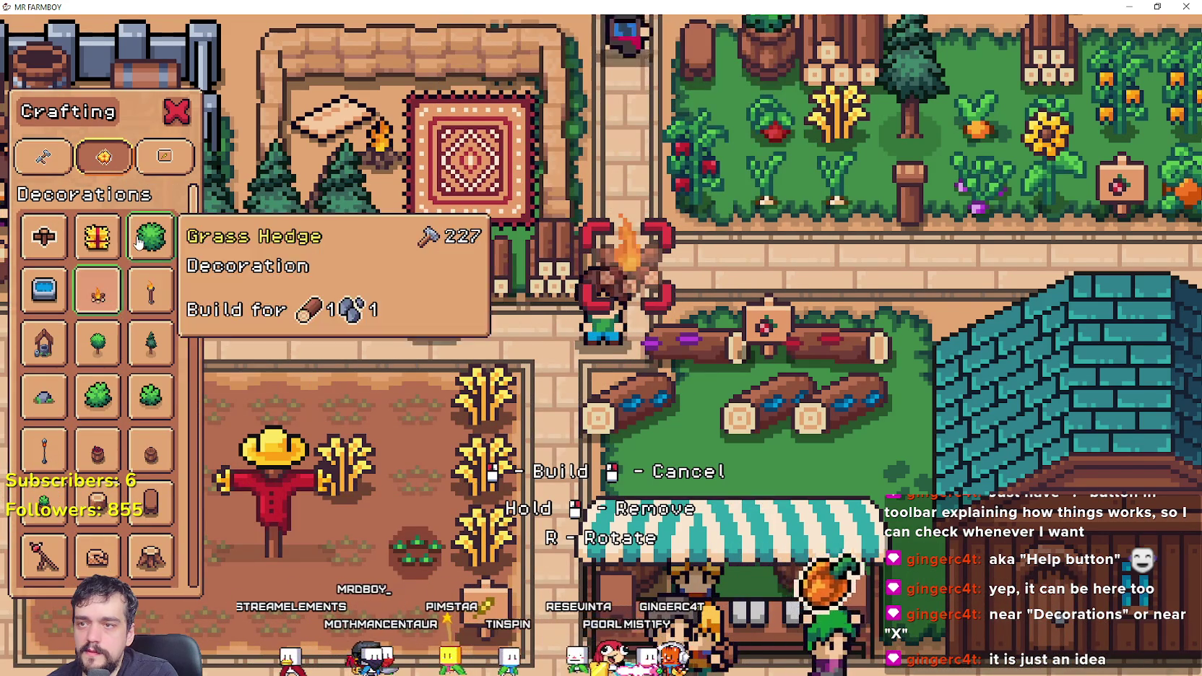
pyautogui.click(97, 396)
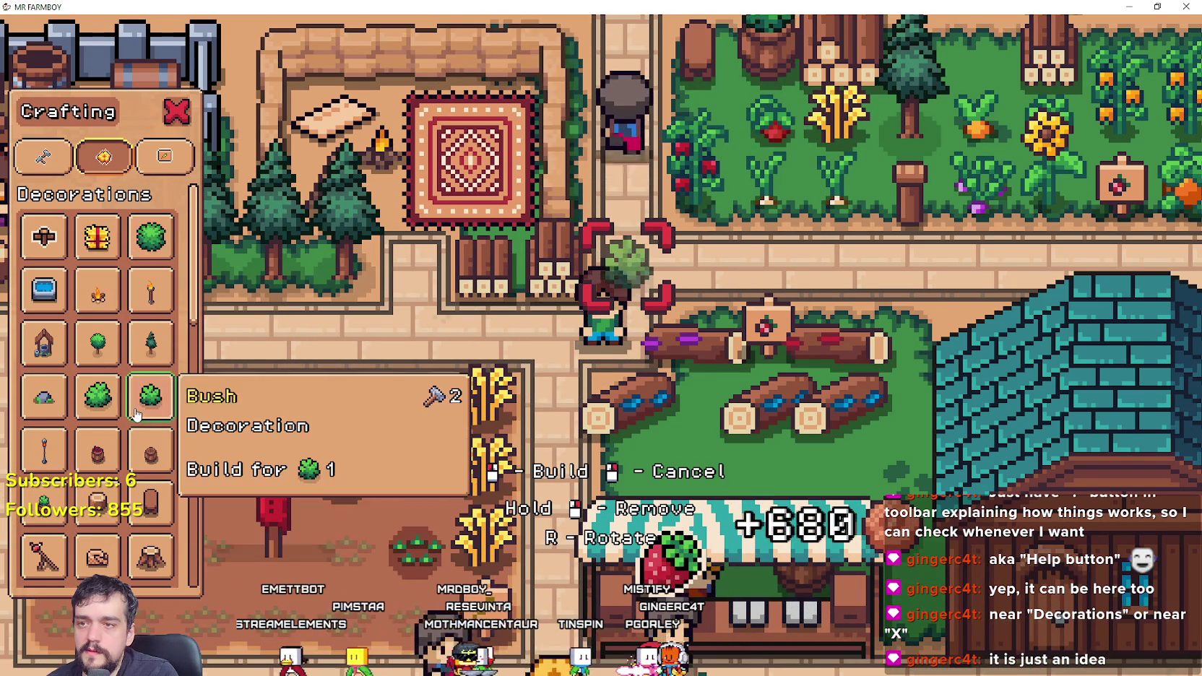
pyautogui.click(98, 446)
pyautogui.click(143, 498)
pyautogui.scroll(-3)
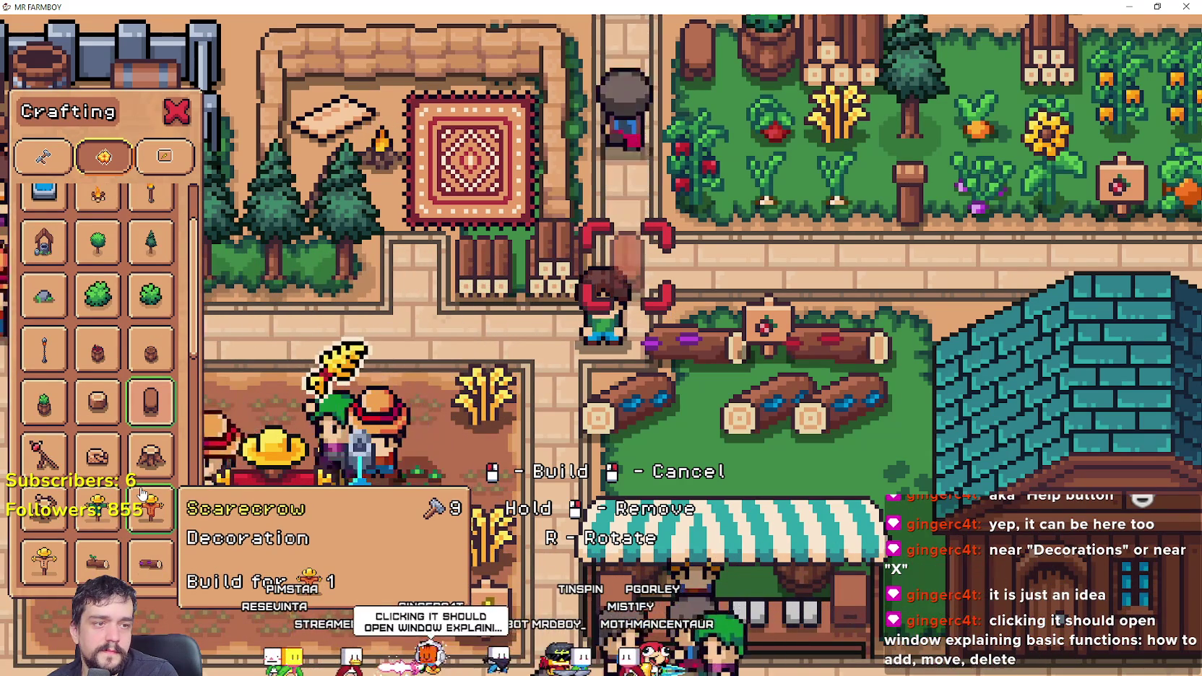
pyautogui.scroll(3)
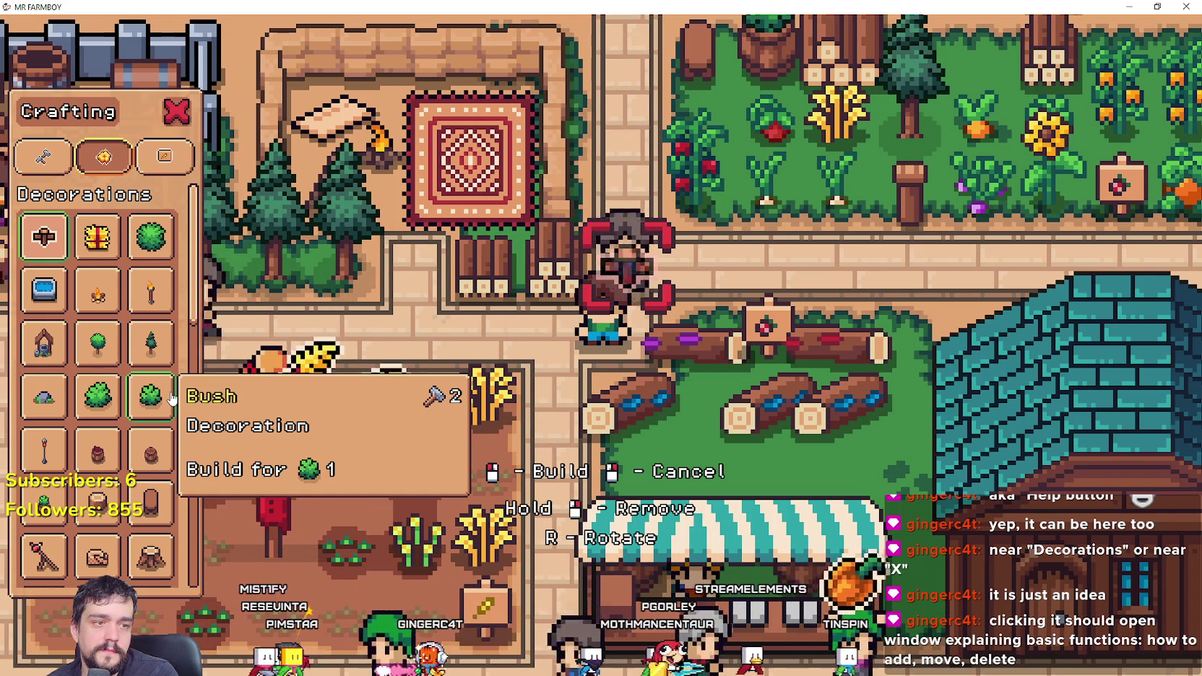
pyautogui.click(101, 240)
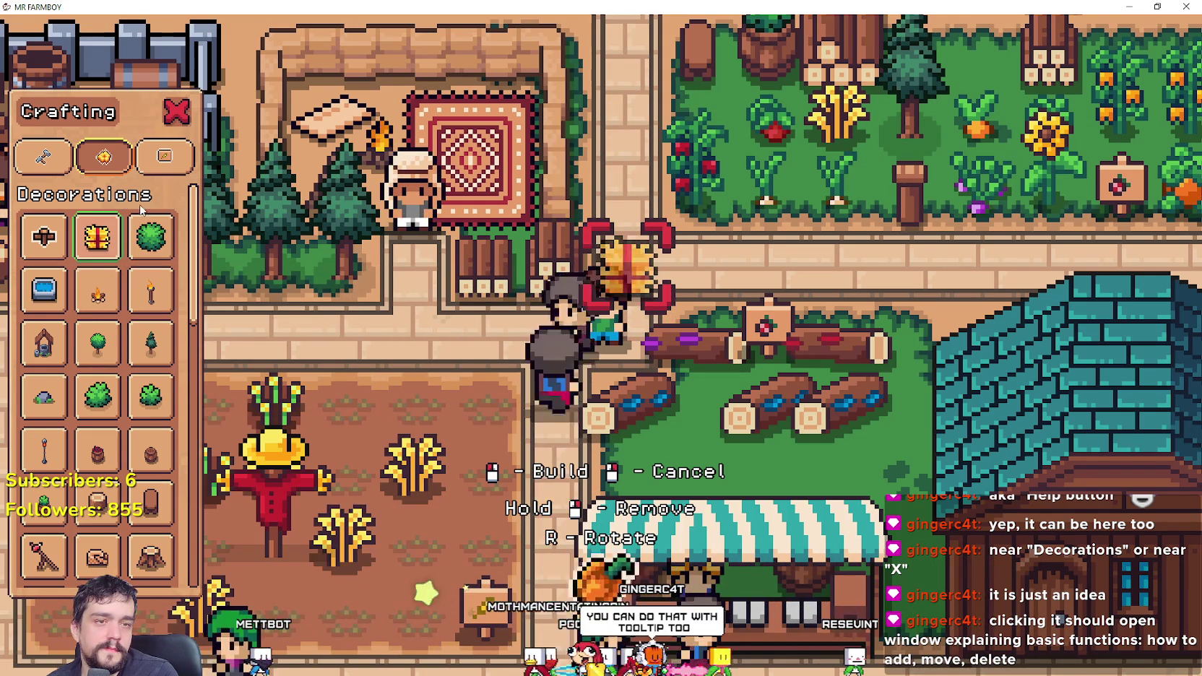
# Step: Select the Small Tree decoration, then switch to Aseprite's Home screen
pyautogui.scroll(-3)
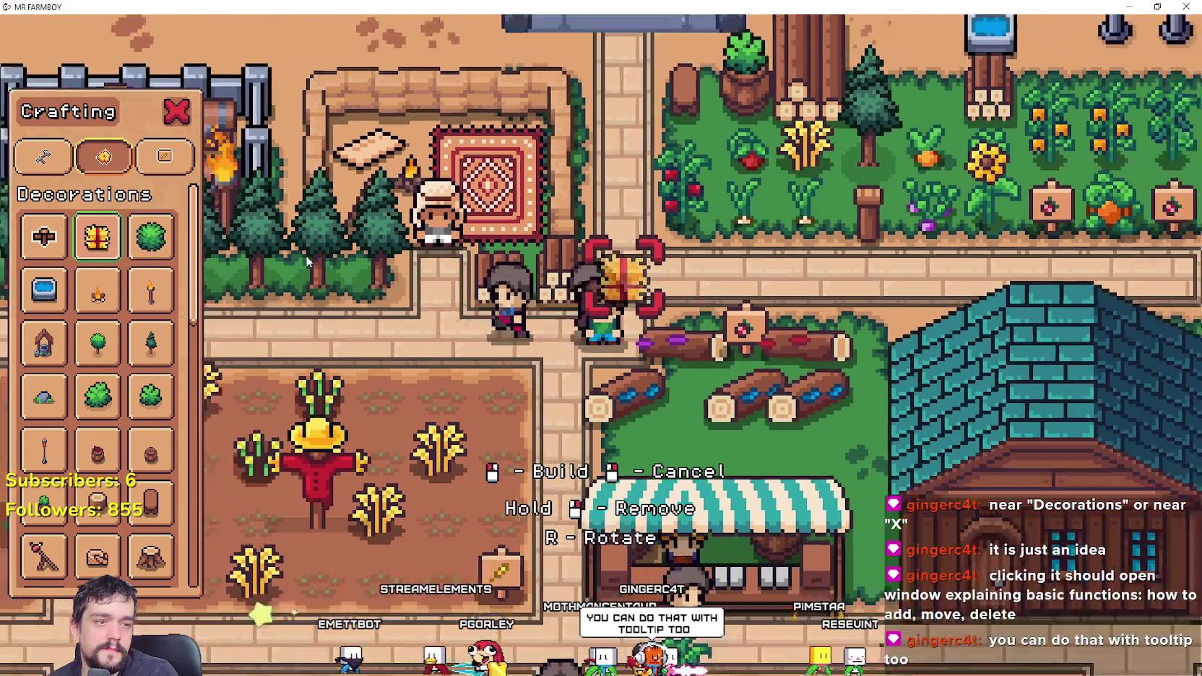
pyautogui.scroll(3)
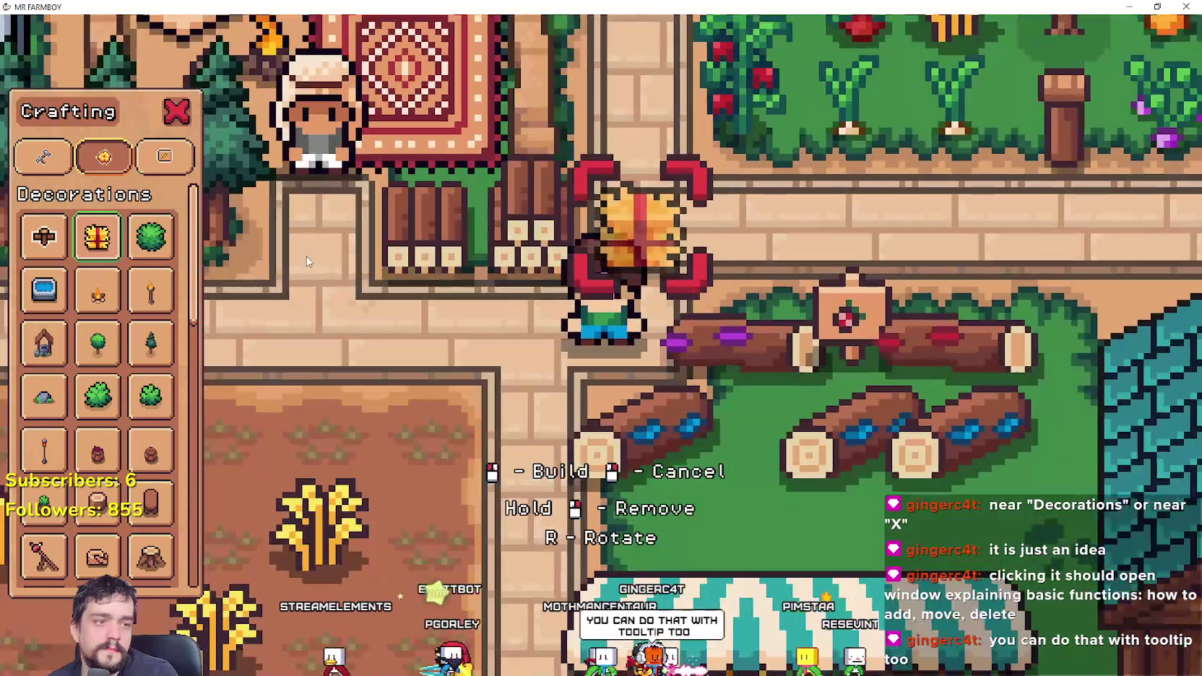
pyautogui.scroll(-3)
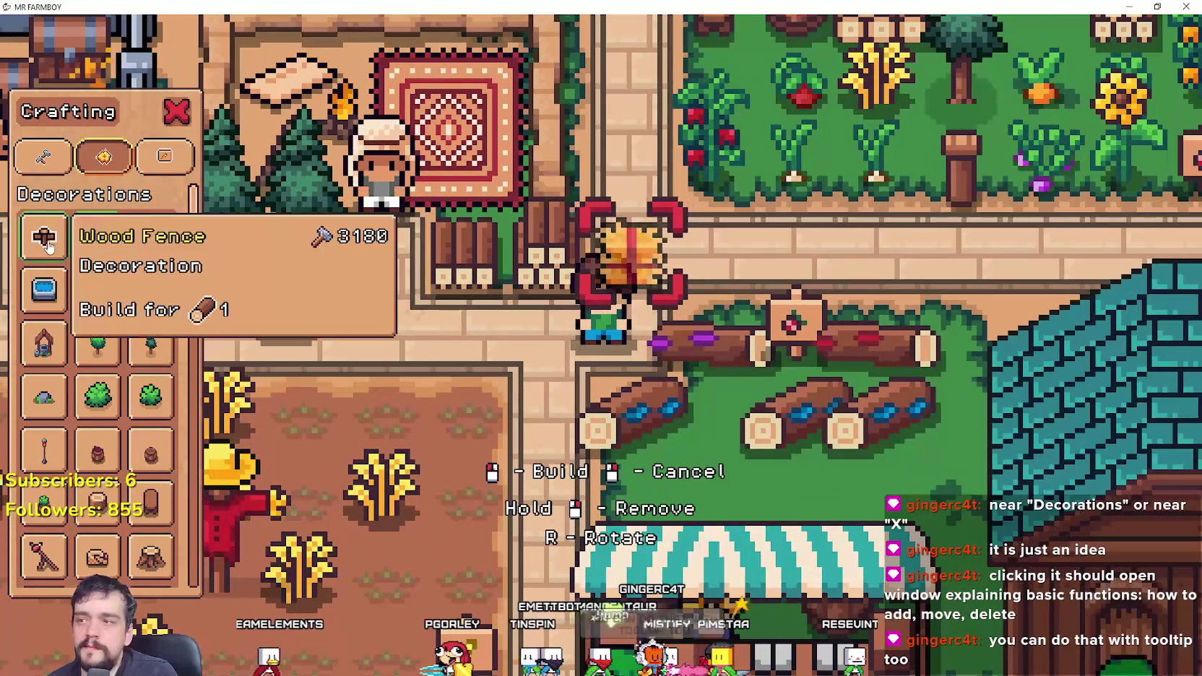
pyautogui.click(151, 345)
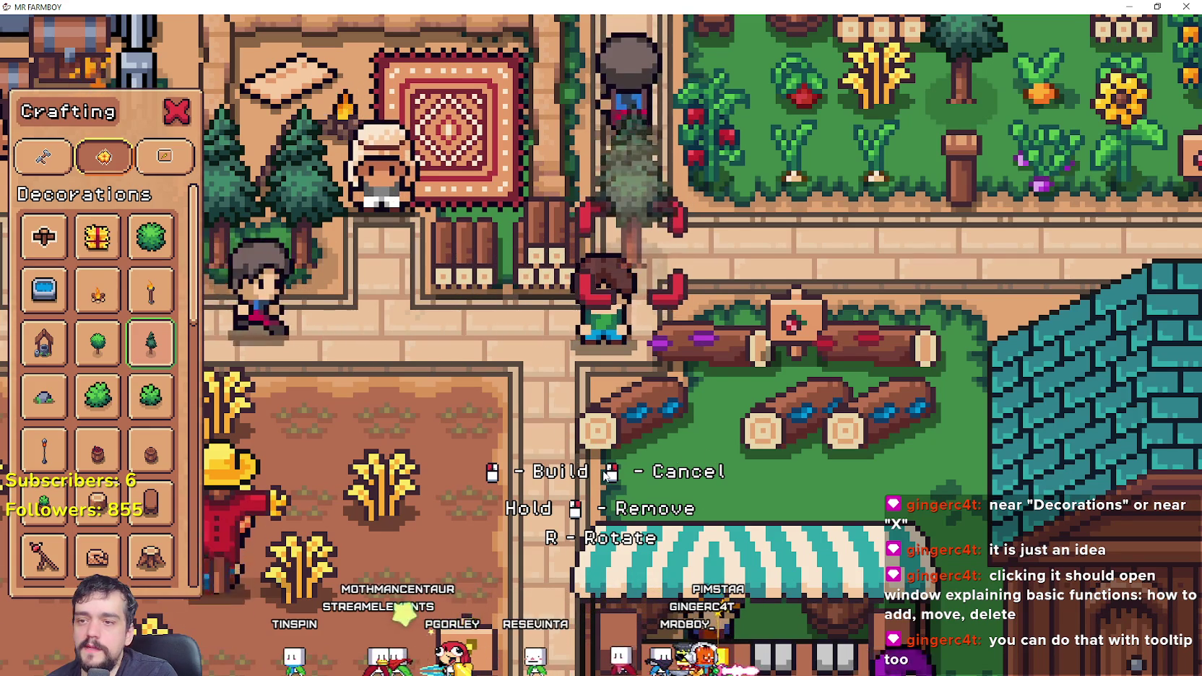
pyautogui.scroll(-3)
pyautogui.scroll(3)
pyautogui.scroll(-3)
pyautogui.scroll(3)
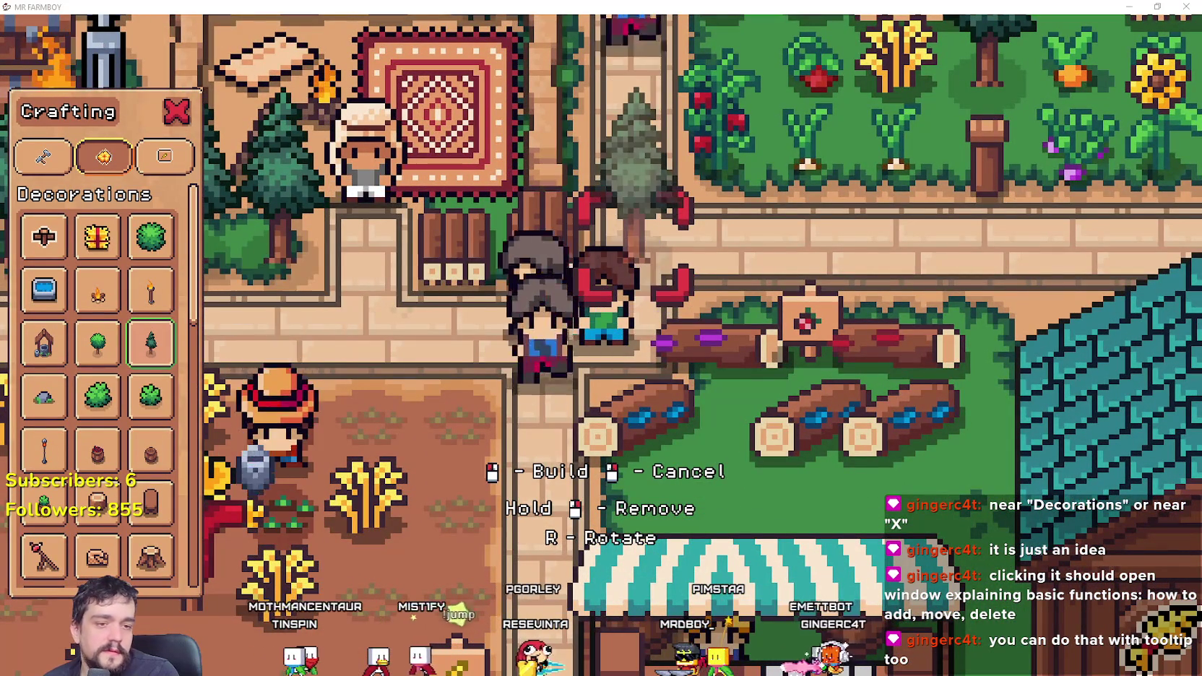
pyautogui.hotkey('alt', 'Tab')
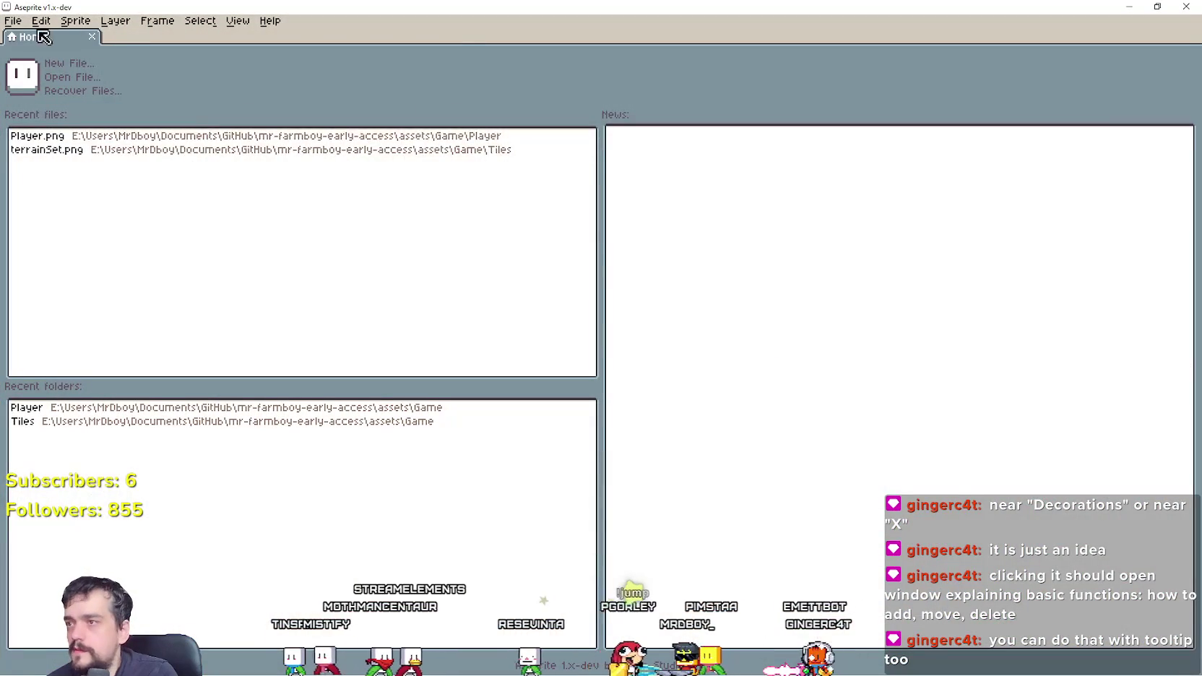
# Step: Open Player.png from Recent files and navigate to the envelope sprites and the empty cells by the anvil
pyautogui.click(90, 166)
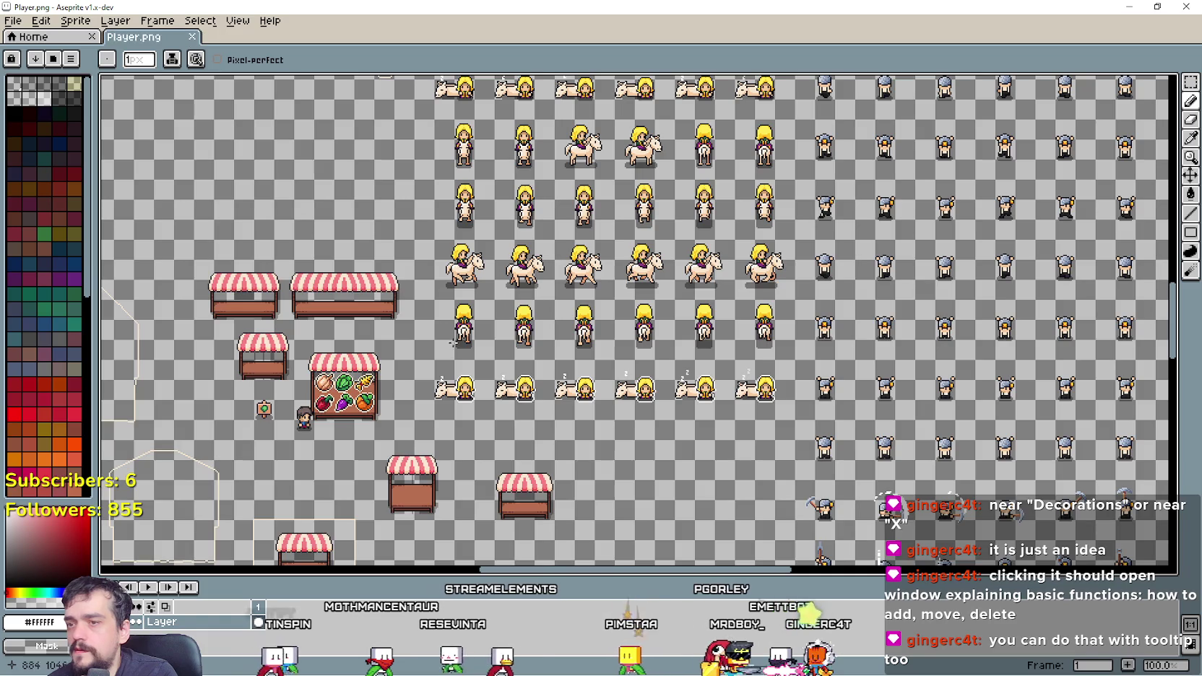
pyautogui.scroll(3)
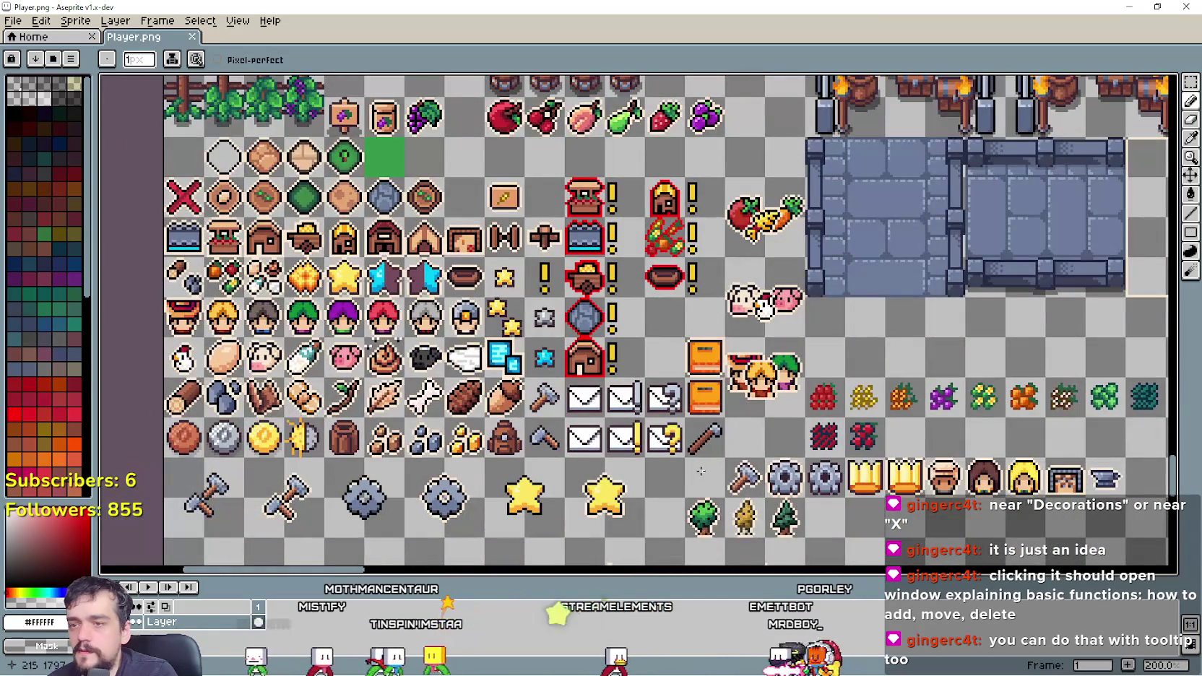
pyautogui.scroll(3)
pyautogui.scroll(-3)
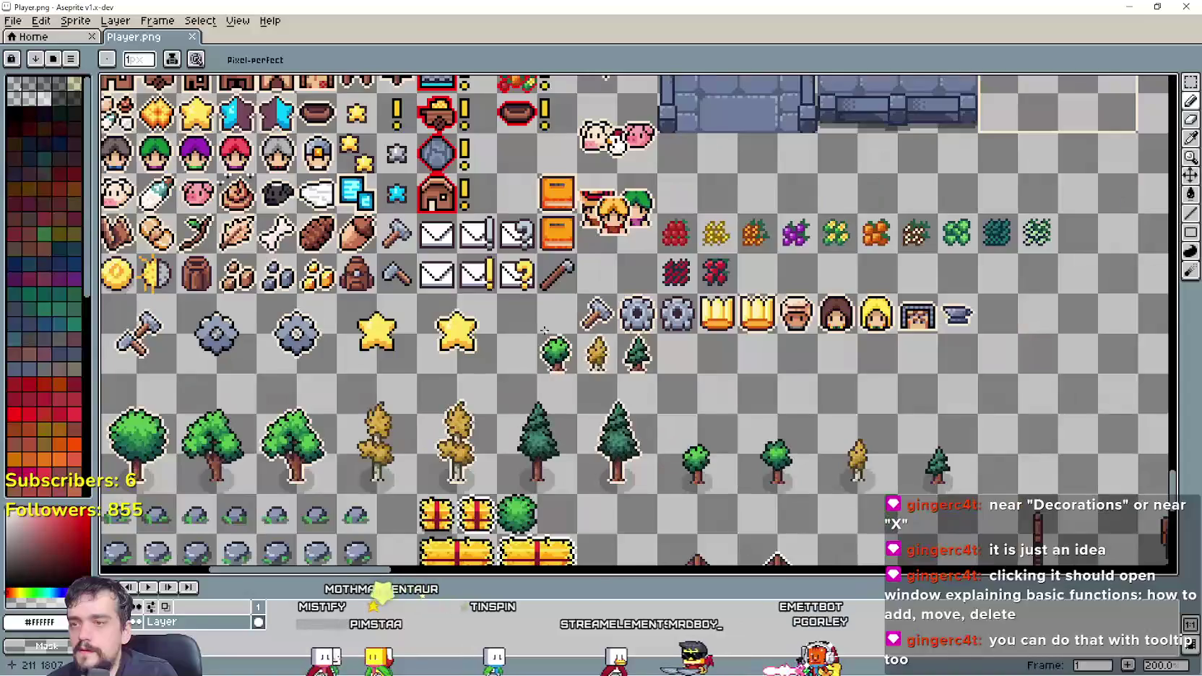
pyautogui.scroll(3)
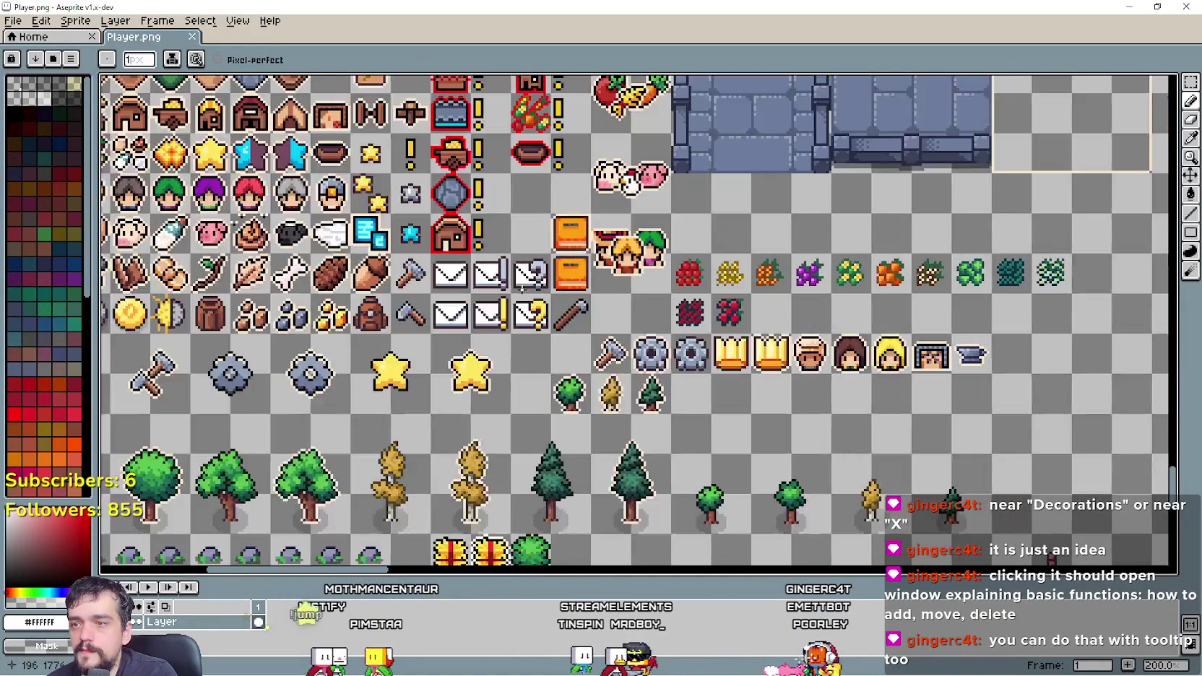
pyautogui.scroll(3)
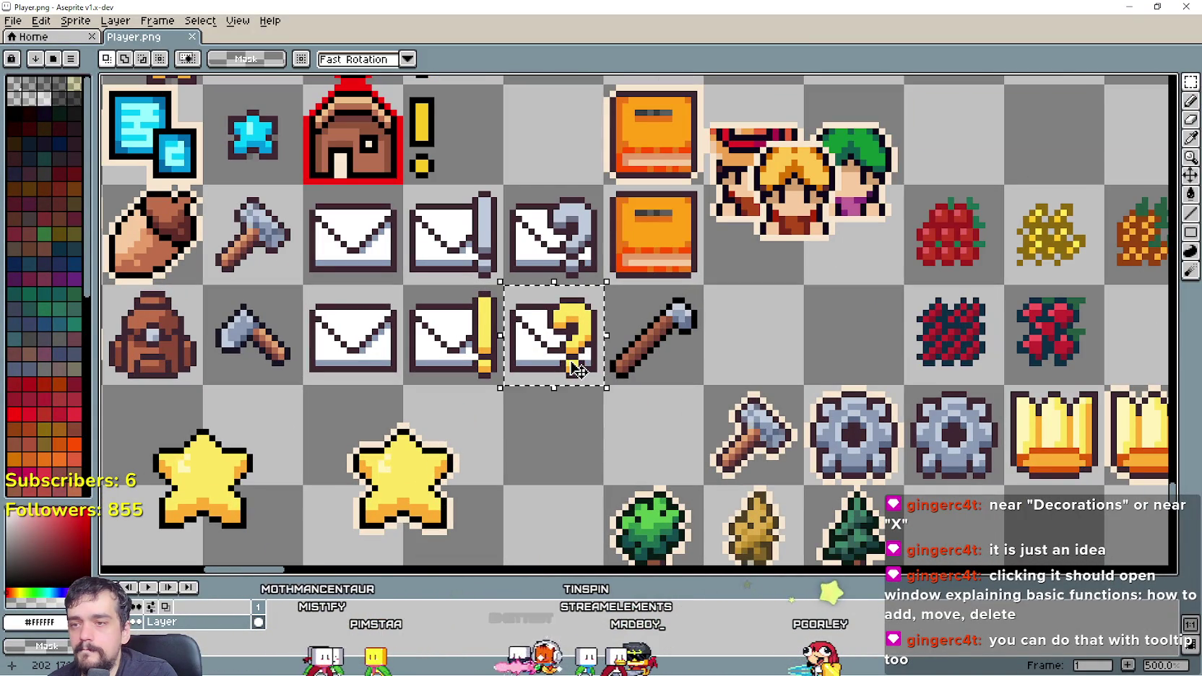
pyautogui.scroll(-3)
pyautogui.moveTo(550, 348); pyautogui.dragTo(542, 151)
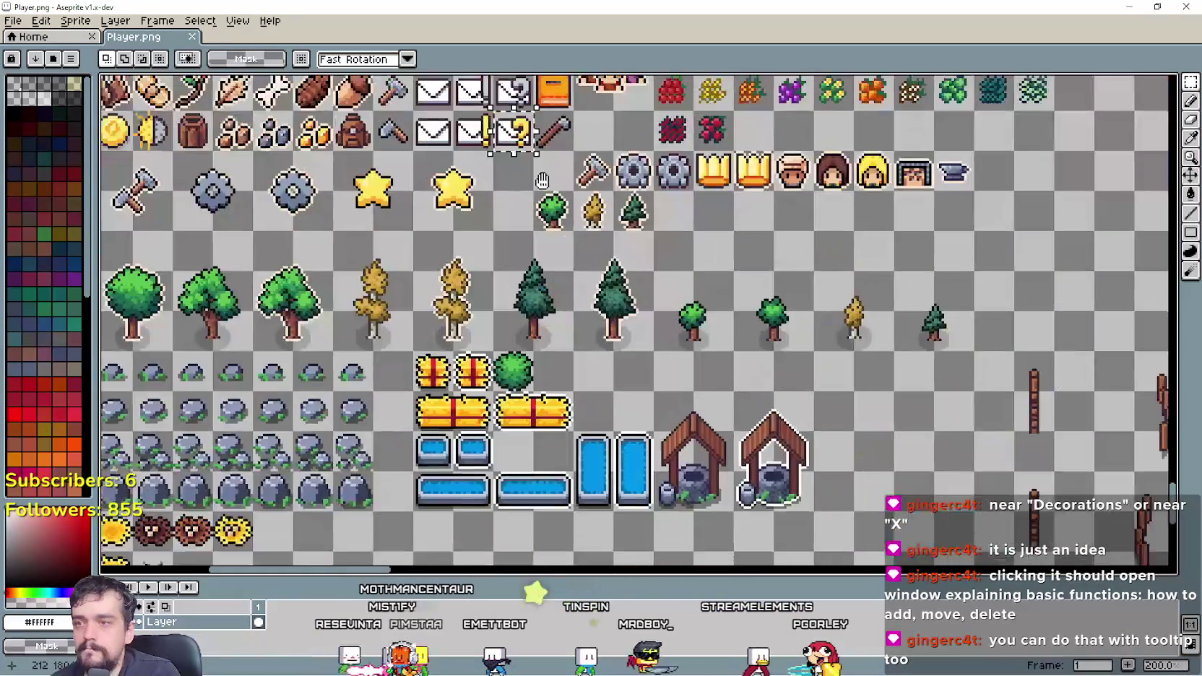
pyautogui.scroll(-3)
pyautogui.moveTo(599, 245); pyautogui.dragTo(526, 260)
pyautogui.scroll(3)
# Step: Paste the question-mark envelope beside the anvil and erase the envelope pixels
pyautogui.hotkey('ctrl', 'v')
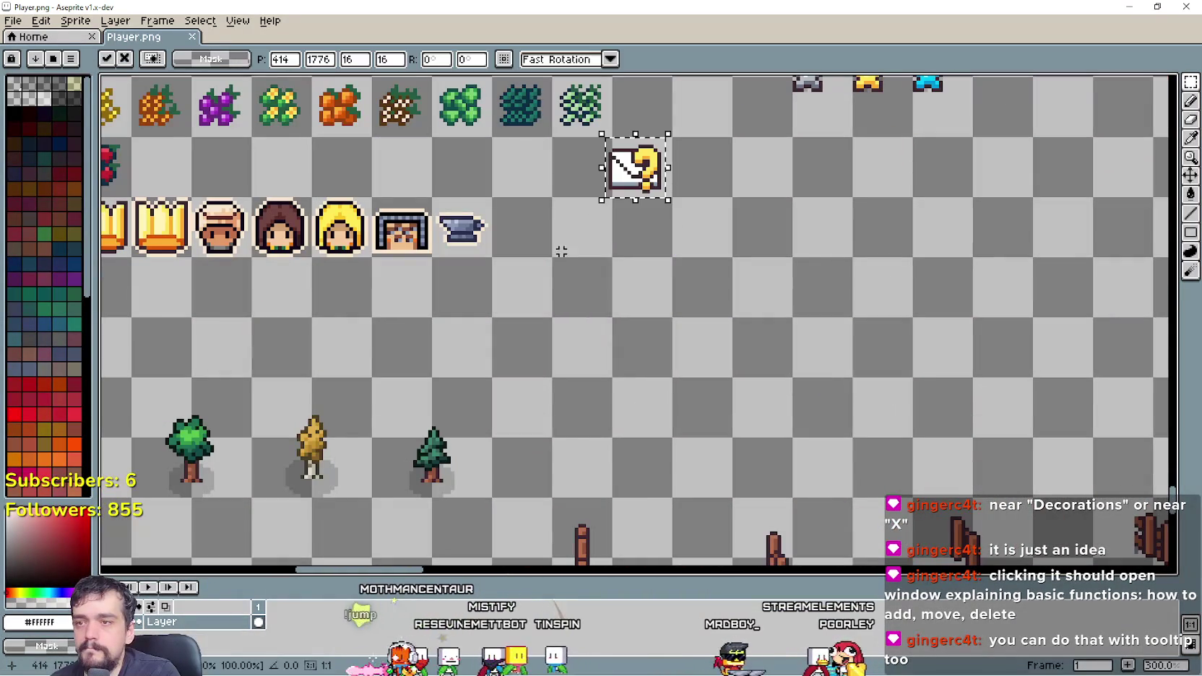
pyautogui.scroll(3)
pyautogui.click(781, 260)
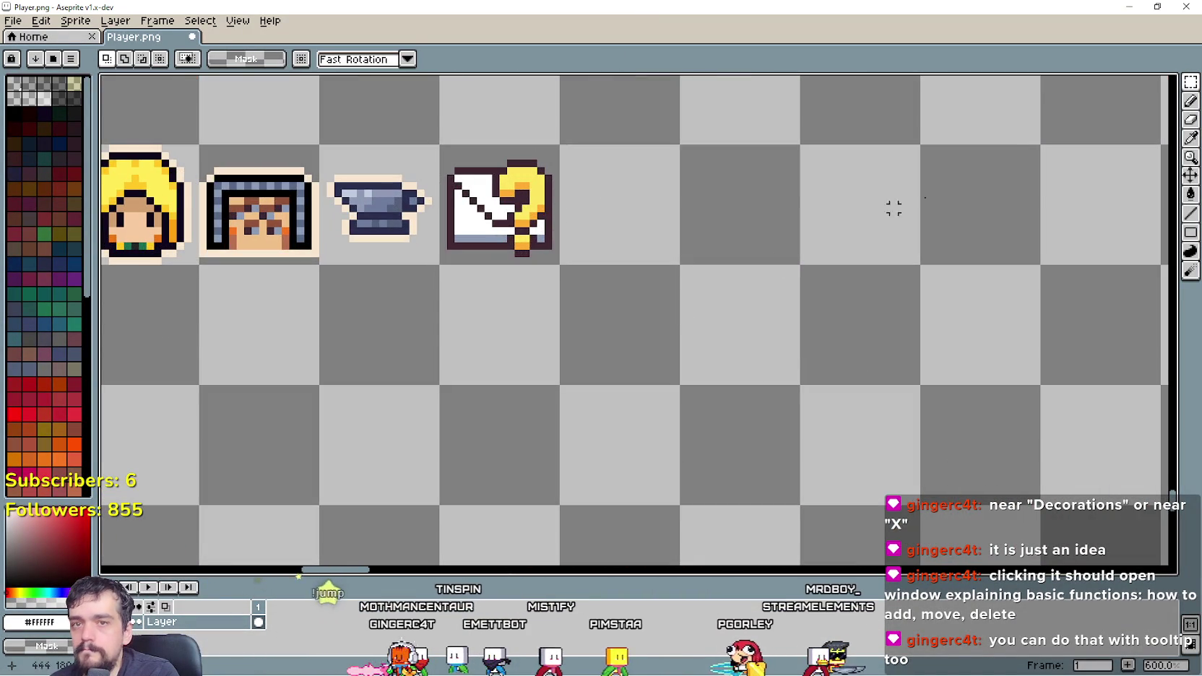
pyautogui.scroll(3)
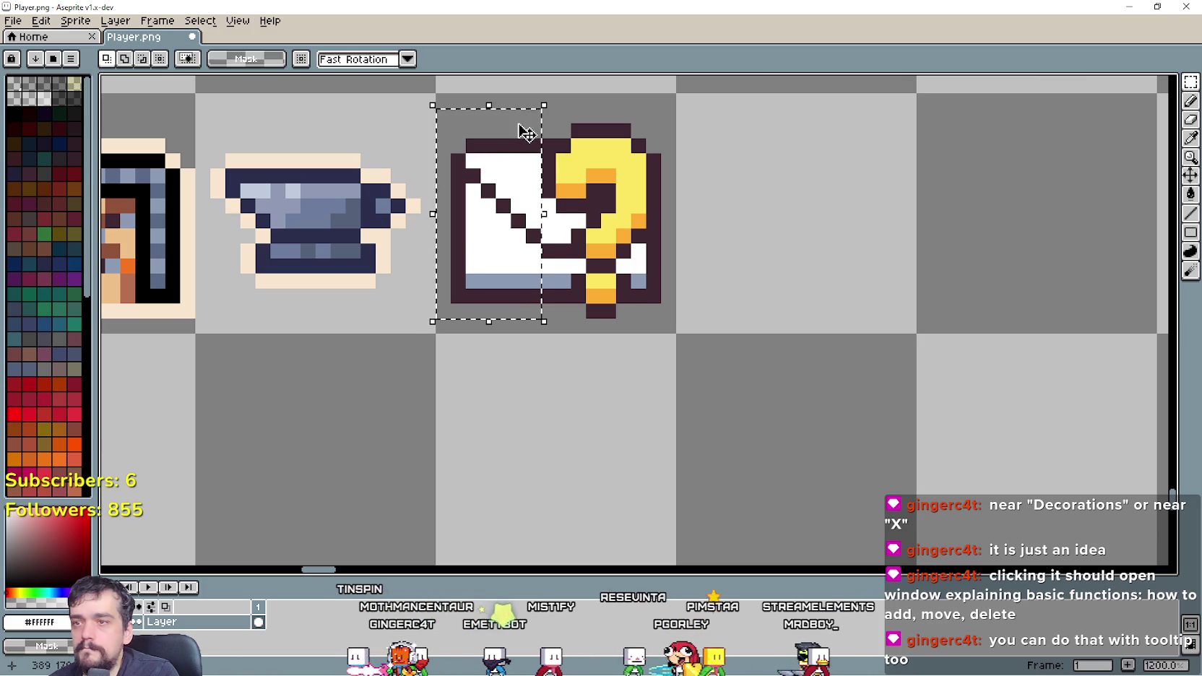
pyautogui.moveTo(554, 221); pyautogui.dragTo(548, 251)
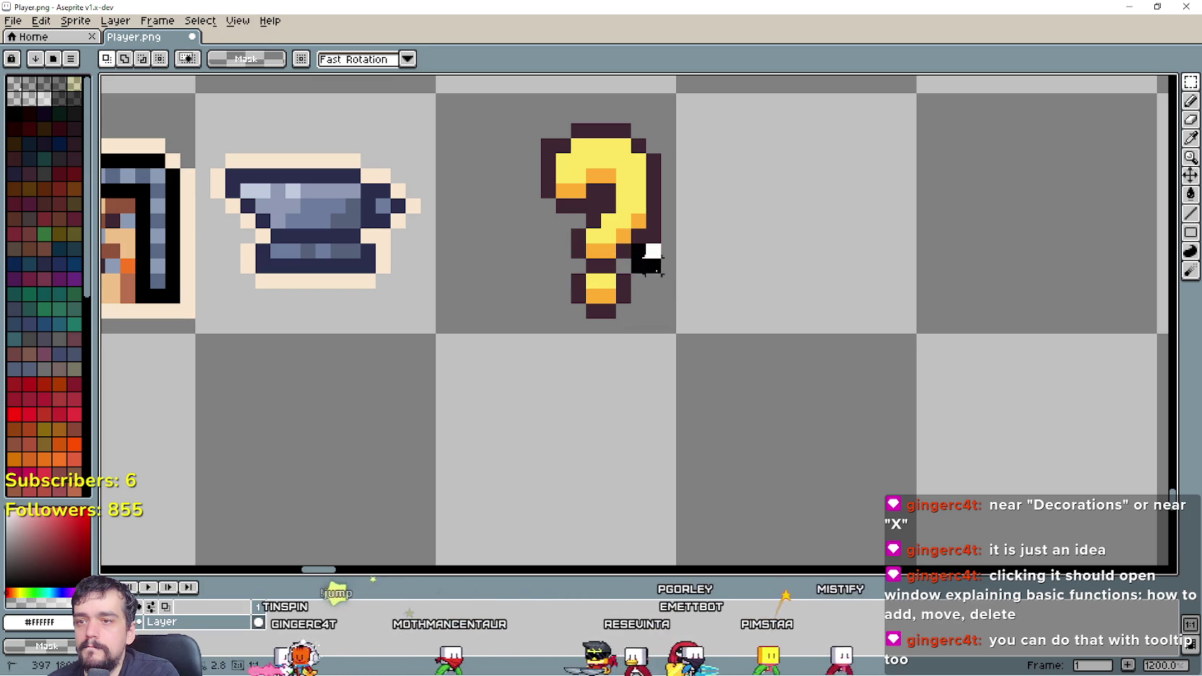
# Step: Move the lone question mark into position within its cell
pyautogui.scroll(-3)
pyautogui.moveTo(590, 349); pyautogui.dragTo(644, 236)
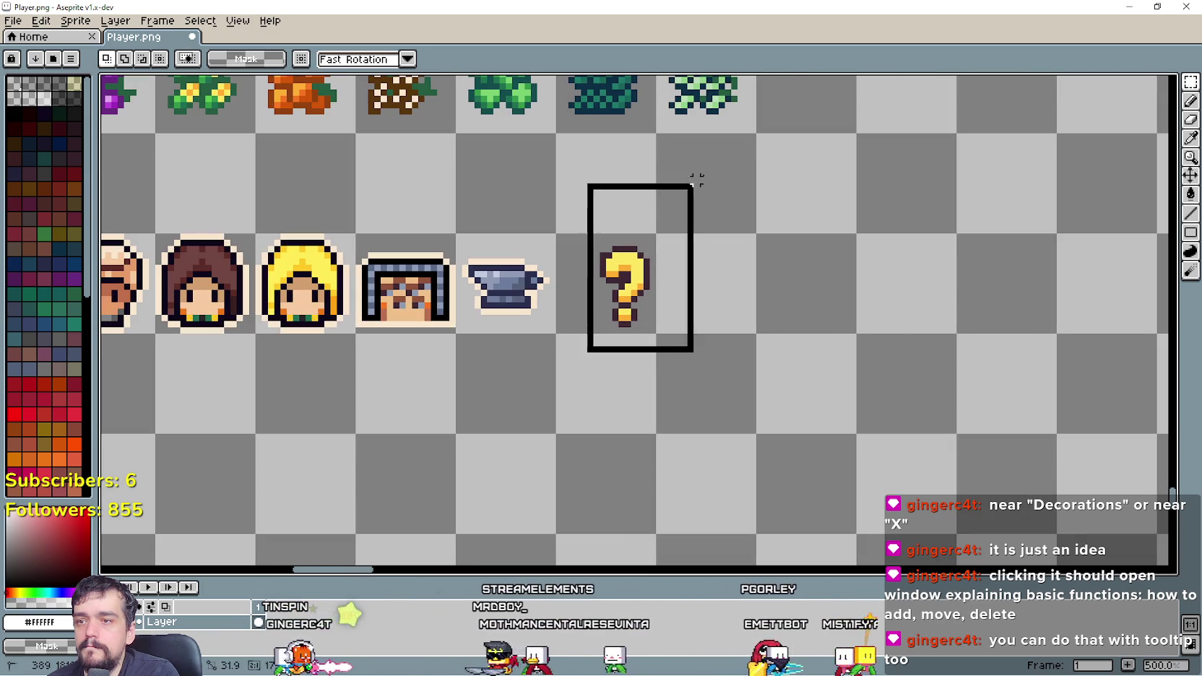
pyautogui.moveTo(620, 290); pyautogui.dragTo(606, 283)
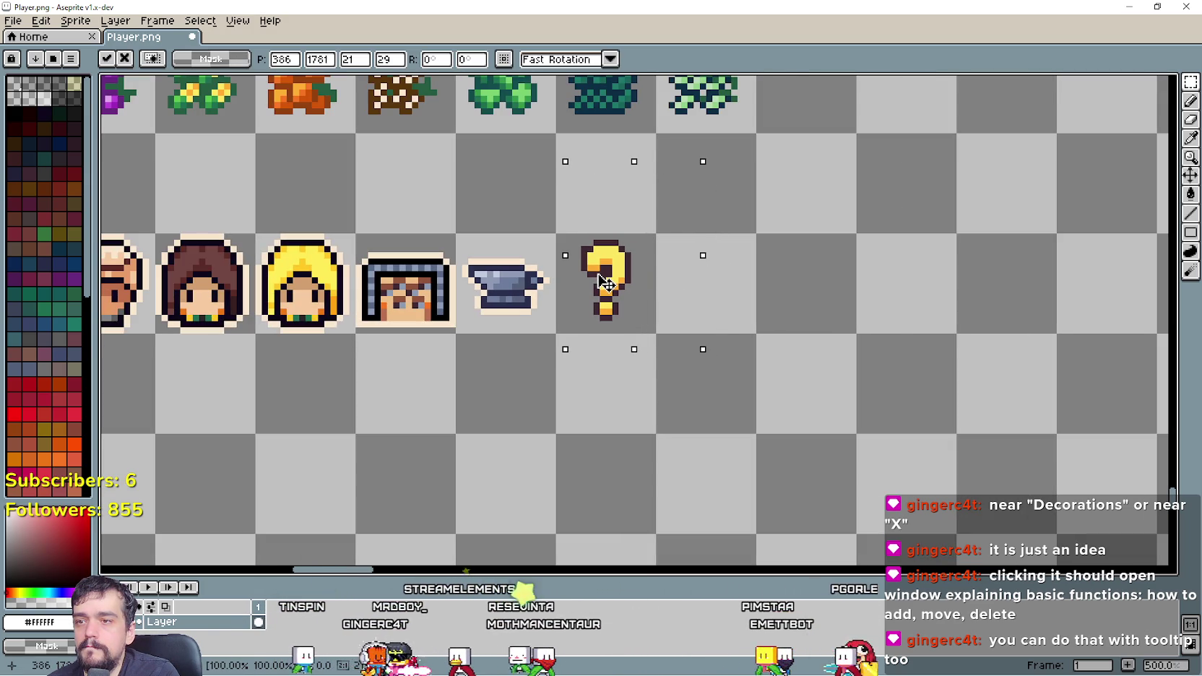
pyautogui.click(772, 330)
# Step: Save Player.png and minimise Aseprite
pyautogui.scroll(3)
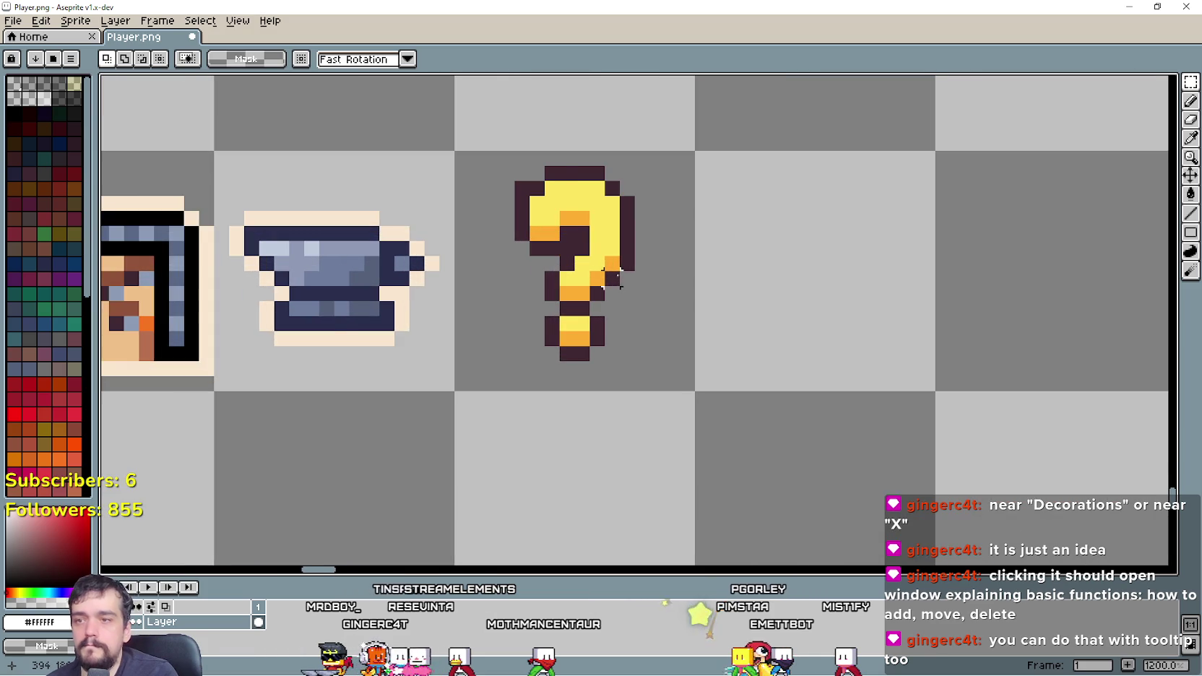
pyautogui.scroll(-3)
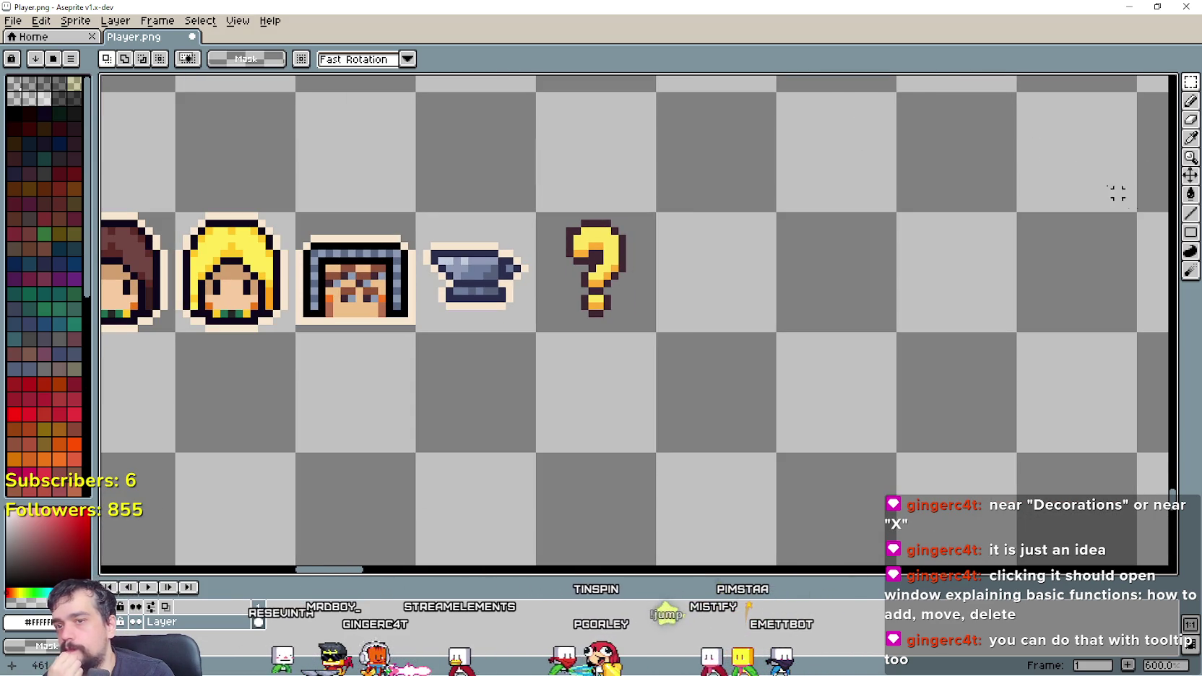
pyautogui.scroll(3)
pyautogui.scroll(-3)
pyautogui.hotkey('ctrl', 's')
pyautogui.click(1122, 7)
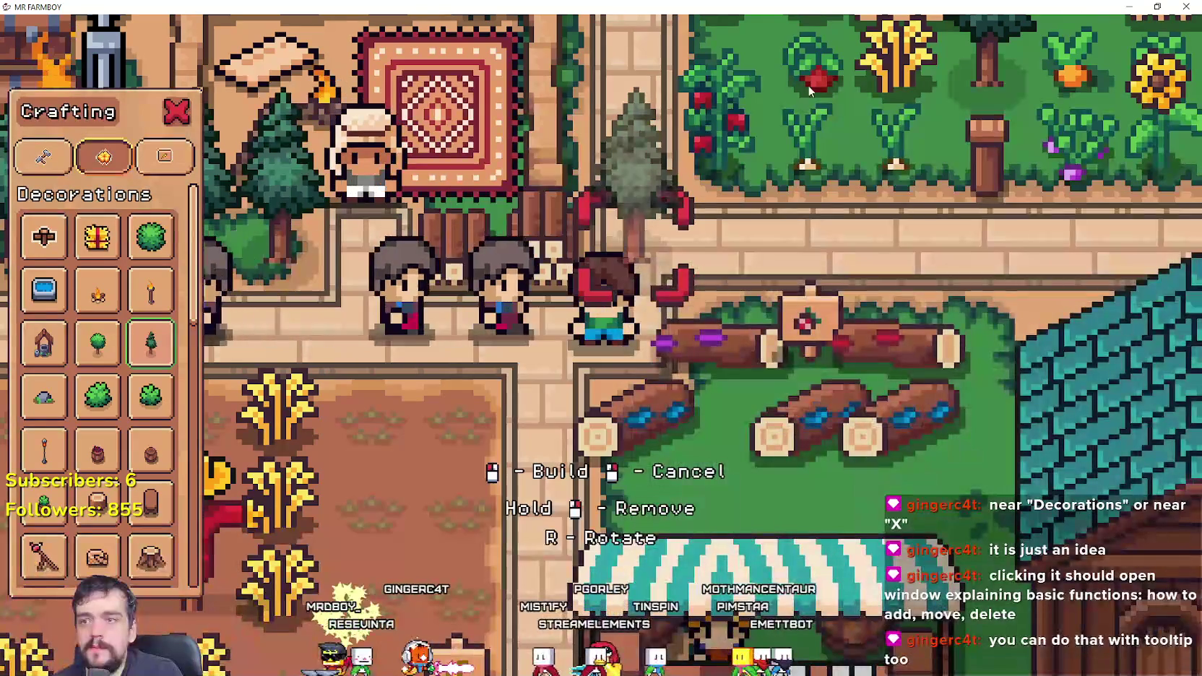
# Step: Close the game, relaunch it with F5 to test, then quit back to the editor
pyautogui.hotkey('alt', 'F4')
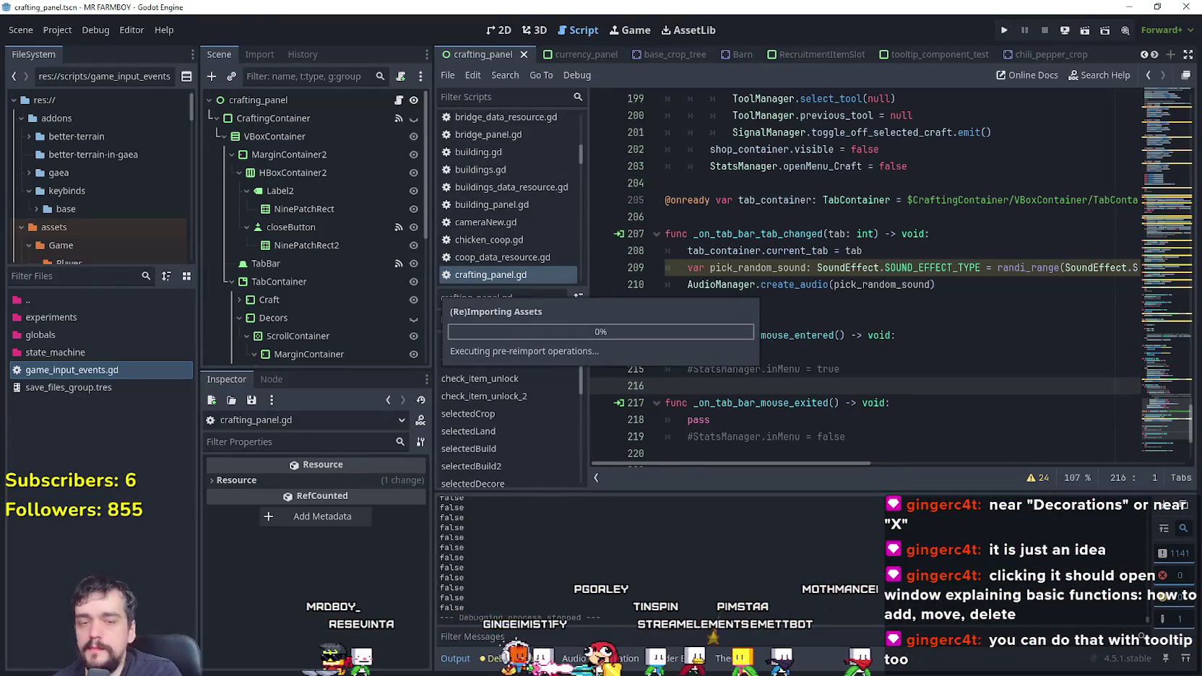
pyautogui.press('F5')
pyautogui.press('Escape')
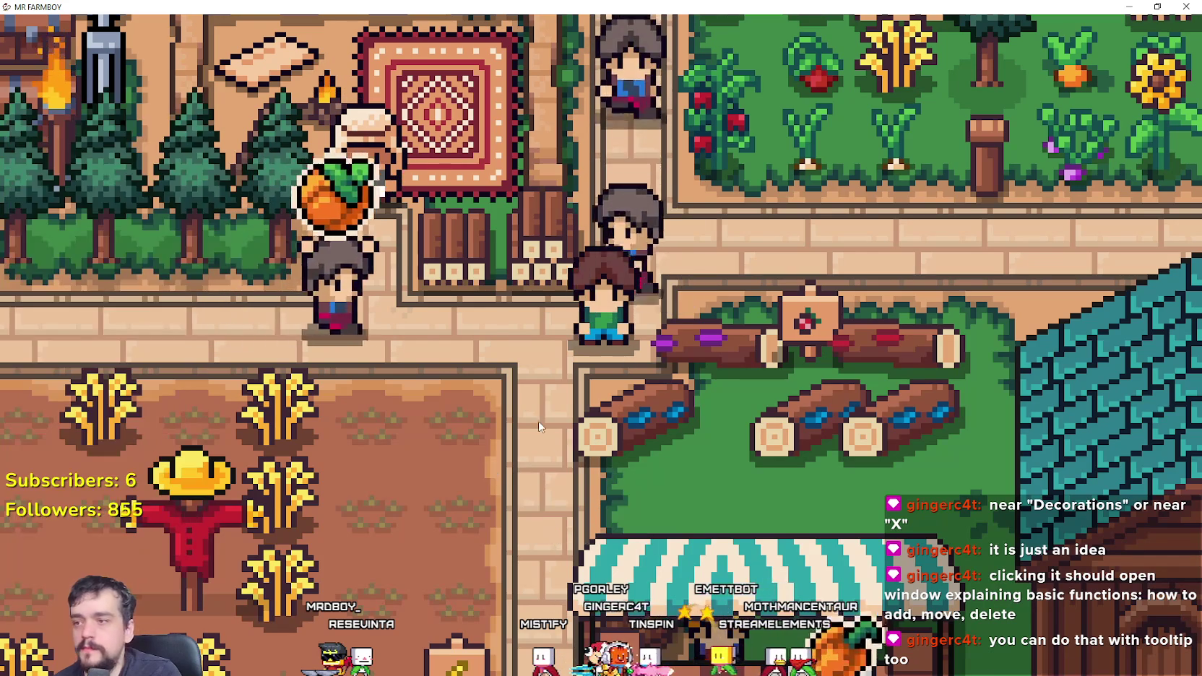
pyautogui.press('Escape')
pyautogui.click(598, 452)
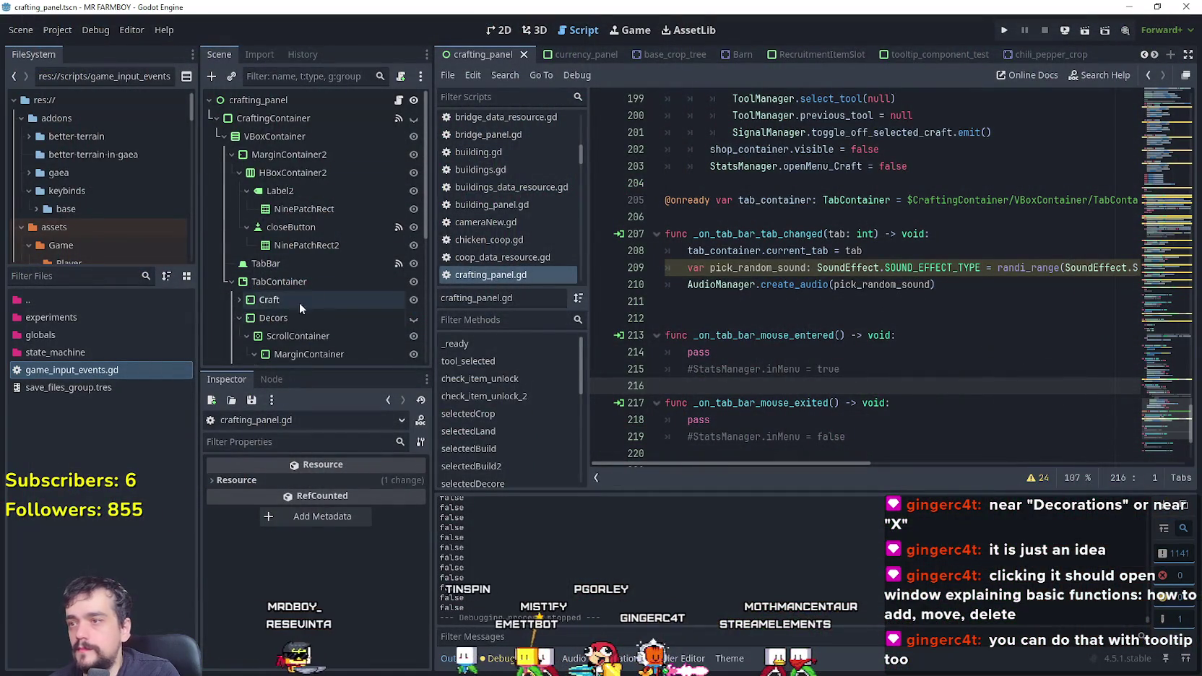
# Step: Expand Decors, select its Decorations Label node, and switch to the 2D view
pyautogui.scroll(-3)
pyautogui.scroll(-3)
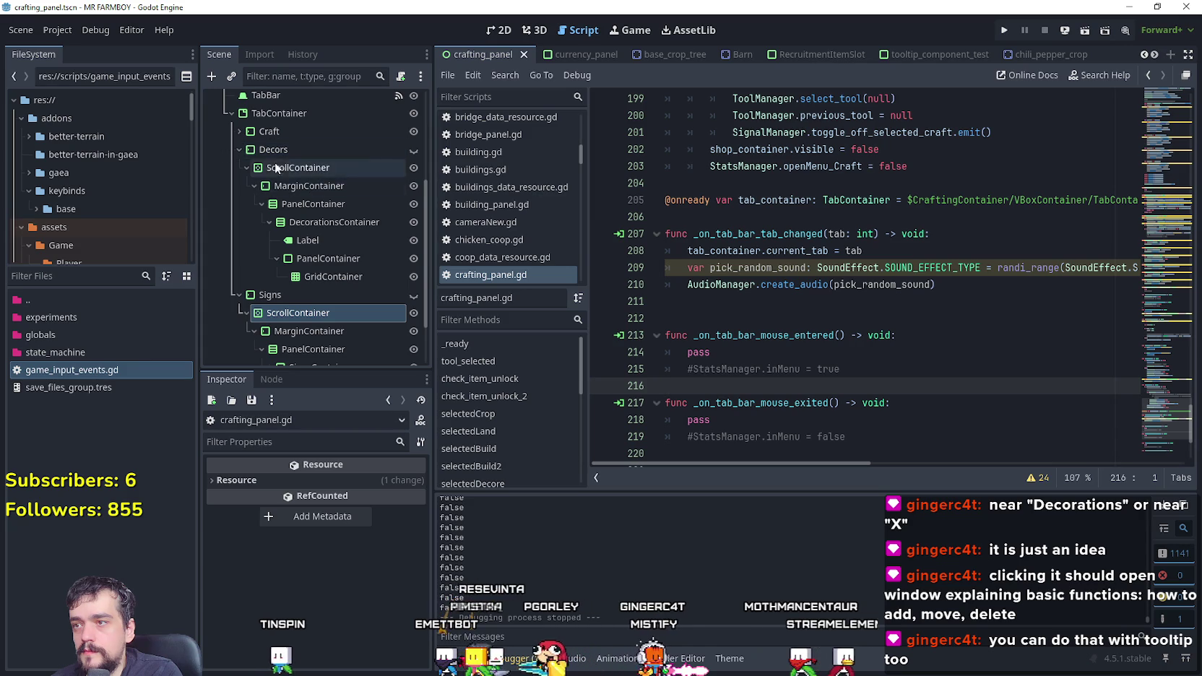
pyautogui.click(240, 150)
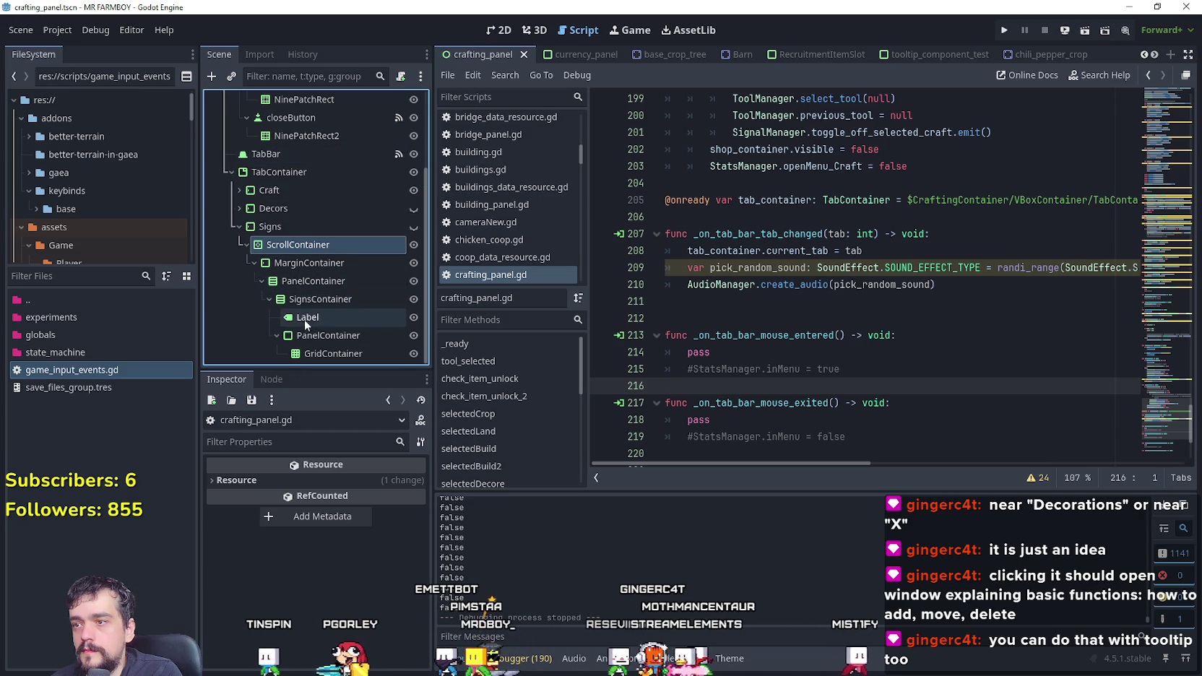
pyautogui.click(238, 209)
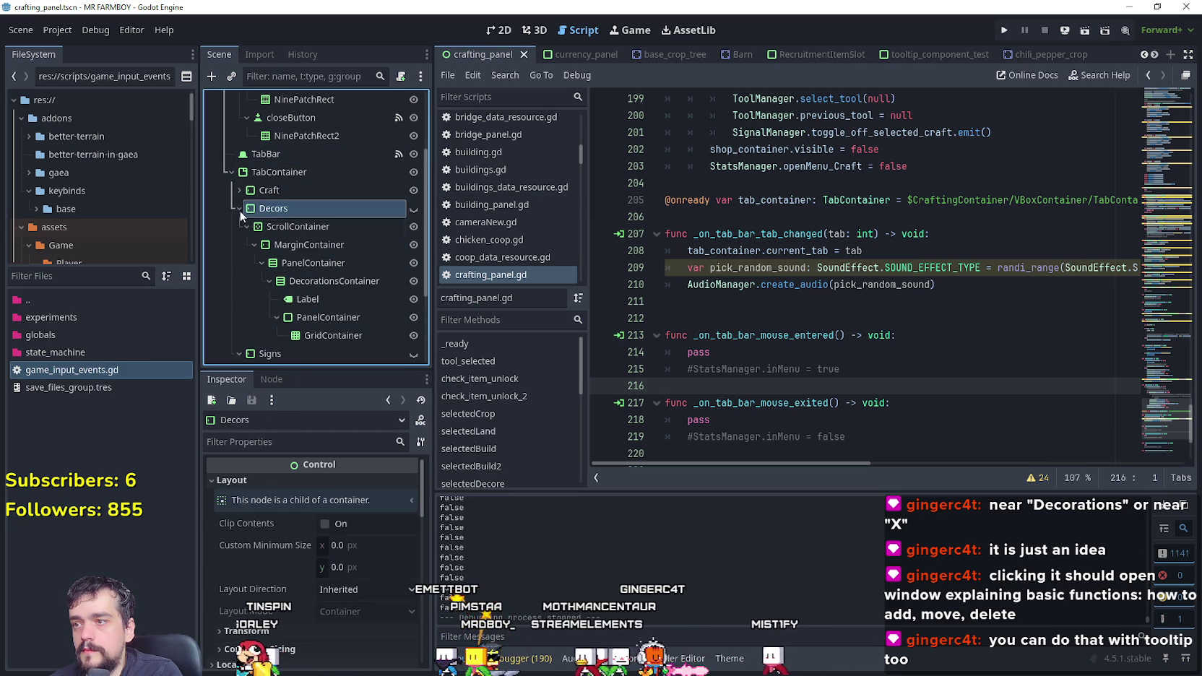
pyautogui.click(315, 301)
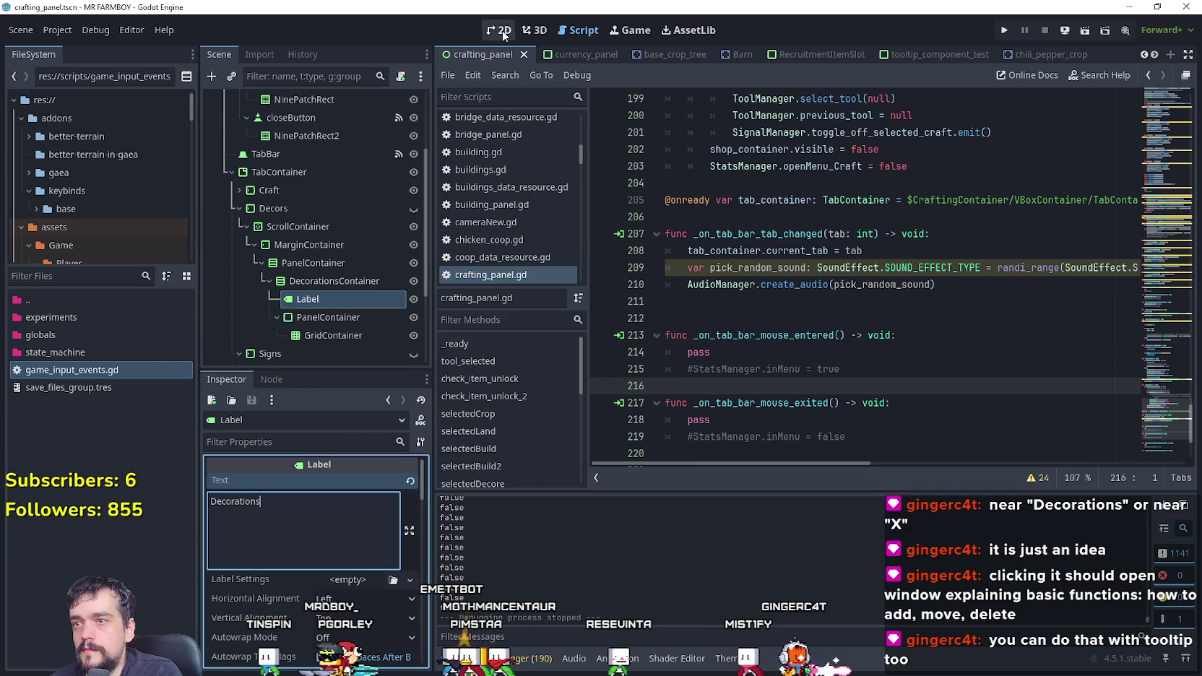
pyautogui.hotkey('ctrl', 'F1')
pyautogui.scroll(3)
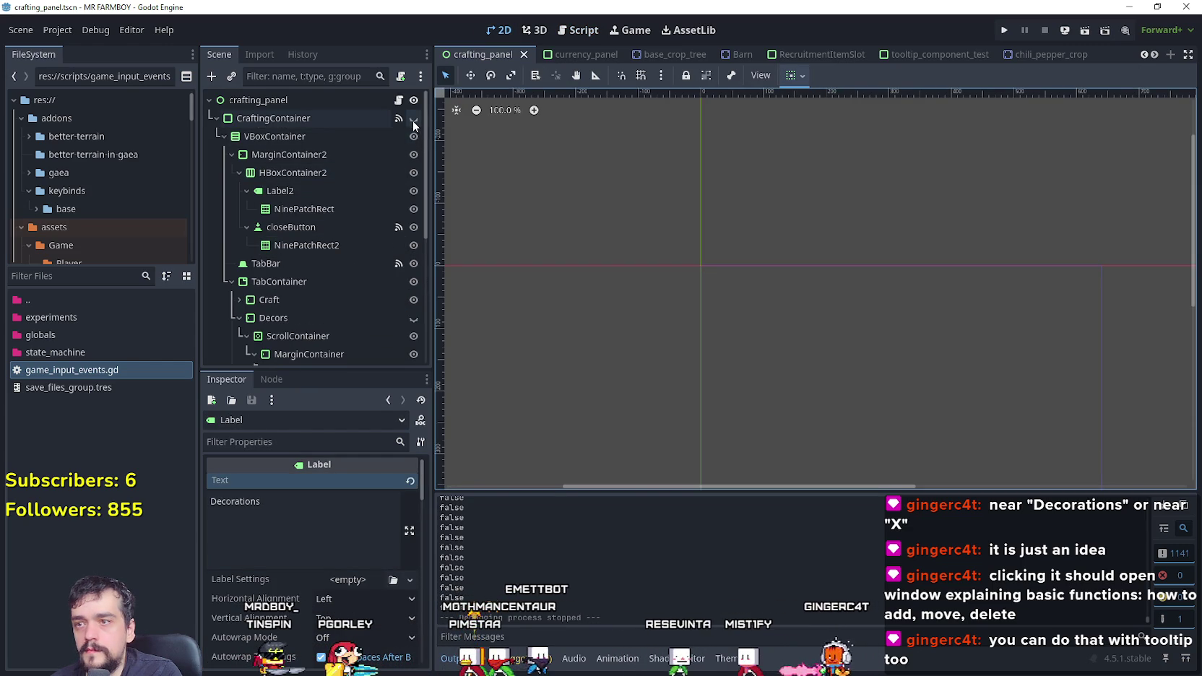
# Step: Make CraftingContainer and Decors visible in the viewport, then right-click the Decorations Label node
pyautogui.click(414, 118)
pyautogui.scroll(3)
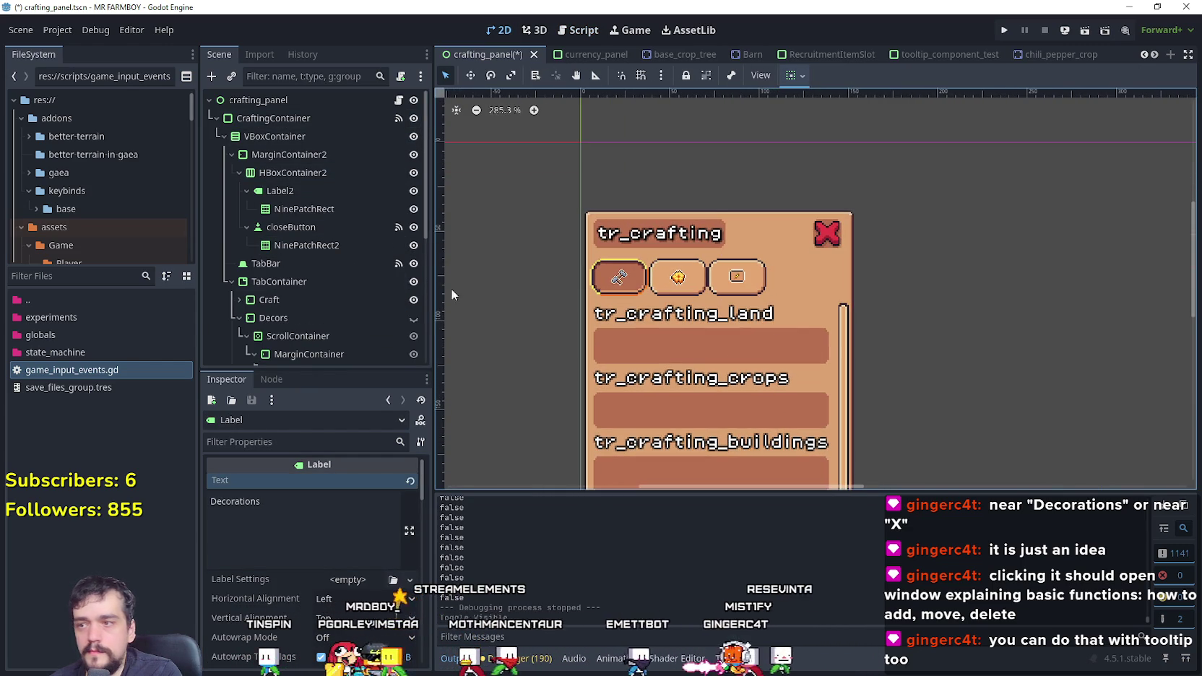
pyautogui.click(413, 318)
pyautogui.scroll(3)
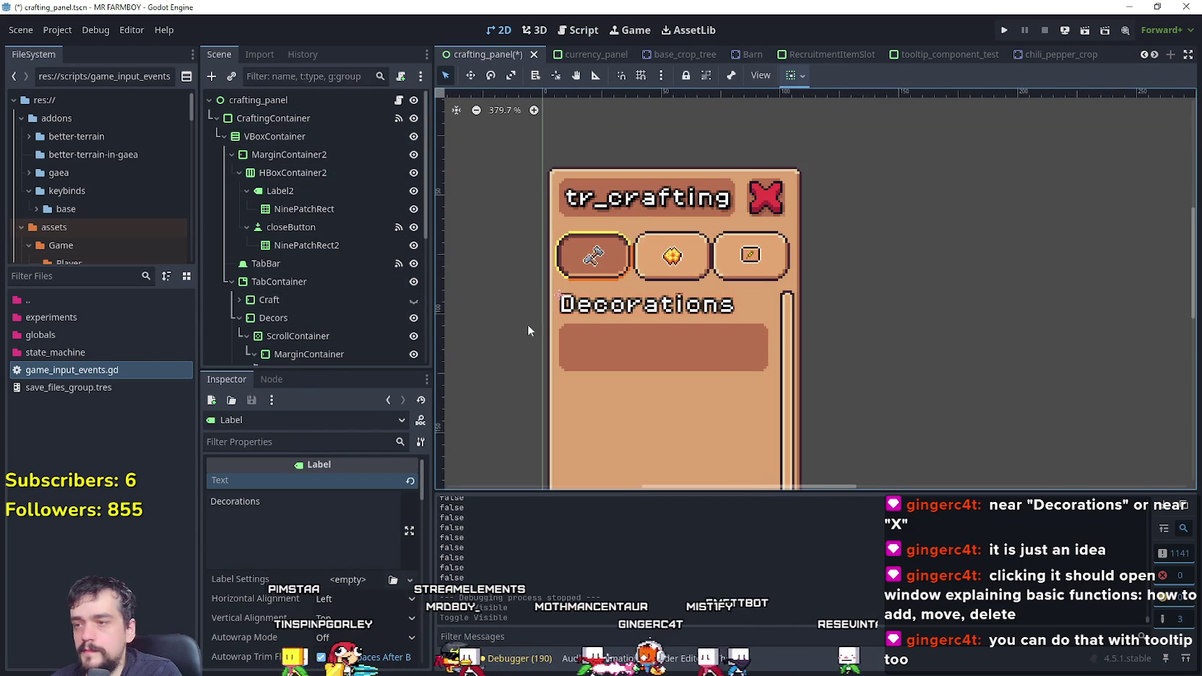
pyautogui.scroll(-3)
pyautogui.scroll(-3)
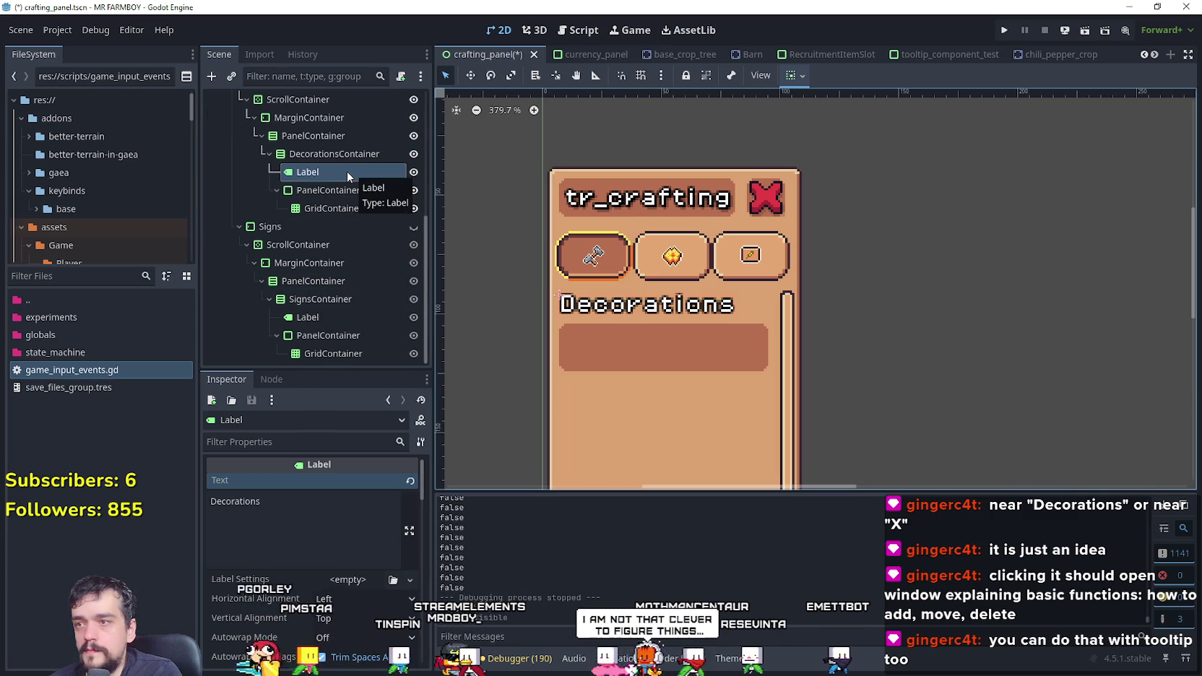
pyautogui.scroll(3)
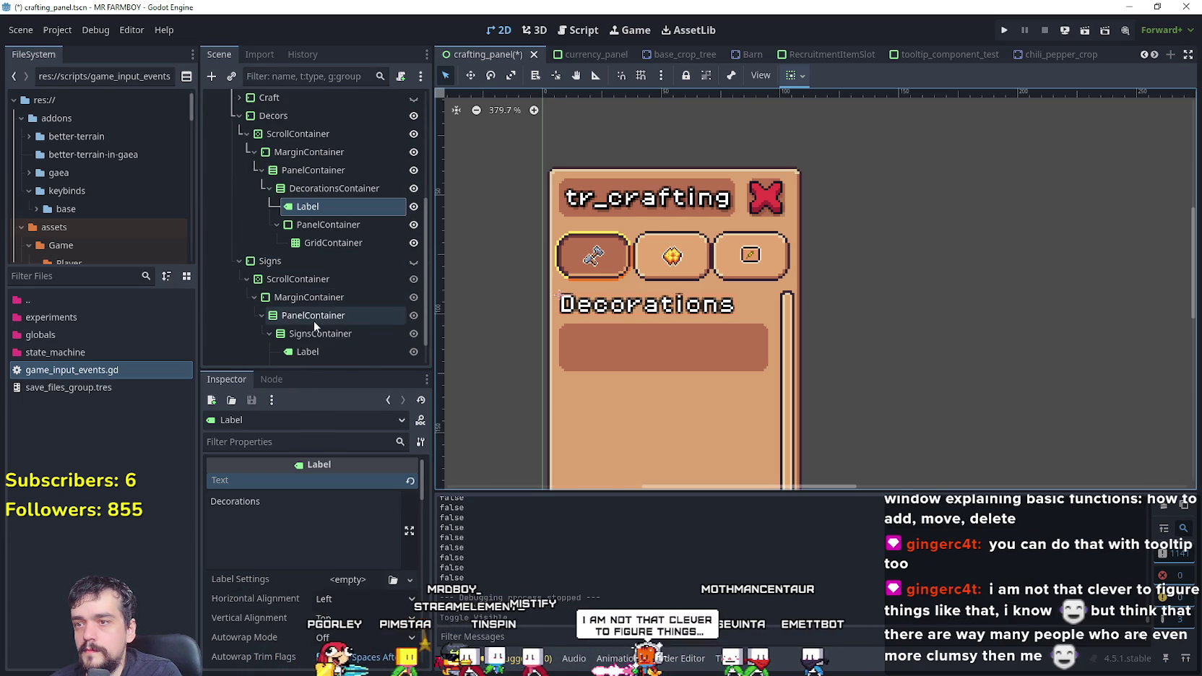
pyautogui.rightClick(340, 211)
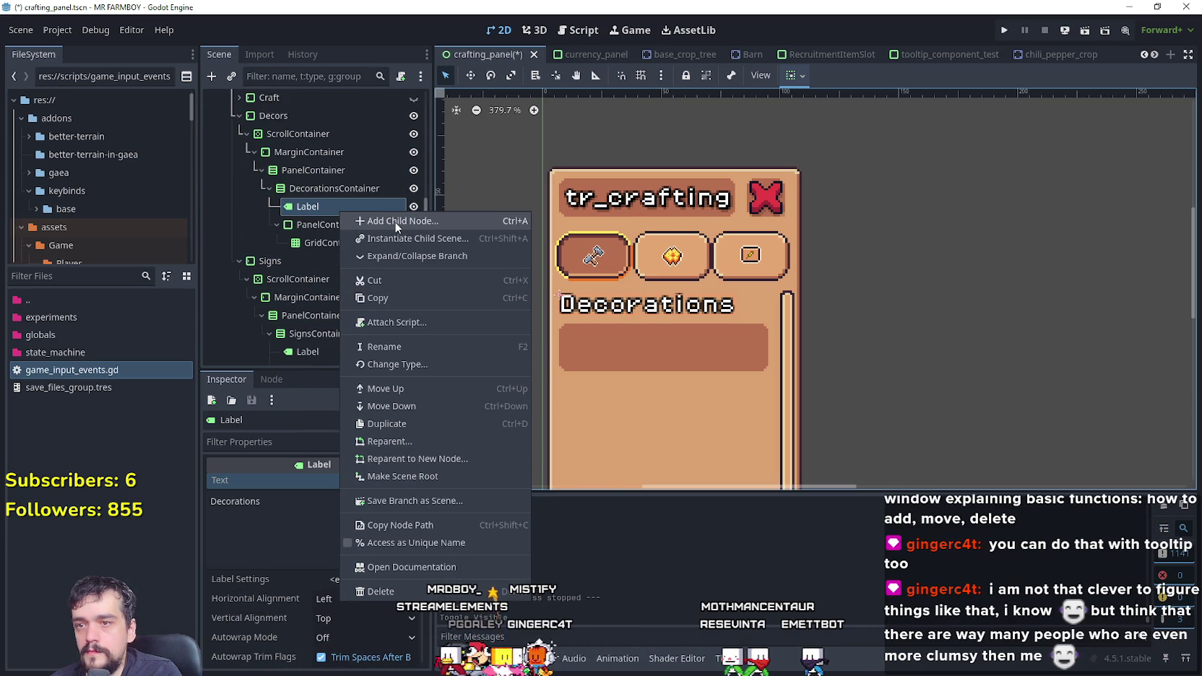